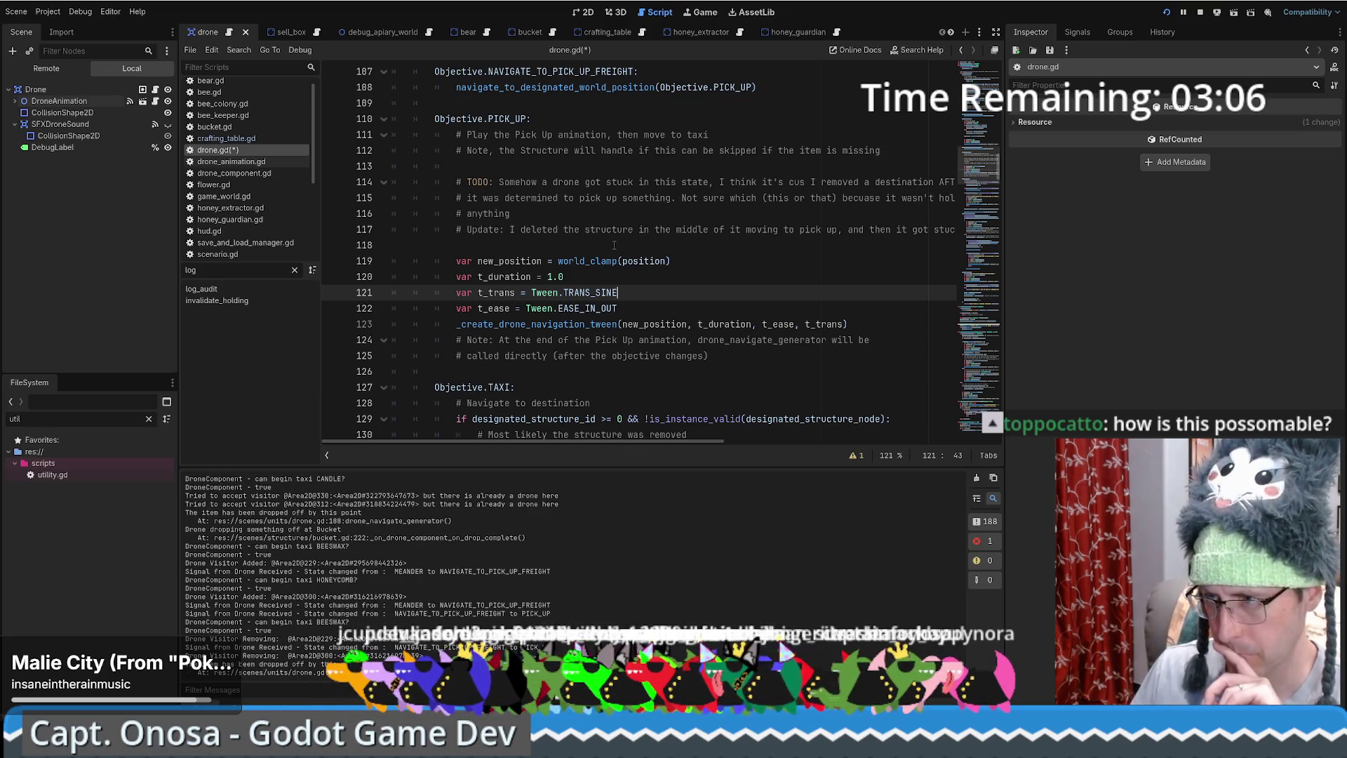
Review the PICK_UP objective's world_clamp position and navigation tween lines (119–123) in drone.gd.
{"action": "scroll", "coordinate": [743, 252], "scroll_direction": "up", "scroll_amount": 1}
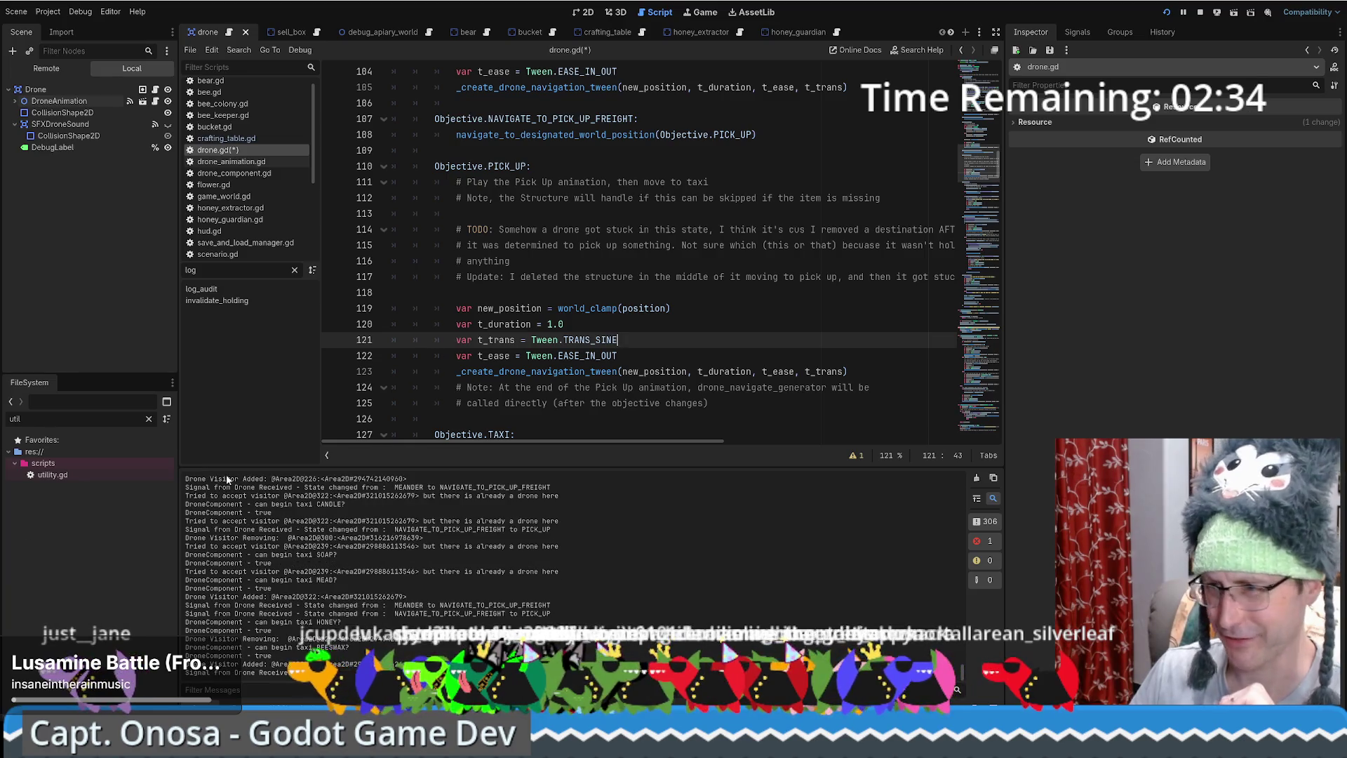
{"action": "left_click", "coordinate": [664, 371]}
{"action": "scroll", "coordinate": [666, 362], "scroll_direction": "down", "scroll_amount": 1}
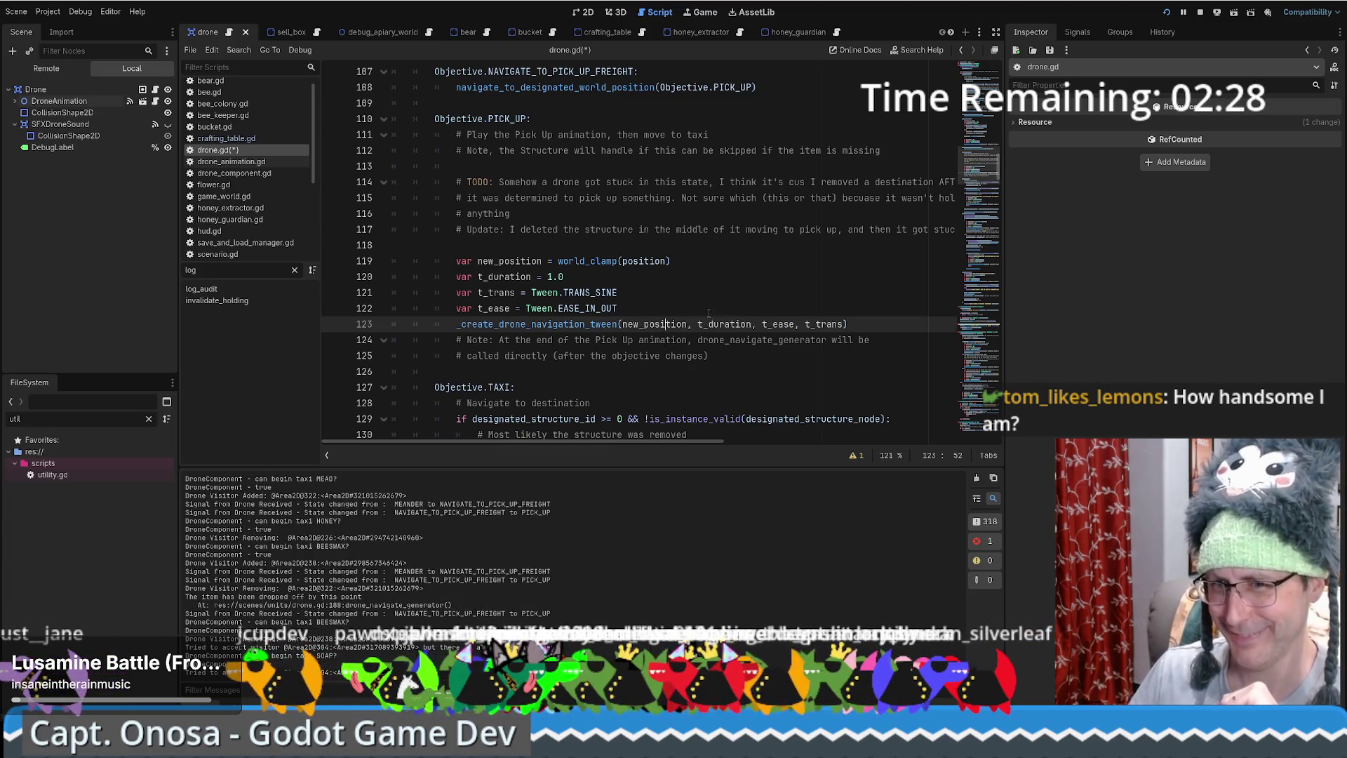
{"action": "scroll", "coordinate": [708, 314], "scroll_direction": "down", "scroll_amount": 1}
{"action": "scroll", "coordinate": [719, 303], "scroll_direction": "up", "scroll_amount": 3}
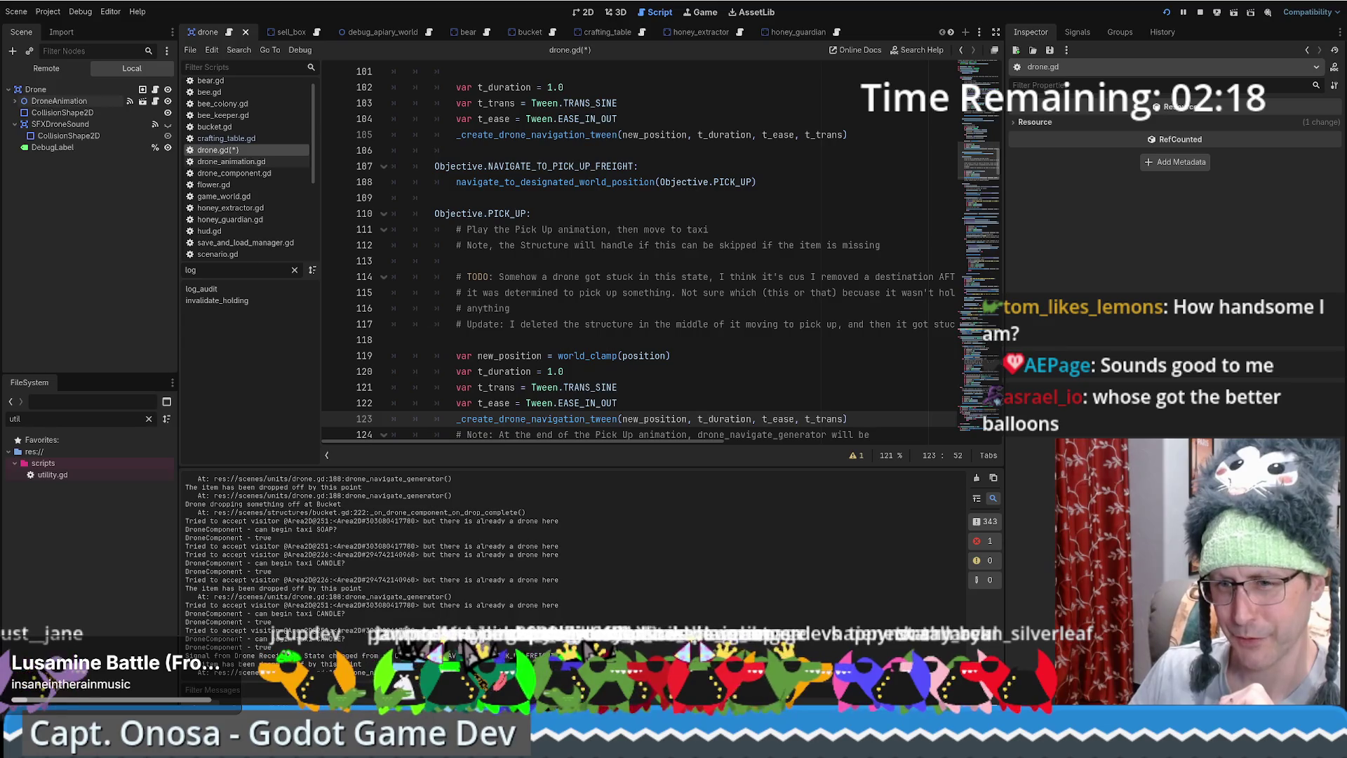
{"action": "left_click", "coordinate": [619, 356]}
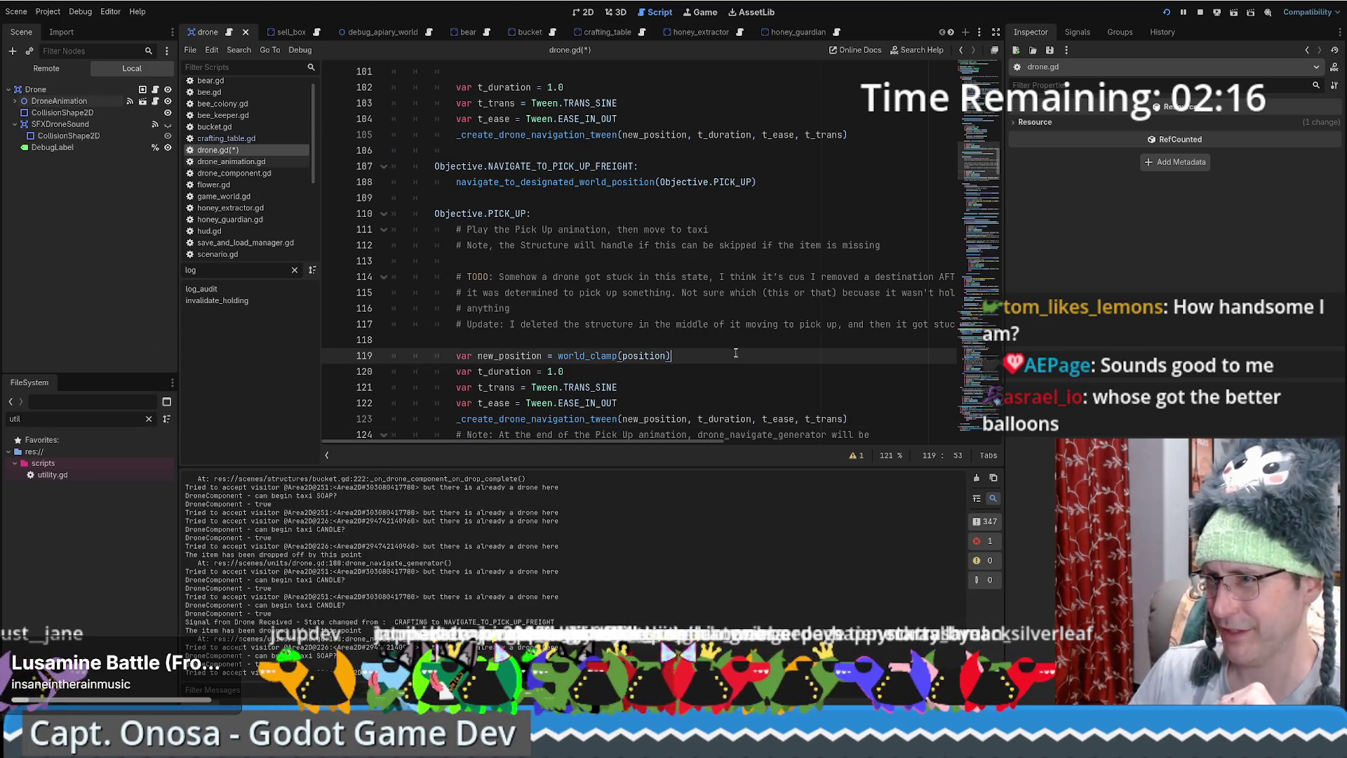
{"action": "scroll", "coordinate": [620, 356], "scroll_direction": "down", "scroll_amount": 2}
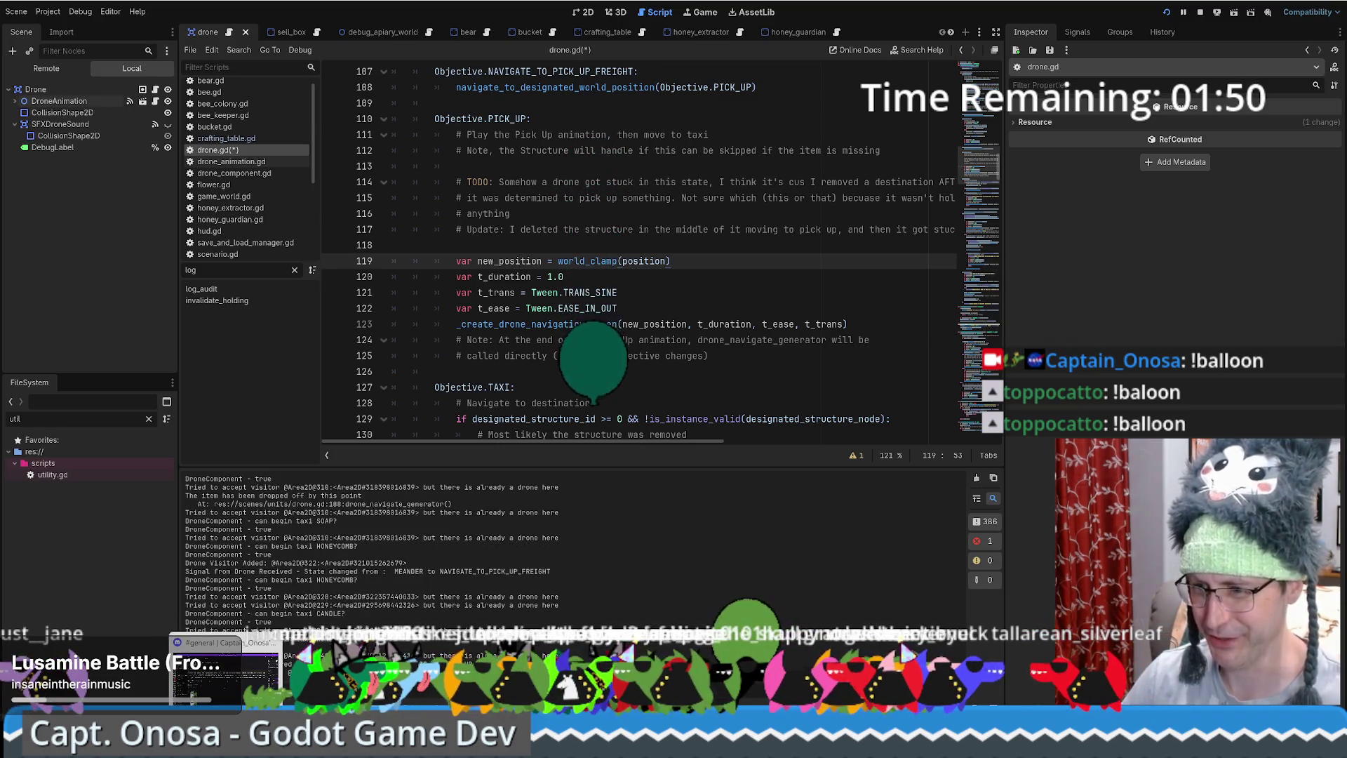
Check the EASE_IN_OUT line and the line-125 comment, then bring up the stream project's seg.gd.
{"action": "left_click", "coordinate": [708, 355]}
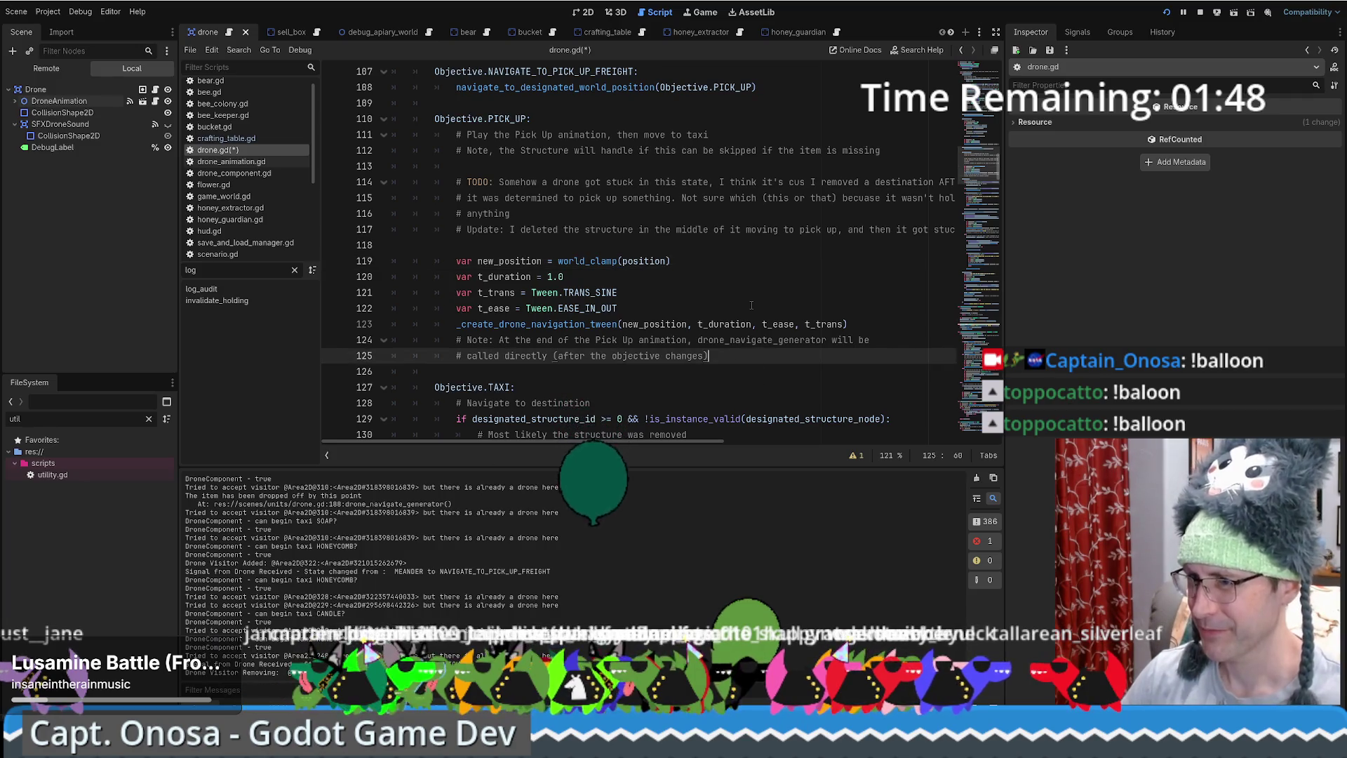
{"action": "left_click", "coordinate": [618, 308]}
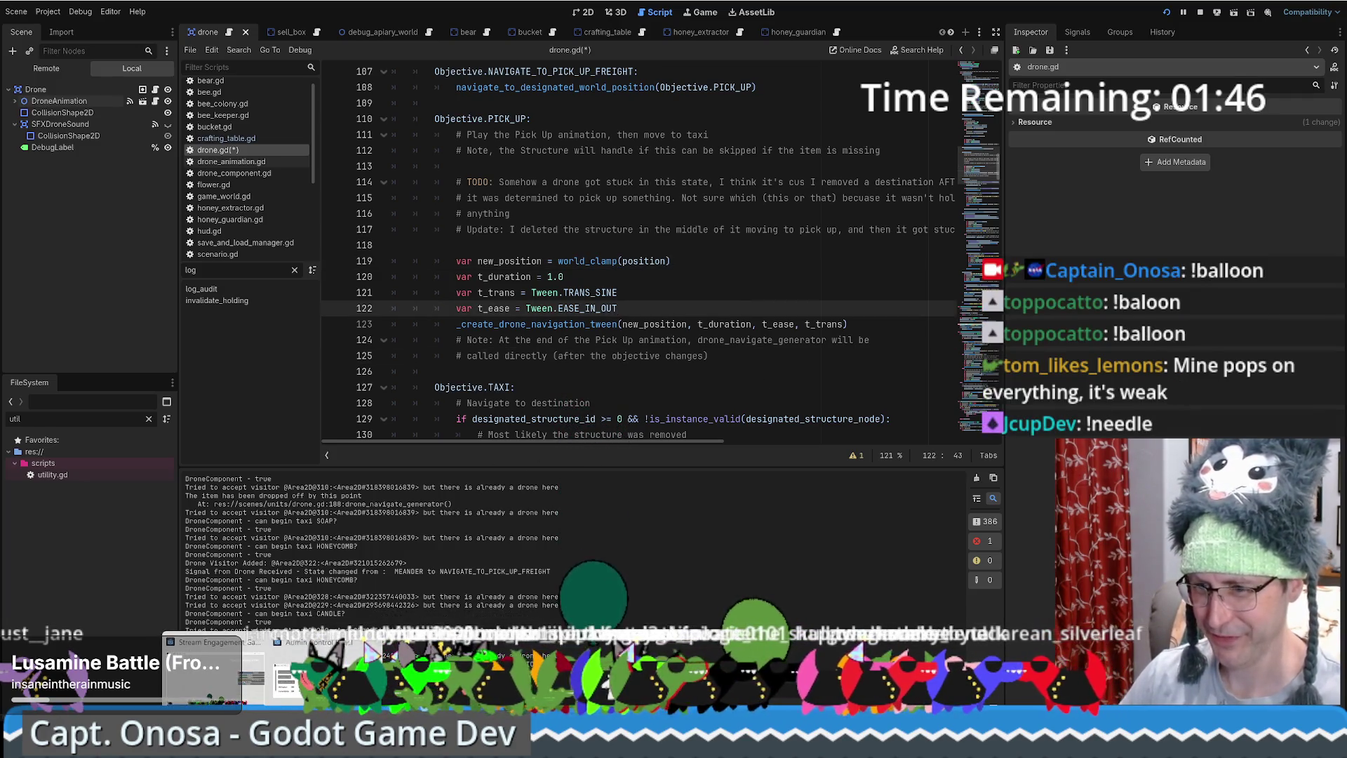
{"action": "left_click", "coordinate": [156, 667]}
{"action": "scroll", "coordinate": [744, 312], "scroll_direction": "up", "scroll_amount": 2}
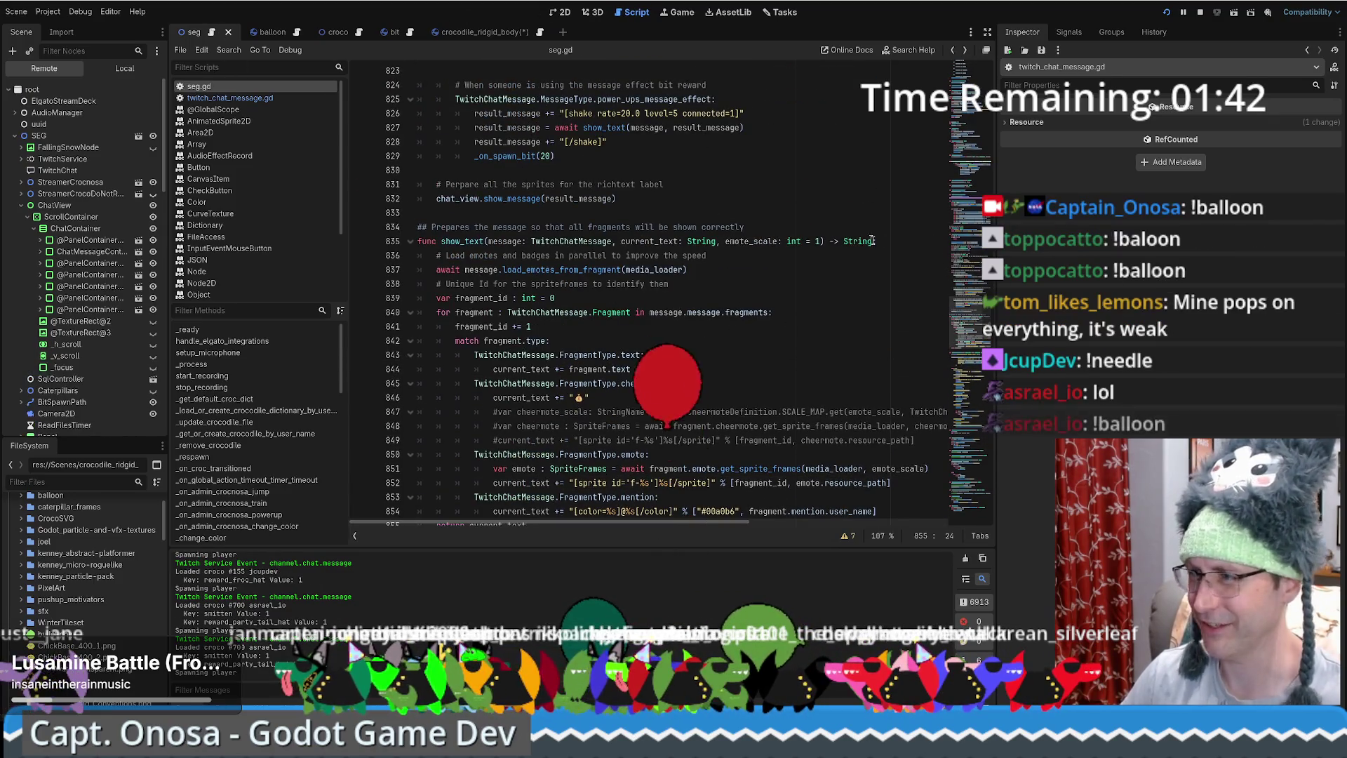
Search seg.gd for 'balloon' to reach the balloon command check on line 1351.
{"action": "left_click", "coordinate": [773, 355]}
{"action": "key", "text": "ctrl+f"}
{"action": "type", "text": "balloon"}
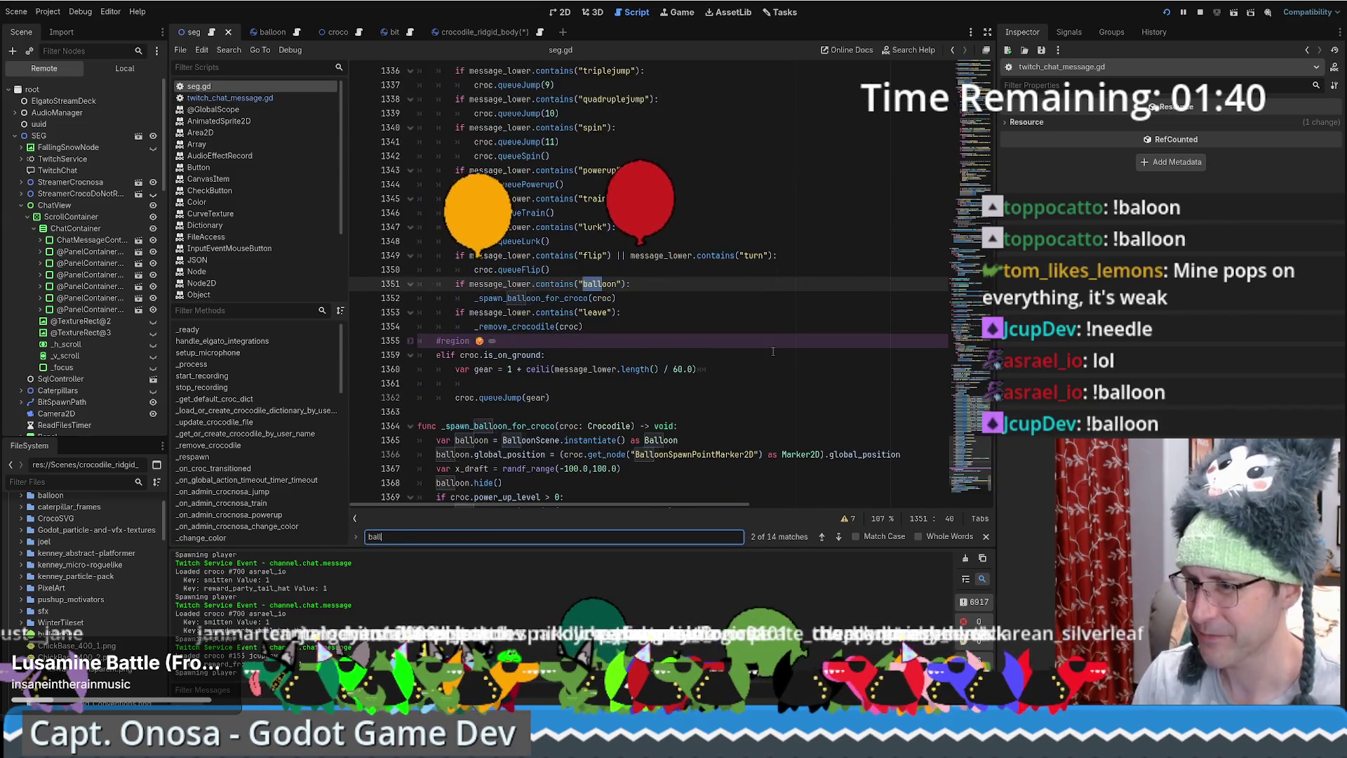
{"action": "key", "text": "Escape"}
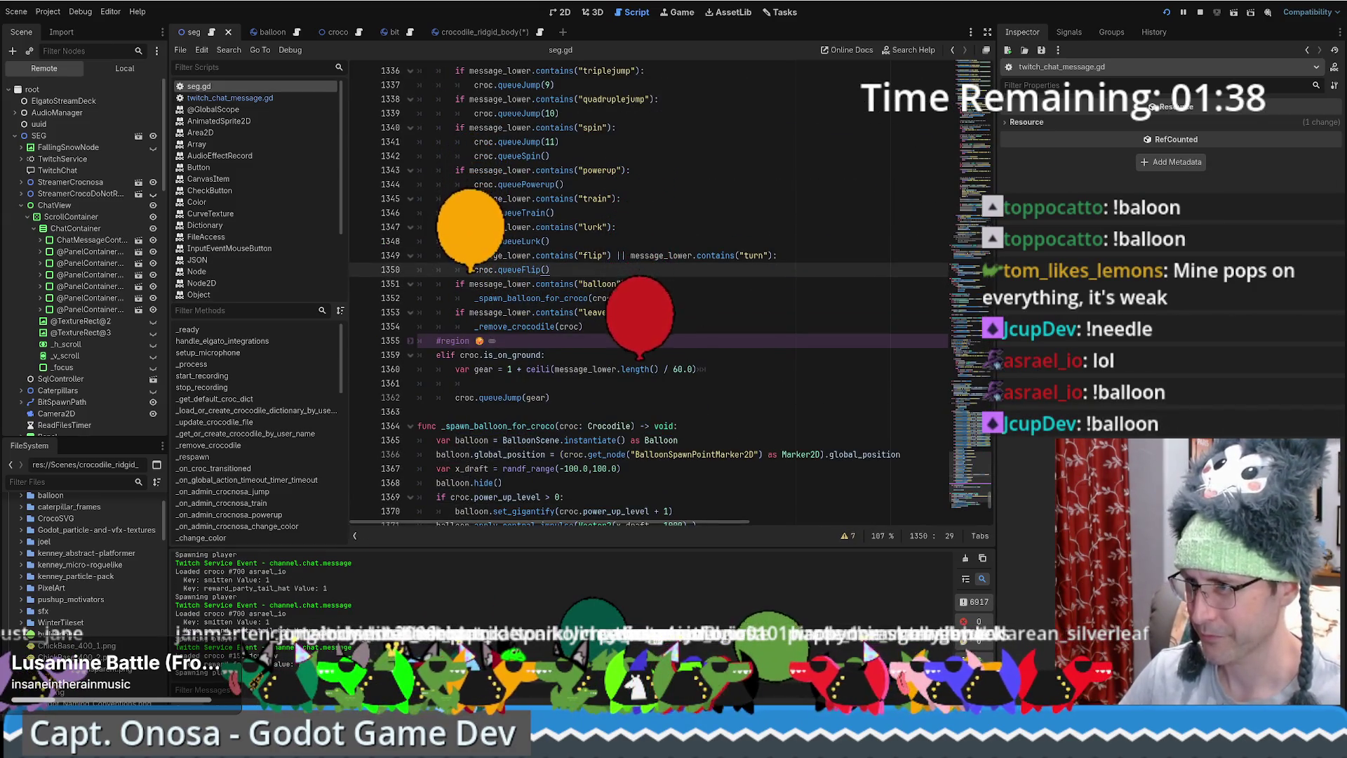
Append || copies of the message_lower.contains balloon check to line 1351's condition.
{"action": "left_click_drag", "start_coordinate": [626, 284], "coordinate": [459, 283]}
{"action": "key", "text": "ctrl+c"}
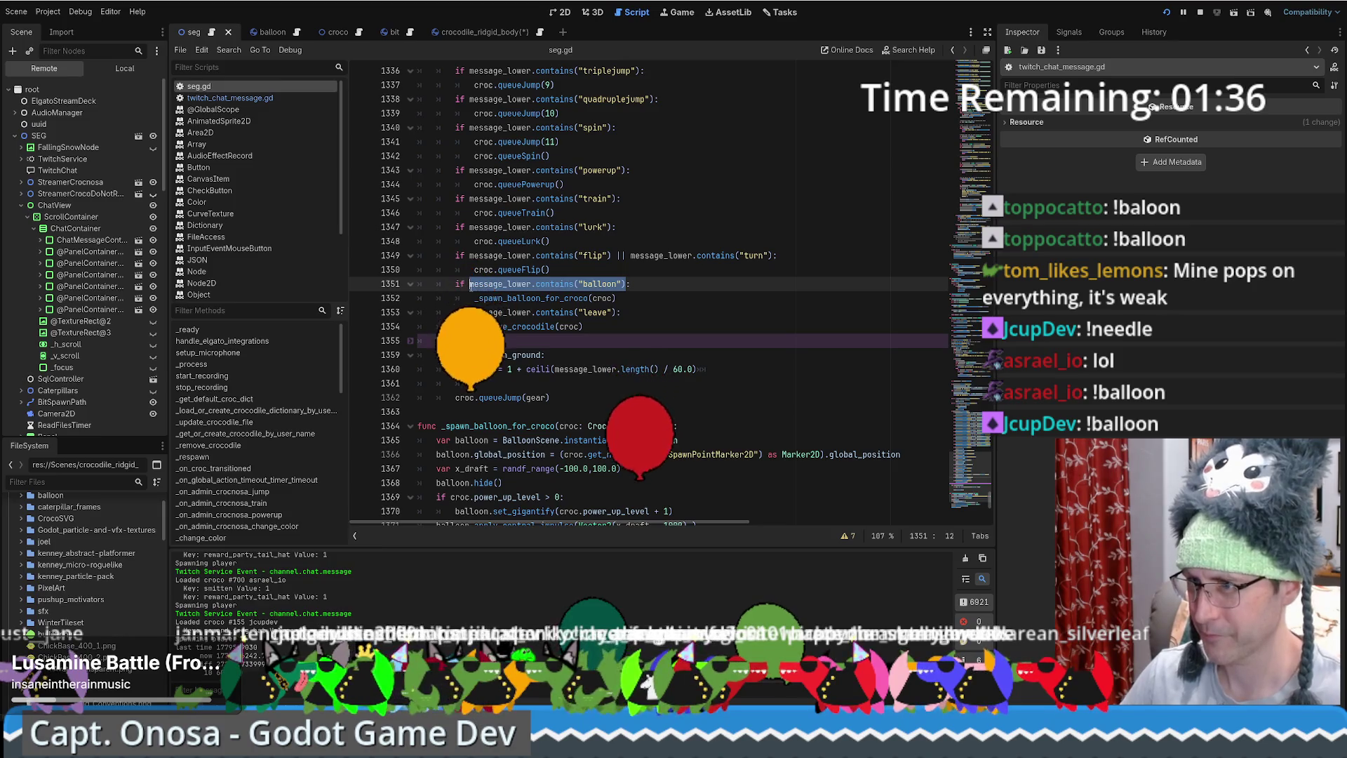
{"action": "key", "text": "Right"}
{"action": "type", "text": "||"}
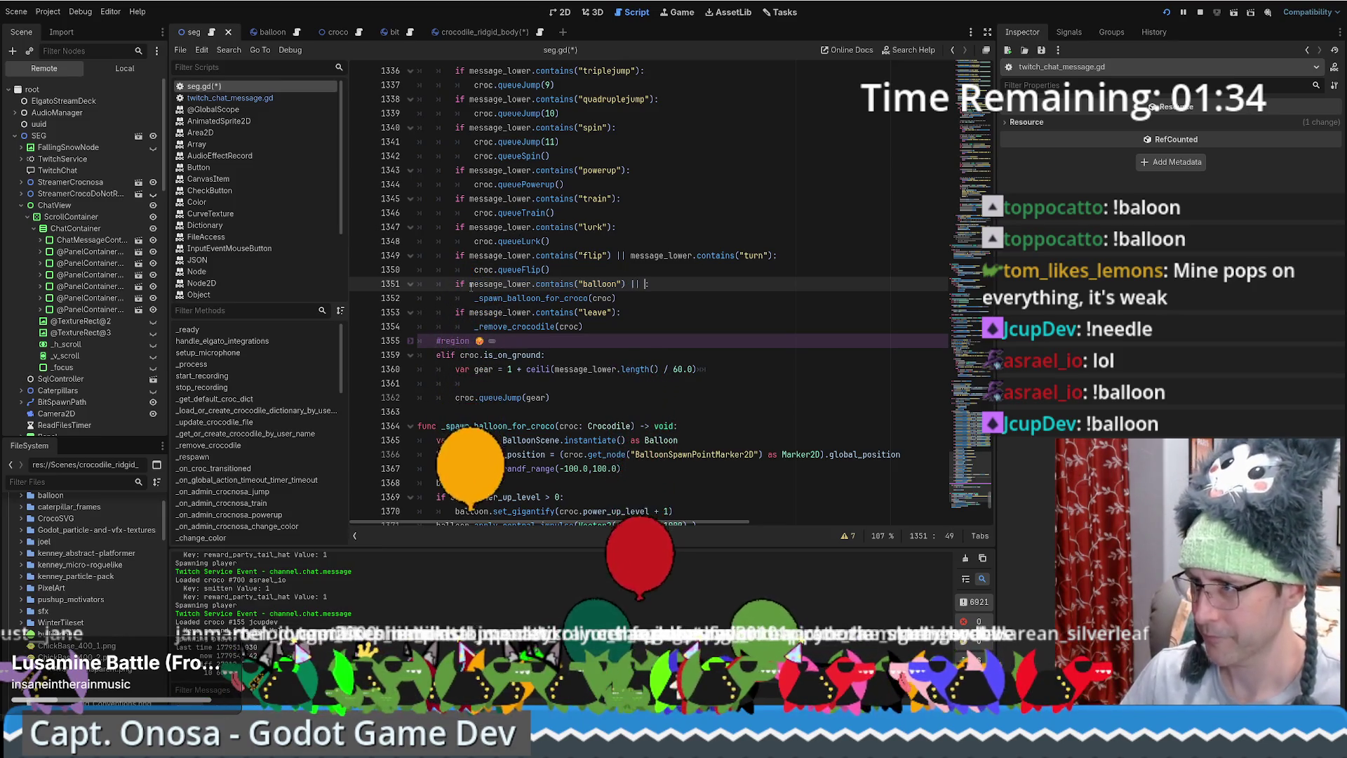
{"action": "key", "text": "ctrl+v"}
{"action": "key", "text": "Left"}
{"action": "key", "text": "Left"}
{"action": "key", "text": "Left"}
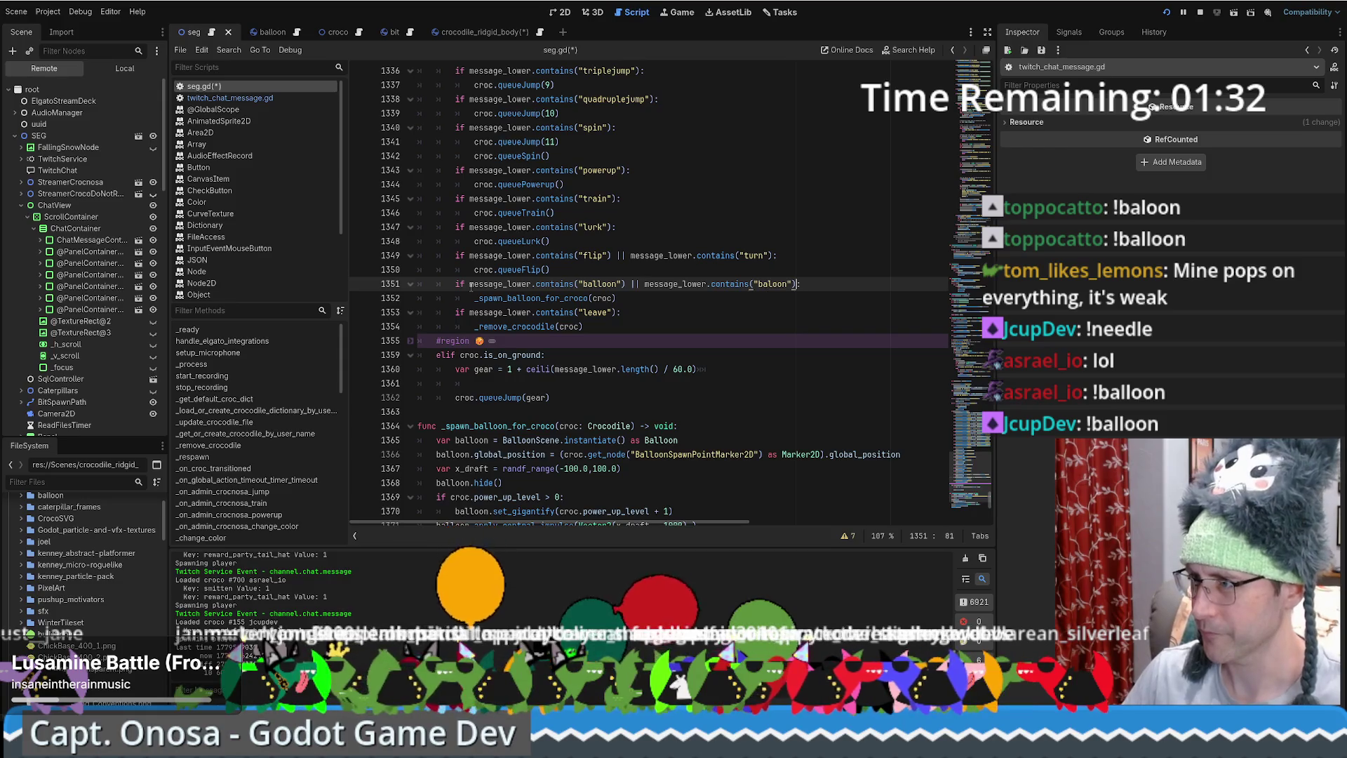
{"action": "key", "text": "ctrl+v"}
{"action": "key", "text": "Left"}
{"action": "key", "text": "Left"}
{"action": "key", "text": "Left"}
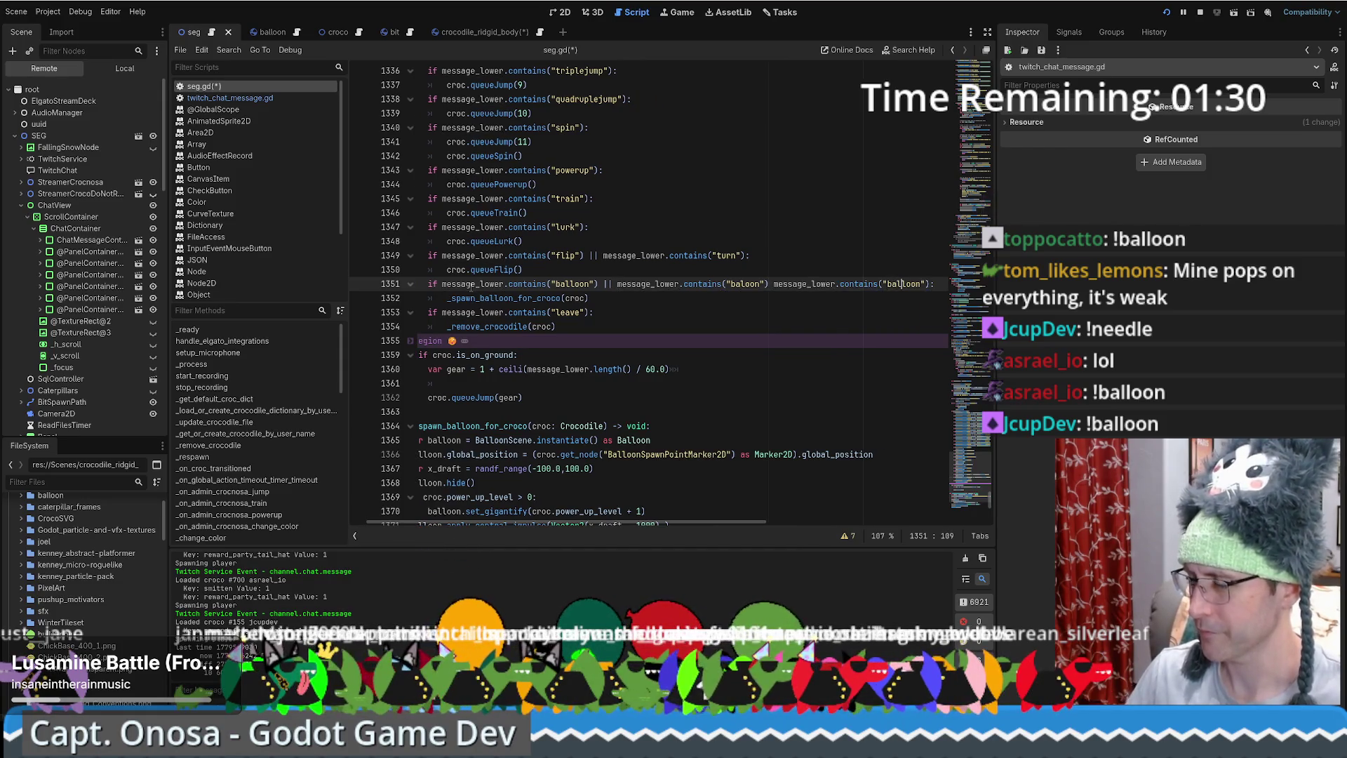
{"action": "key", "text": "Right"}
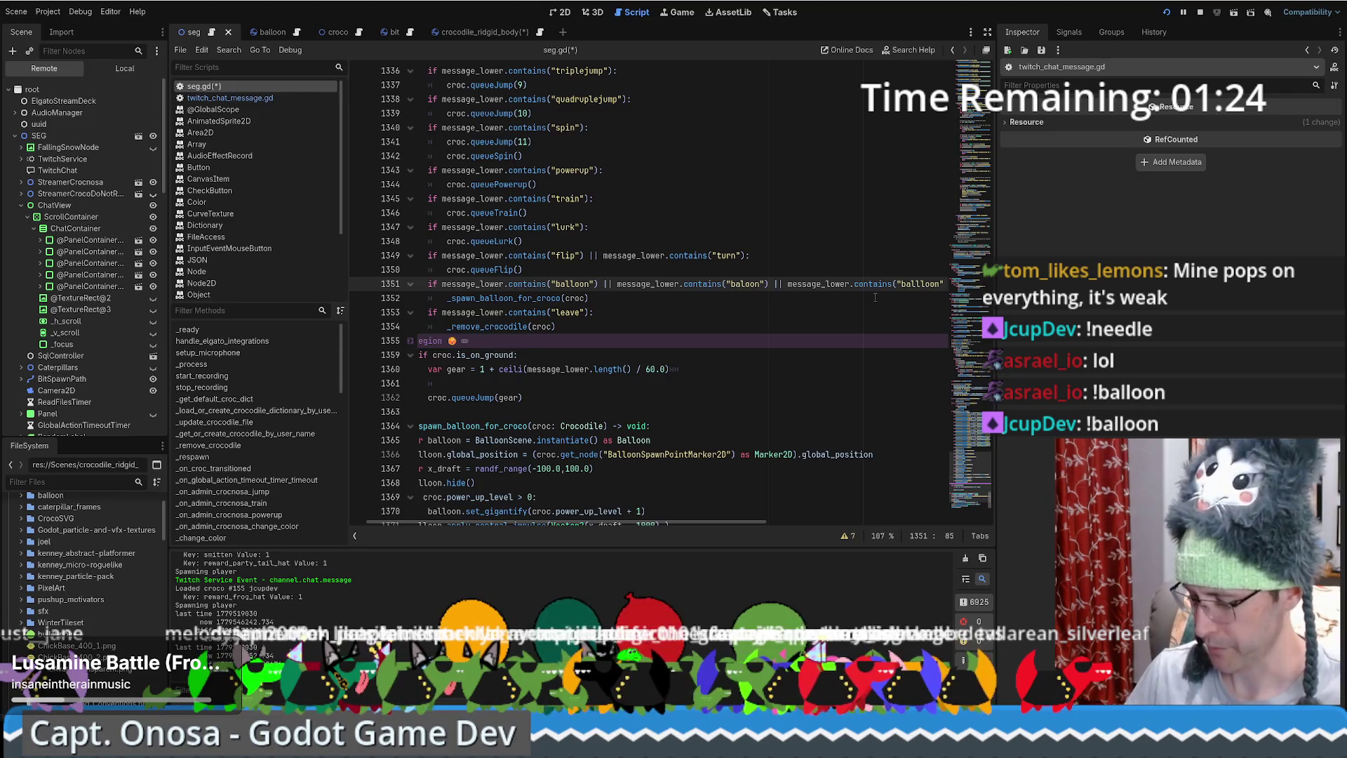
{"action": "key", "text": "End"}
{"action": "key", "text": "Left"}
{"action": "key", "text": "Home"}
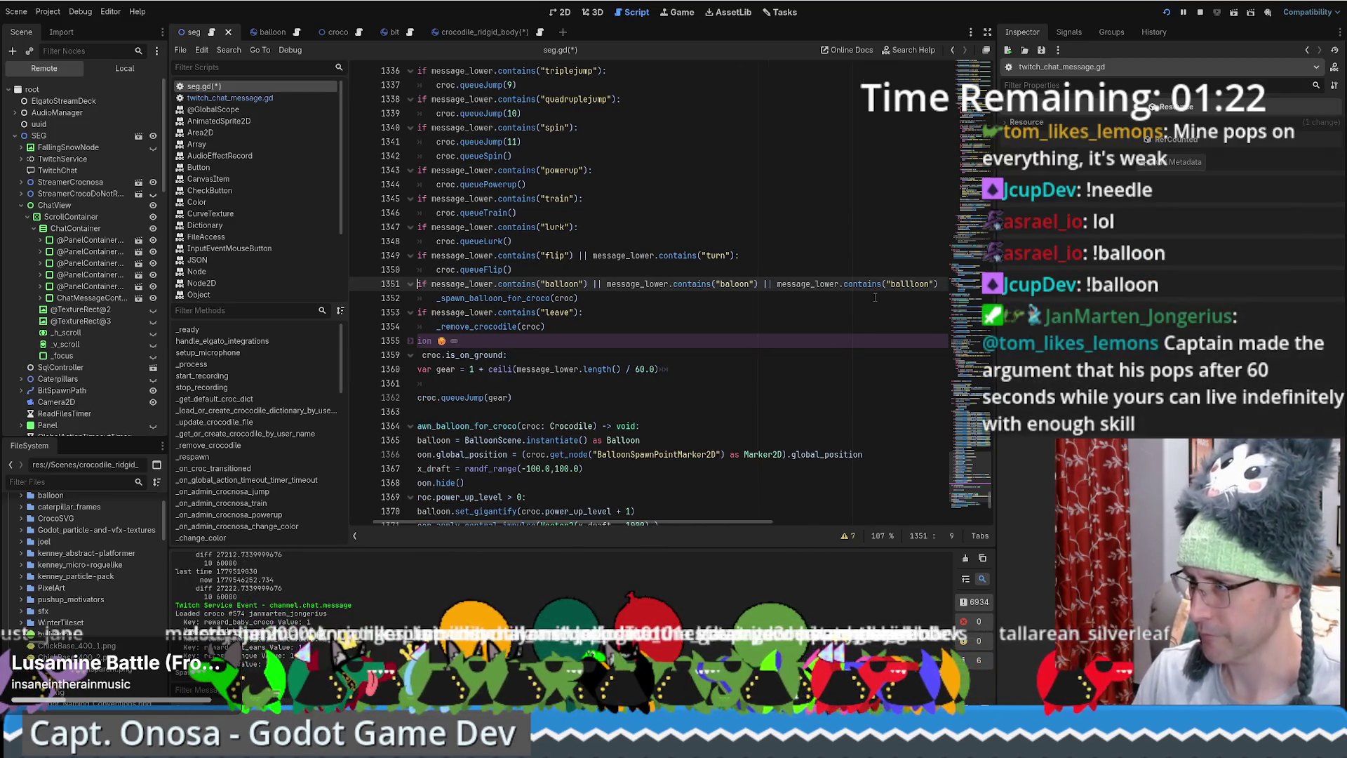
{"action": "key", "text": "End"}
{"action": "key", "text": "Left"}
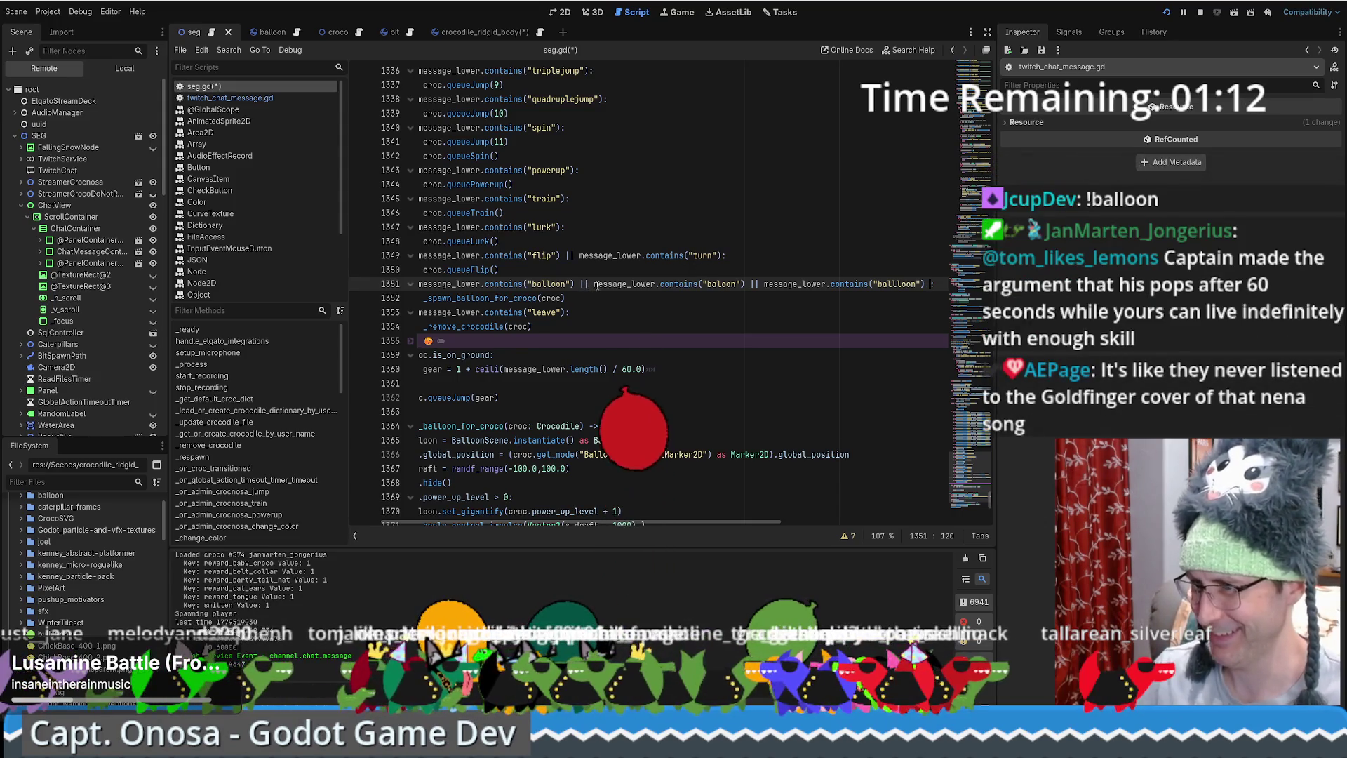
Delete the redundant third contains clause and view the String documentation for contains().
{"action": "left_click", "coordinate": [713, 284]}
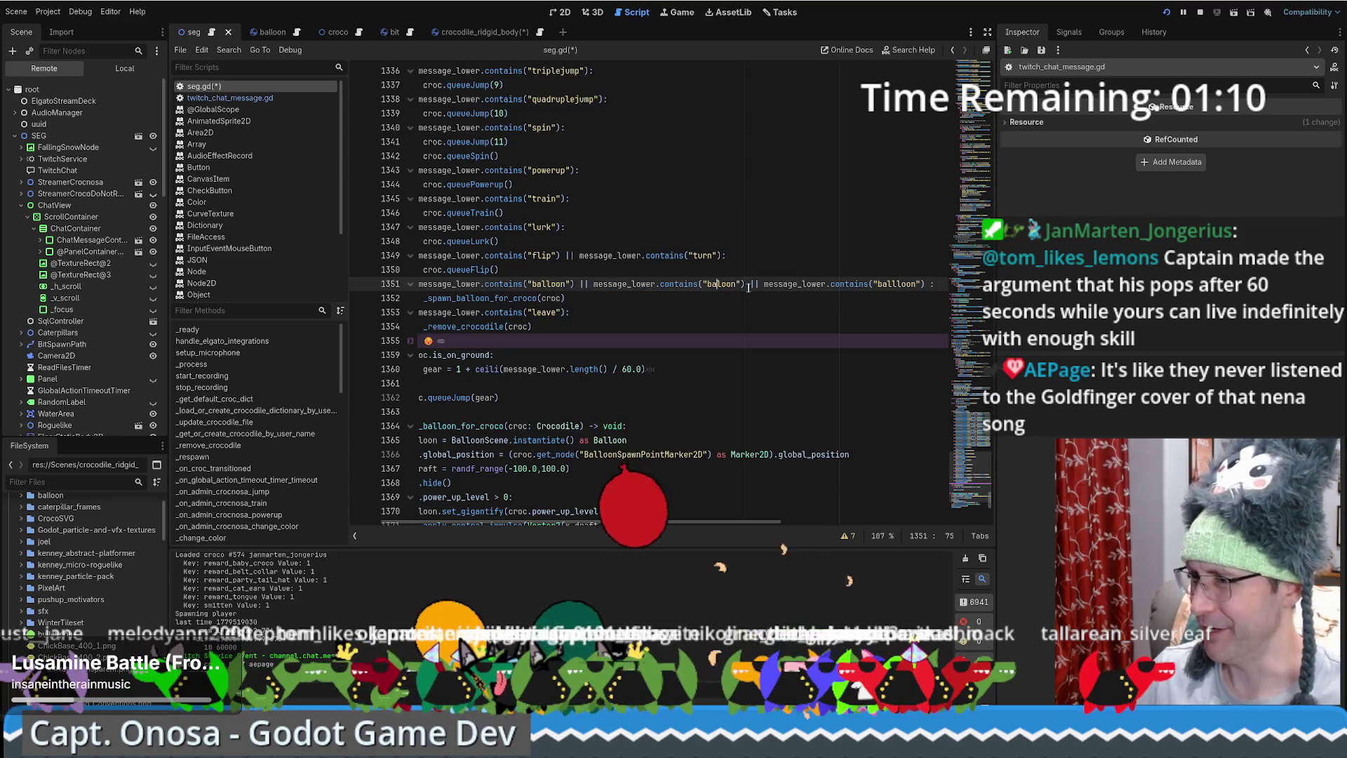
{"action": "left_click_drag", "start_coordinate": [747, 283], "coordinate": [926, 283]}
{"action": "key", "text": "BackSpace"}
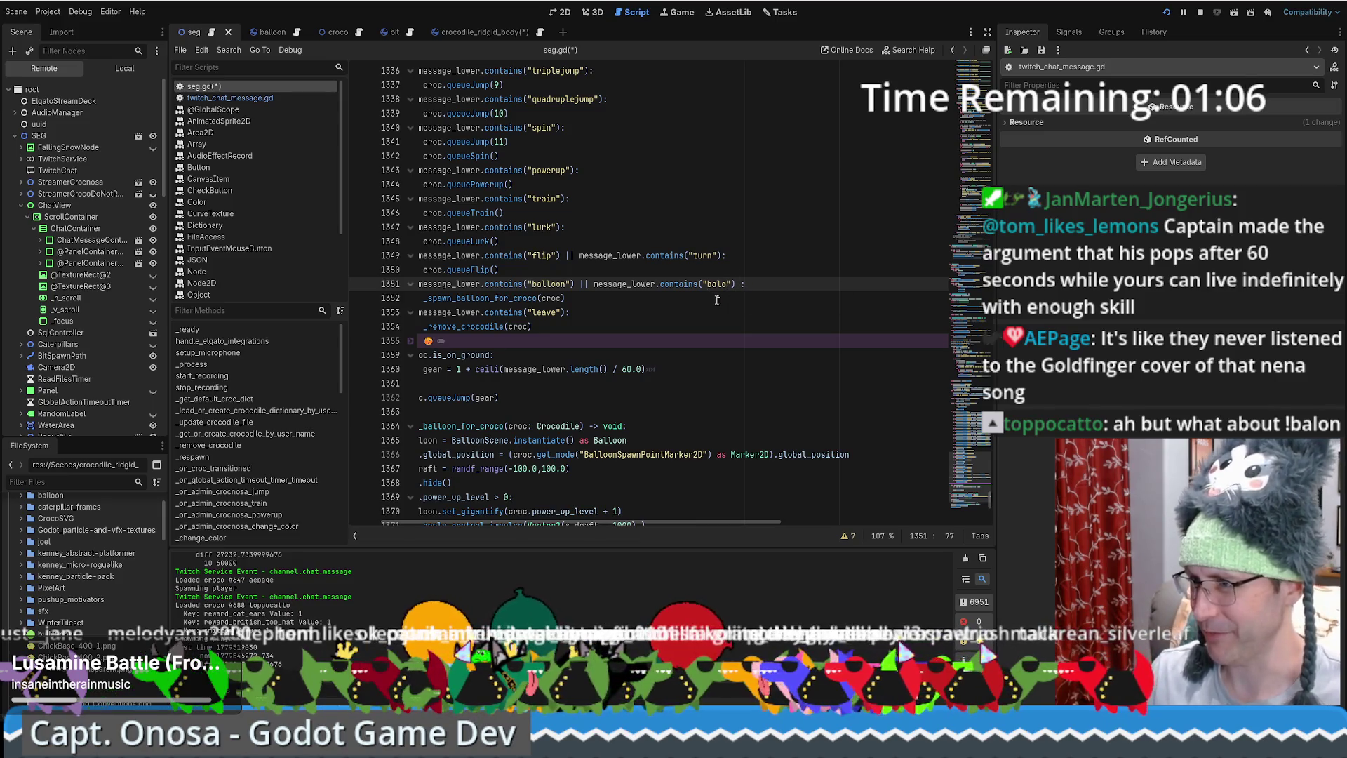
{"action": "left_click", "coordinate": [678, 283], "text": "ctrl"}
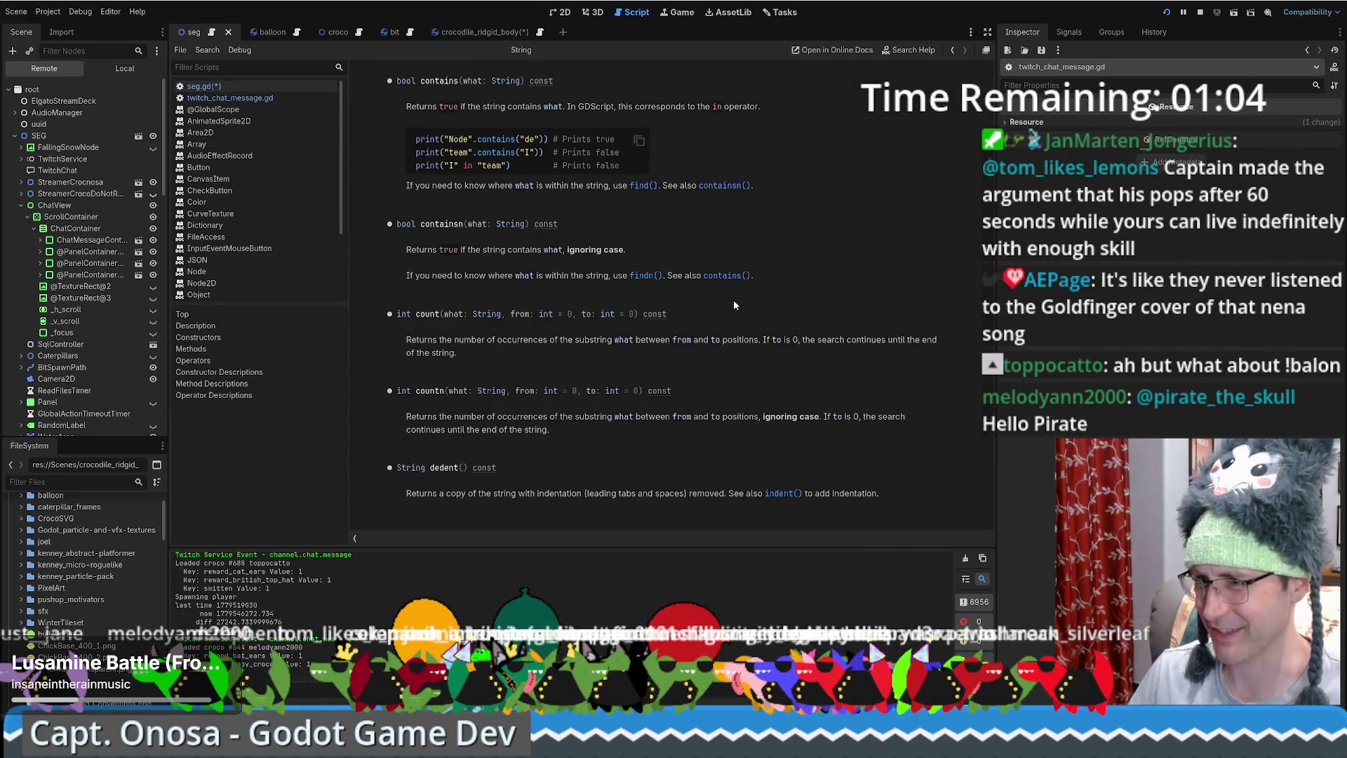
Scroll through the String class method list, then switch to the browser's format strings docs.
{"action": "scroll", "coordinate": [734, 301], "scroll_direction": "up", "scroll_amount": 5}
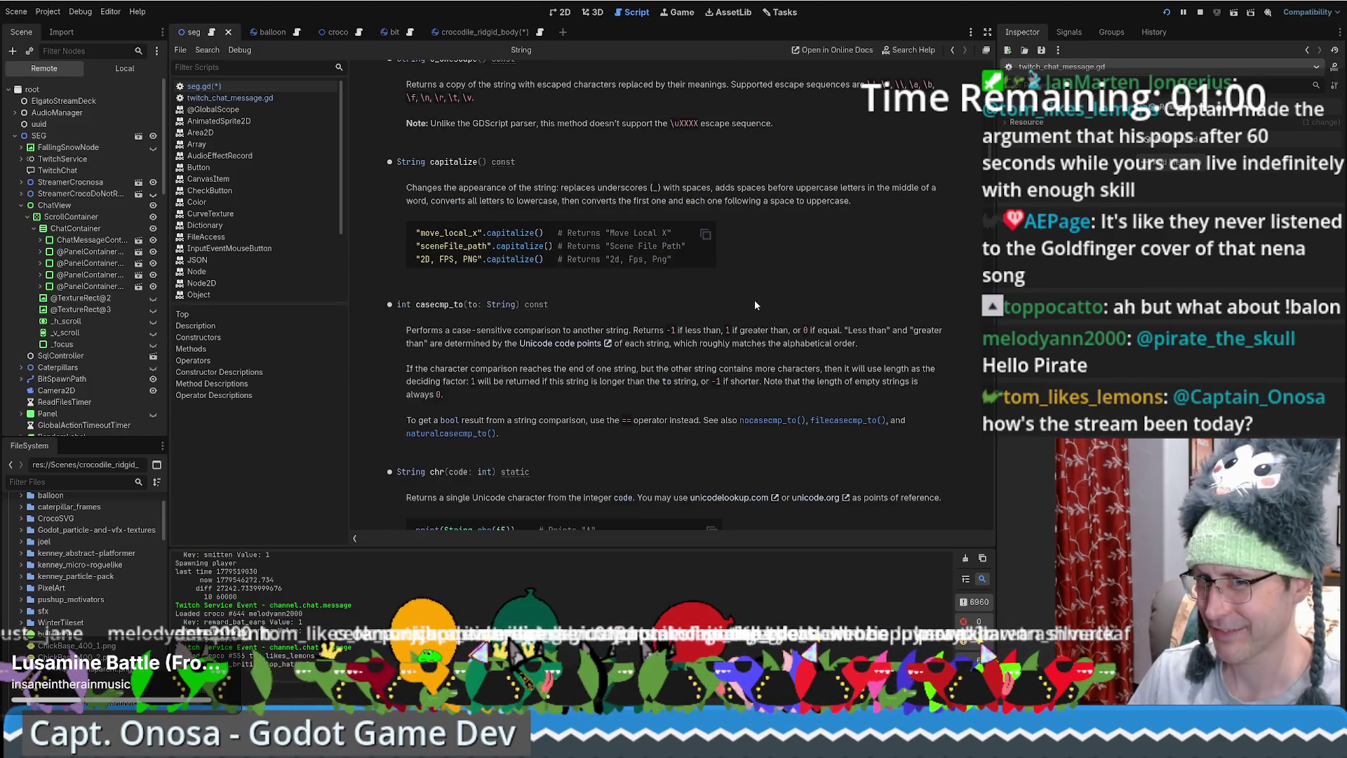
{"action": "scroll", "coordinate": [933, 194], "scroll_direction": "up", "scroll_amount": 10}
{"action": "scroll", "coordinate": [933, 194], "scroll_direction": "down", "scroll_amount": 3}
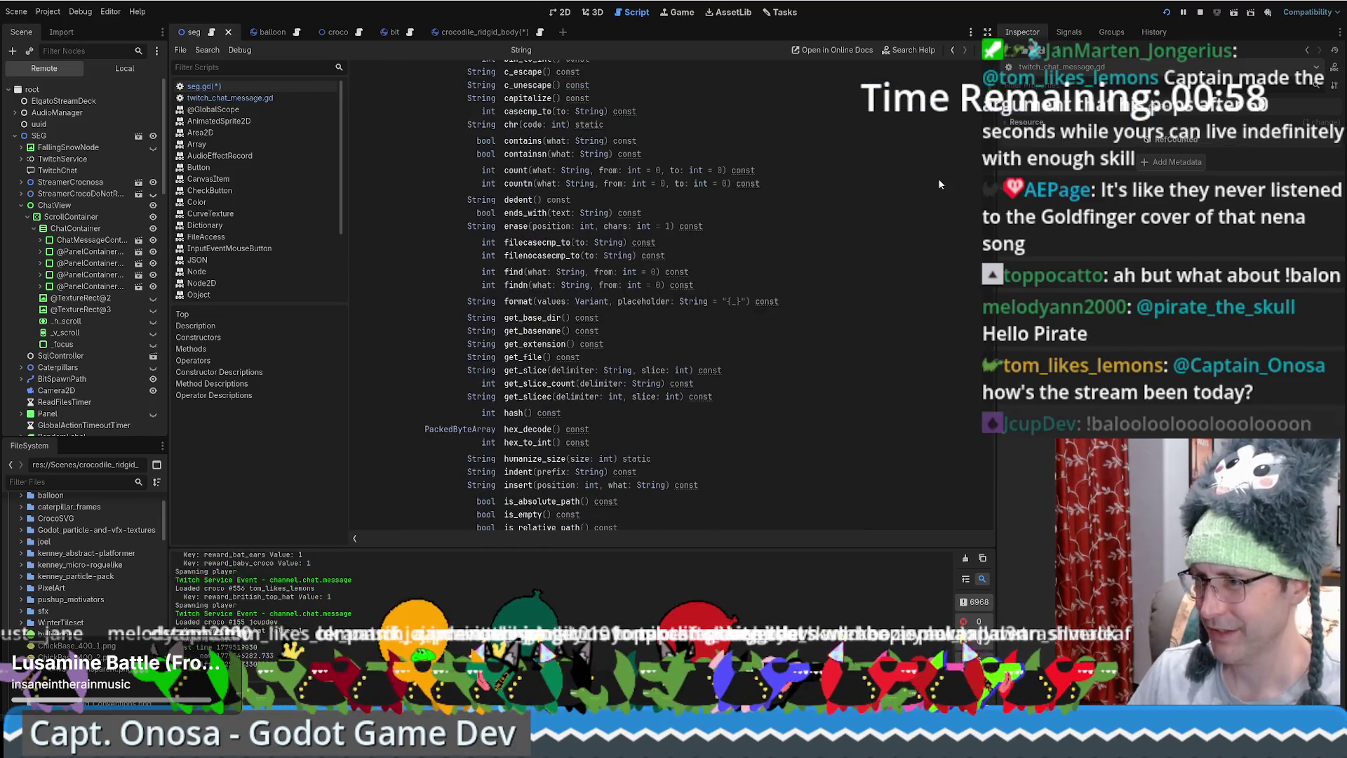
{"action": "scroll", "coordinate": [810, 186], "scroll_direction": "up", "scroll_amount": 3}
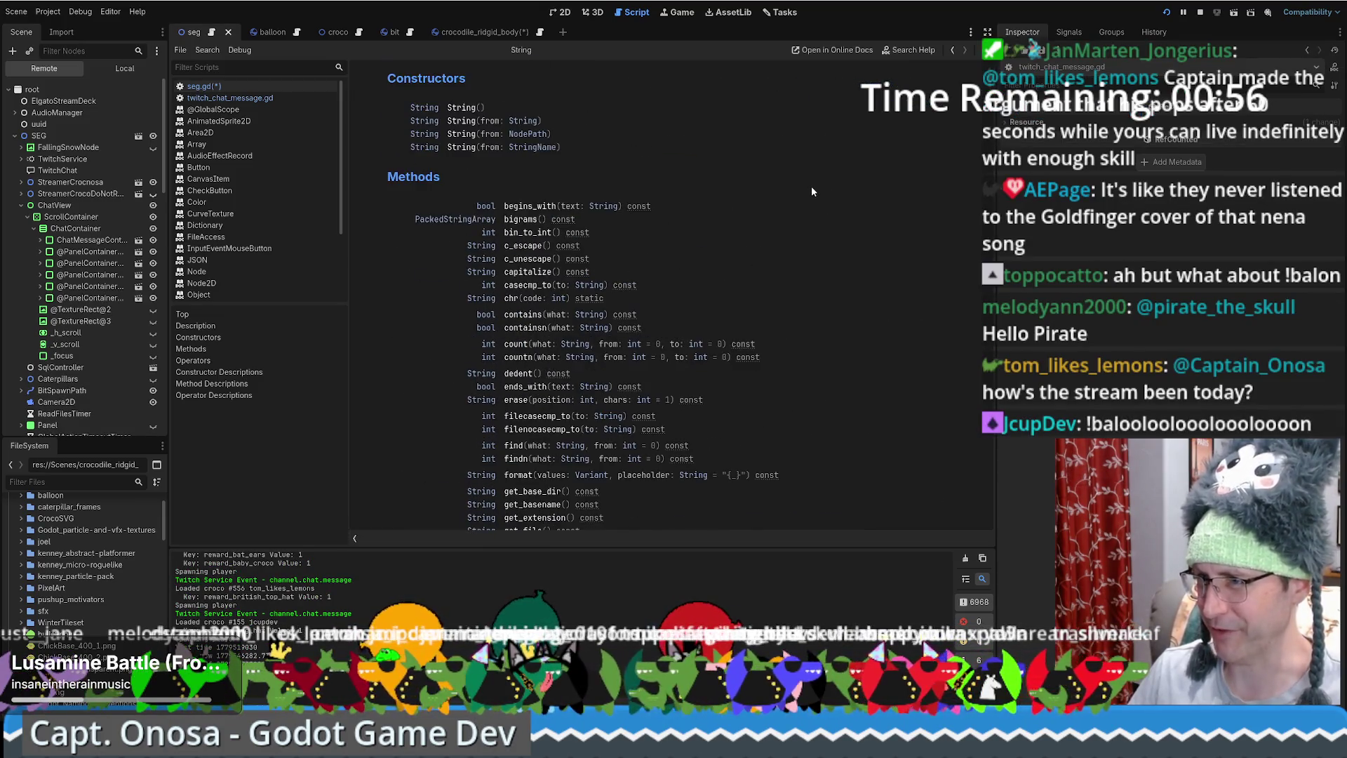
{"action": "scroll", "coordinate": [765, 191], "scroll_direction": "down", "scroll_amount": 10}
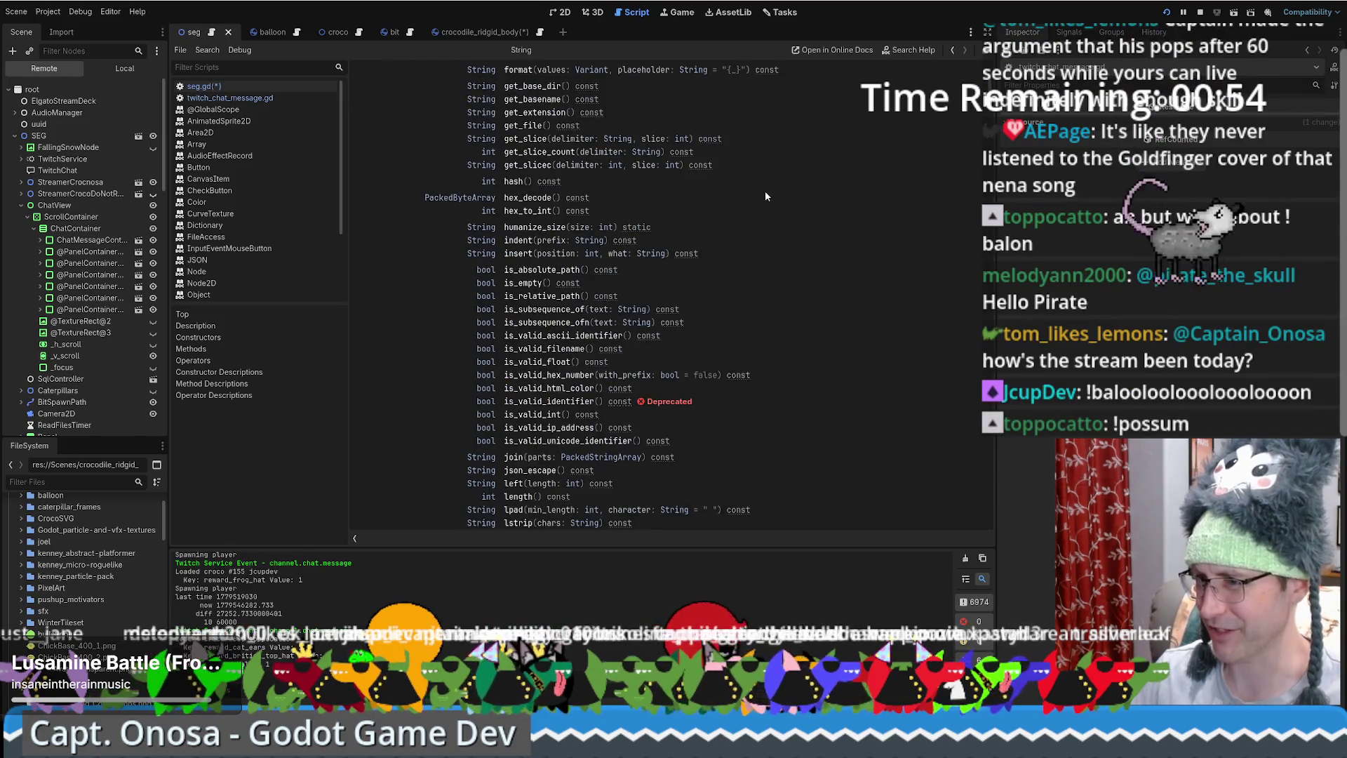
{"action": "scroll", "coordinate": [768, 221], "scroll_direction": "down", "scroll_amount": 5}
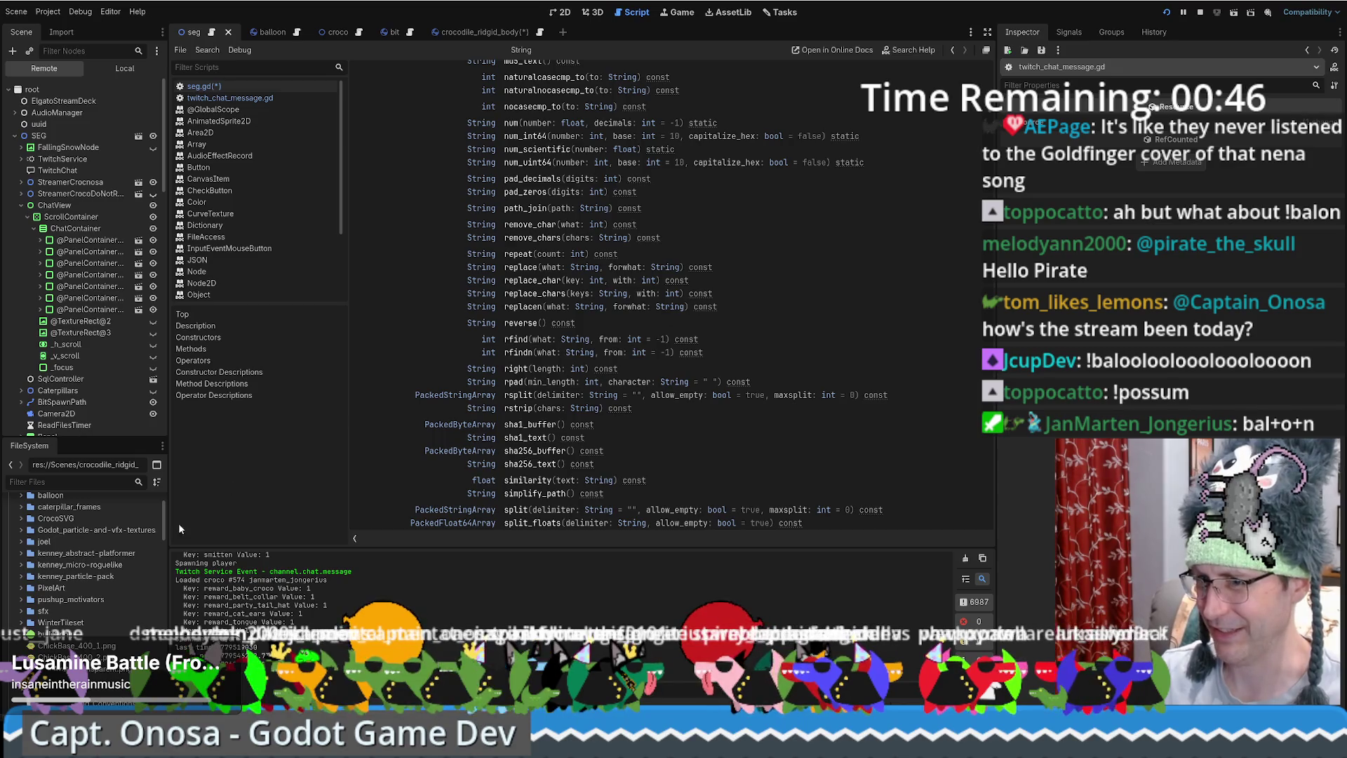
{"action": "scroll", "coordinate": [814, 329], "scroll_direction": "up", "scroll_amount": 12}
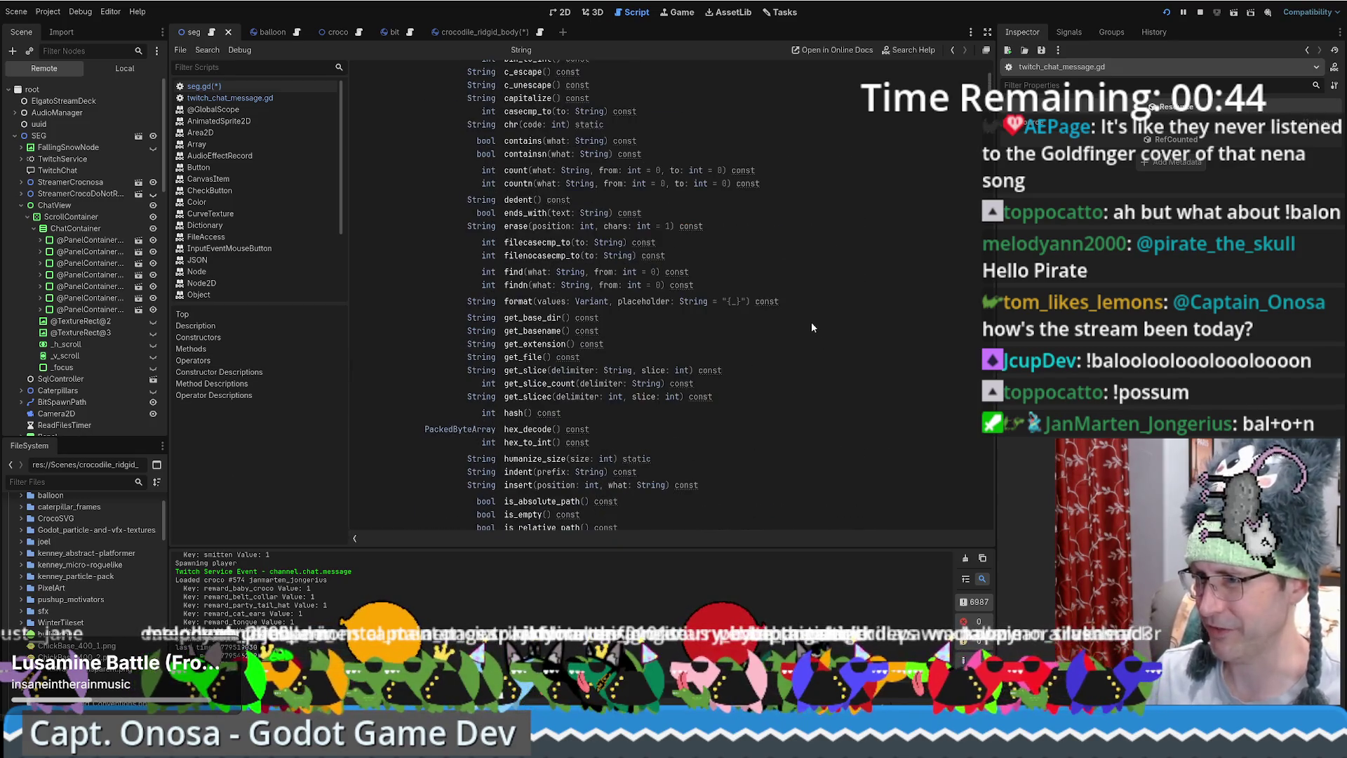
{"action": "scroll", "coordinate": [809, 316], "scroll_direction": "up", "scroll_amount": 2}
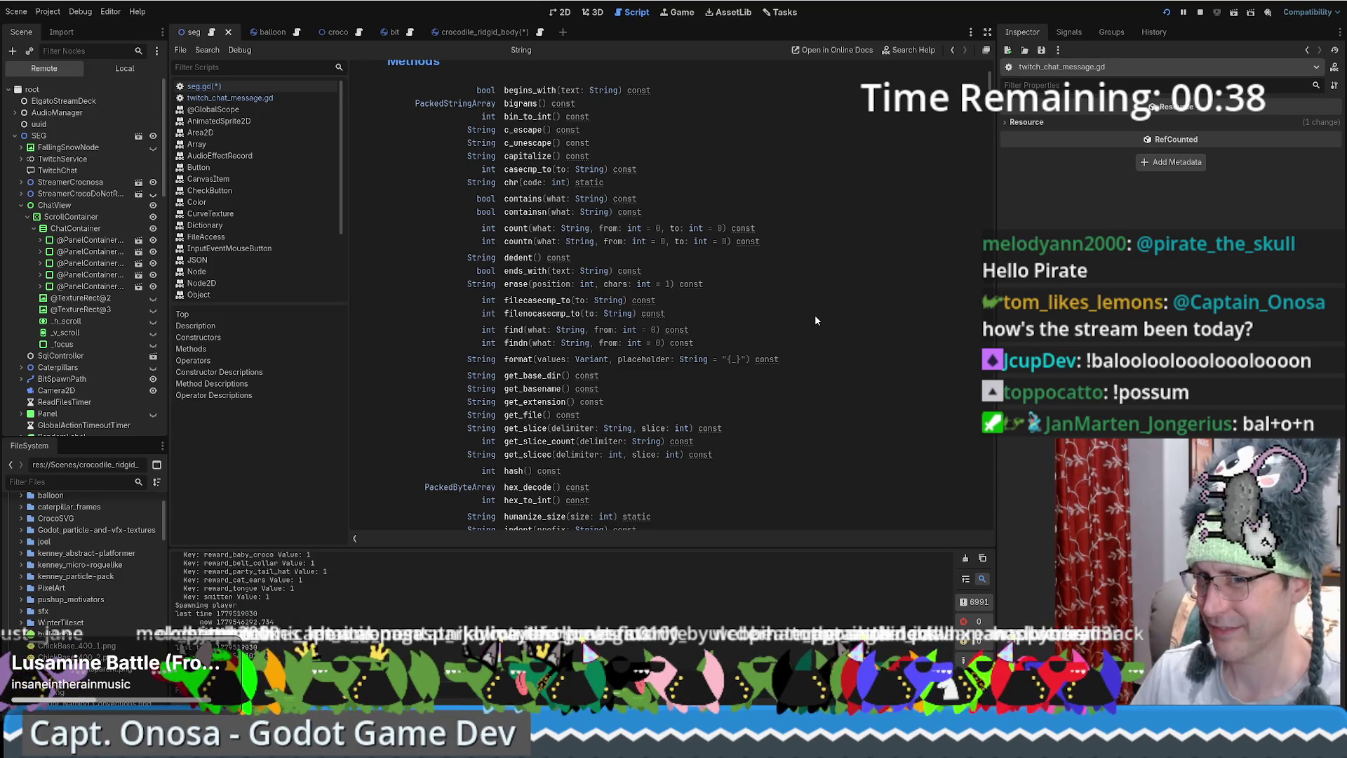
{"action": "scroll", "coordinate": [815, 315], "scroll_direction": "up", "scroll_amount": 2}
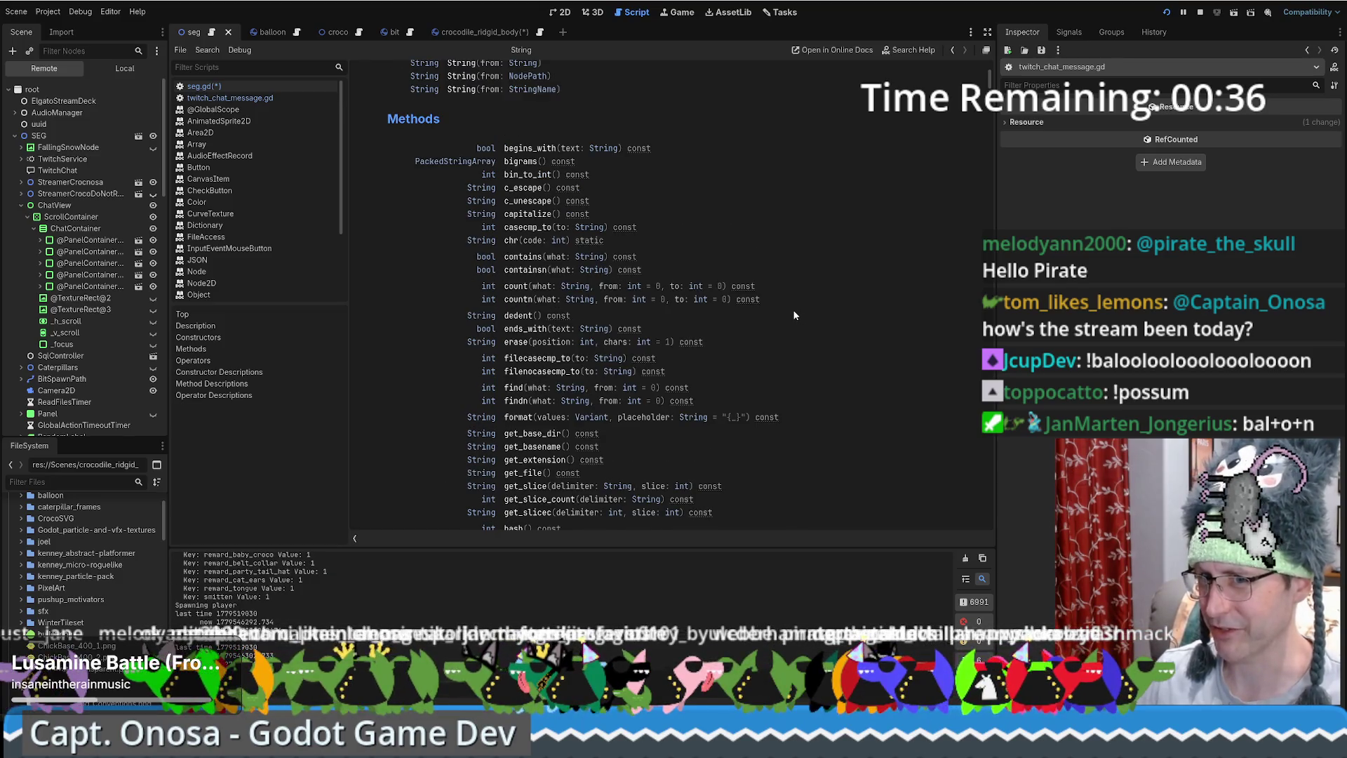
{"action": "scroll", "coordinate": [789, 312], "scroll_direction": "up", "scroll_amount": 2}
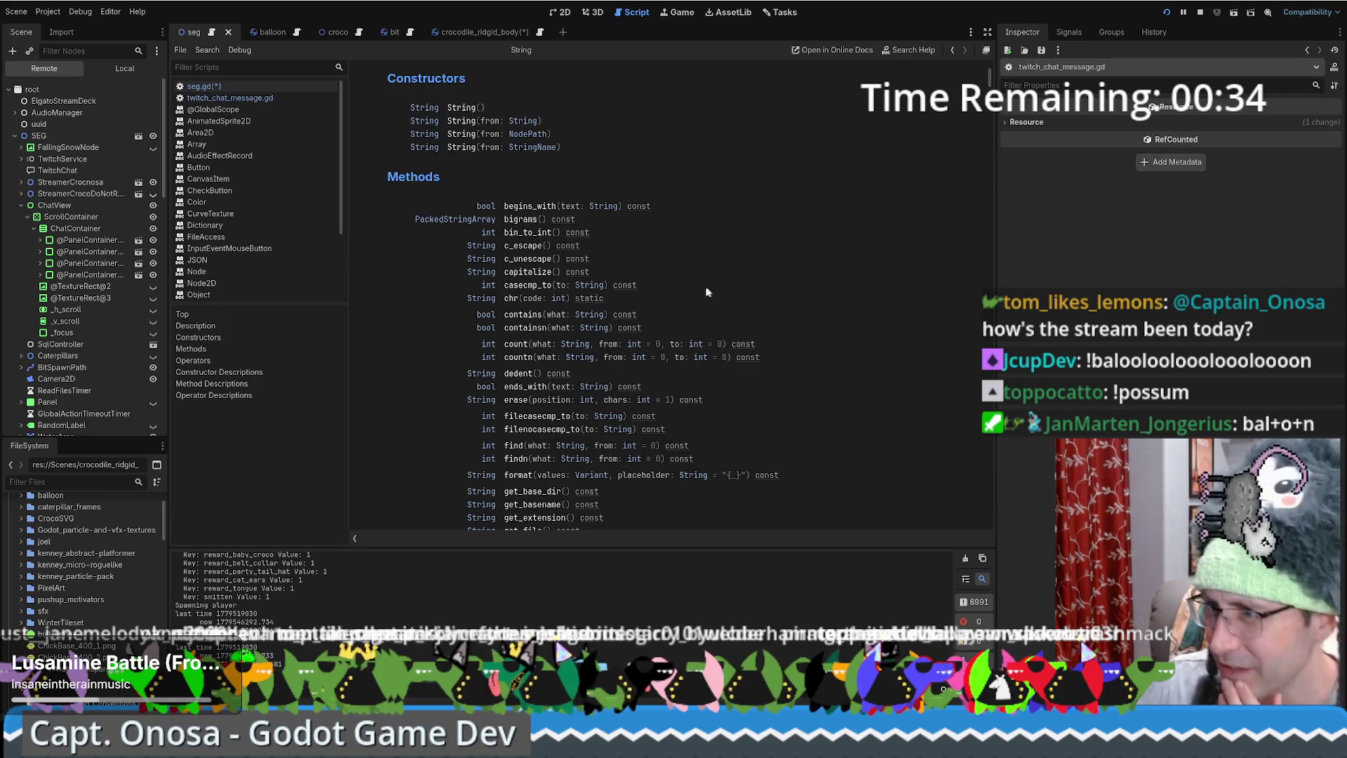
{"action": "scroll", "coordinate": [719, 285], "scroll_direction": "down", "scroll_amount": 2}
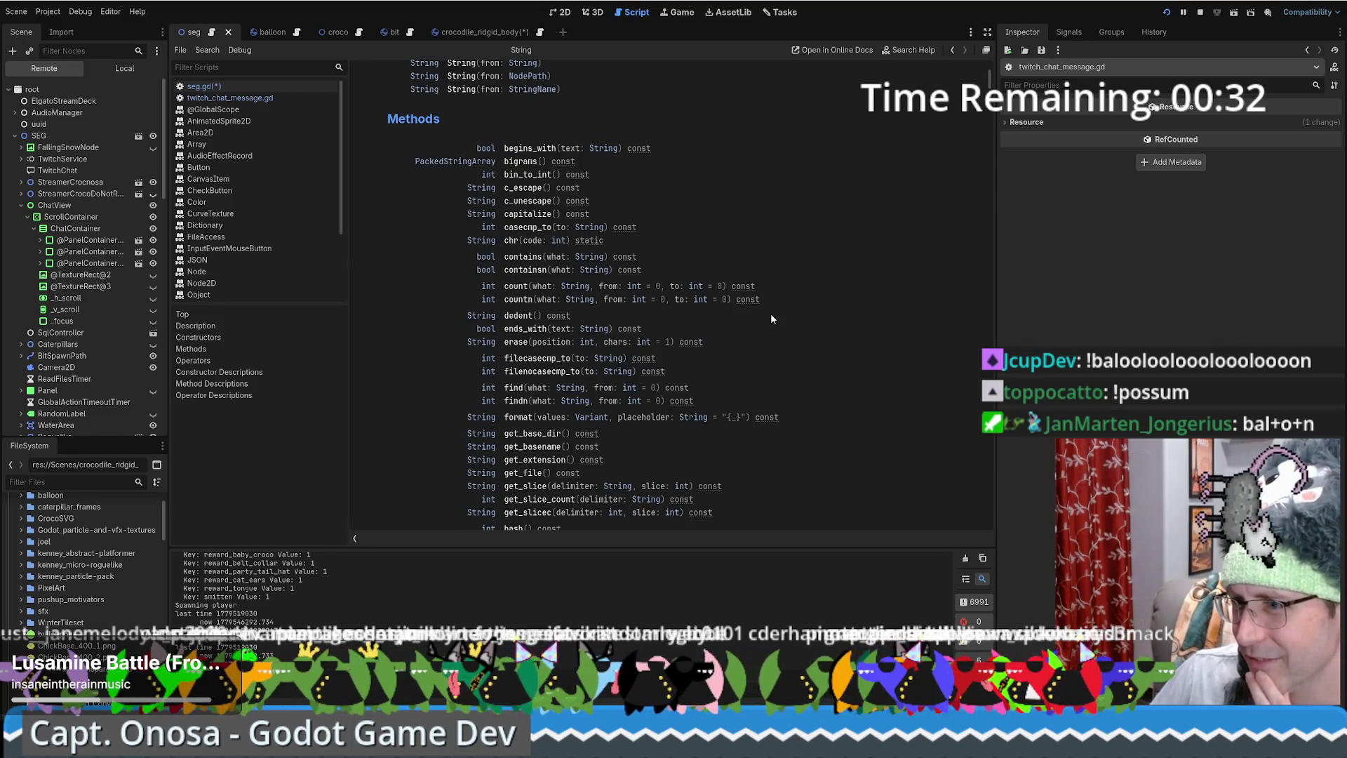
{"action": "scroll", "coordinate": [769, 316], "scroll_direction": "down", "scroll_amount": 2}
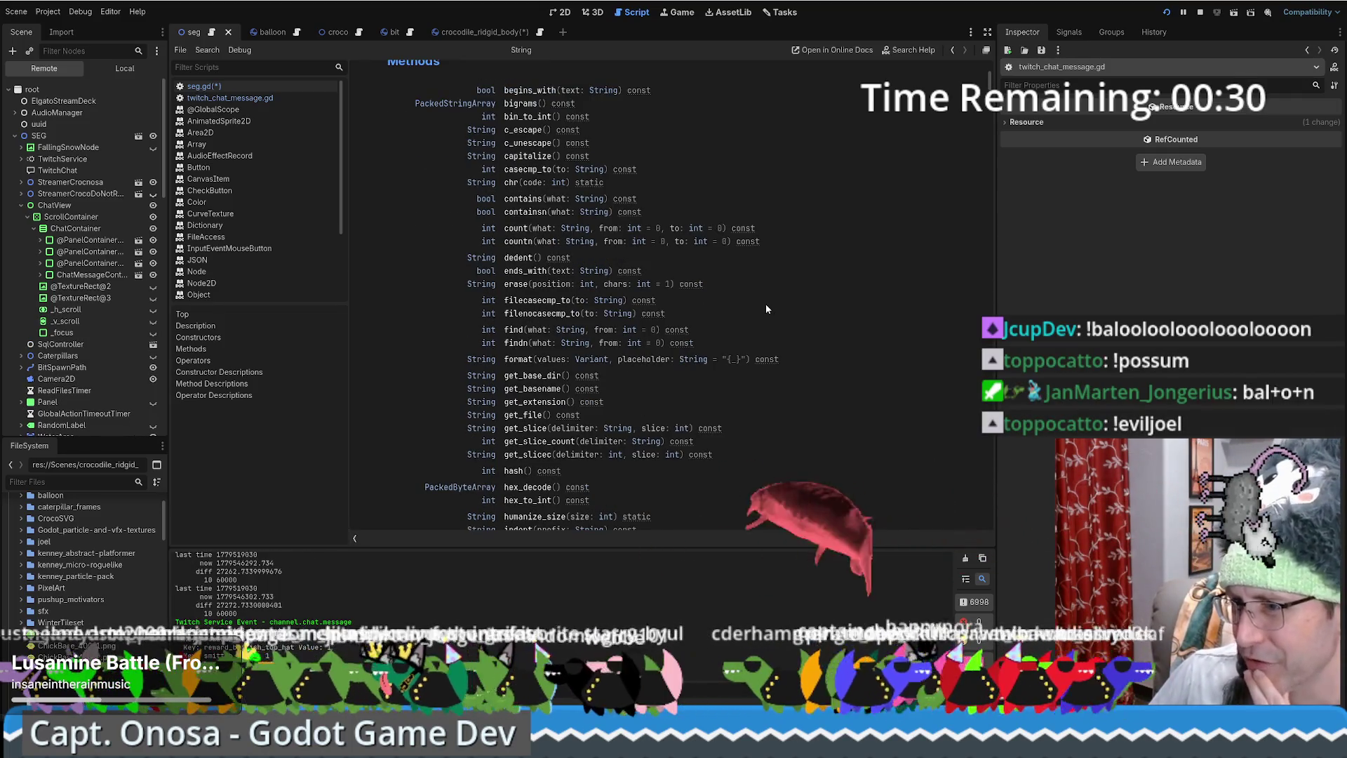
{"action": "scroll", "coordinate": [765, 309], "scroll_direction": "down", "scroll_amount": 4}
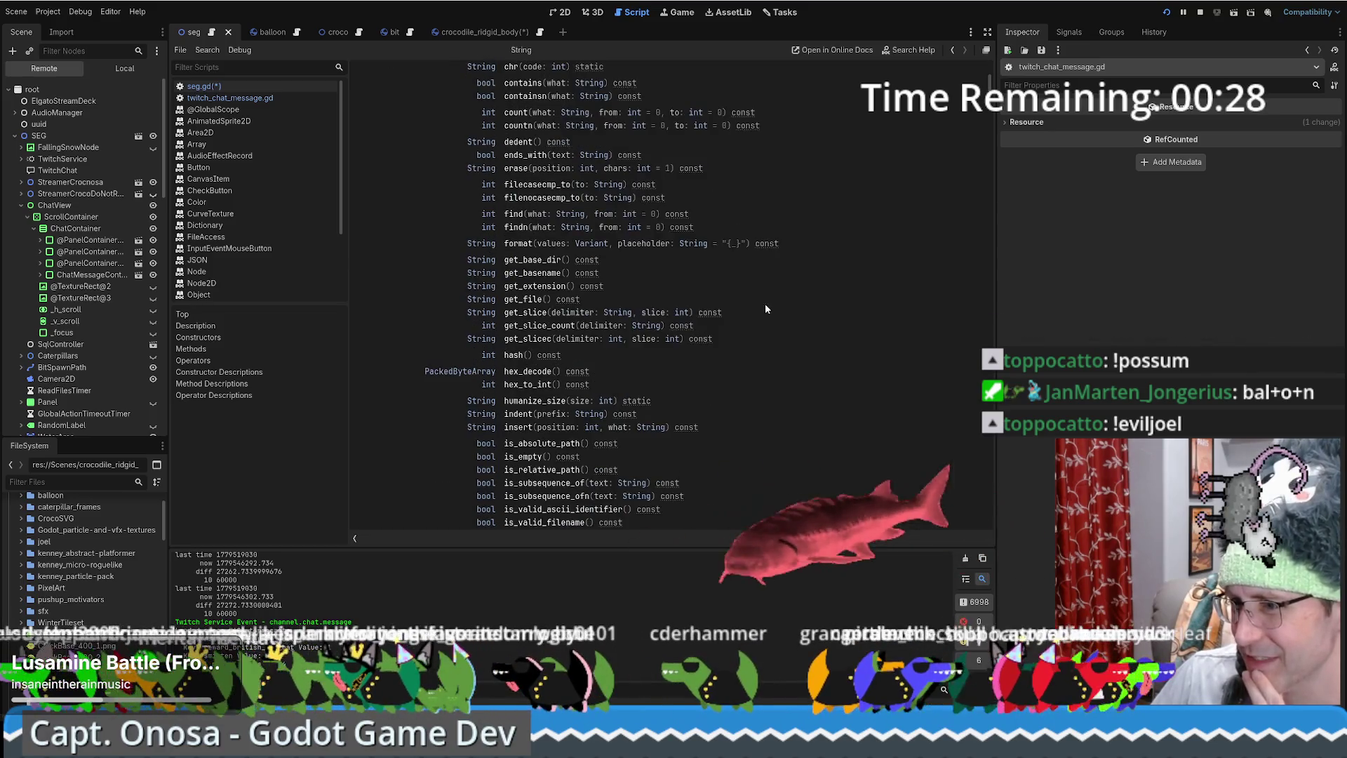
{"action": "scroll", "coordinate": [765, 308], "scroll_direction": "down", "scroll_amount": 2}
{"action": "scroll", "coordinate": [755, 306], "scroll_direction": "down", "scroll_amount": 2}
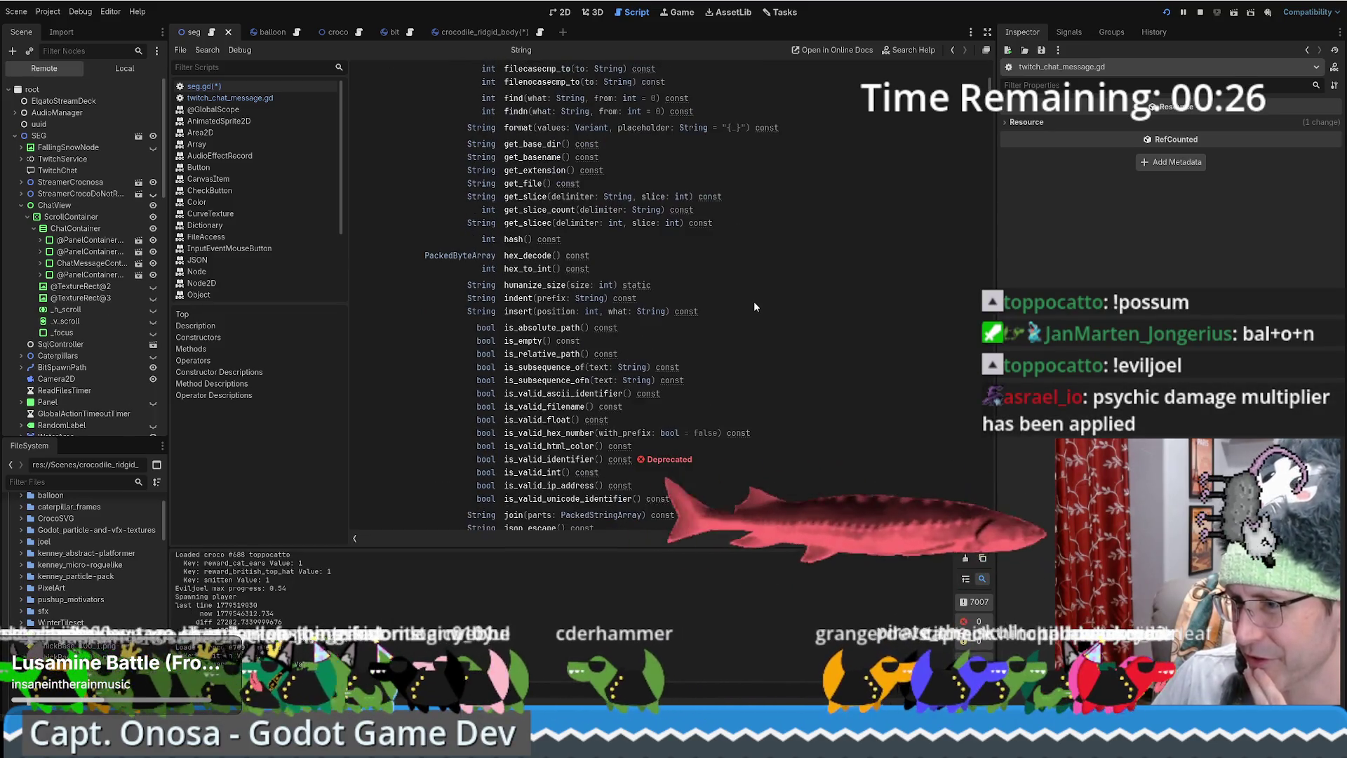
{"action": "scroll", "coordinate": [751, 306], "scroll_direction": "down", "scroll_amount": 4}
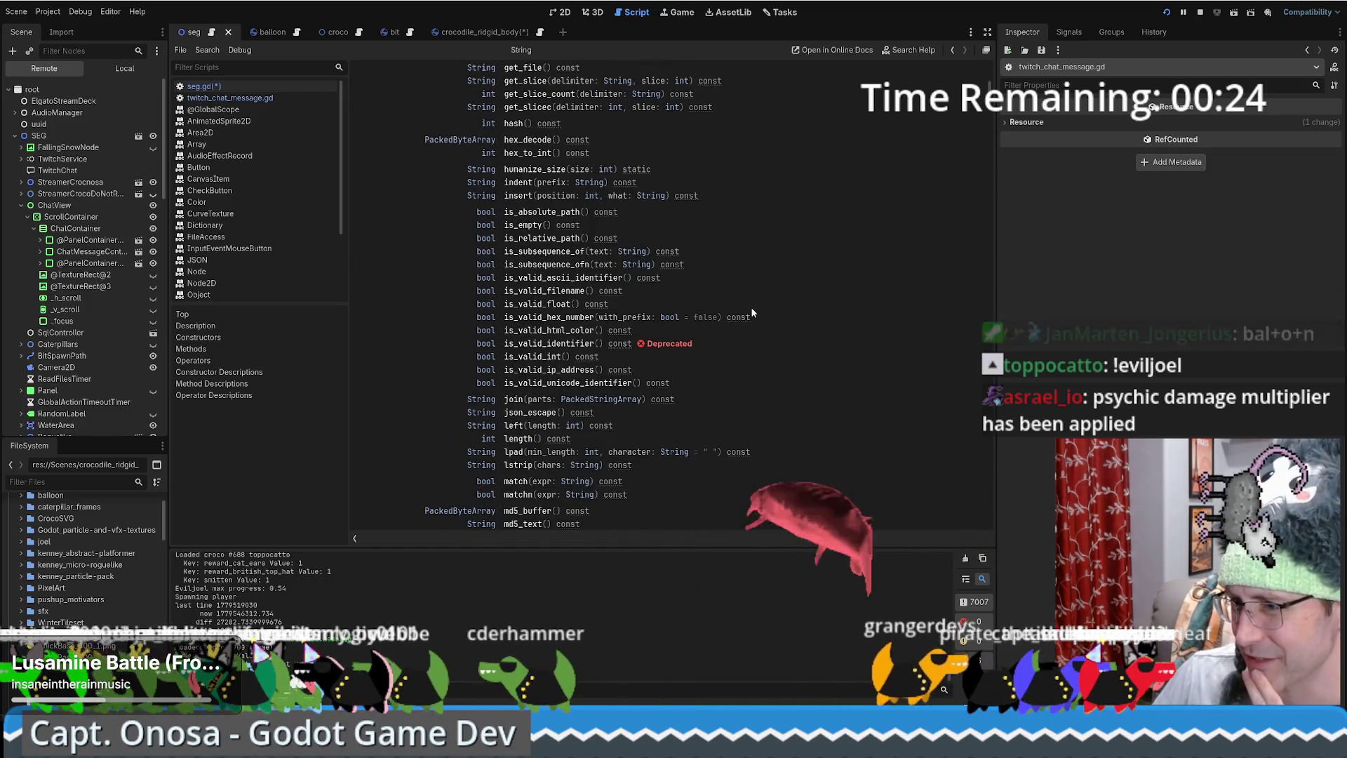
{"action": "scroll", "coordinate": [751, 306], "scroll_direction": "down", "scroll_amount": 8}
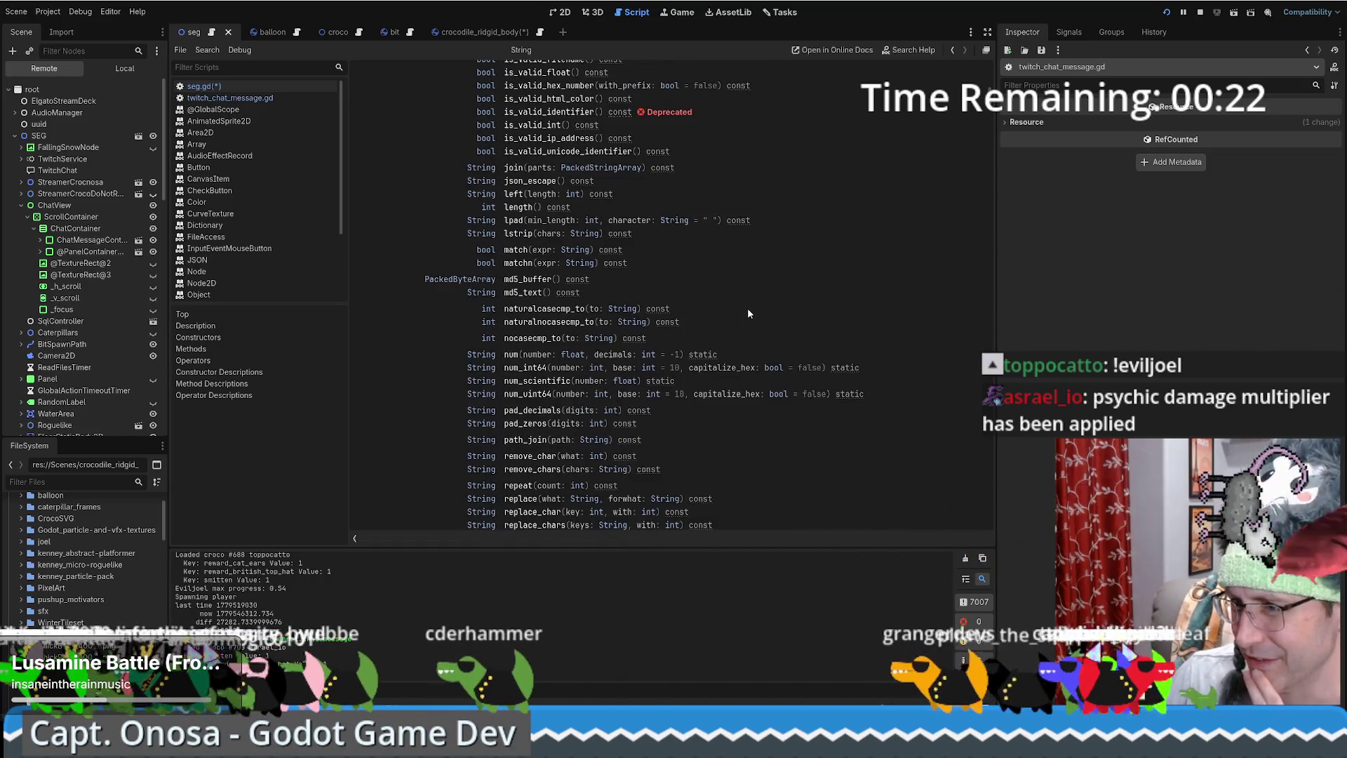
{"action": "scroll", "coordinate": [748, 313], "scroll_direction": "down", "scroll_amount": 2}
{"action": "scroll", "coordinate": [749, 311], "scroll_direction": "down", "scroll_amount": 2}
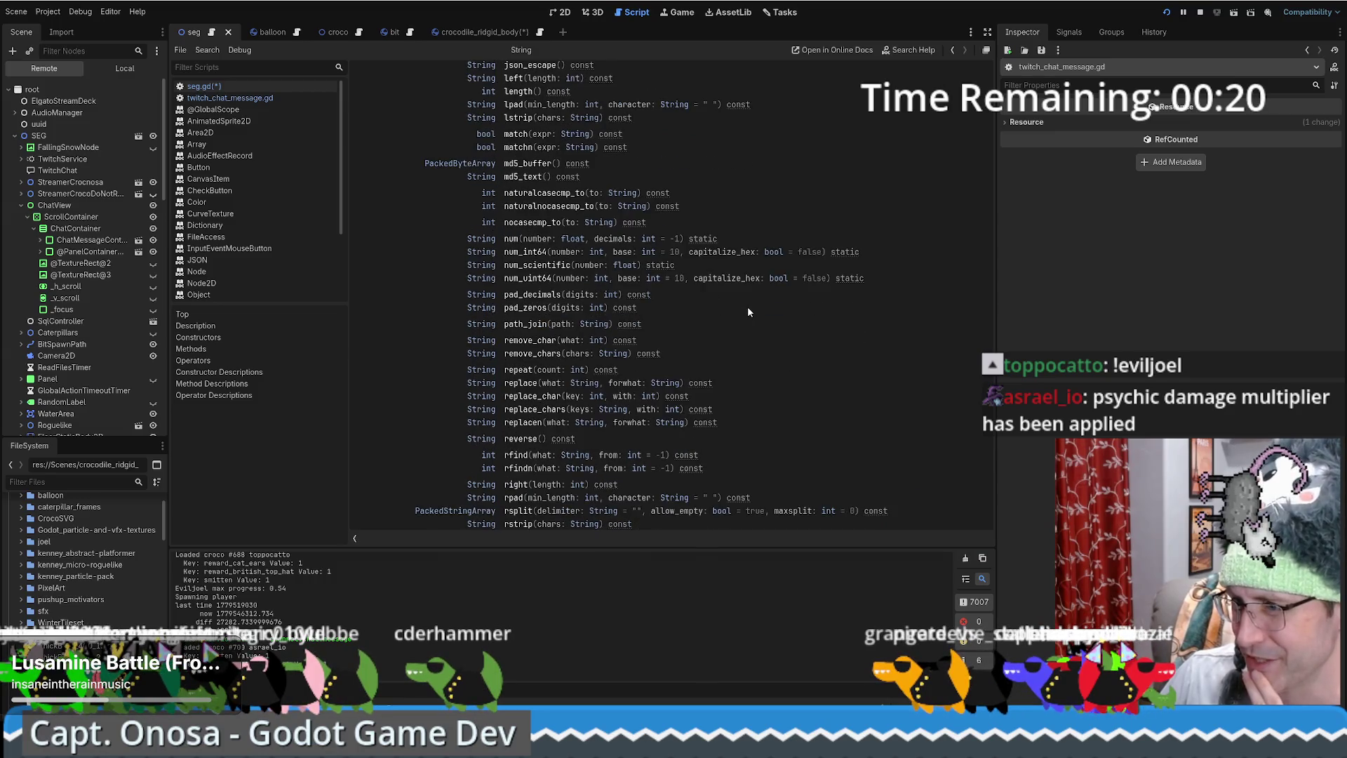
{"action": "scroll", "coordinate": [748, 310], "scroll_direction": "down", "scroll_amount": 2}
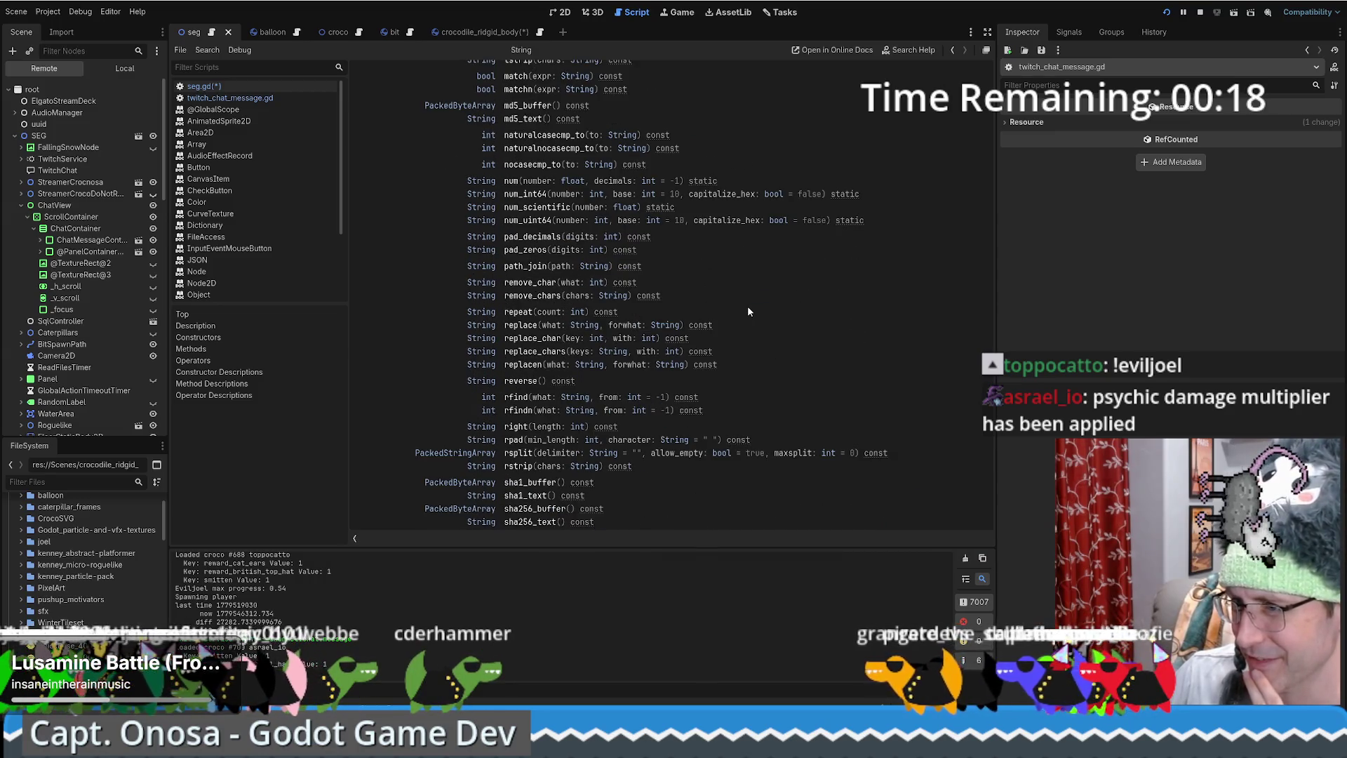
{"action": "scroll", "coordinate": [747, 310], "scroll_direction": "down", "scroll_amount": 2}
{"action": "scroll", "coordinate": [747, 310], "scroll_direction": "down", "scroll_amount": 2}
{"action": "scroll", "coordinate": [747, 311], "scroll_direction": "down", "scroll_amount": 2}
{"action": "scroll", "coordinate": [747, 311], "scroll_direction": "down", "scroll_amount": 10}
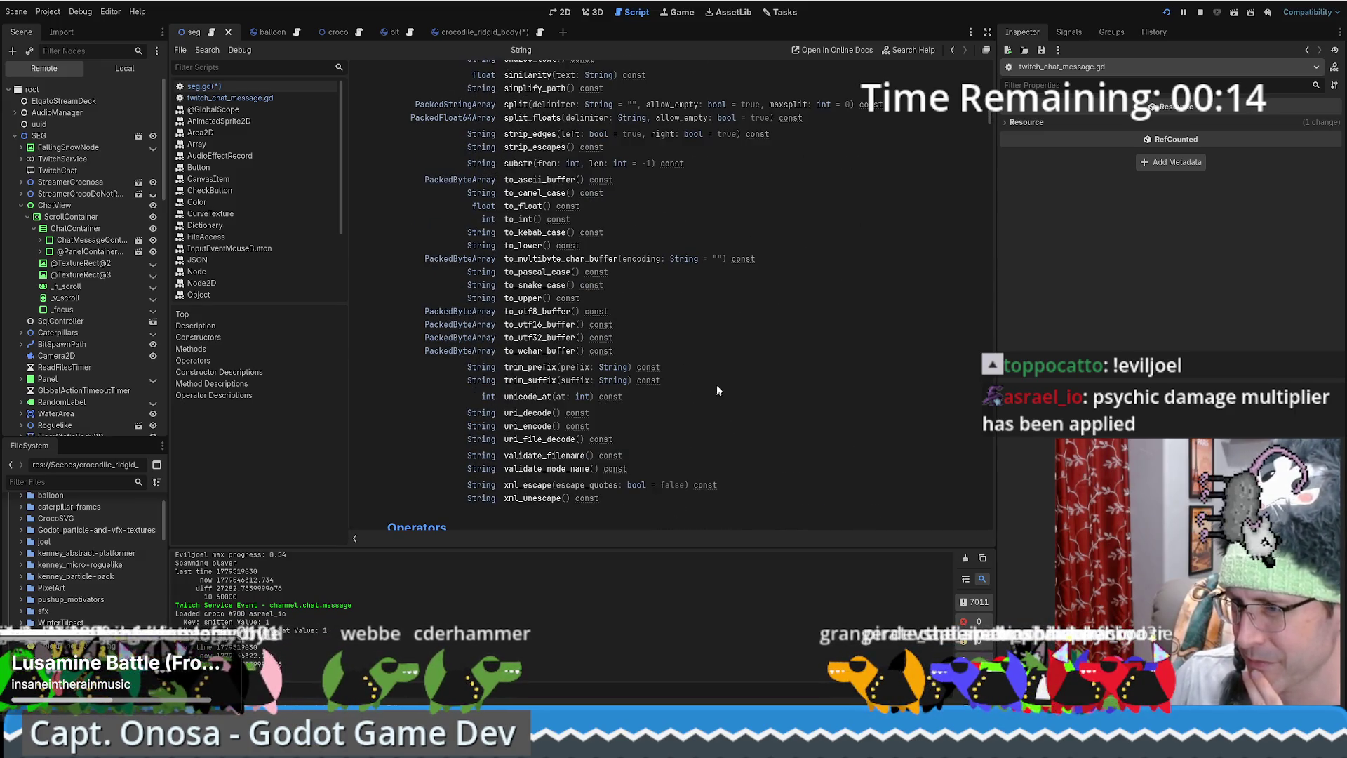
{"action": "key", "text": "alt+Tab"}
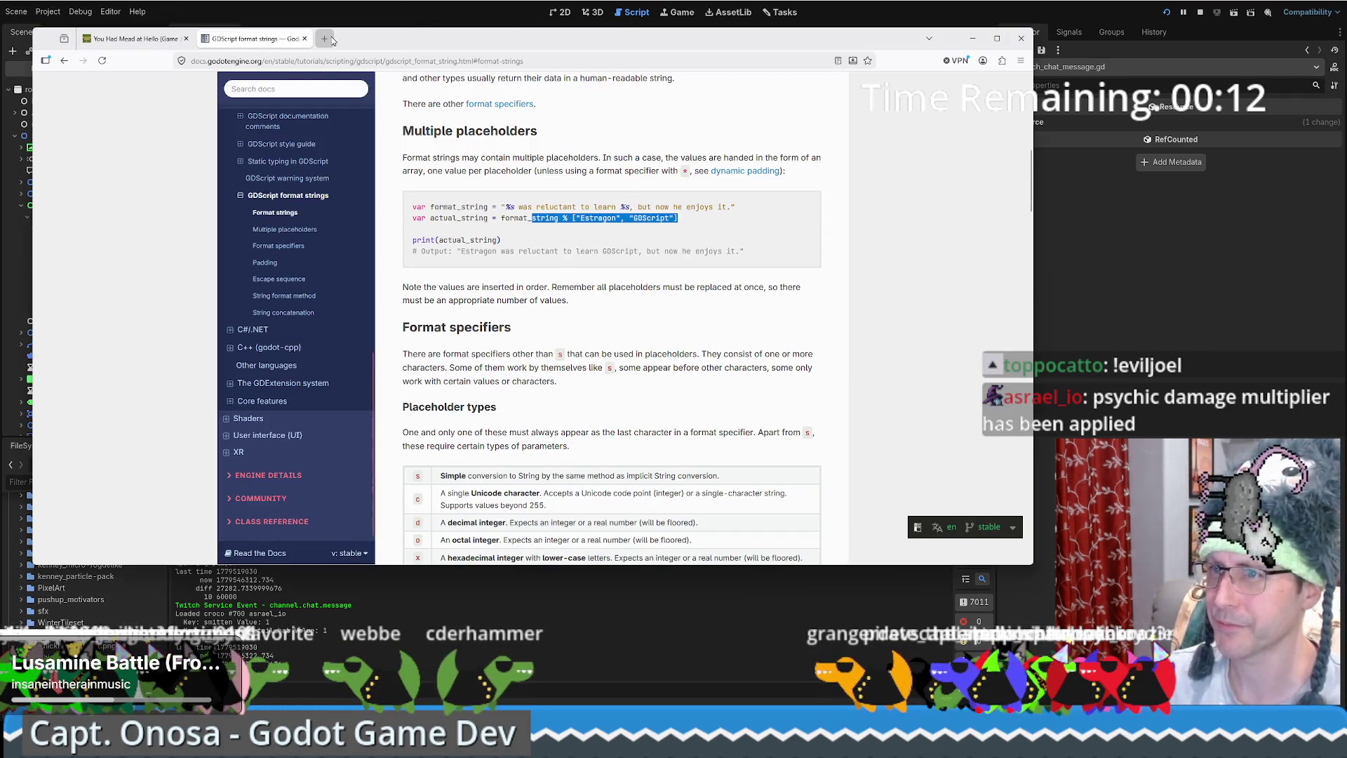
Web-search 'godot string find regex -ai' and open the Godot RegEx class documentation.
{"action": "left_click", "coordinate": [332, 40]}
{"action": "type", "text": "st"}
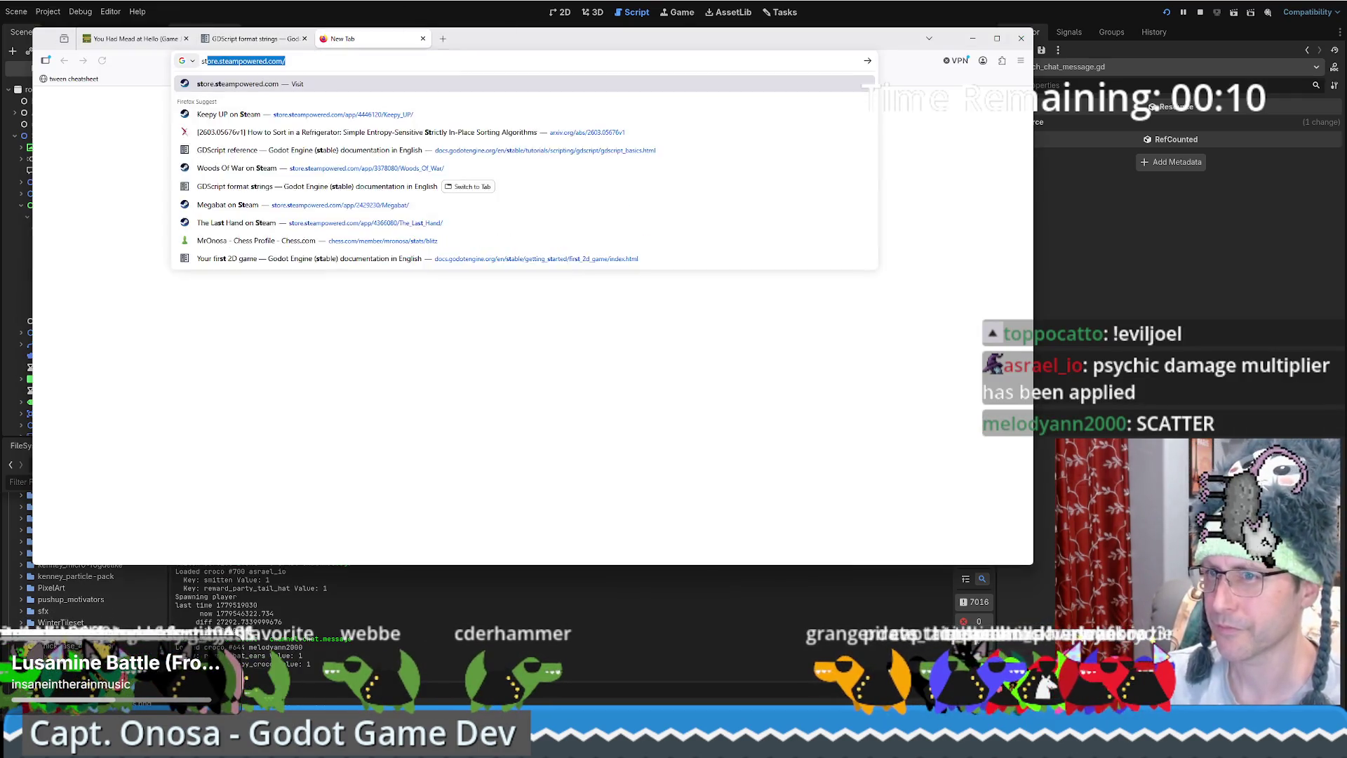
{"action": "key", "text": "BackSpace"}
{"action": "key", "text": "BackSpace"}
{"action": "type", "text": "godot str"}
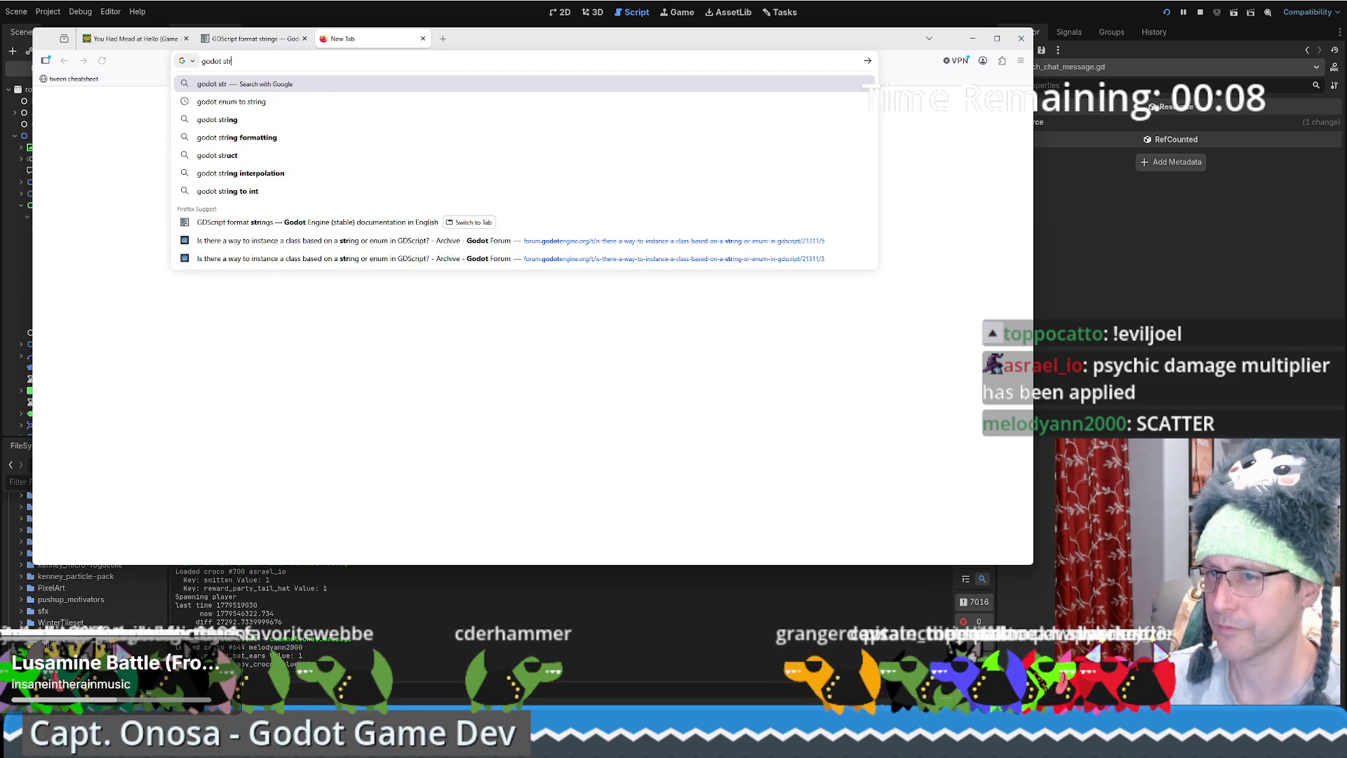
{"action": "type", "text": "ing find "}
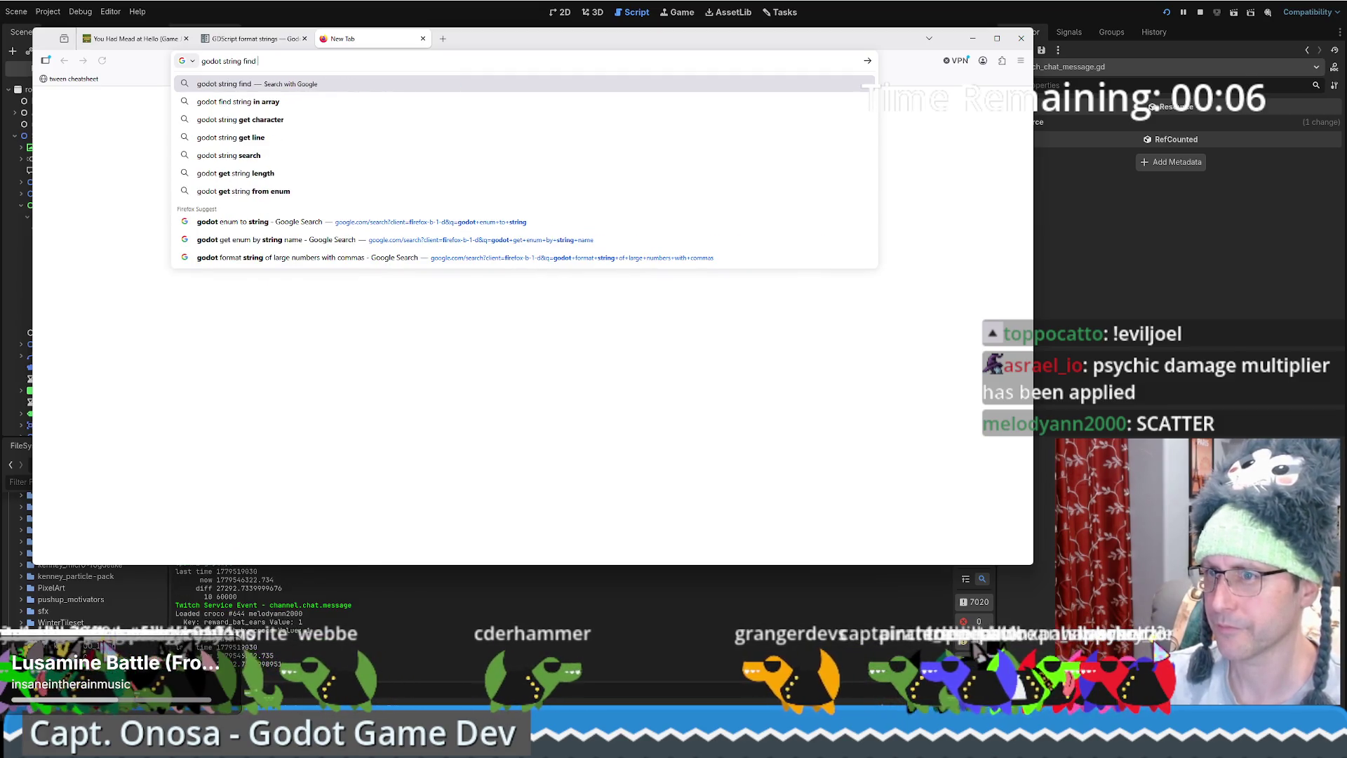
{"action": "type", "text": "re"}
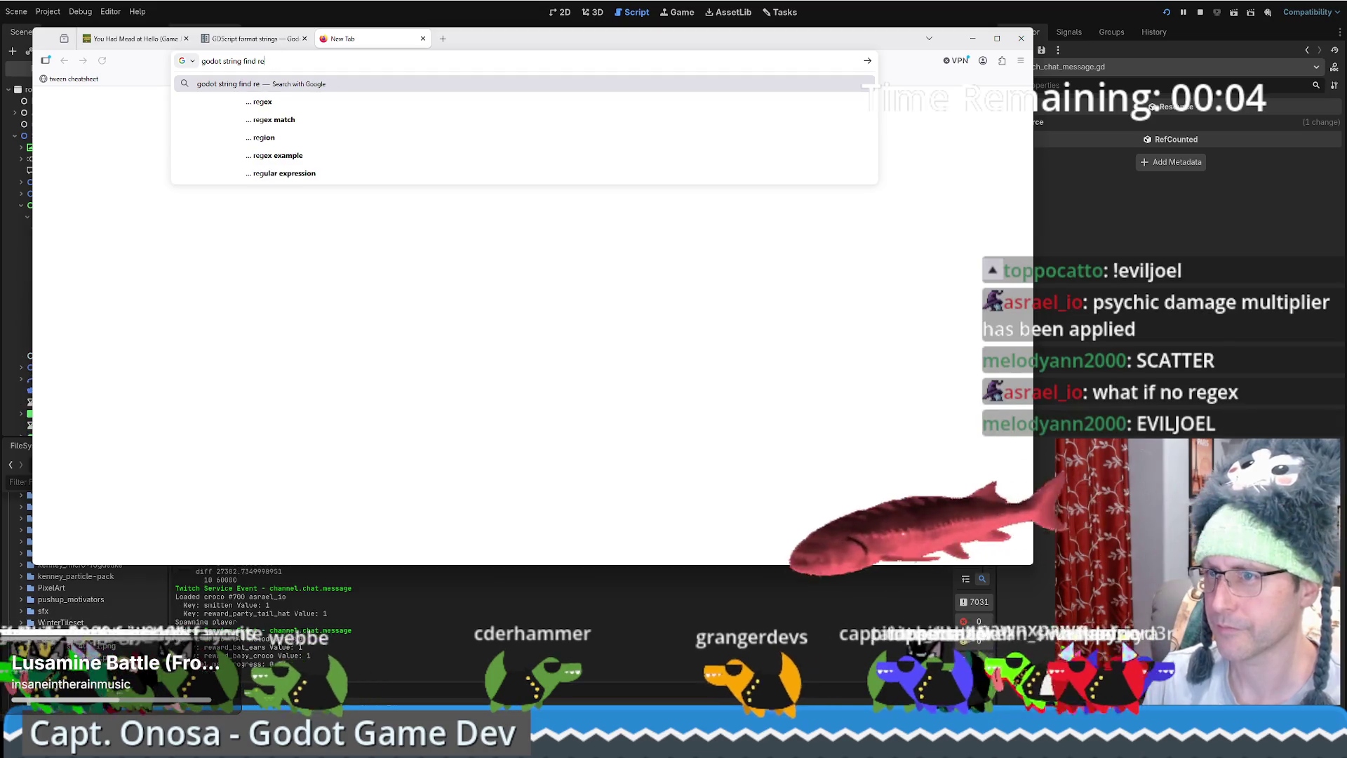
{"action": "type", "text": "gex -ai"}
{"action": "key", "text": "Return"}
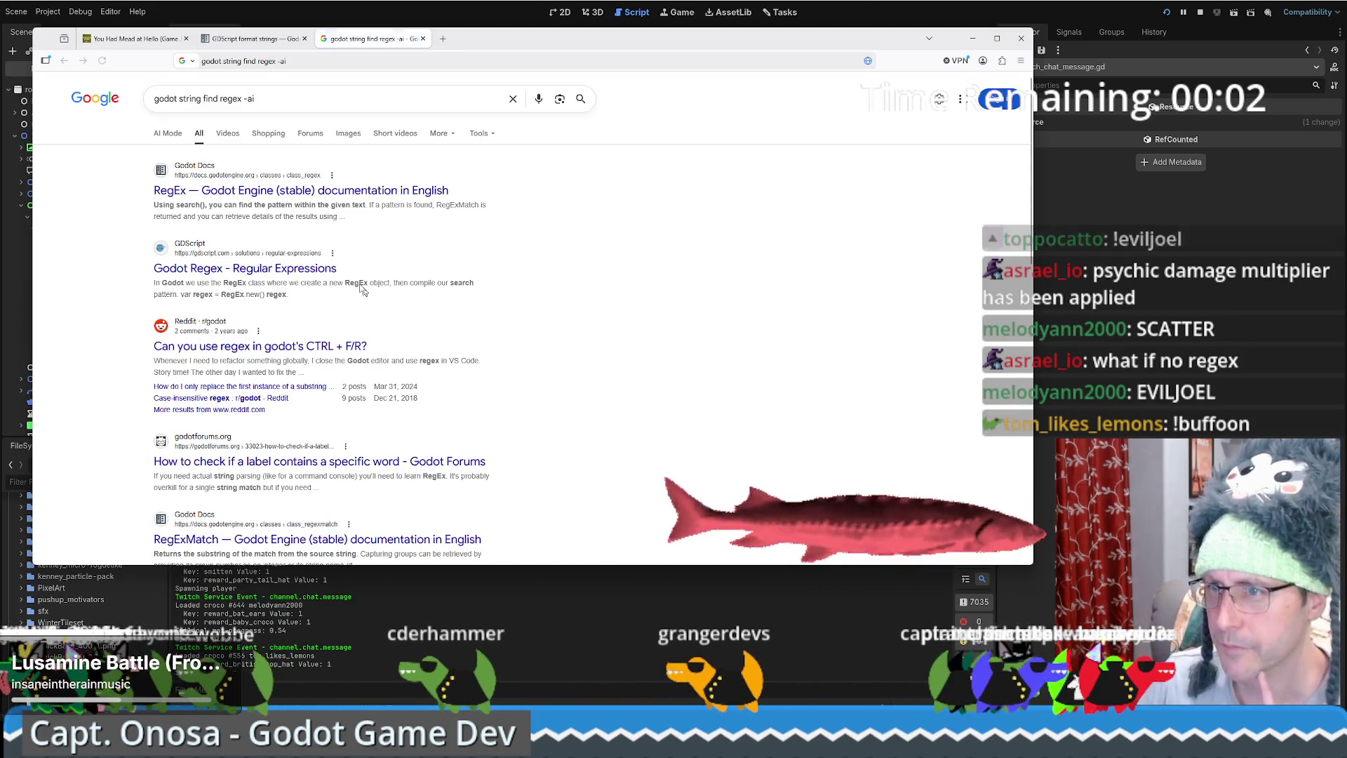
{"action": "left_click", "coordinate": [302, 190]}
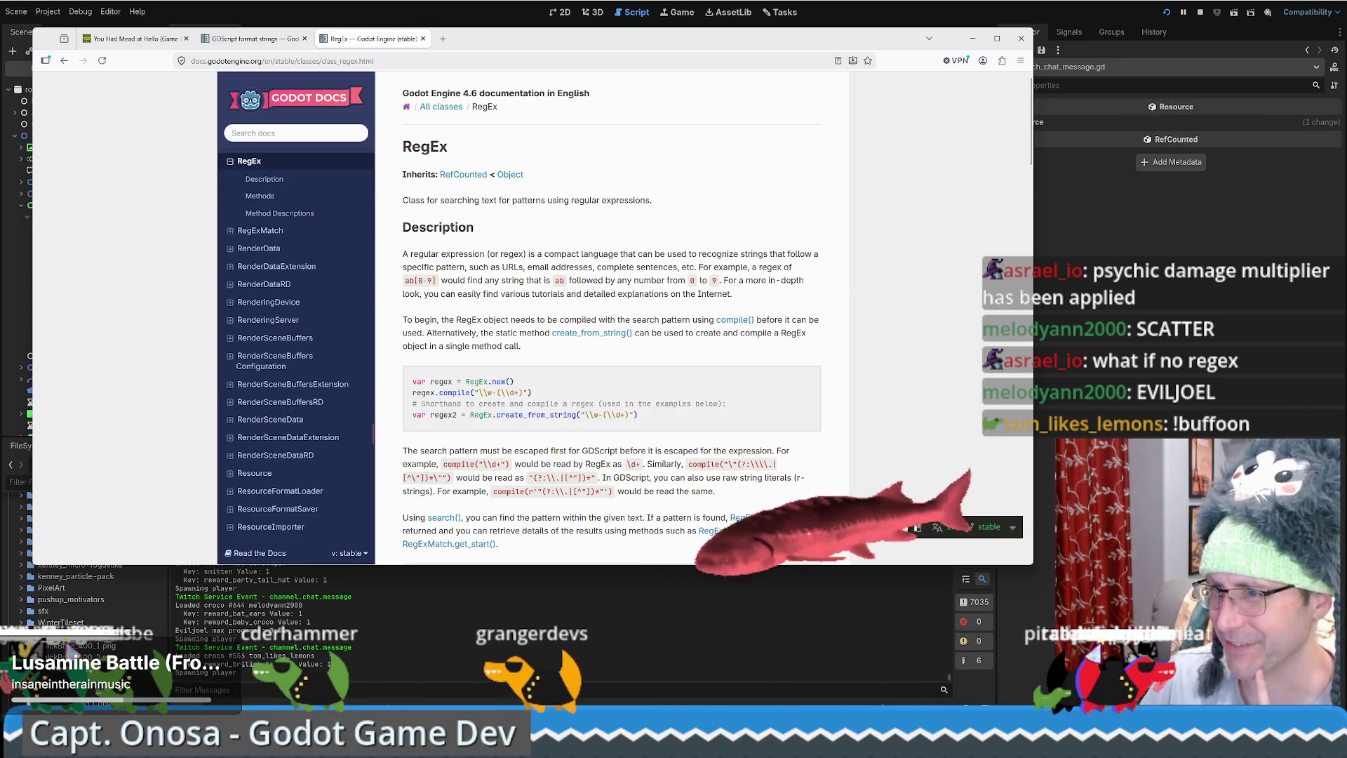
Read the RegEx class description and scroll through its usage examples.
{"action": "scroll", "coordinate": [579, 249], "scroll_direction": "down", "scroll_amount": 1}
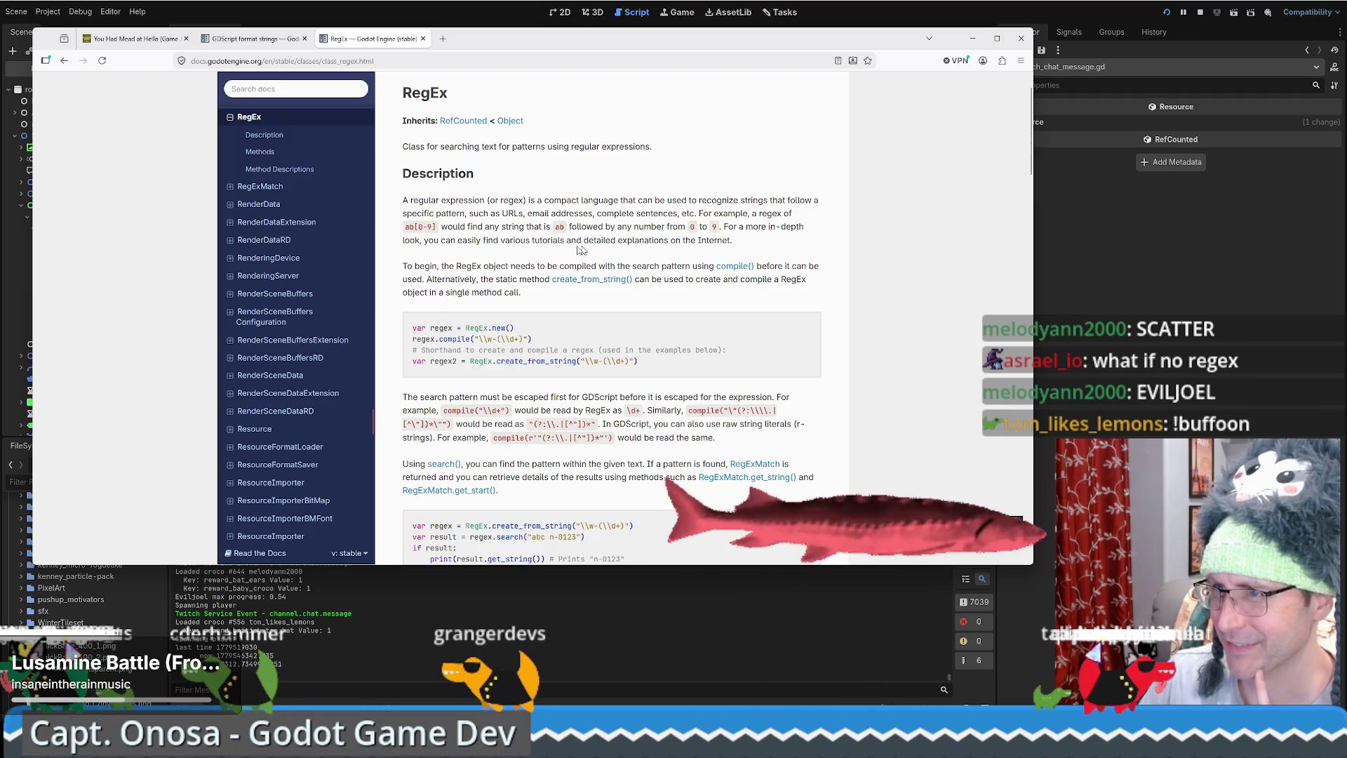
{"action": "left_click_drag", "start_coordinate": [499, 200], "coordinate": [577, 201]}
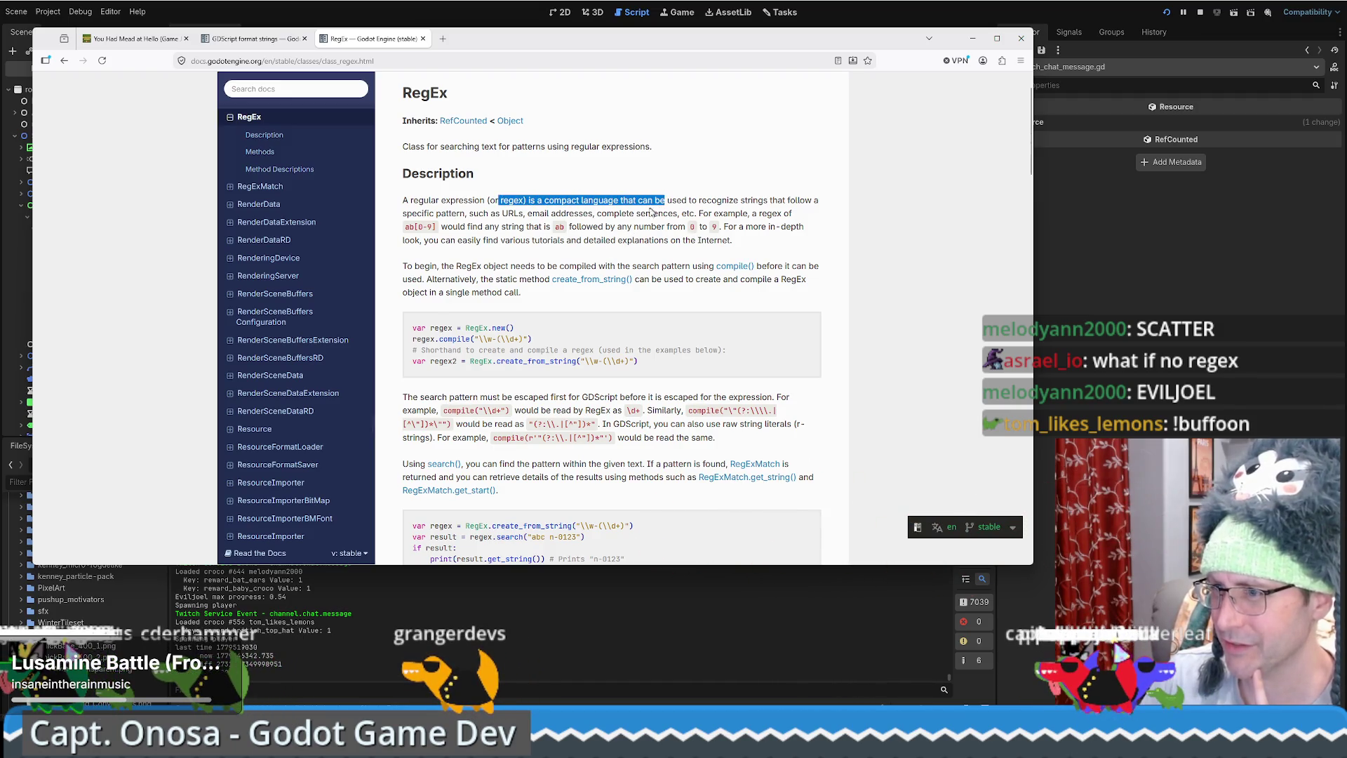
{"action": "scroll", "coordinate": [646, 213], "scroll_direction": "down", "scroll_amount": 2}
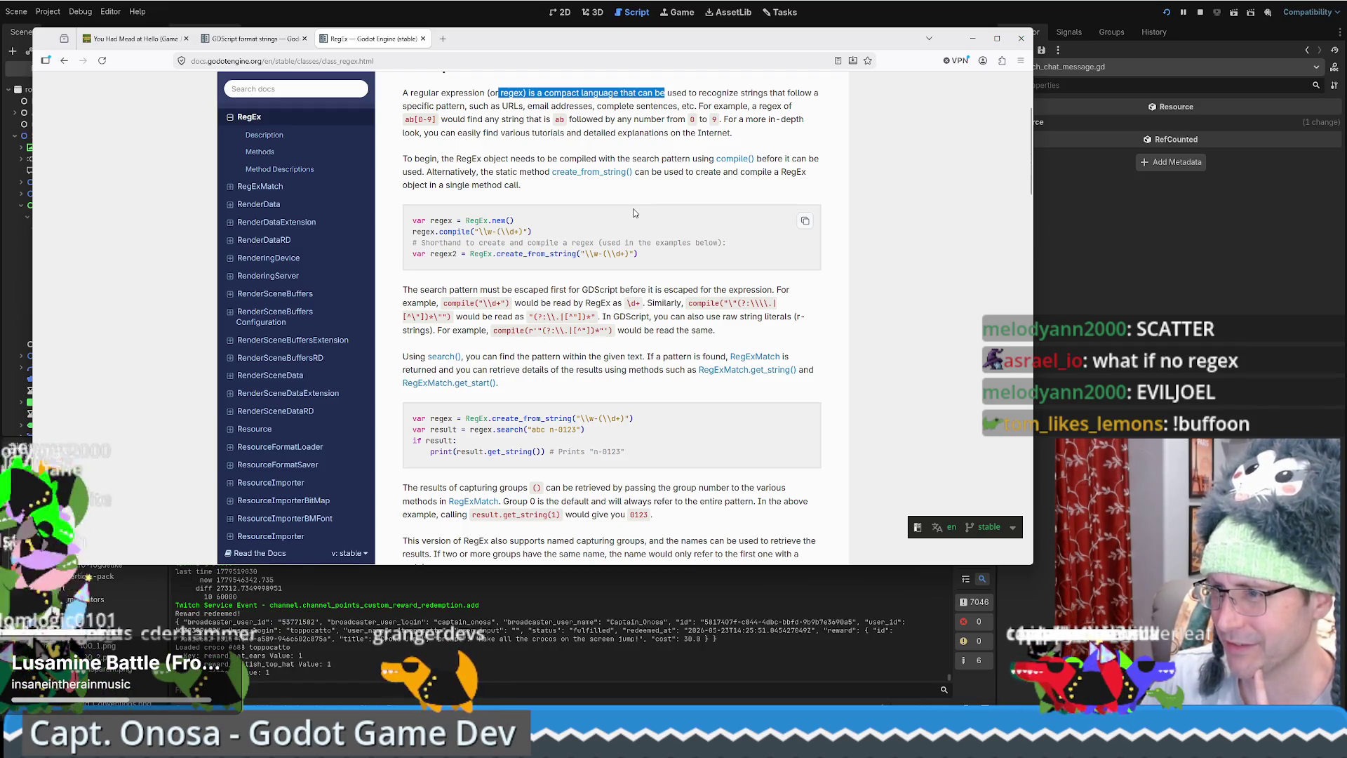
{"action": "scroll", "coordinate": [634, 212], "scroll_direction": "down", "scroll_amount": 3}
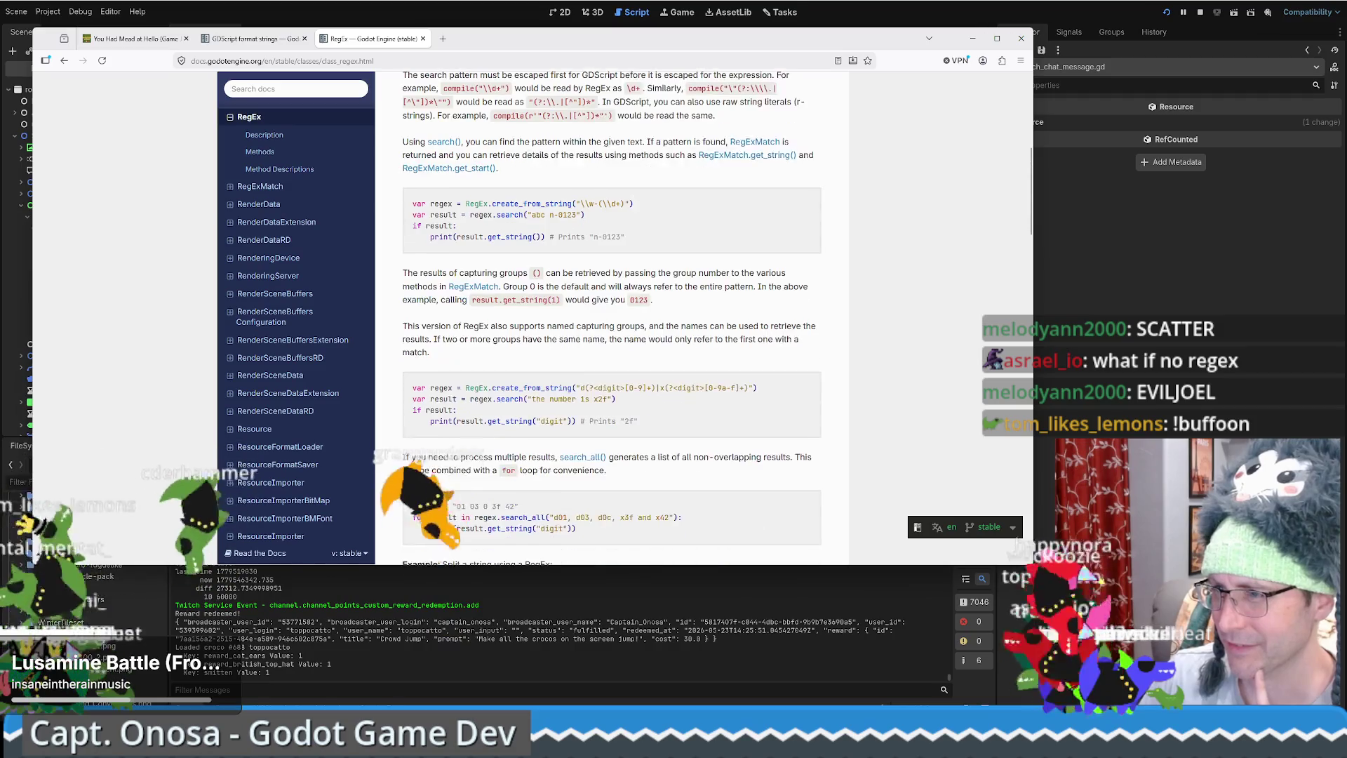
{"action": "scroll", "coordinate": [581, 203], "scroll_direction": "down", "scroll_amount": 2}
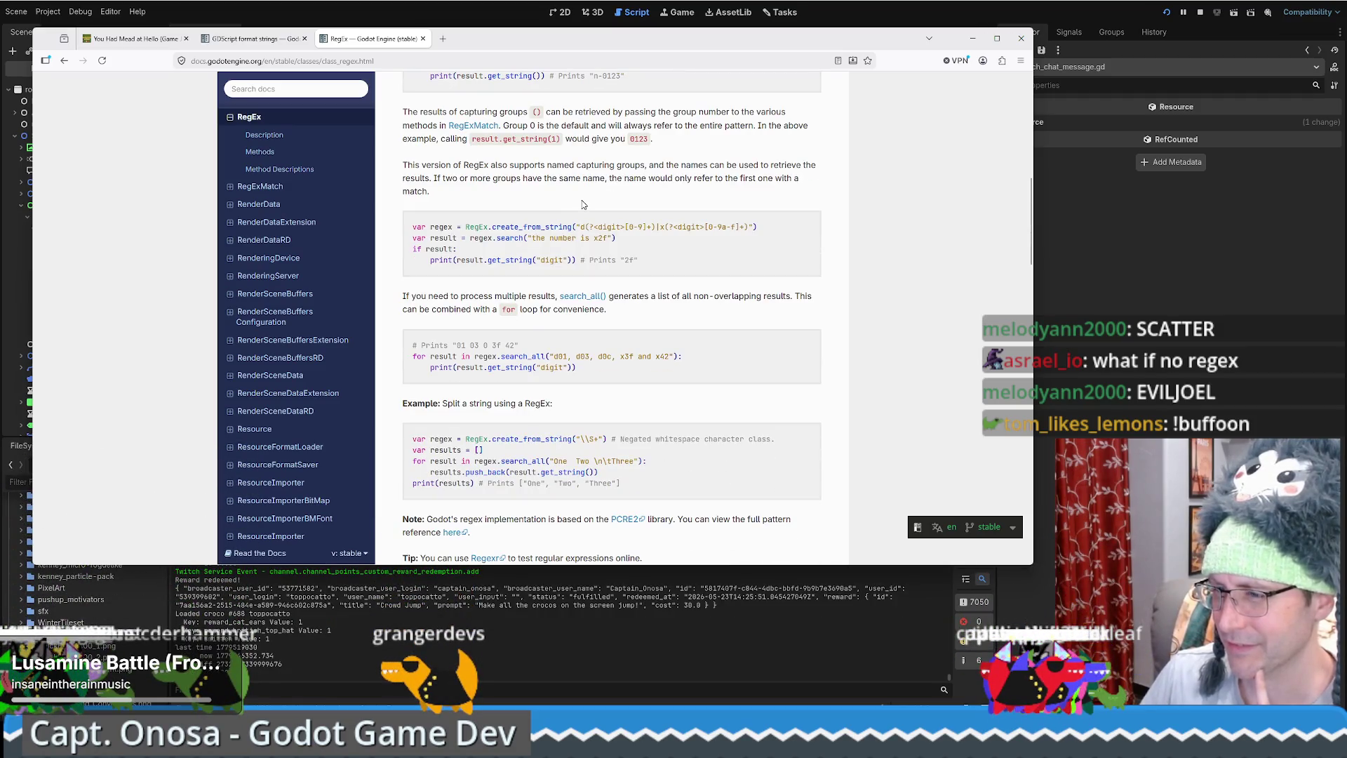
{"action": "scroll", "coordinate": [582, 203], "scroll_direction": "down", "scroll_amount": 5}
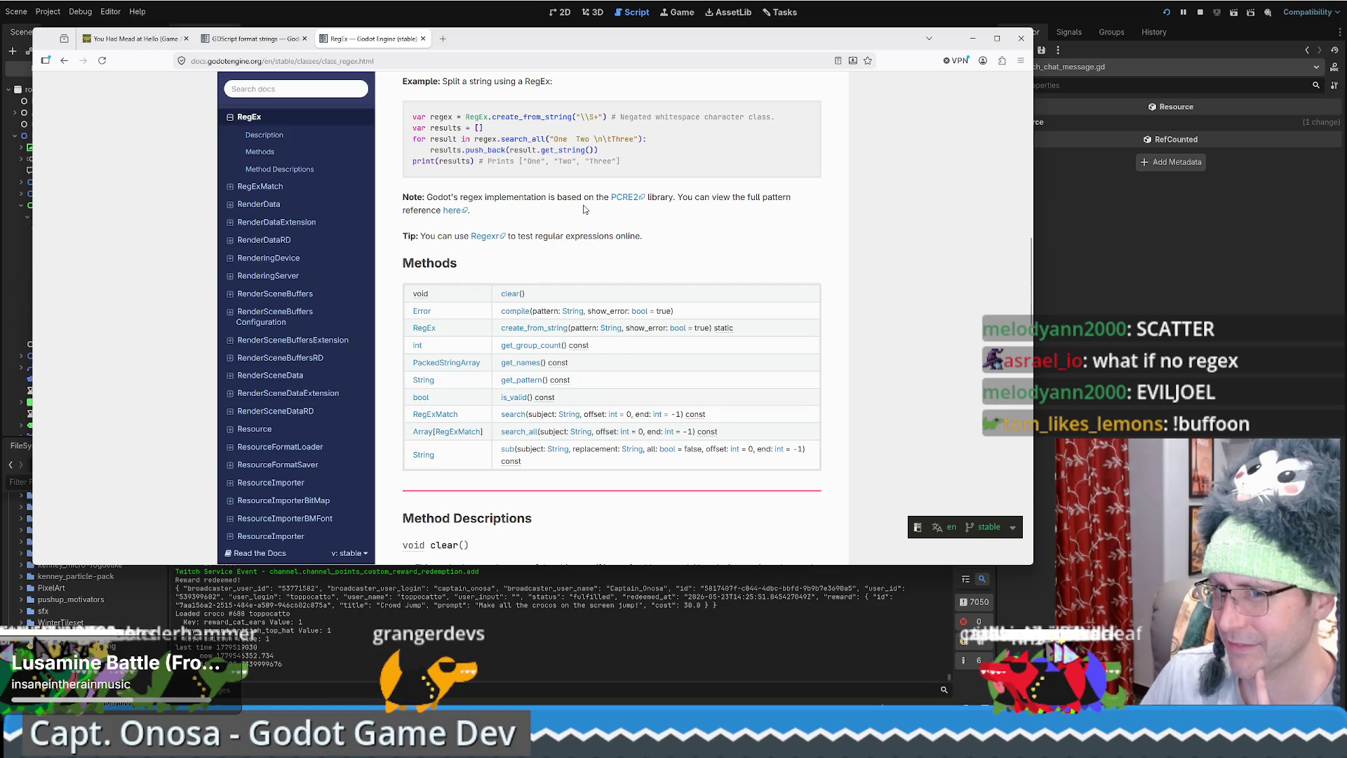
{"action": "scroll", "coordinate": [583, 208], "scroll_direction": "up", "scroll_amount": 2}
{"action": "scroll", "coordinate": [585, 211], "scroll_direction": "down", "scroll_amount": 5}
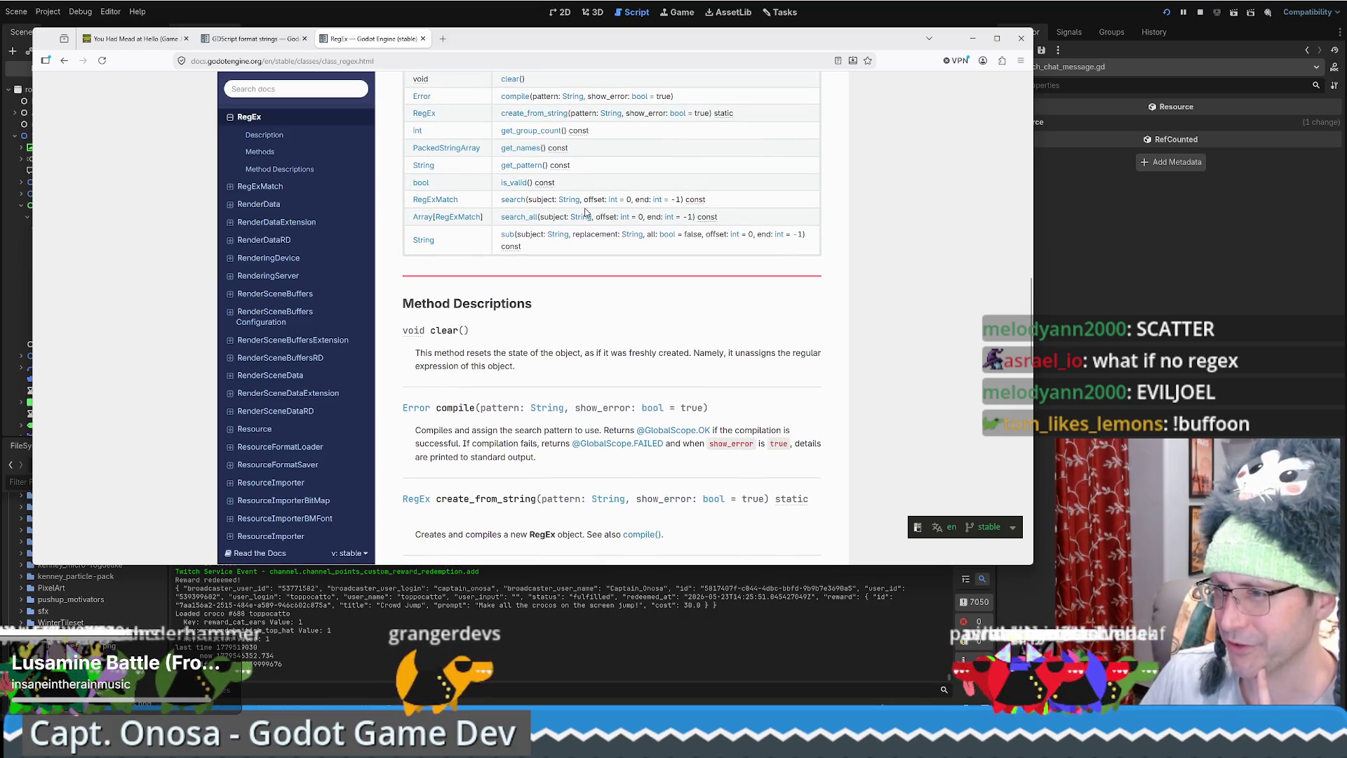
{"action": "scroll", "coordinate": [585, 212], "scroll_direction": "up", "scroll_amount": 5}
{"action": "scroll", "coordinate": [585, 212], "scroll_direction": "up", "scroll_amount": 2}
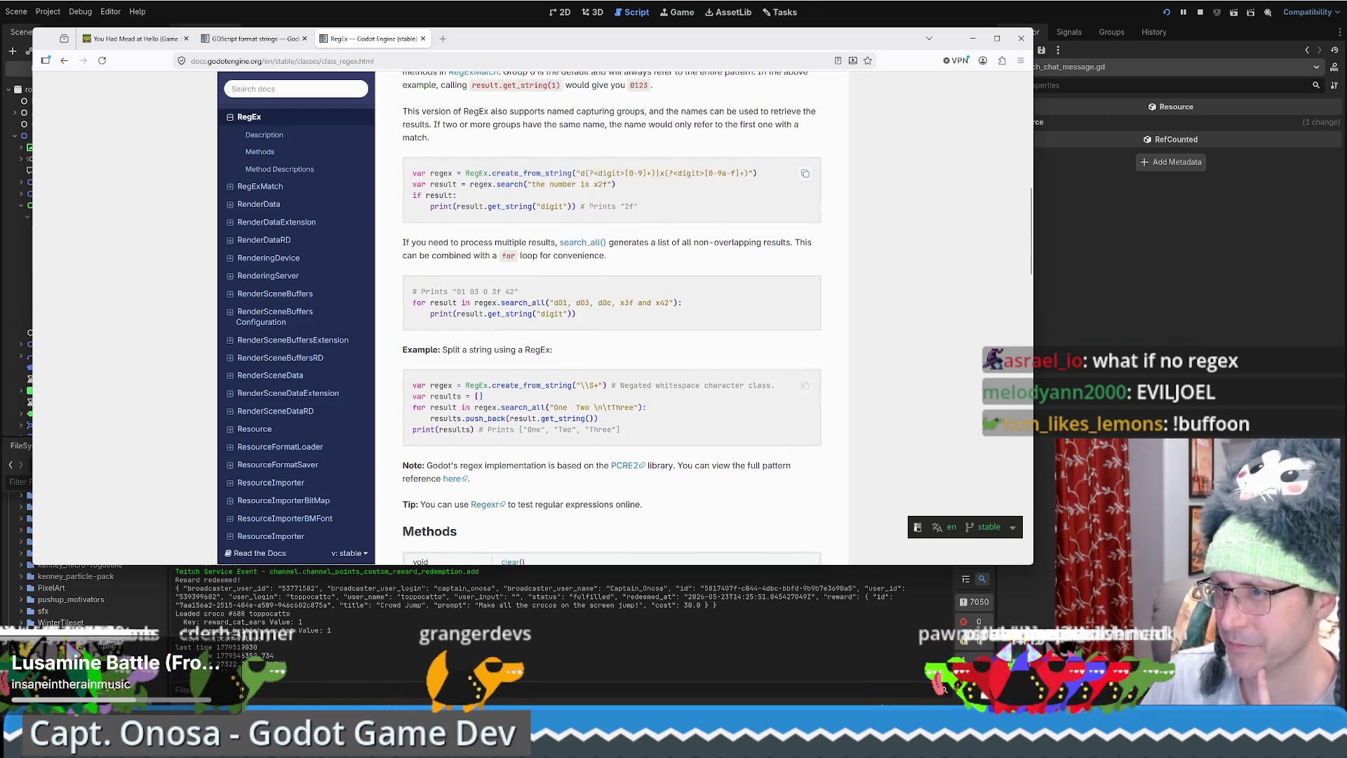
{"action": "scroll", "coordinate": [596, 259], "scroll_direction": "up", "scroll_amount": 1}
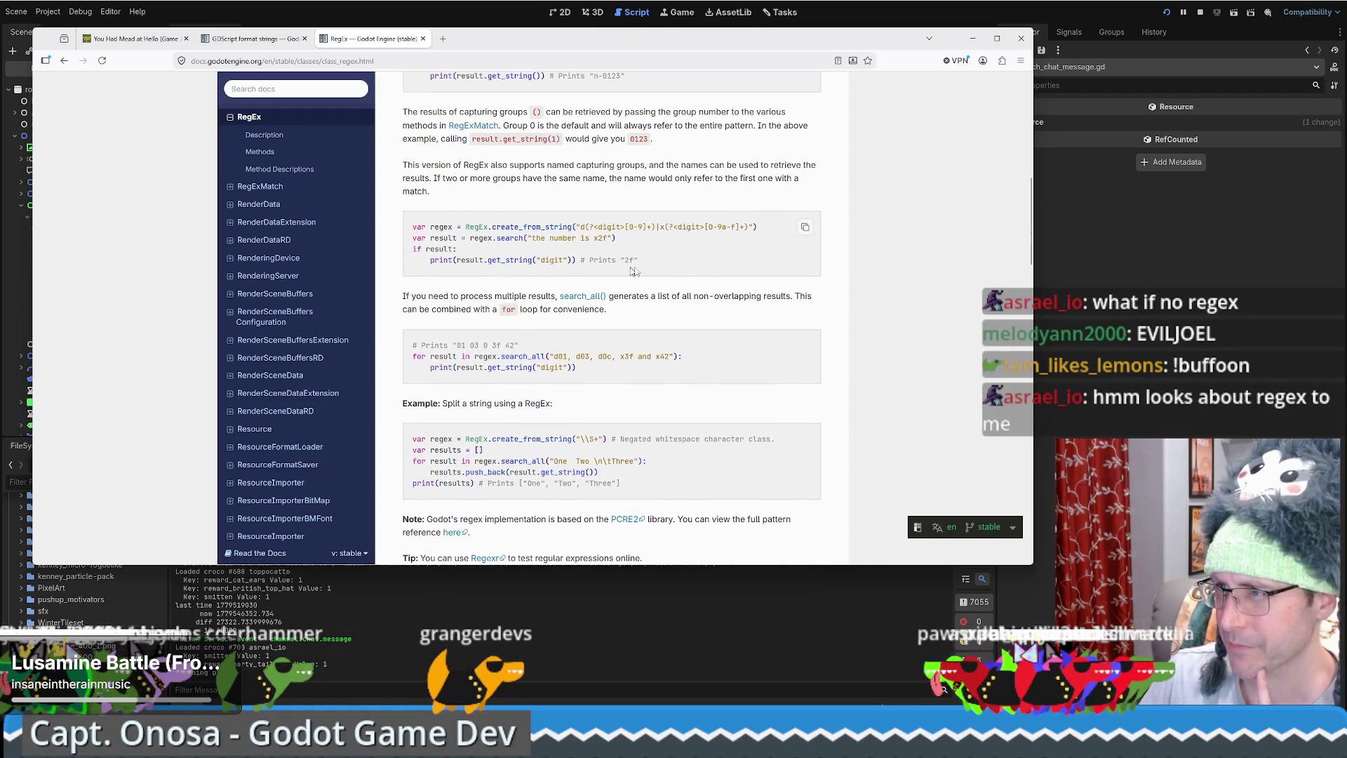
{"action": "scroll", "coordinate": [520, 272], "scroll_direction": "up", "scroll_amount": 1}
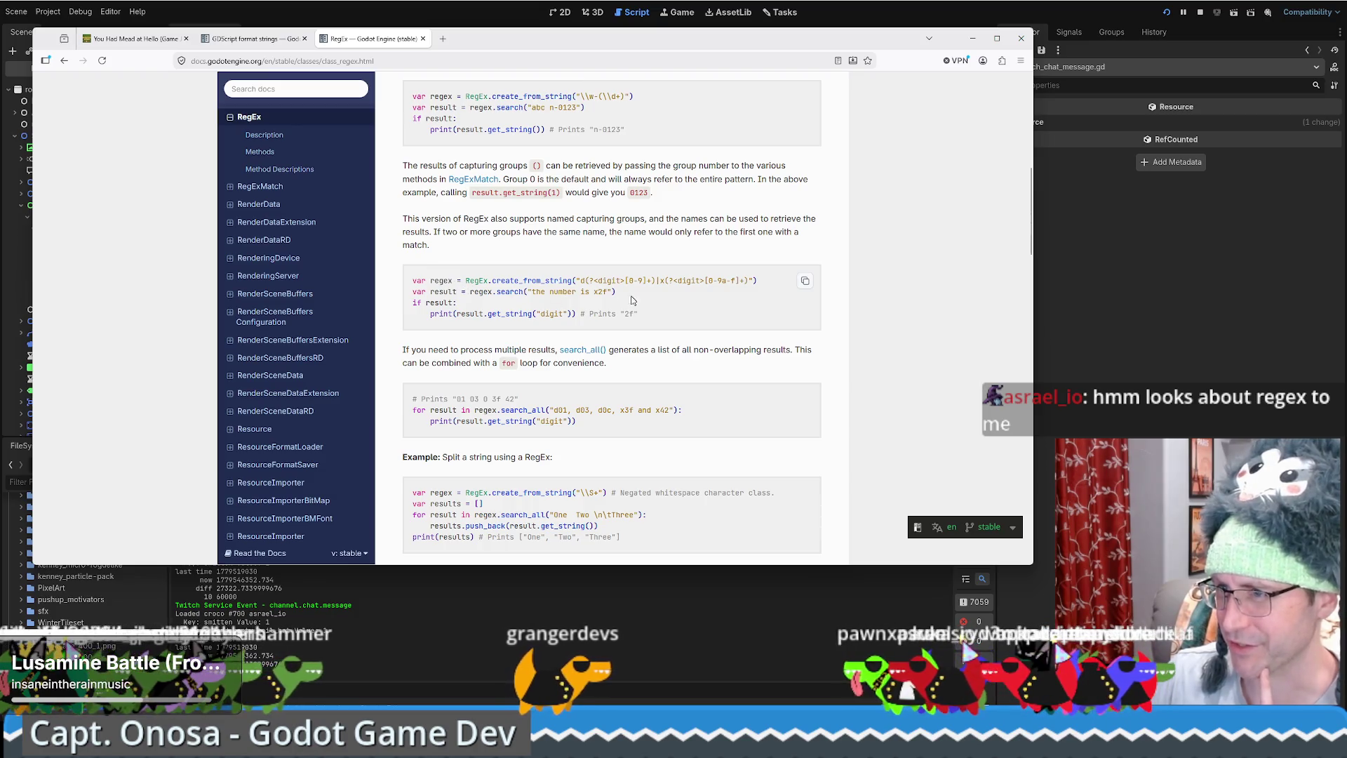
Select the create_from_string example code, then return to Godot.
{"action": "scroll", "coordinate": [551, 289], "scroll_direction": "down", "scroll_amount": 1}
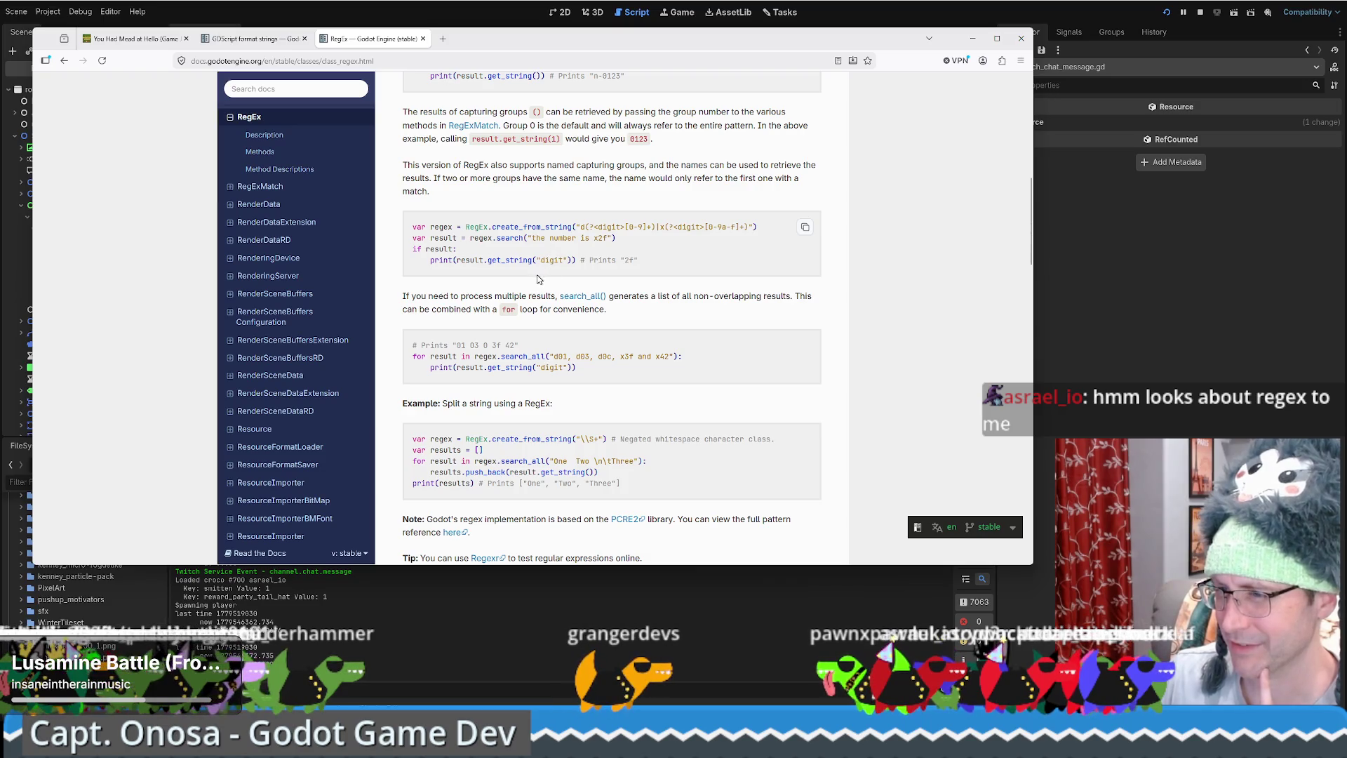
{"action": "scroll", "coordinate": [530, 283], "scroll_direction": "up", "scroll_amount": 4}
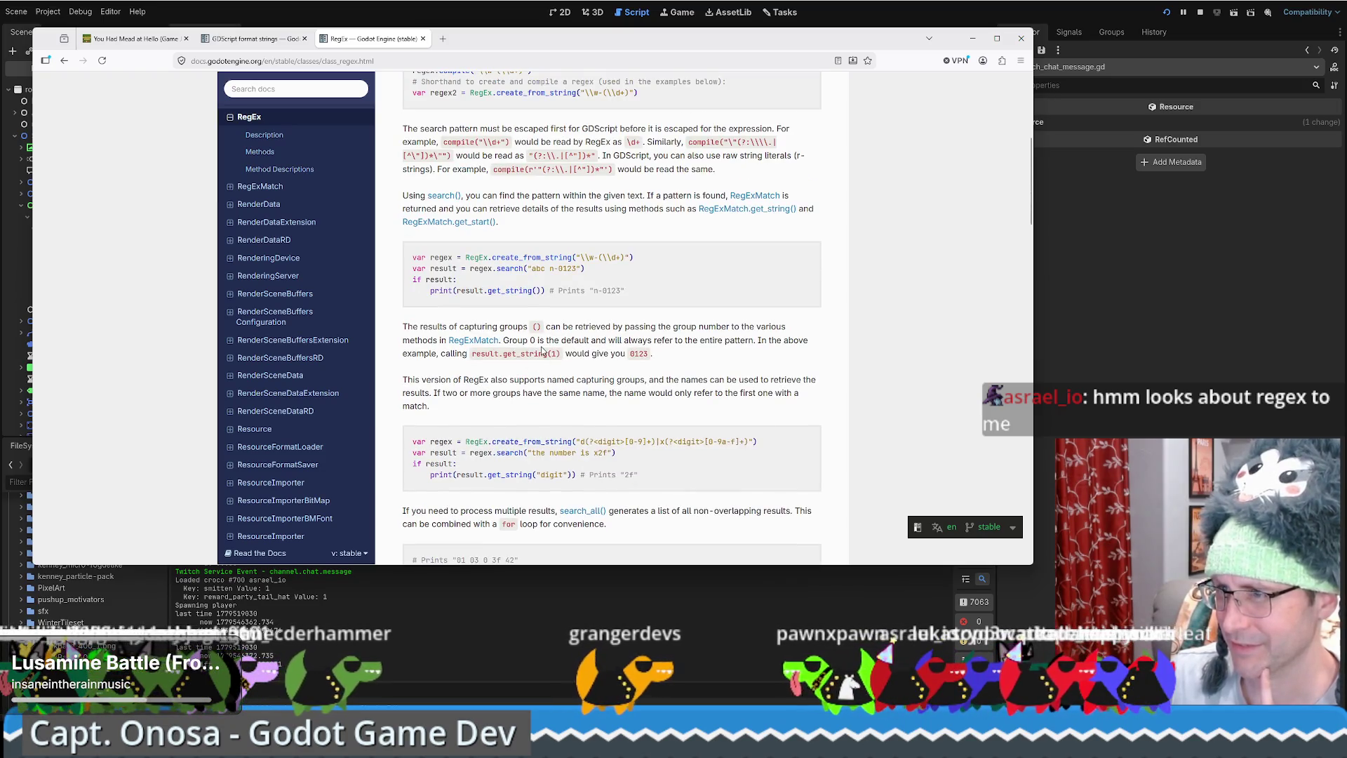
{"action": "scroll", "coordinate": [519, 359], "scroll_direction": "up", "scroll_amount": 2}
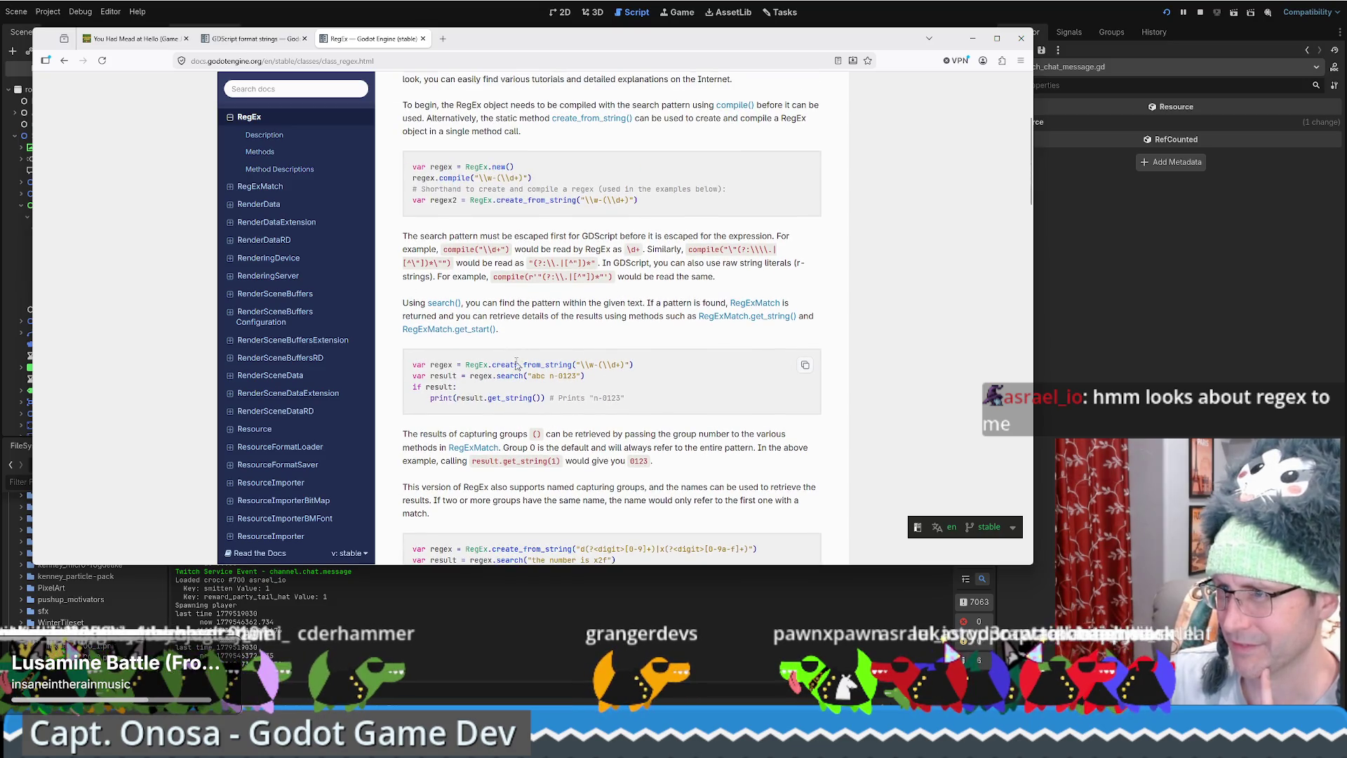
{"action": "scroll", "coordinate": [514, 357], "scroll_direction": "up", "scroll_amount": 1}
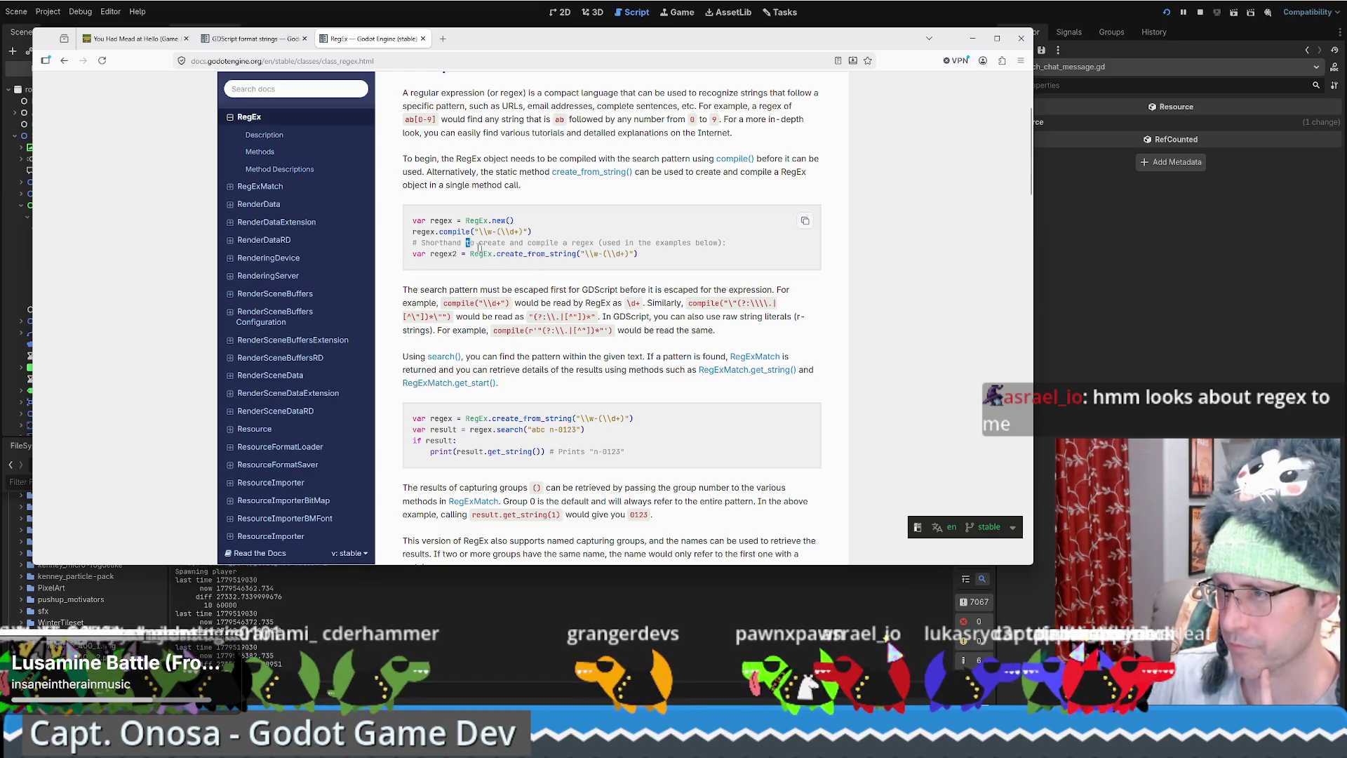
{"action": "left_click_drag", "start_coordinate": [480, 247], "coordinate": [638, 254]}
{"action": "left_click", "coordinate": [638, 253]}
{"action": "scroll", "coordinate": [638, 254], "scroll_direction": "down", "scroll_amount": 1}
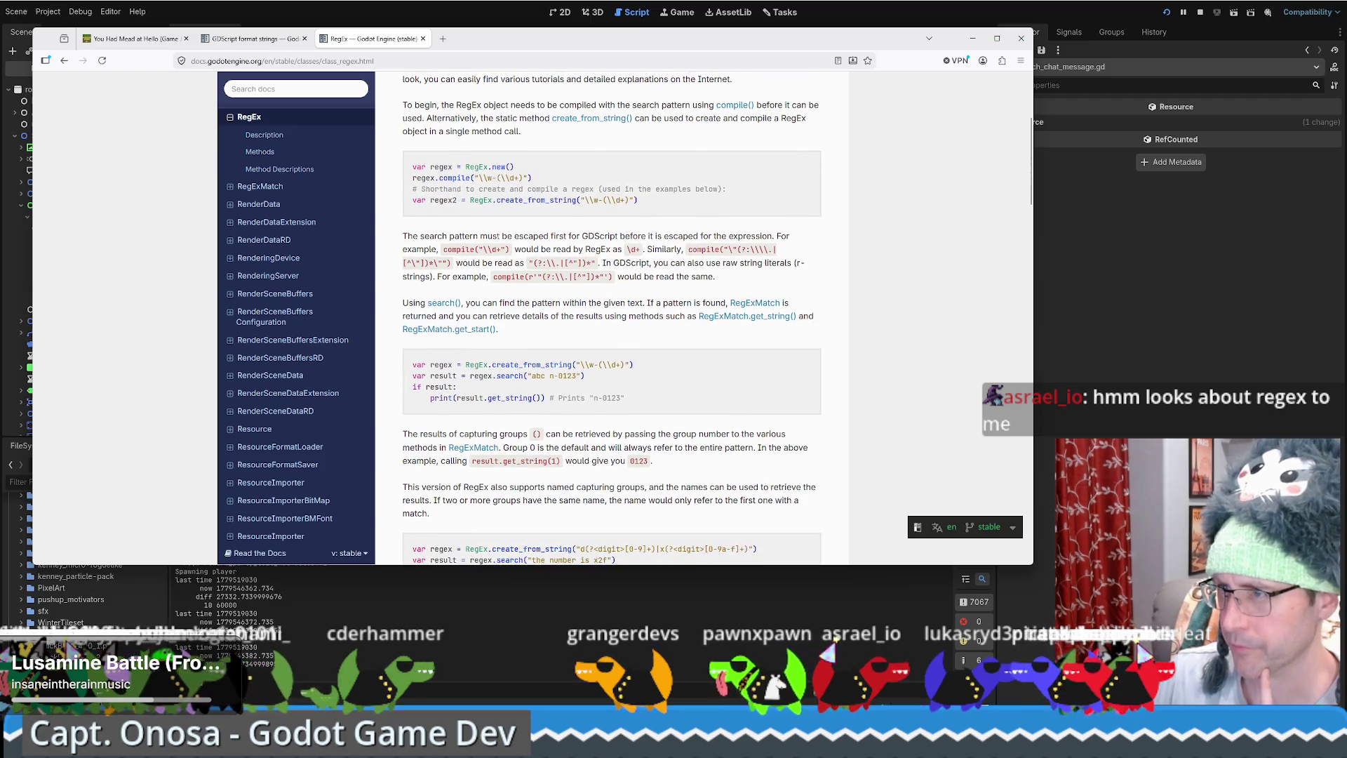
{"action": "scroll", "coordinate": [501, 222], "scroll_direction": "down", "scroll_amount": 1}
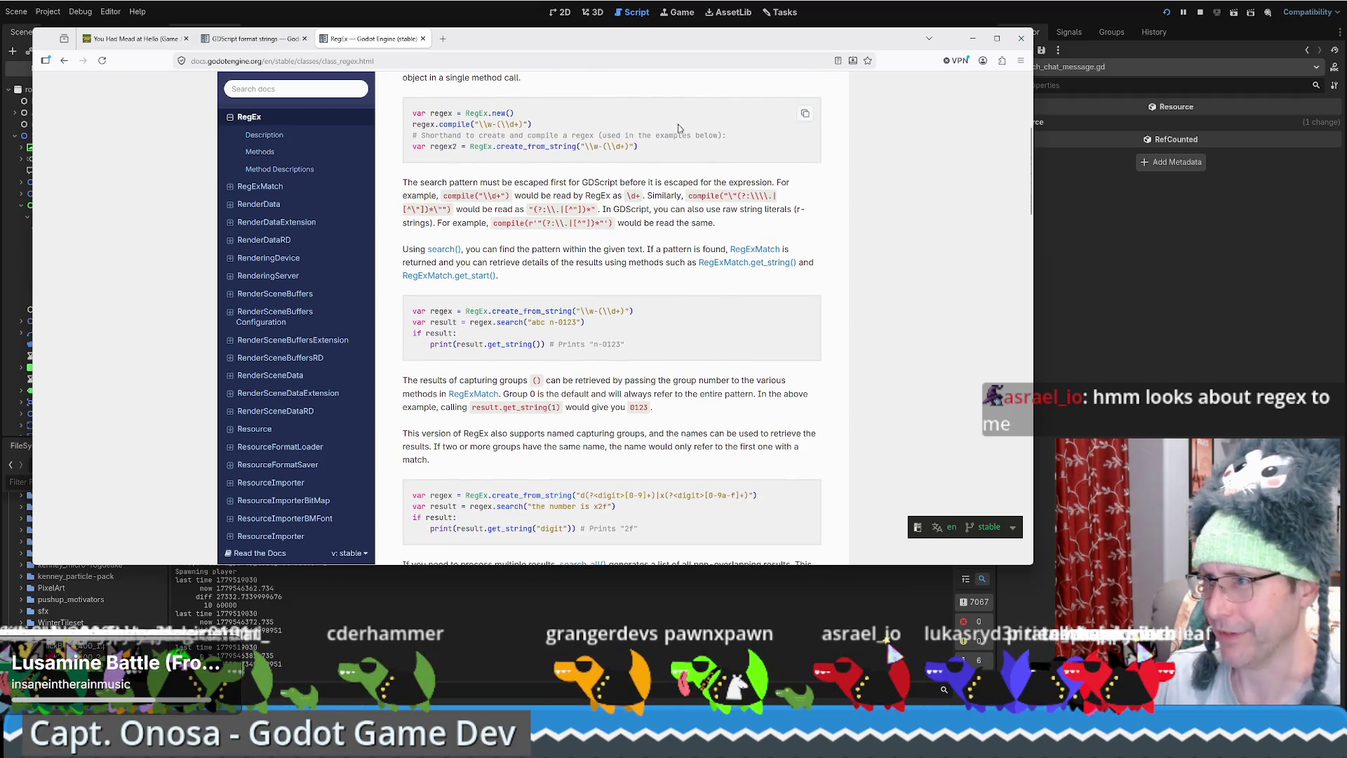
{"action": "key", "text": "alt+Tab"}
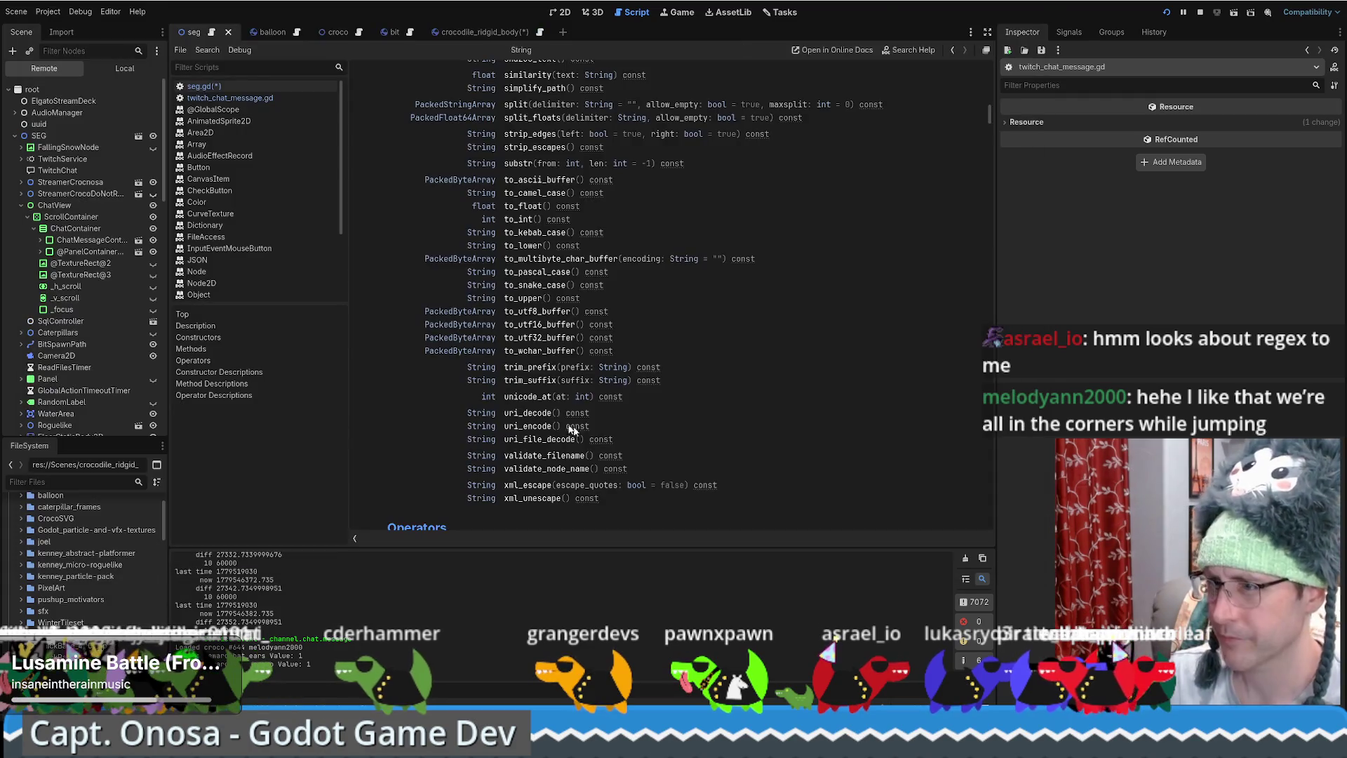
Paste a RegEx.create_from_string line below queueFlip() on line 1350, unindent it, and type the pattern 'b.*n'.
{"action": "key", "text": "alt+Left"}
{"action": "key", "text": "alt+Left"}
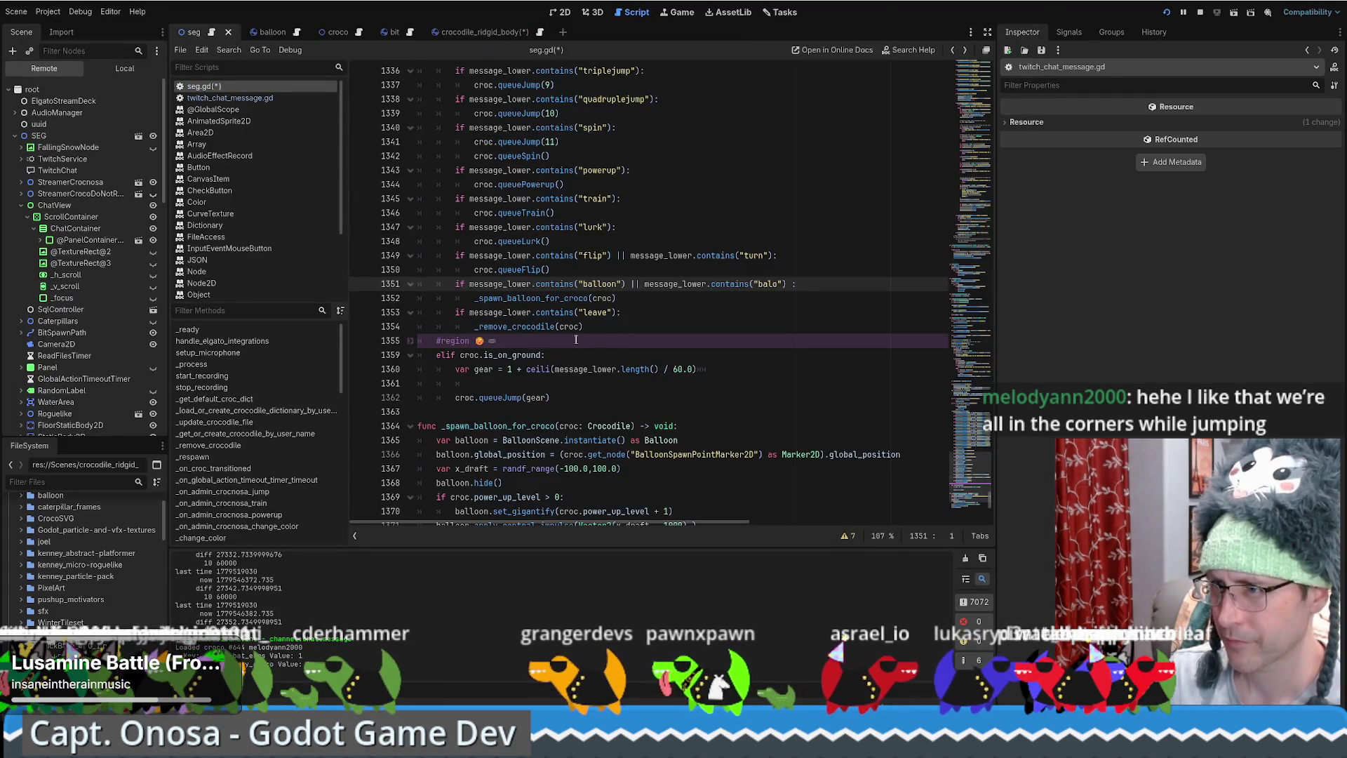
{"action": "left_click", "coordinate": [616, 269]}
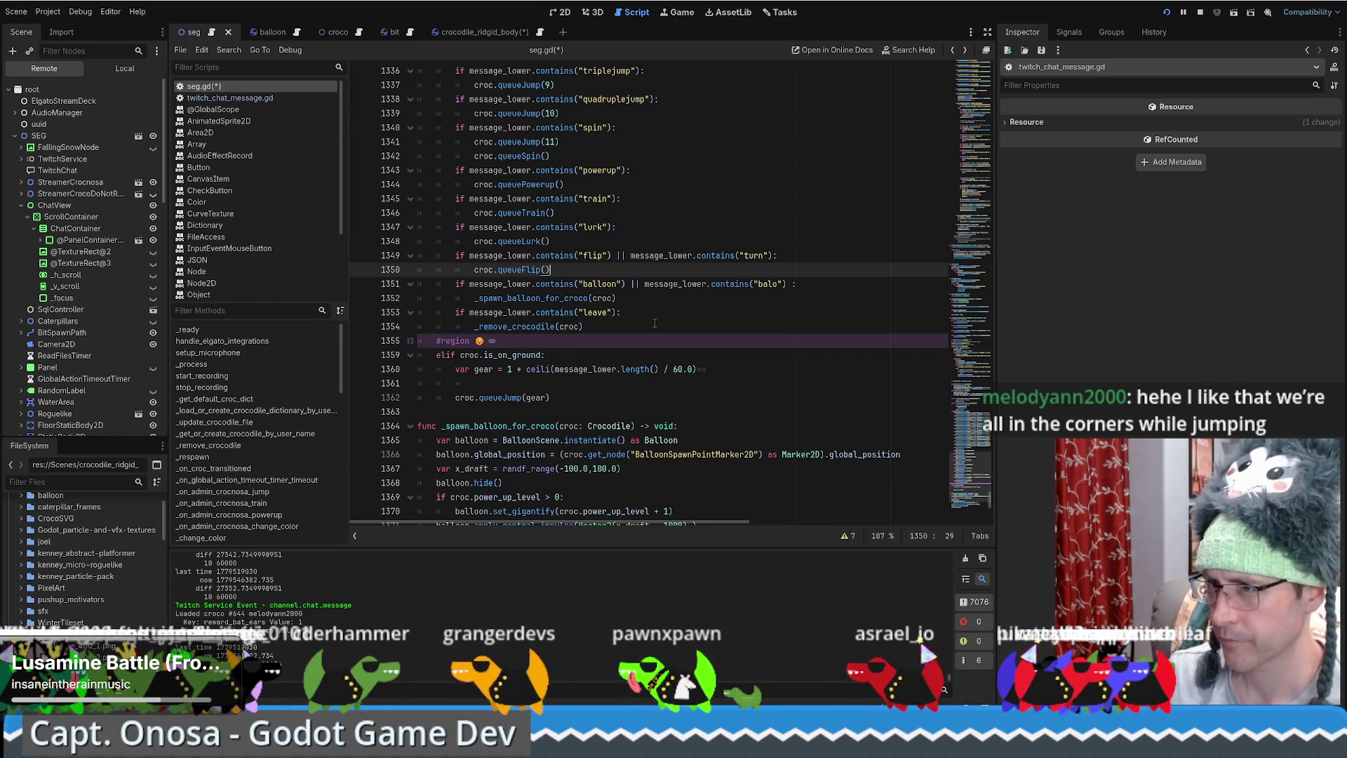
{"action": "key", "text": "Return"}
{"action": "type", "text": "var regex2 = RegEx.create_from_string(\"\\\\w-(\\\\d+)\")"}
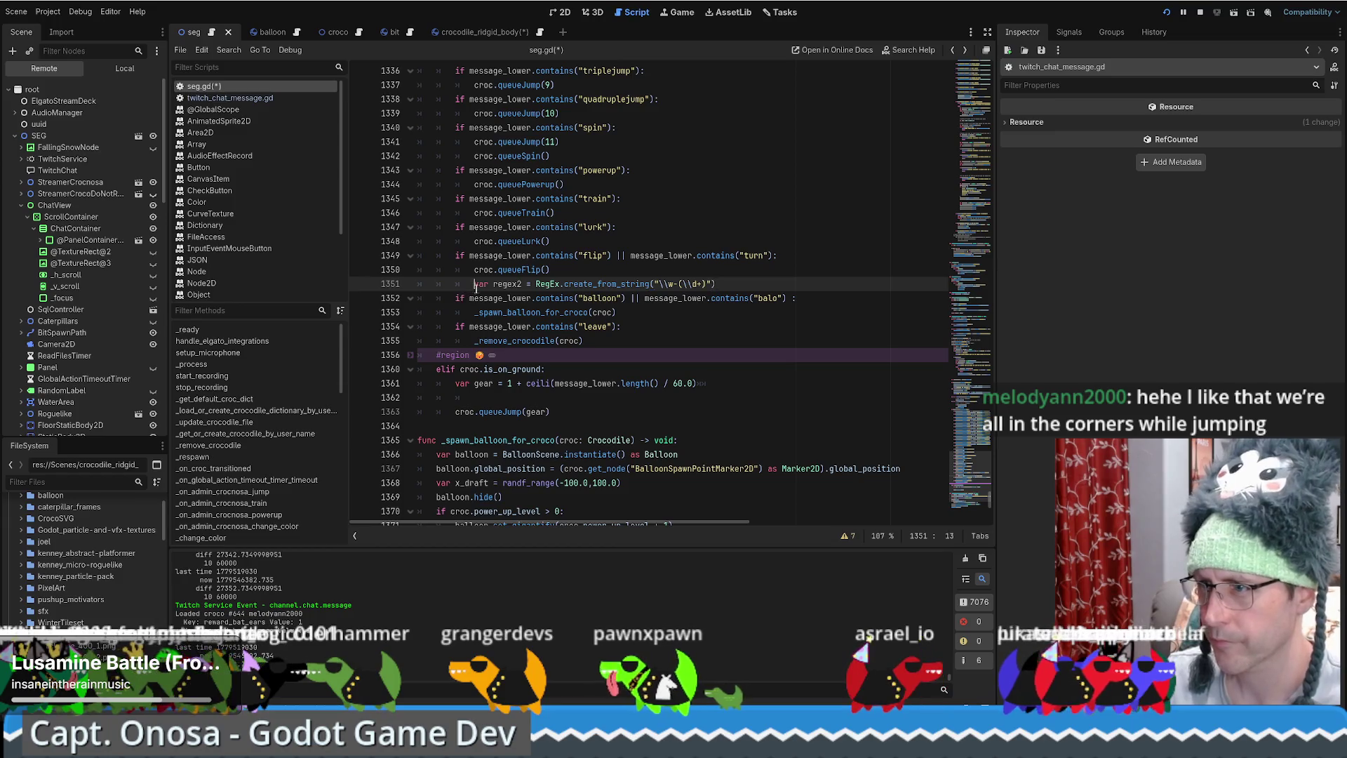
{"action": "key", "text": "BackSpace"}
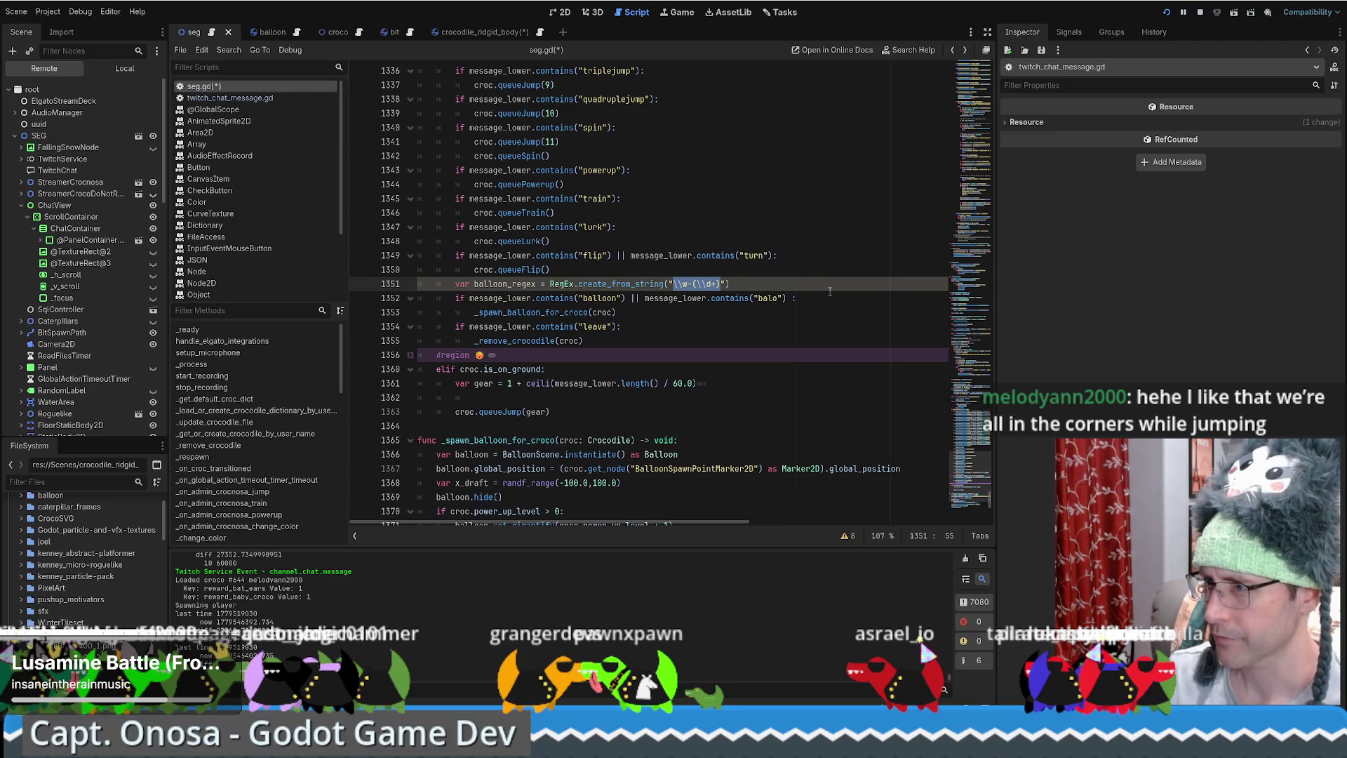
{"action": "type", "text": "bal"}
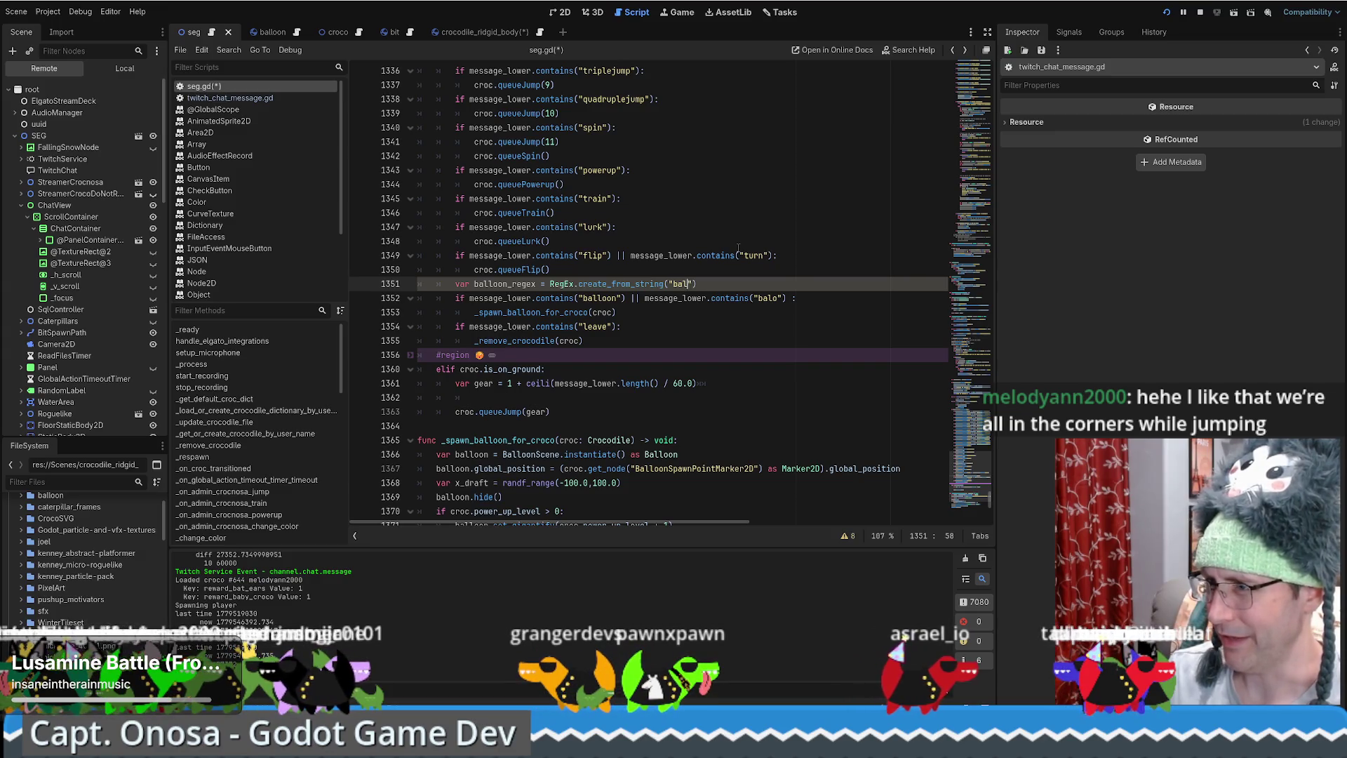
{"action": "type", "text": ".*o"}
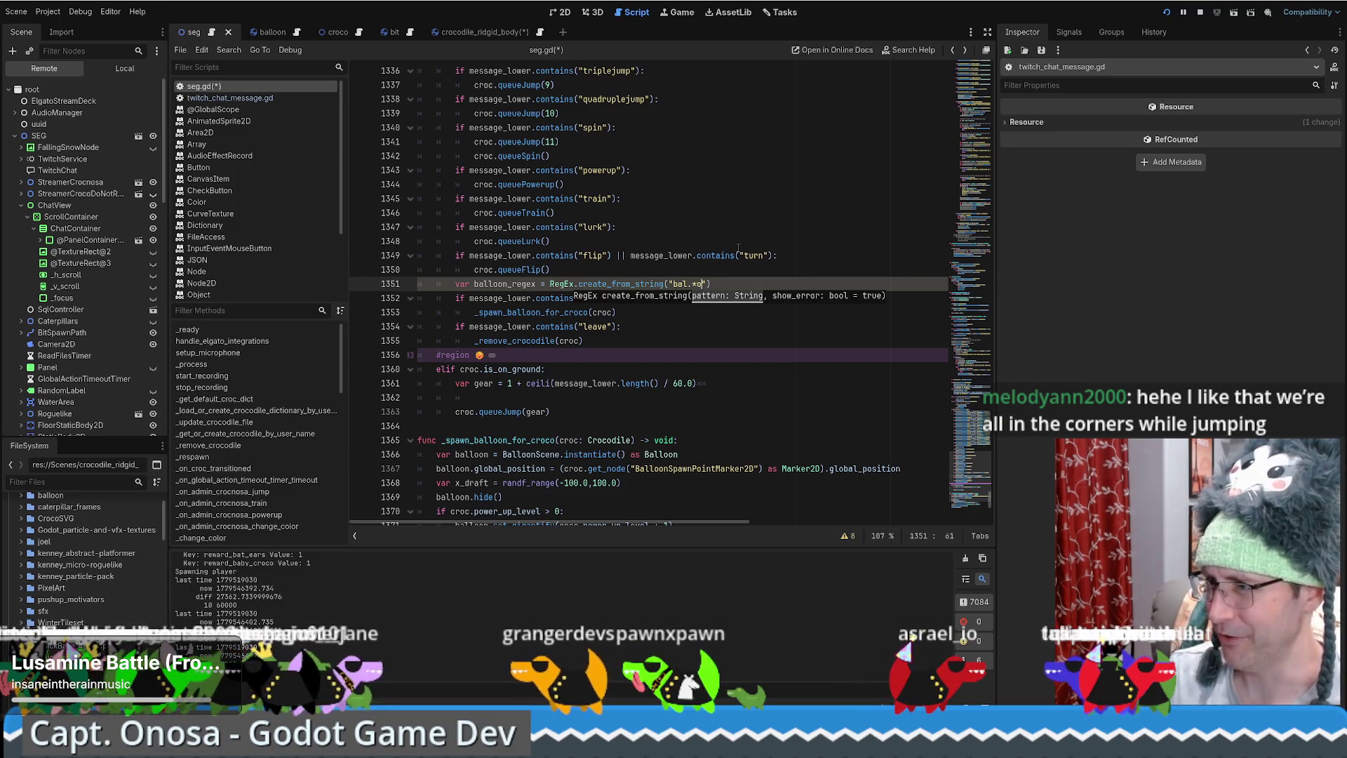
{"action": "type", "text": "n"}
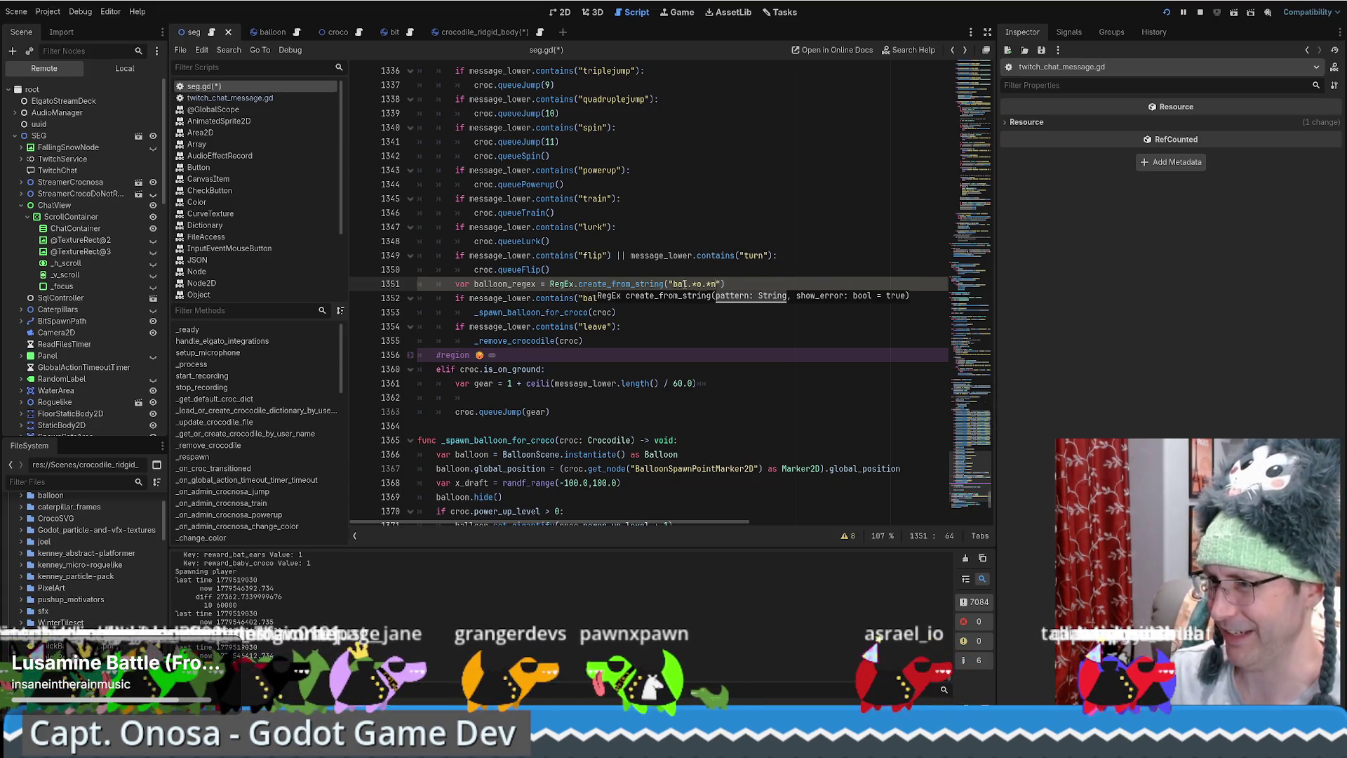
{"action": "left_click_drag", "start_coordinate": [683, 284], "coordinate": [696, 284]}
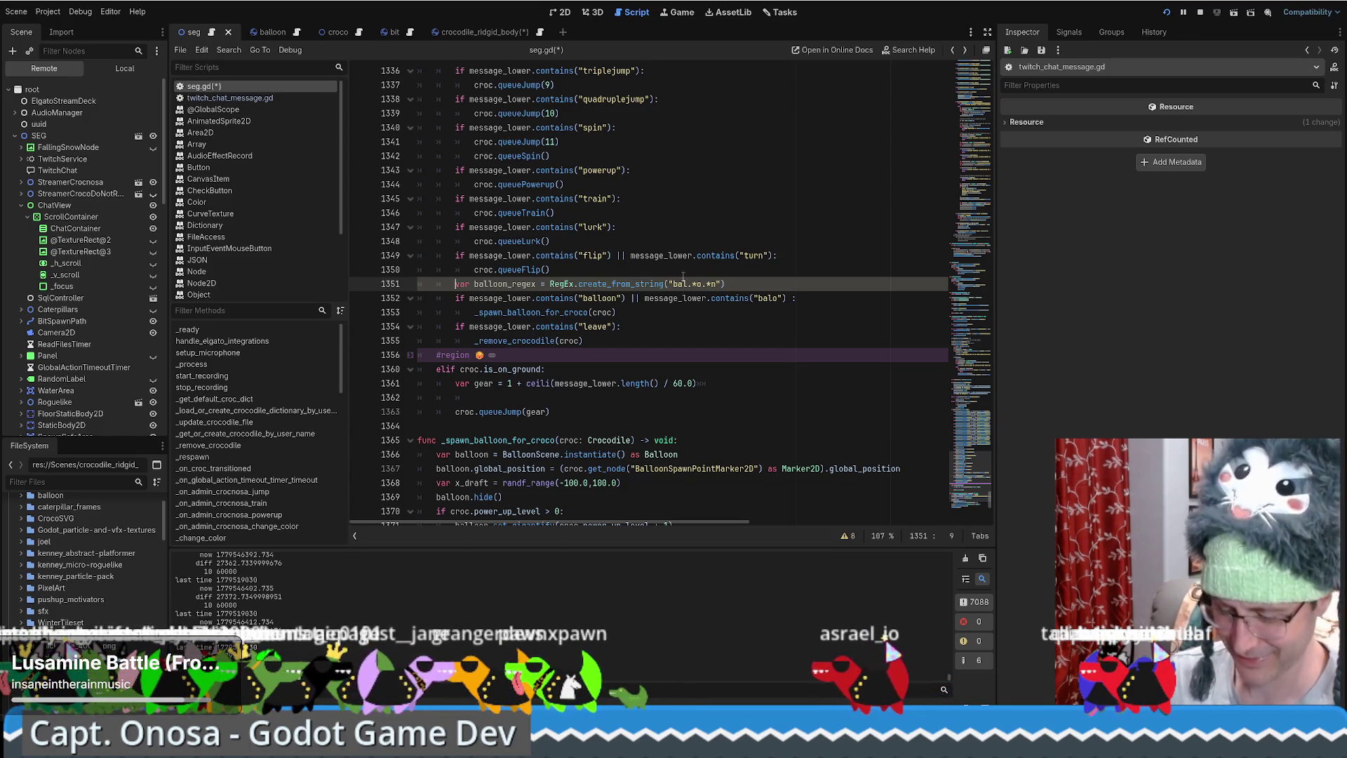
{"action": "type", "text": "#"}
Undo the regex edits back to the original balloon condition.
{"action": "left_click", "coordinate": [785, 299]}
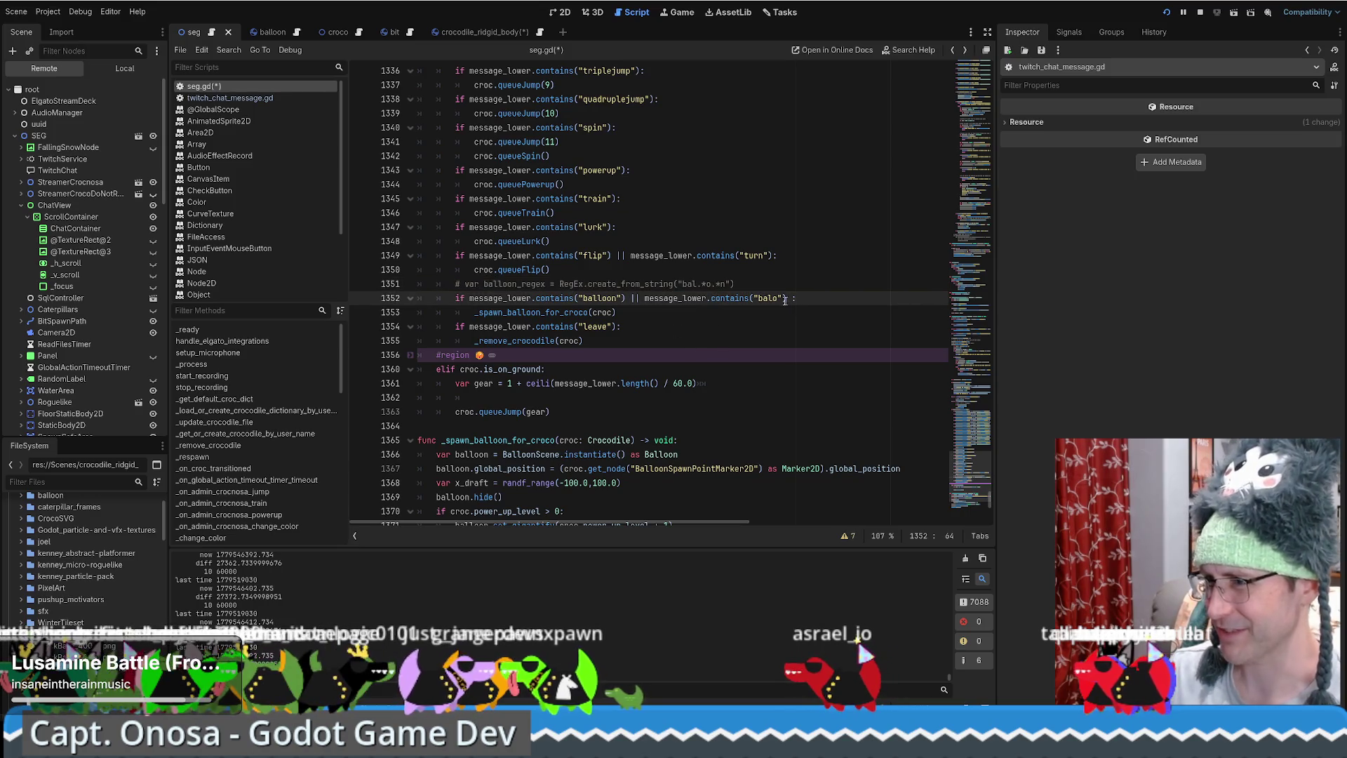
{"action": "key", "text": "Up"}
{"action": "key", "text": "Home"}
{"action": "key", "text": "ctrl+k"}
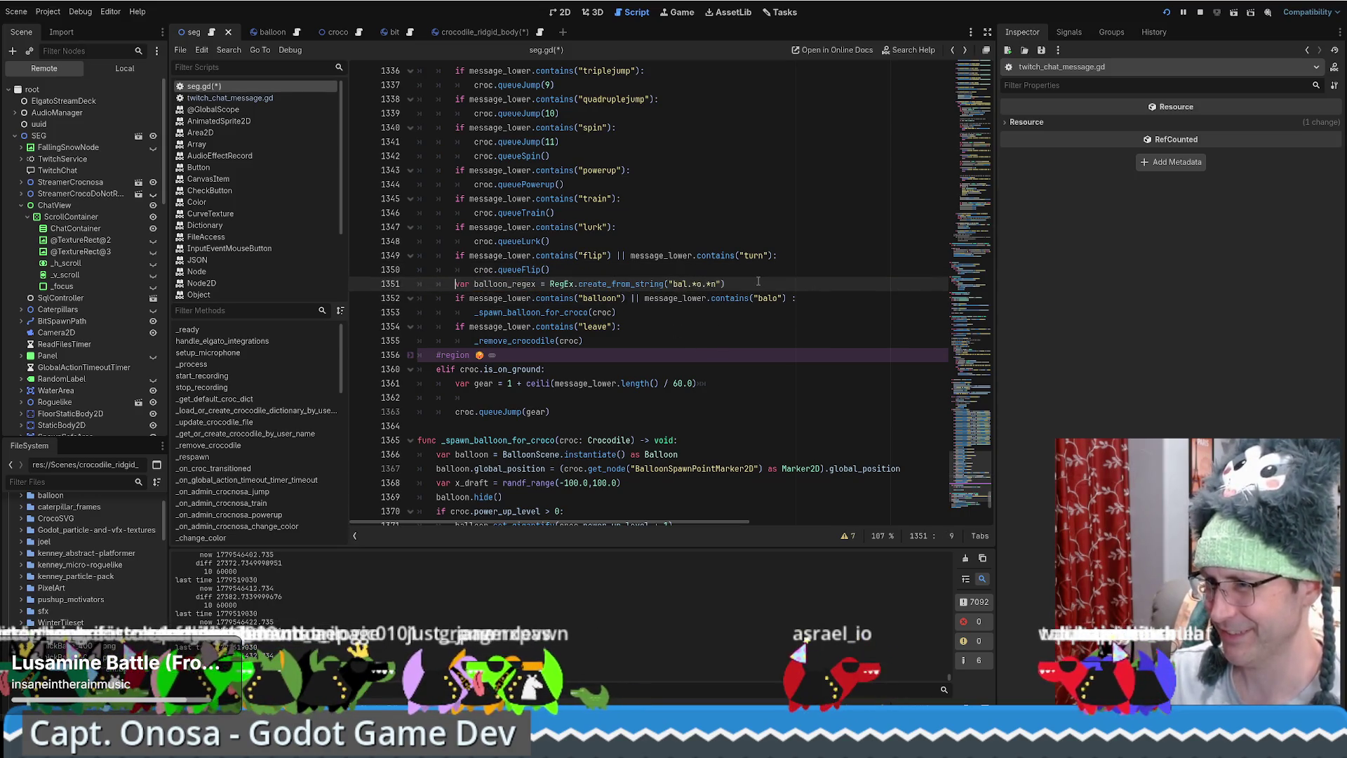
{"action": "key", "text": "ctrl+z"}
{"action": "key", "text": "ctrl+z"}
{"action": "key", "text": "ctrl+z"}
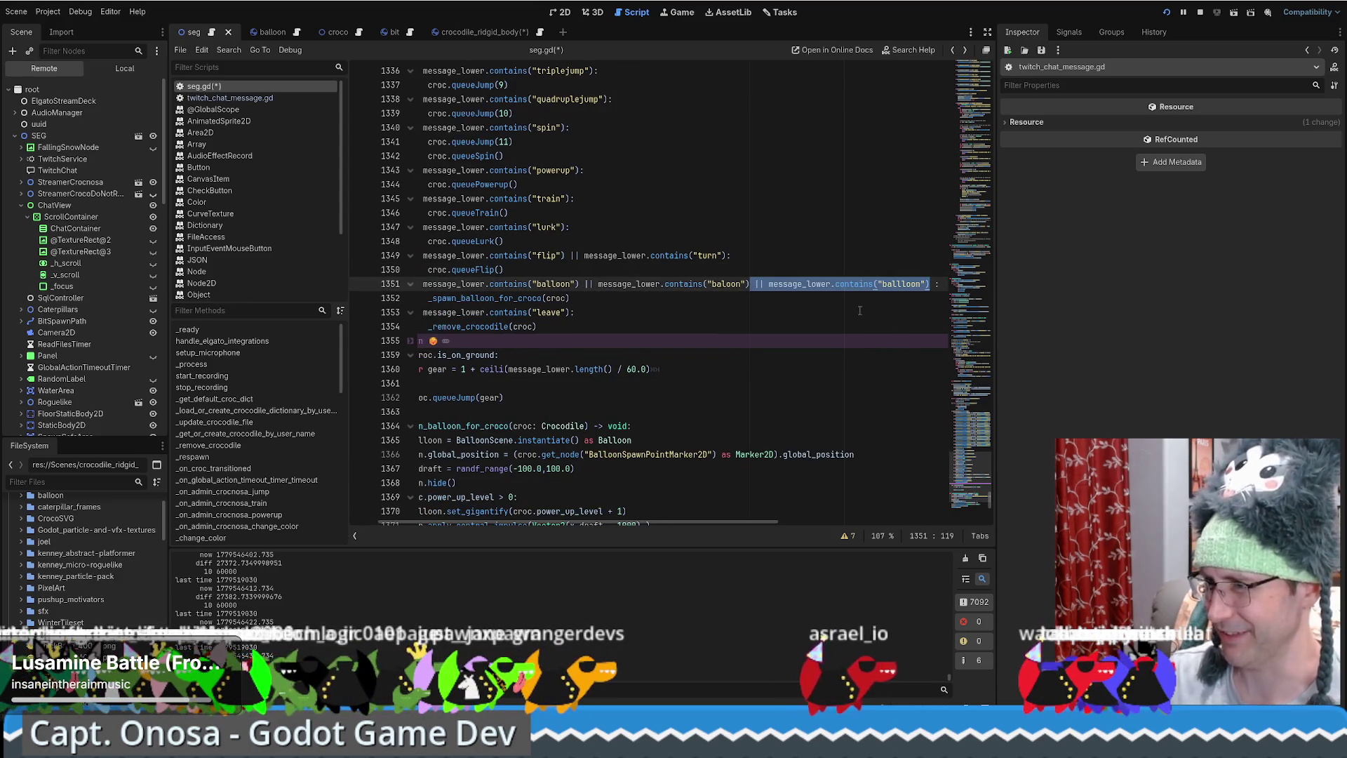
Append an || message_lower clause for "balon" to the balloon condition and save the script.
{"action": "key", "text": "Right"}
{"action": "type", "text": "|| me"}
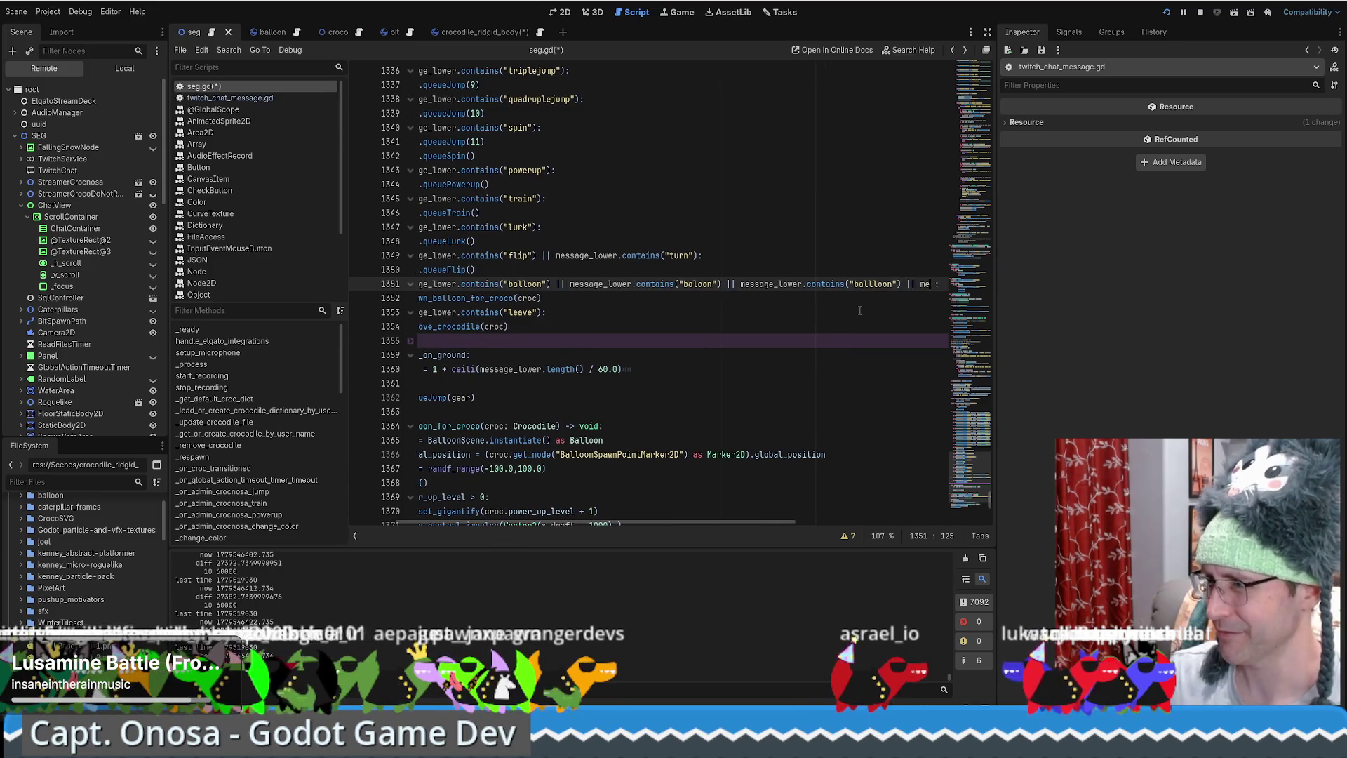
{"action": "type", "text": "ss"}
{"action": "key", "text": "Down"}
{"action": "key", "text": "Return"}
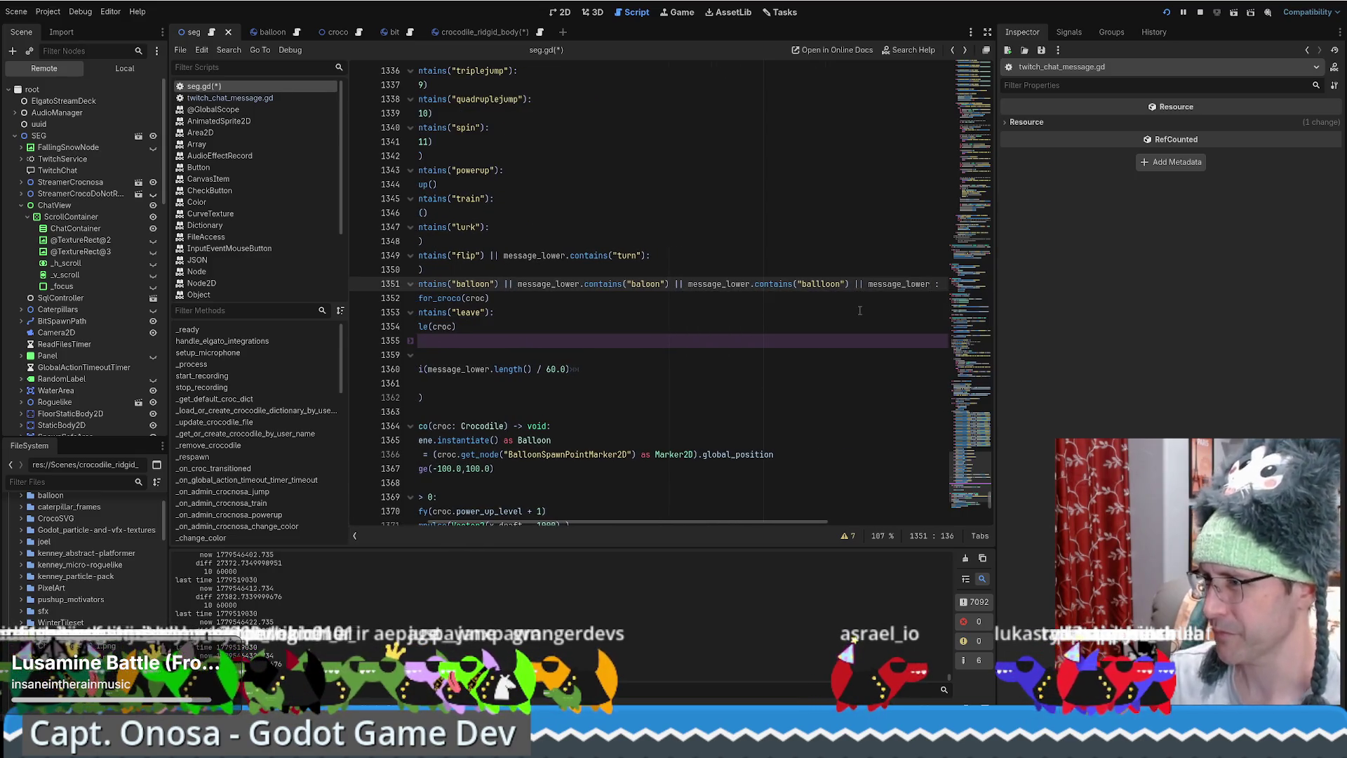
{"action": "type", "text": "(\"balon"}
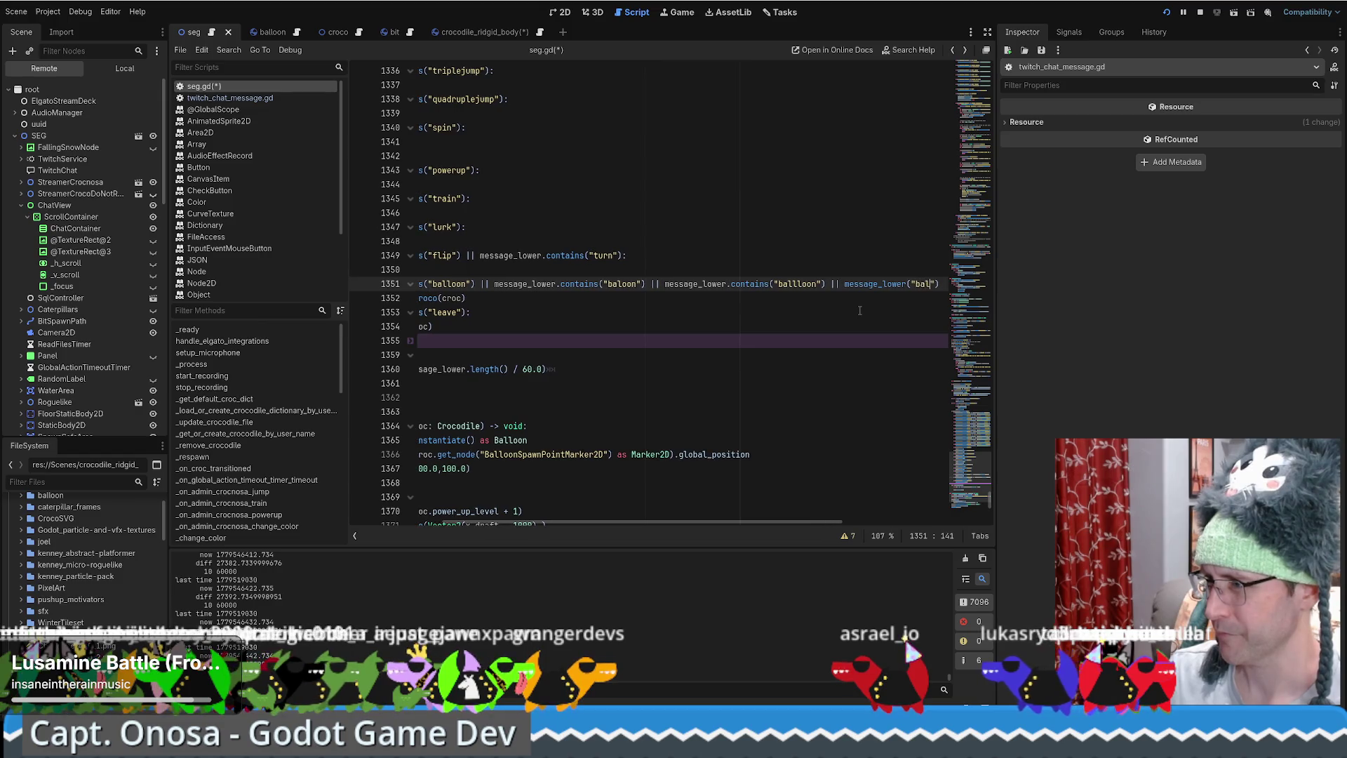
{"action": "key", "text": "ctrl+s"}
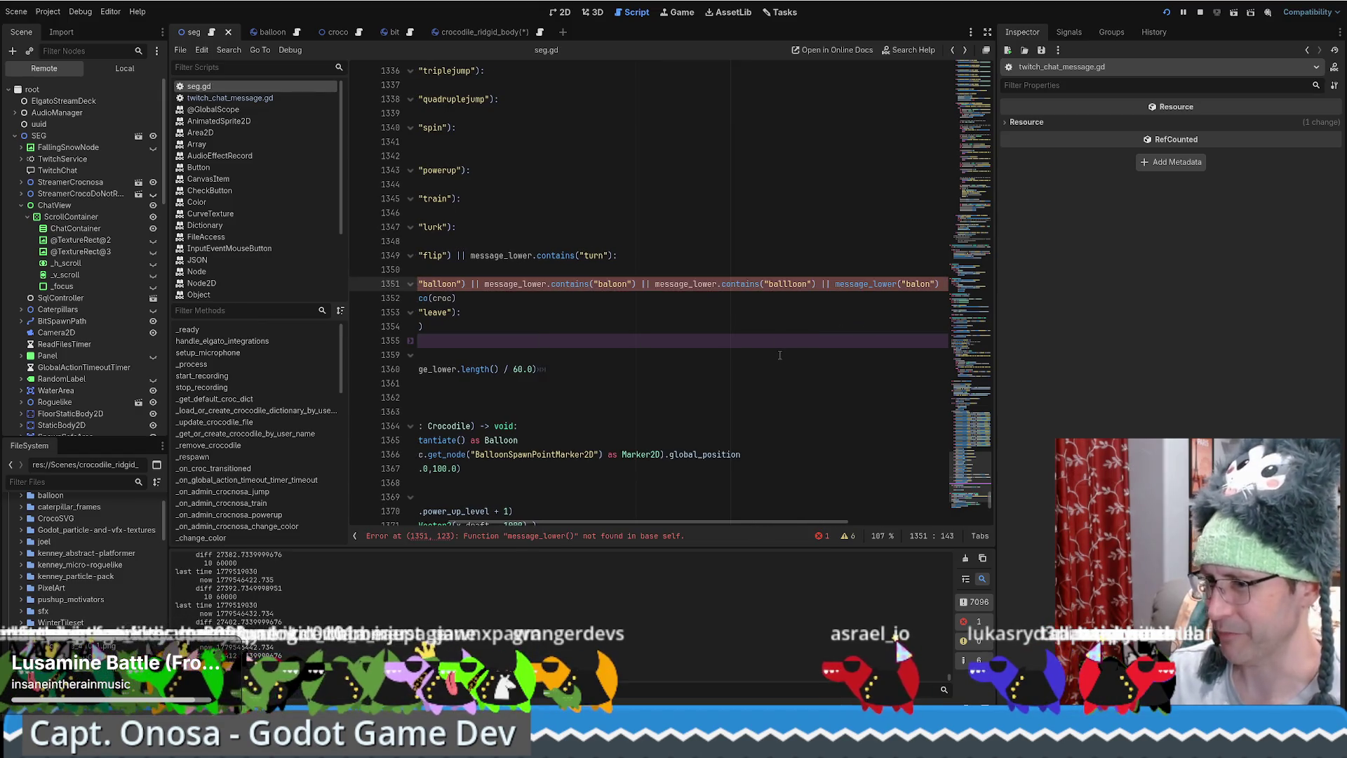
Insert the missing .contains after message_lower in the new "balon" clause.
{"action": "mouse_move", "coordinate": [616, 523]}
{"action": "left_mouse_down"}
{"action": "mouse_move", "coordinate": [533, 522]}
{"action": "mouse_move", "coordinate": [789, 512]}
{"action": "left_mouse_up"}
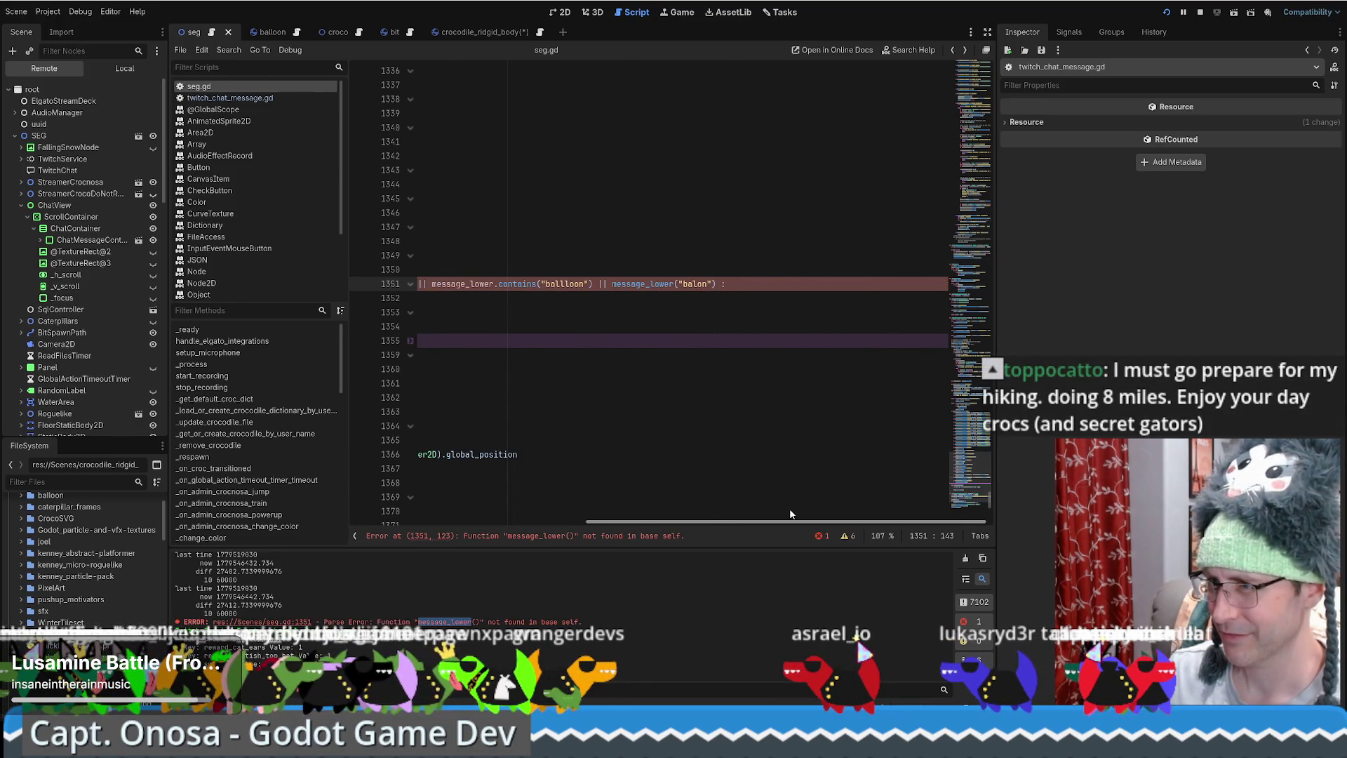
{"action": "left_click", "coordinate": [674, 283]}
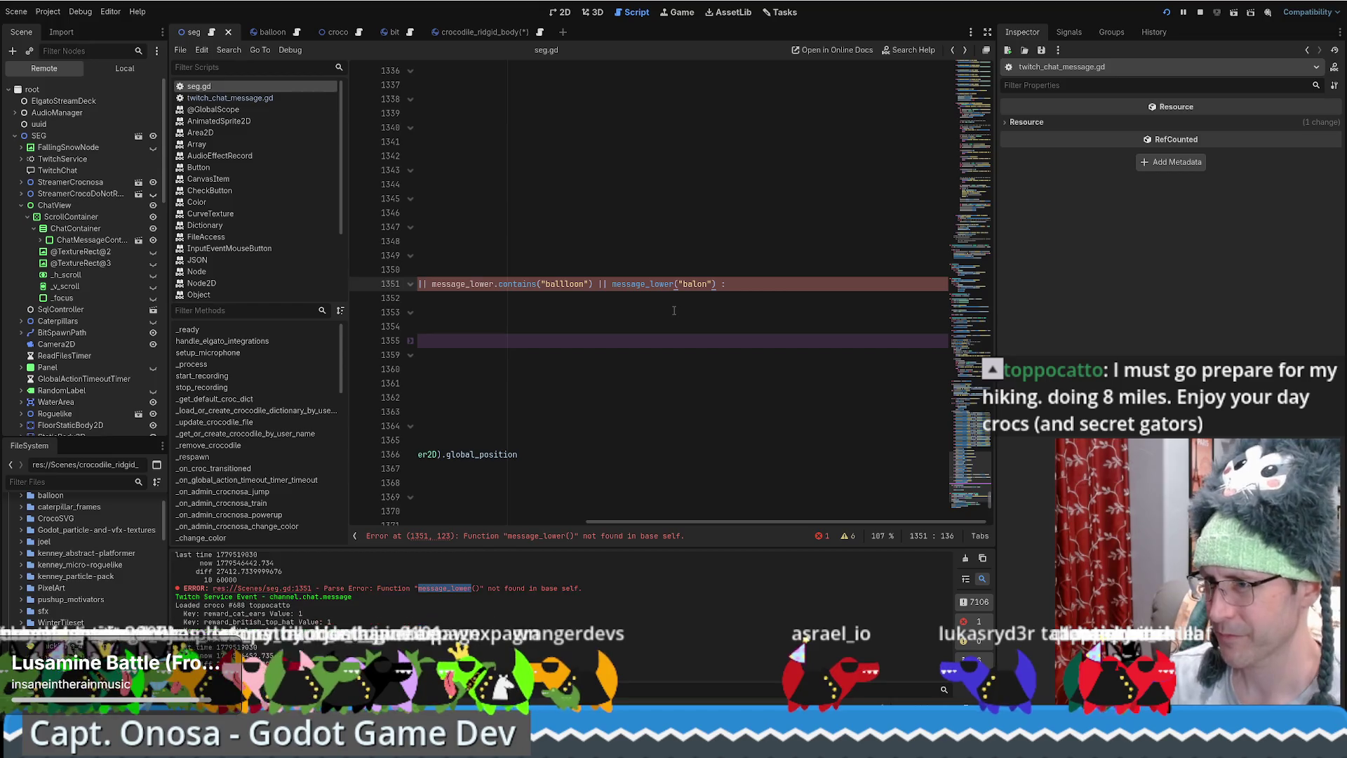
{"action": "type", "text": ".contains"}
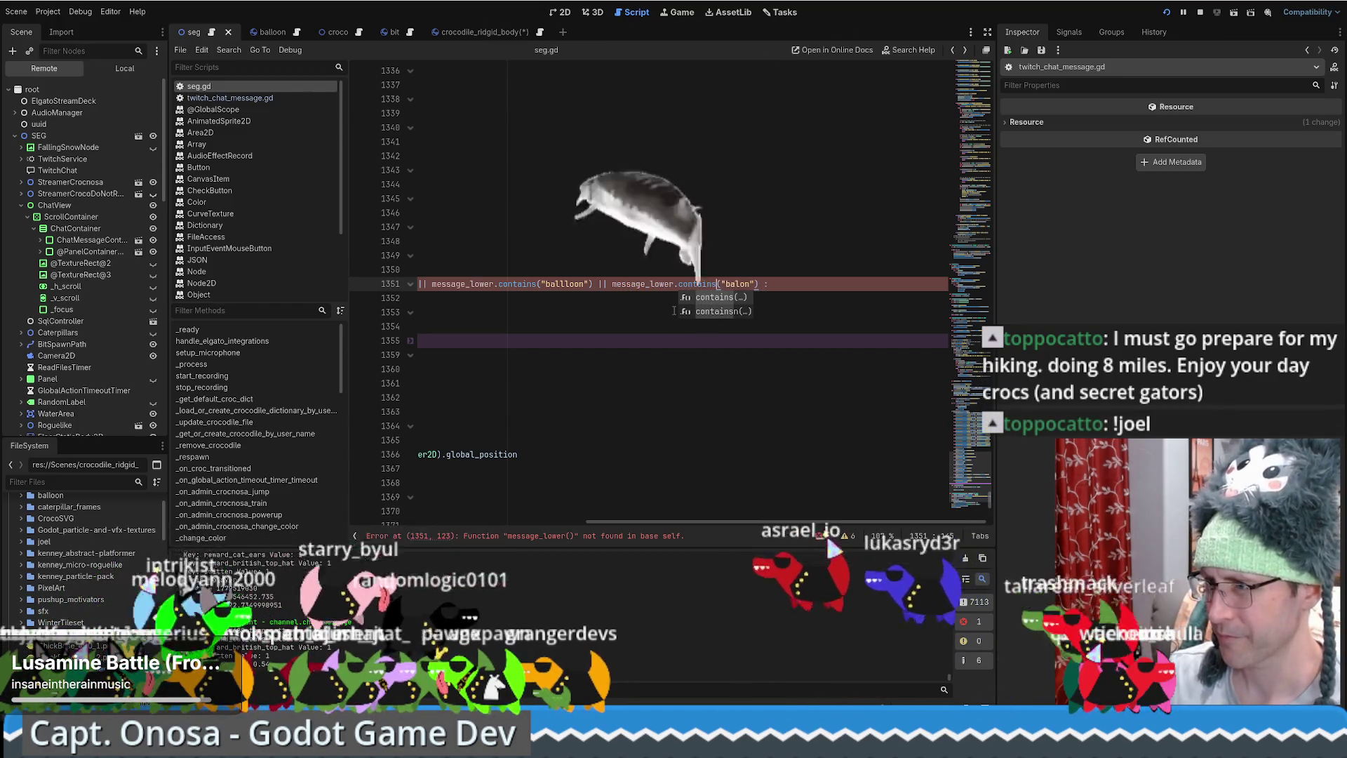
{"action": "left_click", "coordinate": [708, 269]}
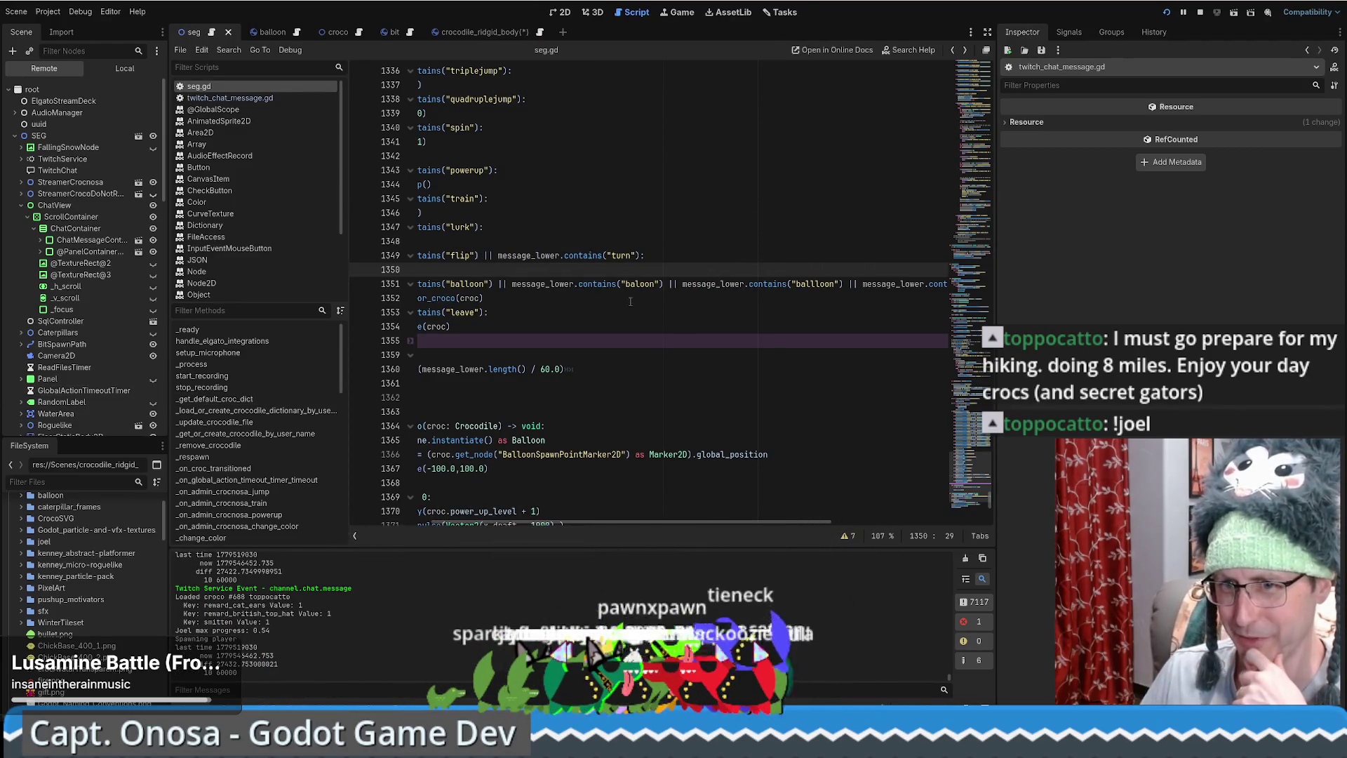
{"action": "mouse_move", "coordinate": [606, 284]}
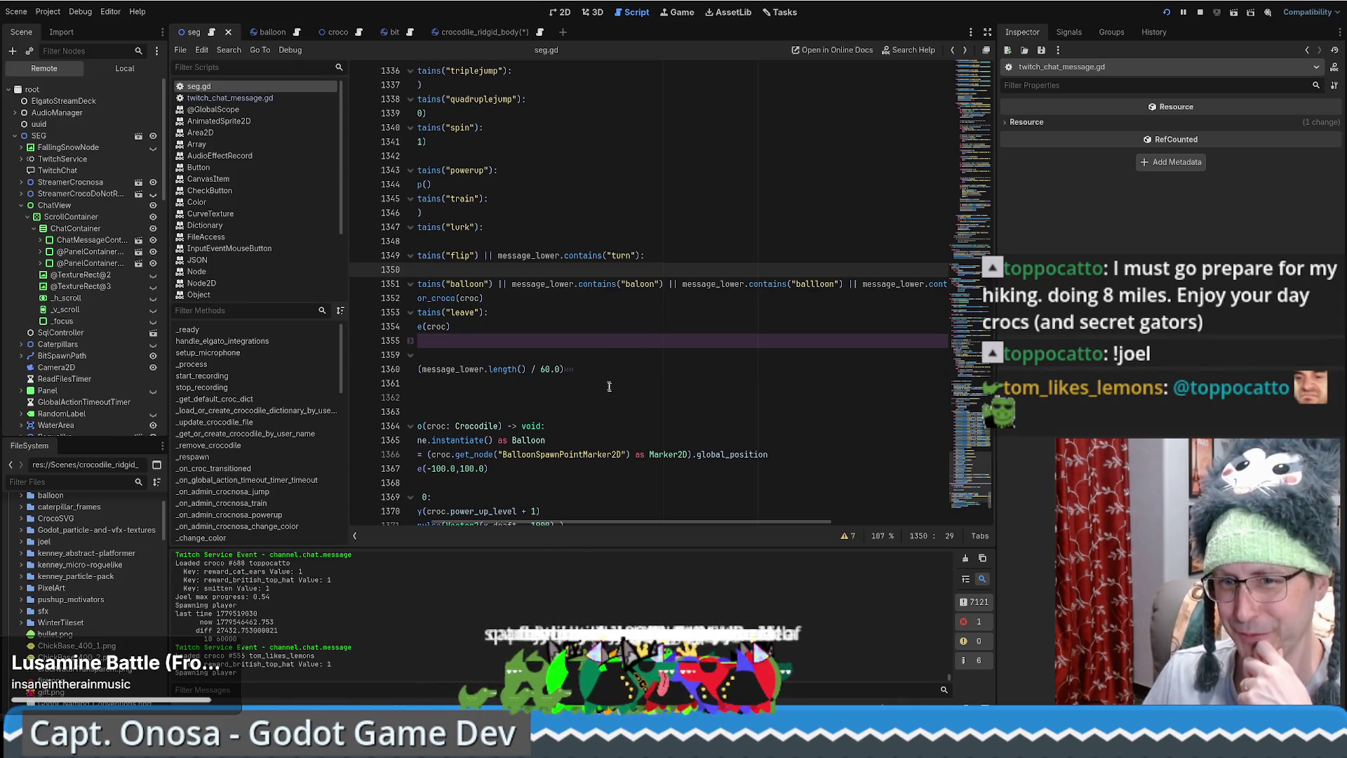
{"action": "scroll", "coordinate": [596, 523], "scroll_direction": "left", "scroll_amount": 3}
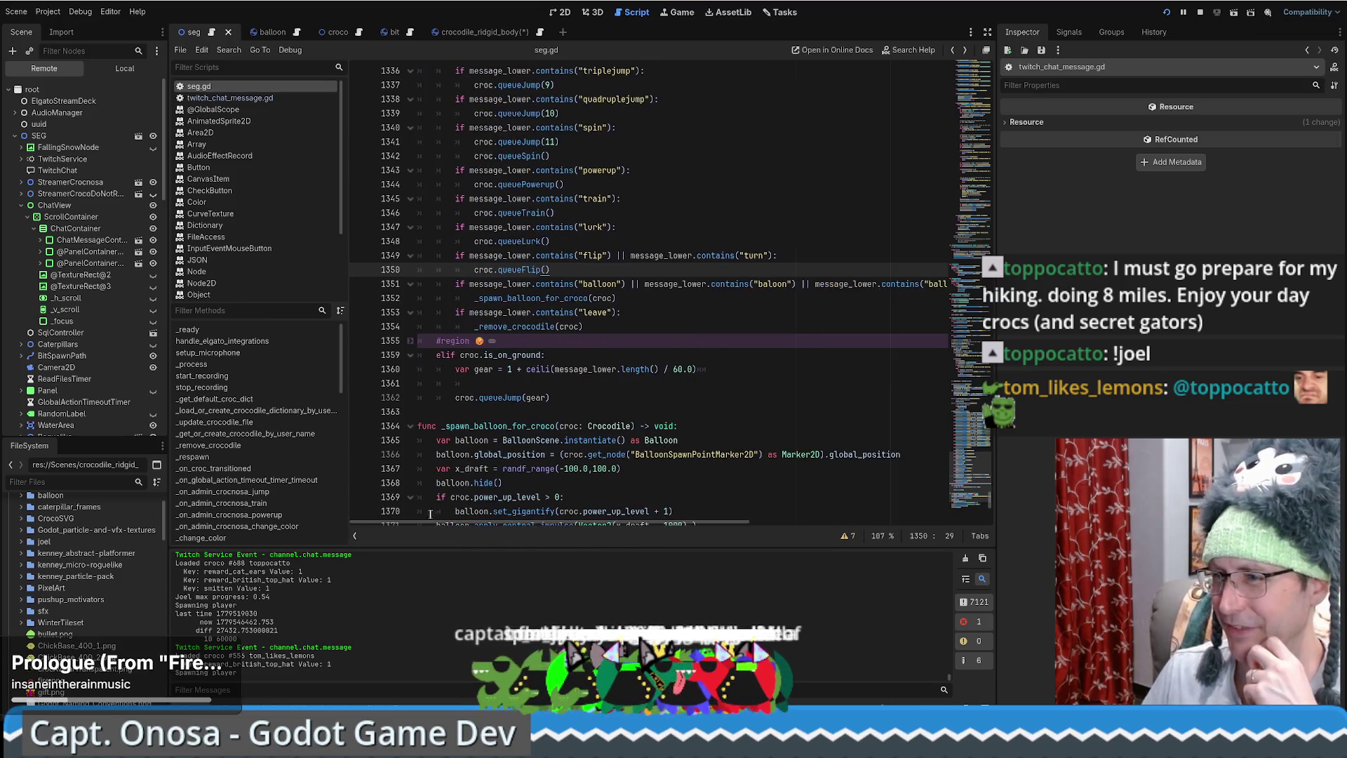
{"action": "scroll", "coordinate": [645, 414], "scroll_direction": "up", "scroll_amount": 2}
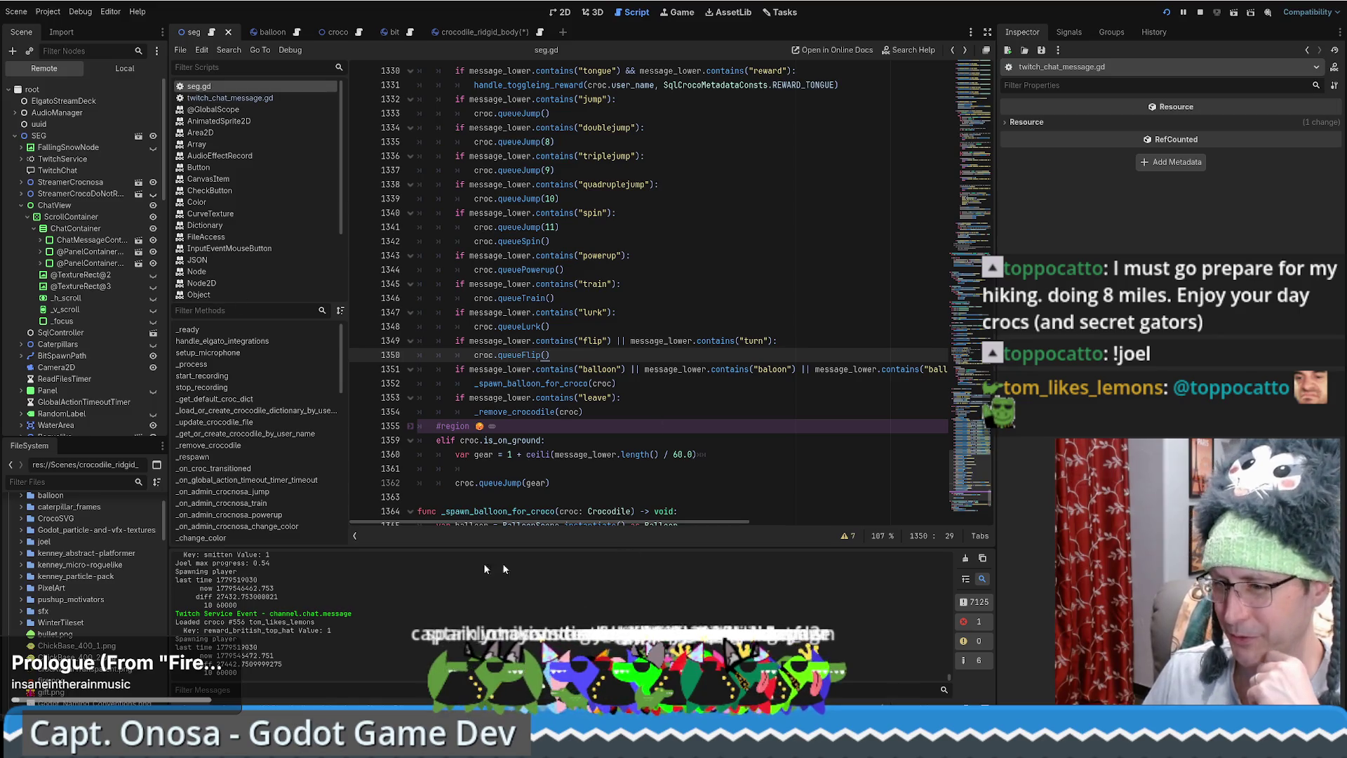
{"action": "mouse_move", "coordinate": [273, 744]}
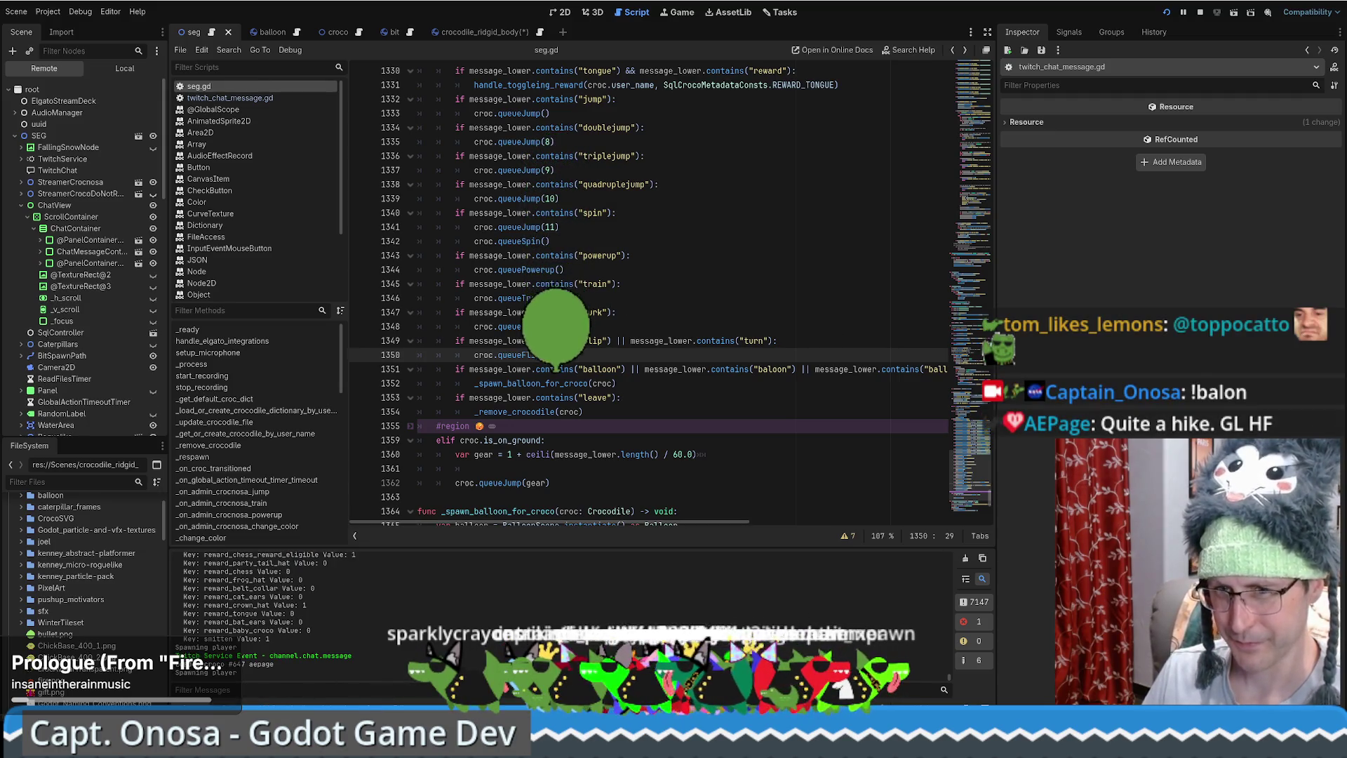
{"action": "mouse_move", "coordinate": [224, 709]}
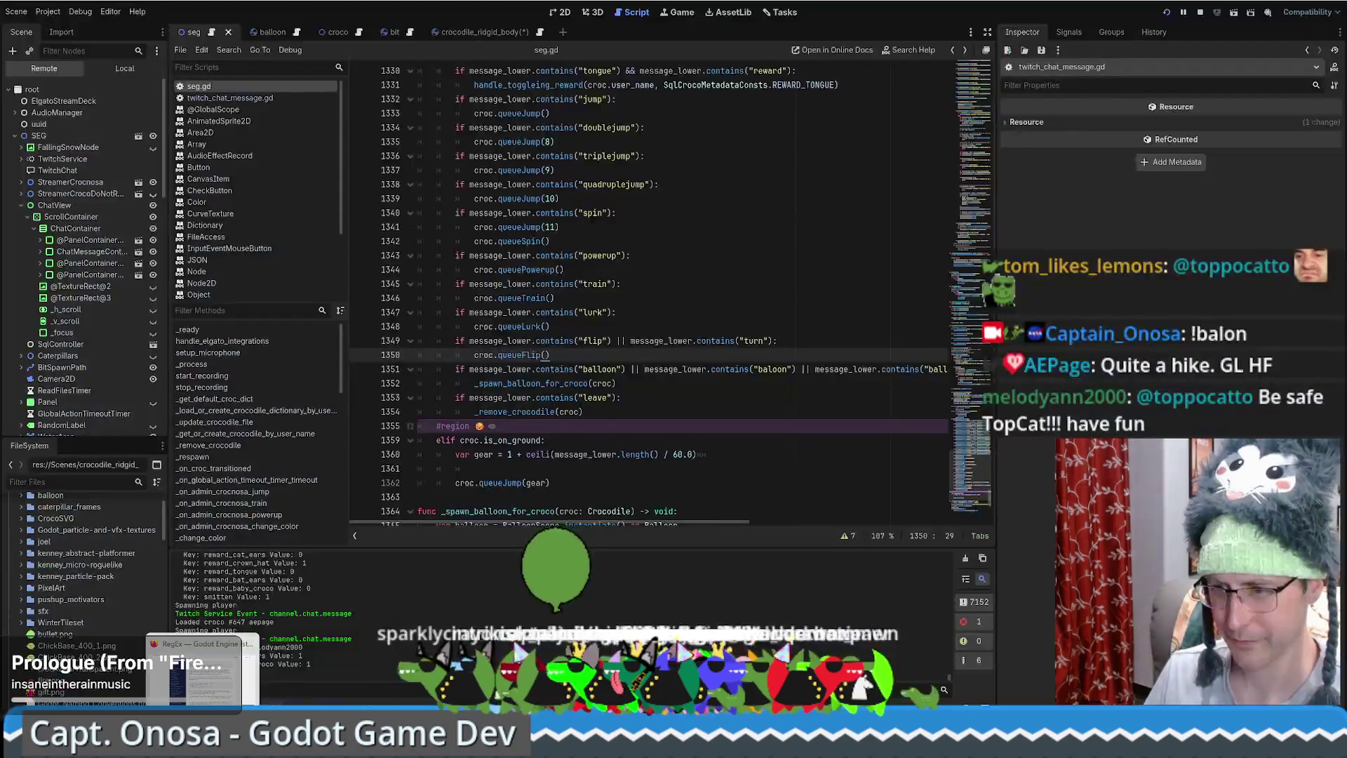
{"action": "mouse_move", "coordinate": [273, 709]}
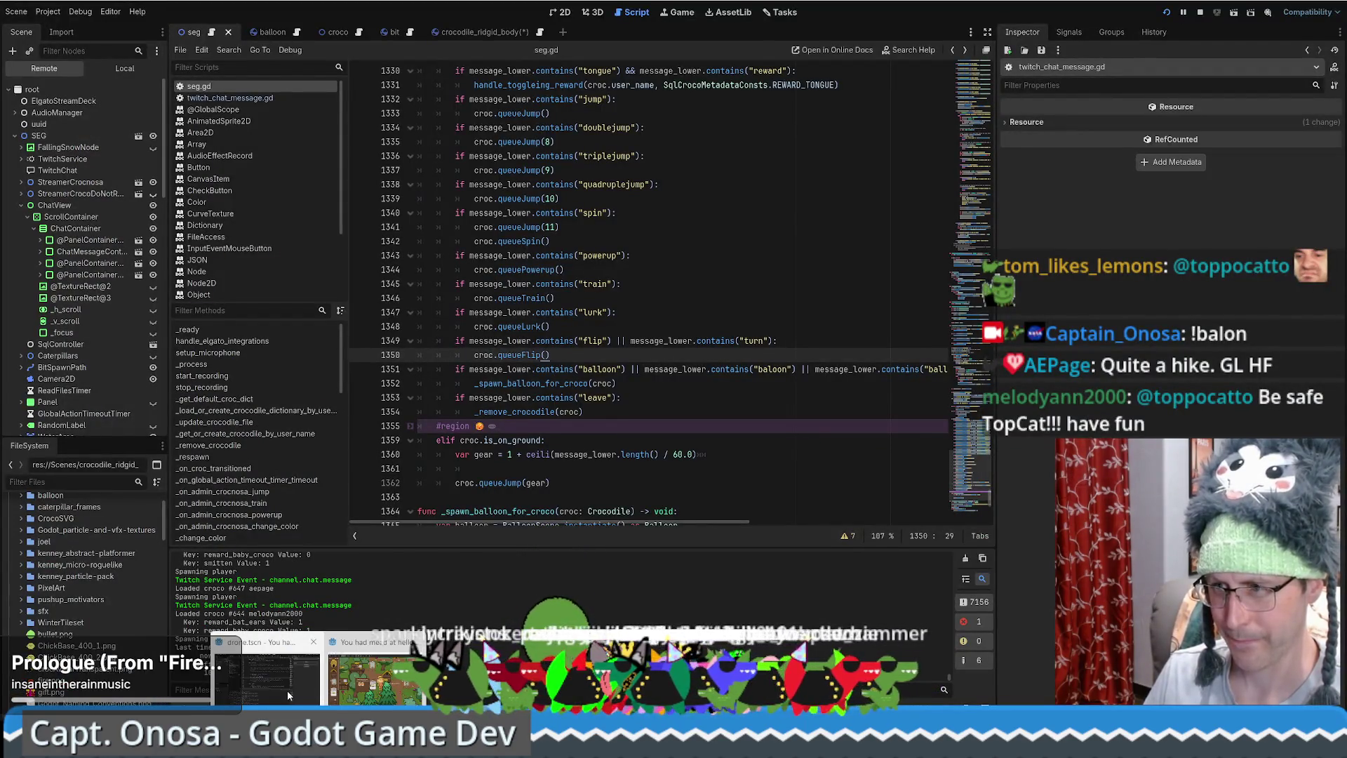
Switch to the drone project, review drone.gd's PICK_UP tween code, and open honey_extractor.gd.
{"action": "left_click", "coordinate": [288, 690]}
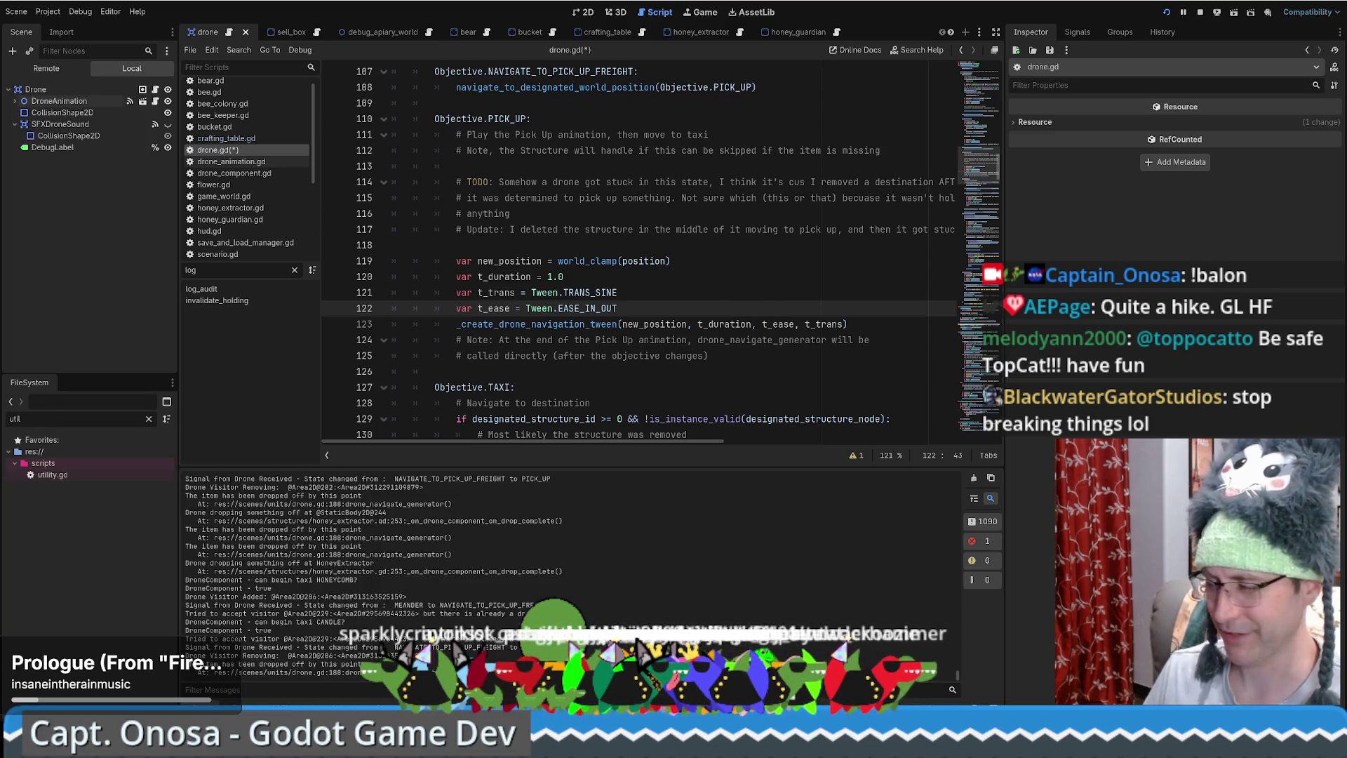
{"action": "key", "text": "Up"}
{"action": "scroll", "coordinate": [726, 340], "scroll_direction": "down", "scroll_amount": 2}
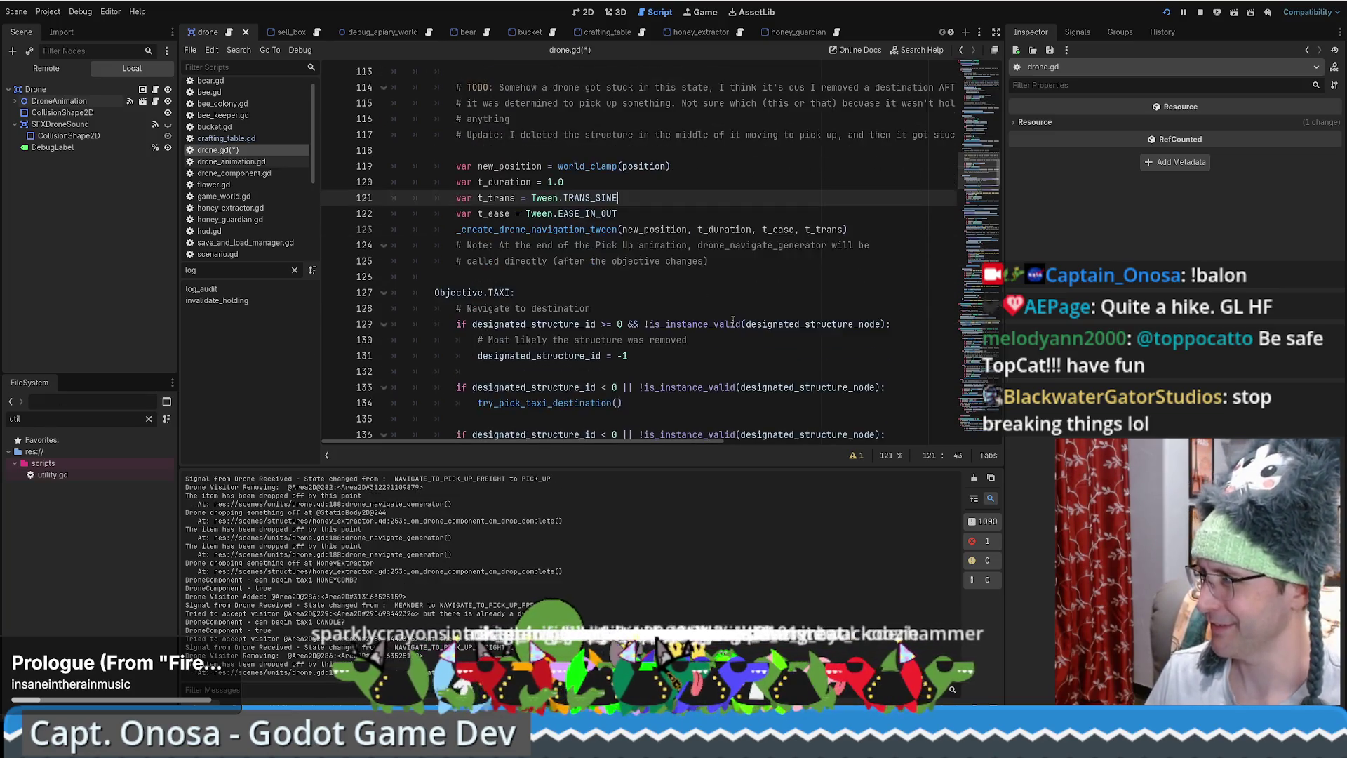
{"action": "scroll", "coordinate": [726, 330], "scroll_direction": "up", "scroll_amount": 3}
{"action": "scroll", "coordinate": [726, 319], "scroll_direction": "down", "scroll_amount": 2}
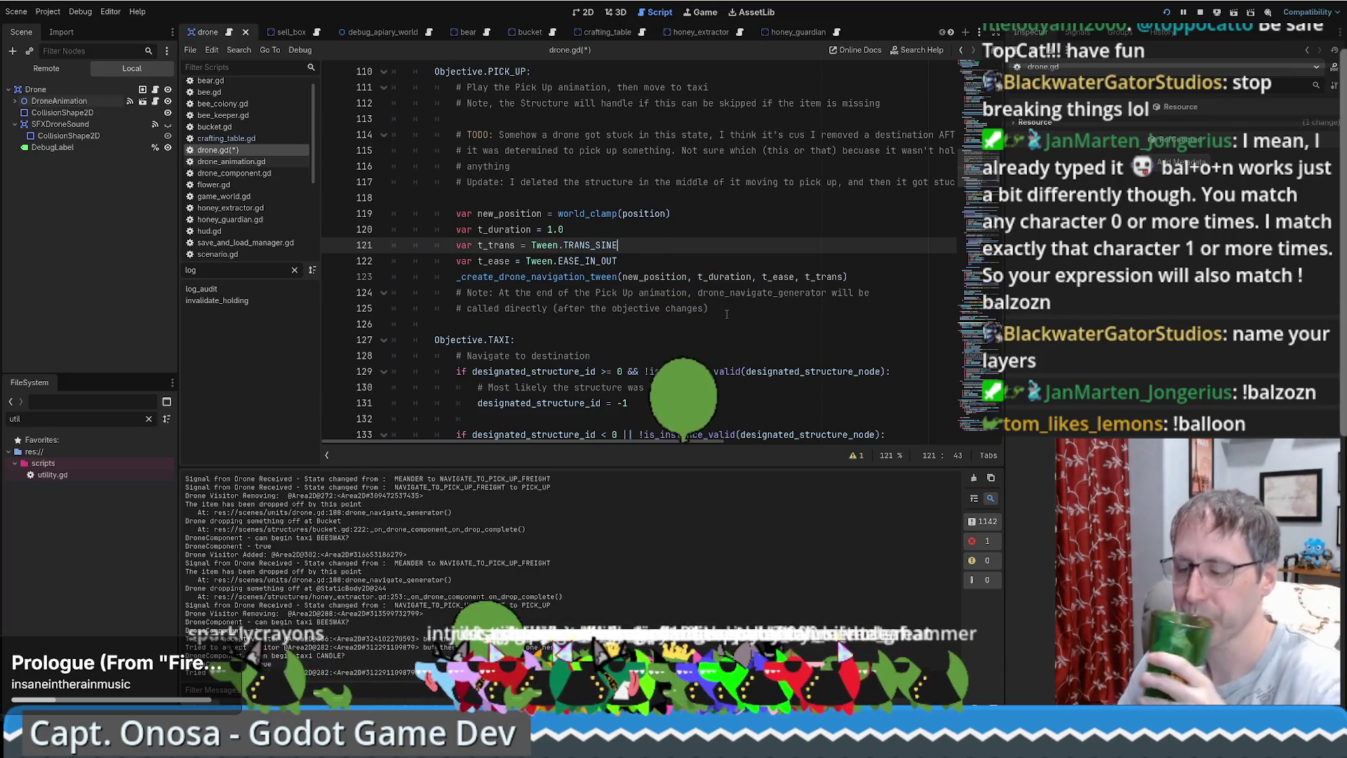
{"action": "mouse_move", "coordinate": [549, 245]}
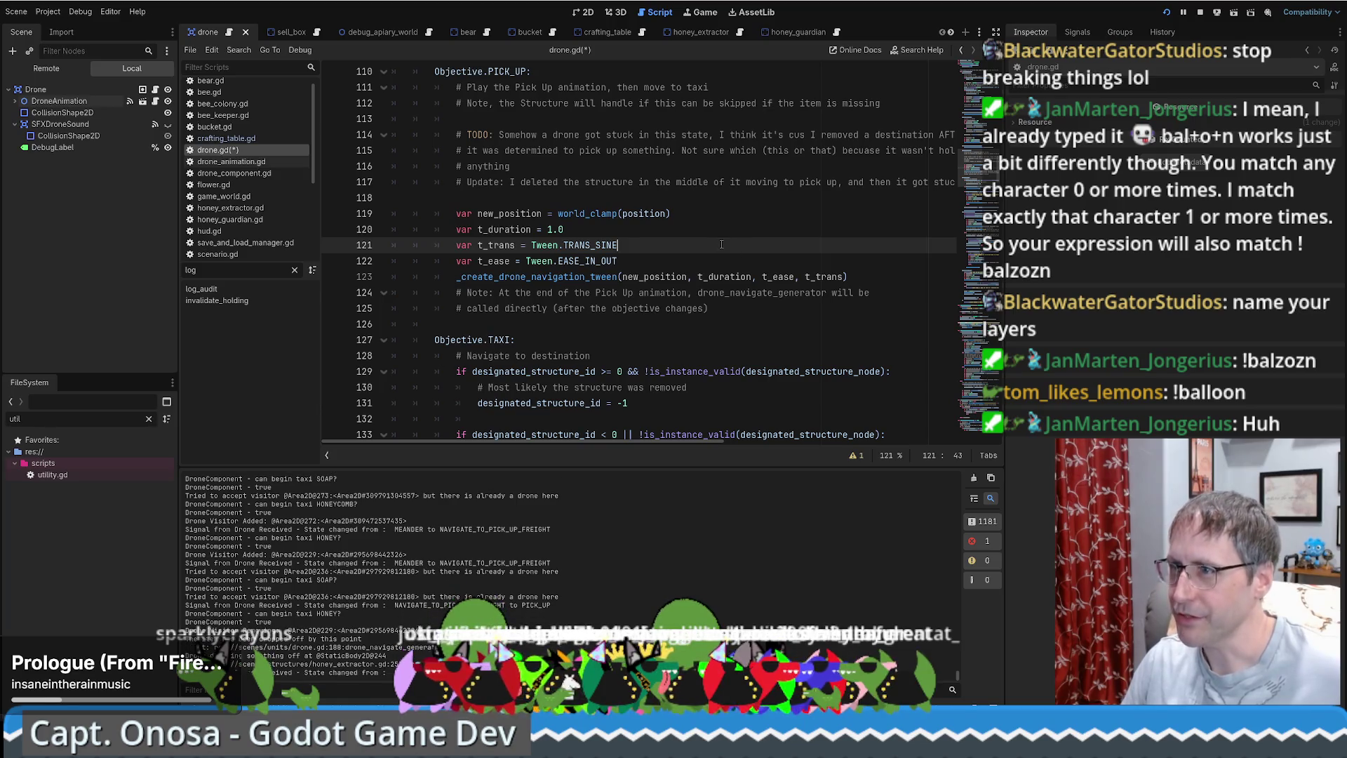
{"action": "scroll", "coordinate": [719, 231], "scroll_direction": "up", "scroll_amount": 3}
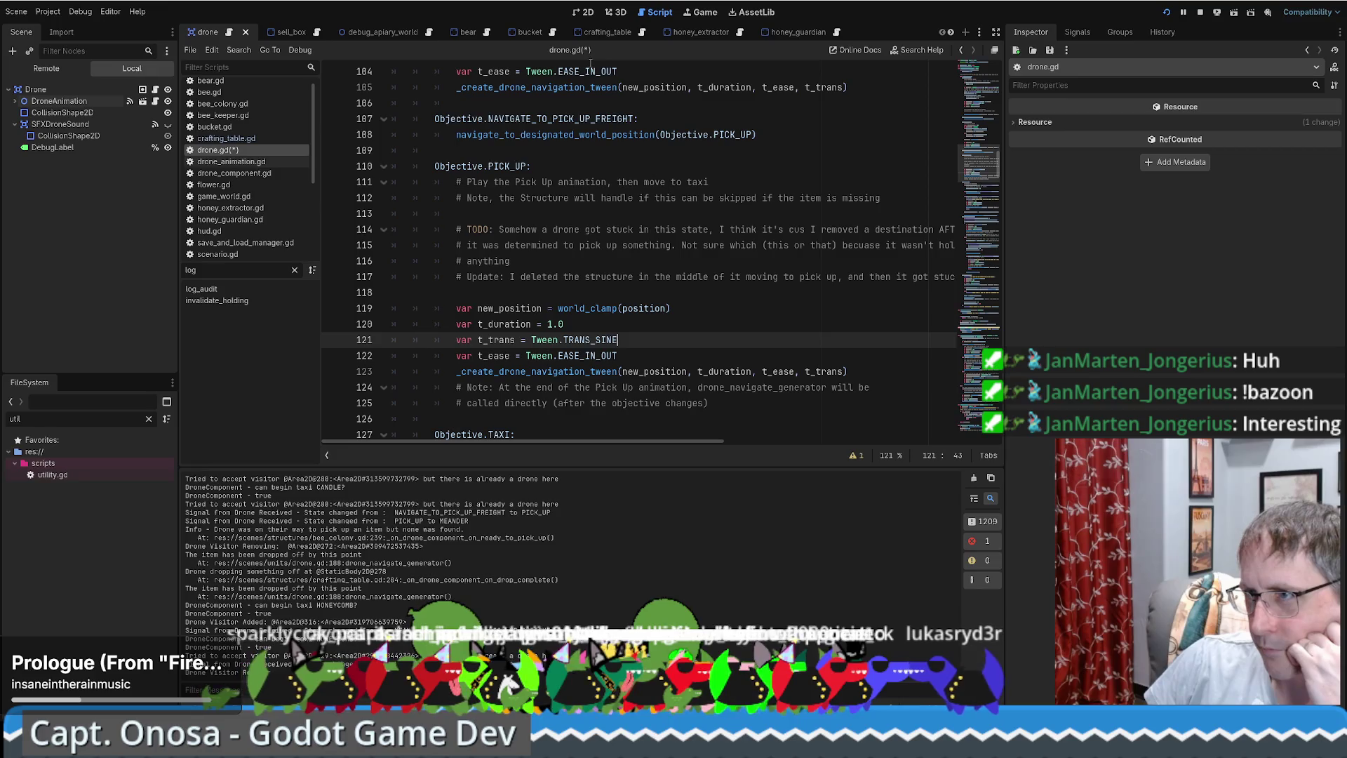
{"action": "left_click", "coordinate": [746, 30]}
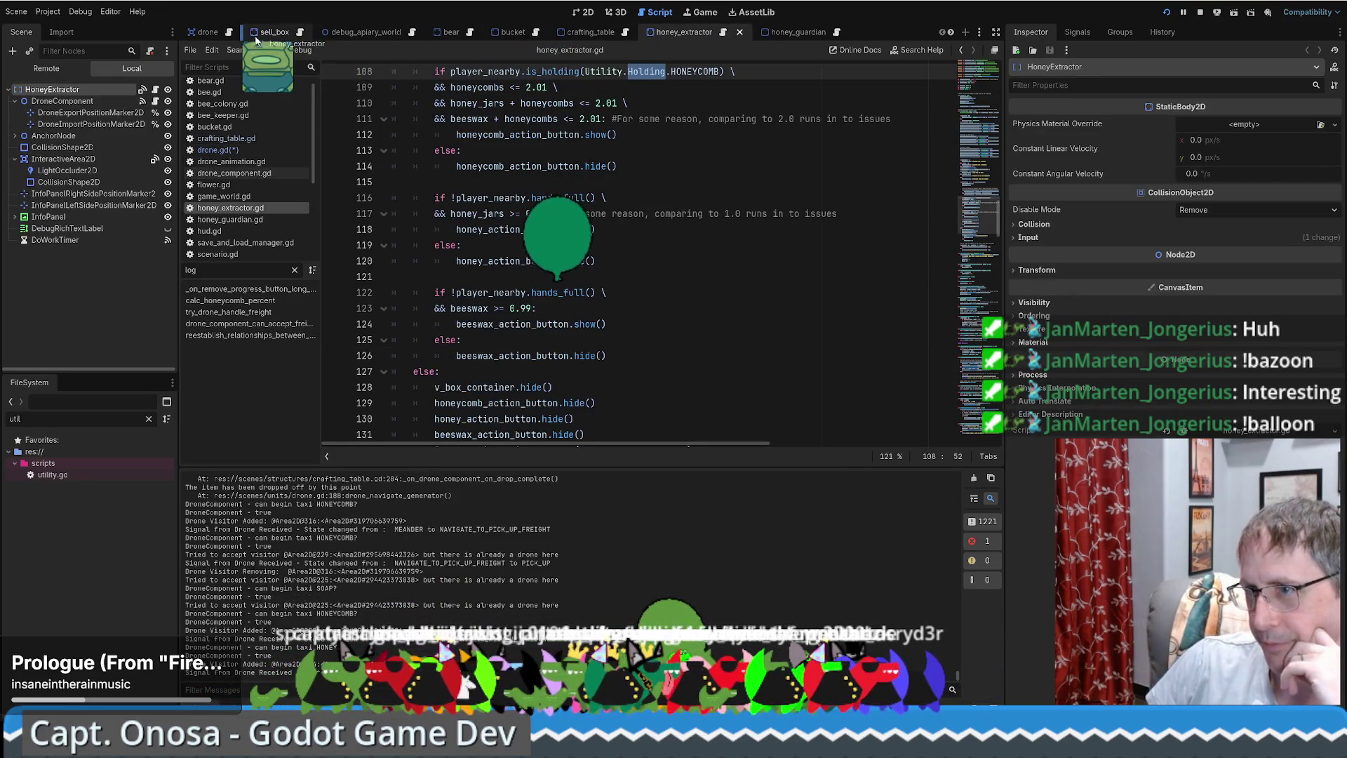
Move the honey_extractor tab beside drone and fold the _process and _unhandled_input functions.
{"action": "left_click_drag", "start_coordinate": [256, 41], "coordinate": [256, 41]}
{"action": "scroll", "coordinate": [988, 127], "scroll_direction": "up", "scroll_amount": 2}
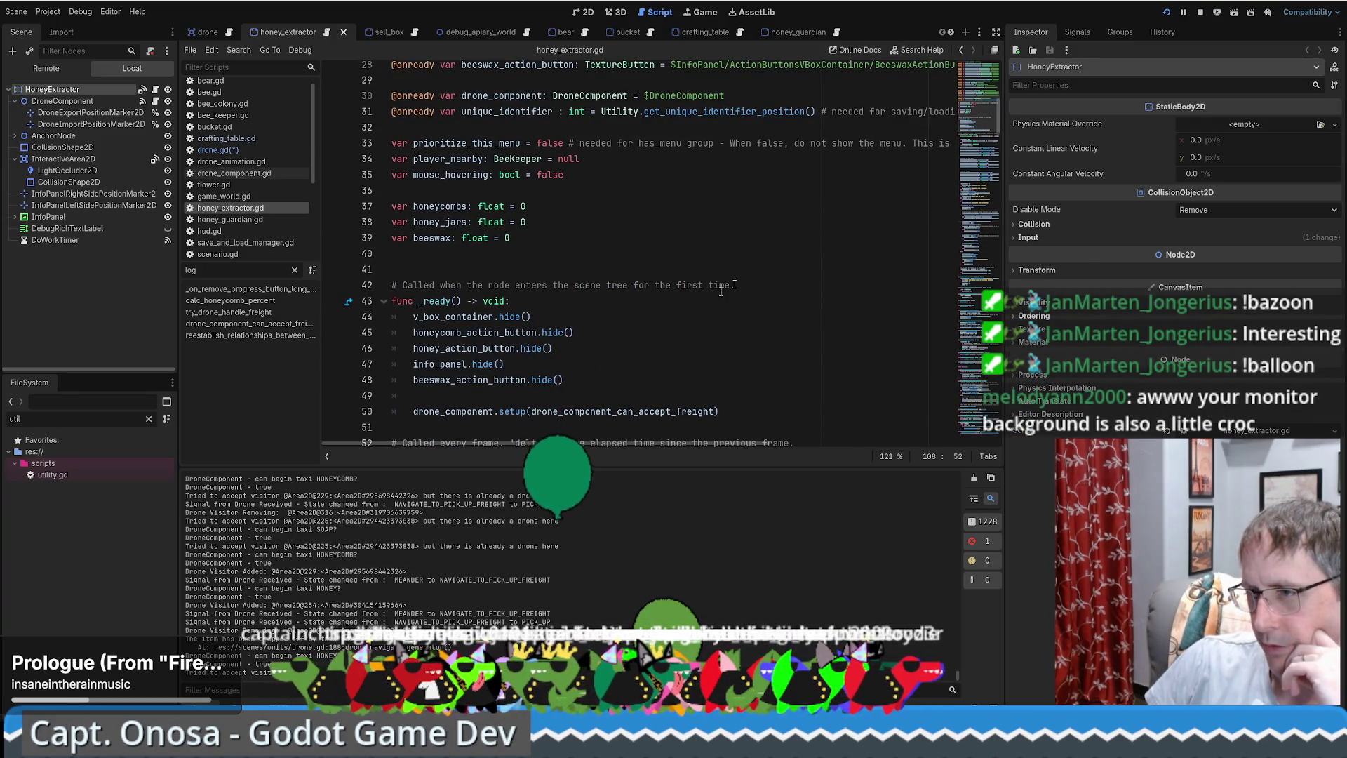
{"action": "scroll", "coordinate": [606, 316], "scroll_direction": "down", "scroll_amount": 3}
{"action": "left_click", "coordinate": [596, 266]}
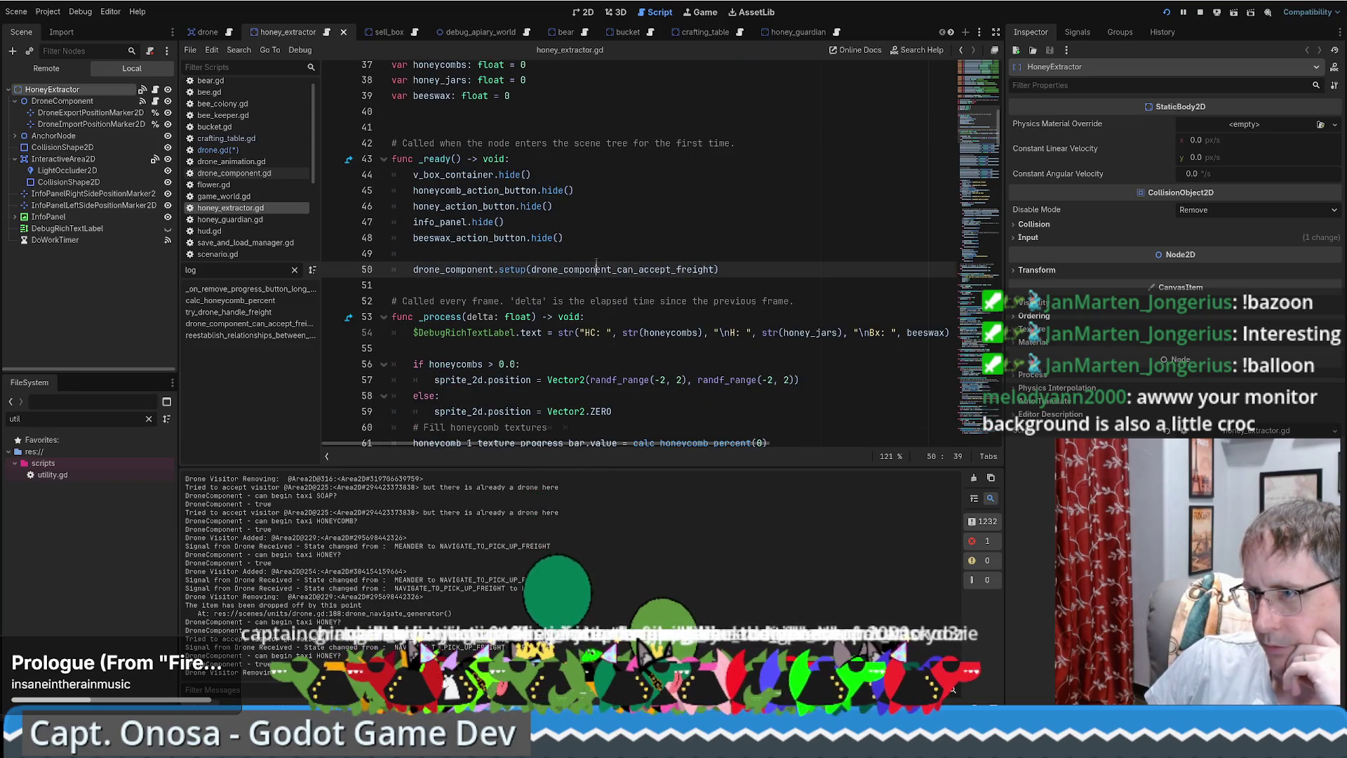
{"action": "left_click", "coordinate": [382, 318]}
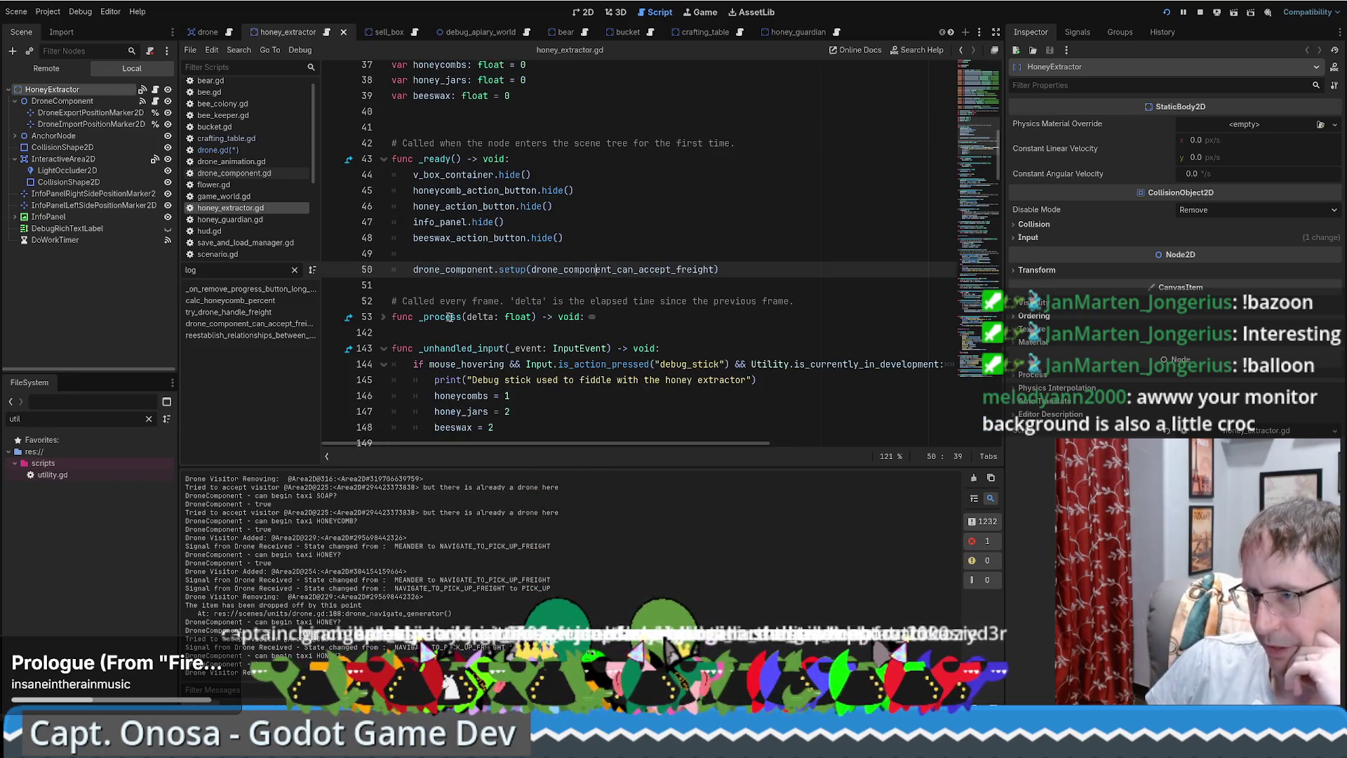
{"action": "left_click", "coordinate": [383, 348]}
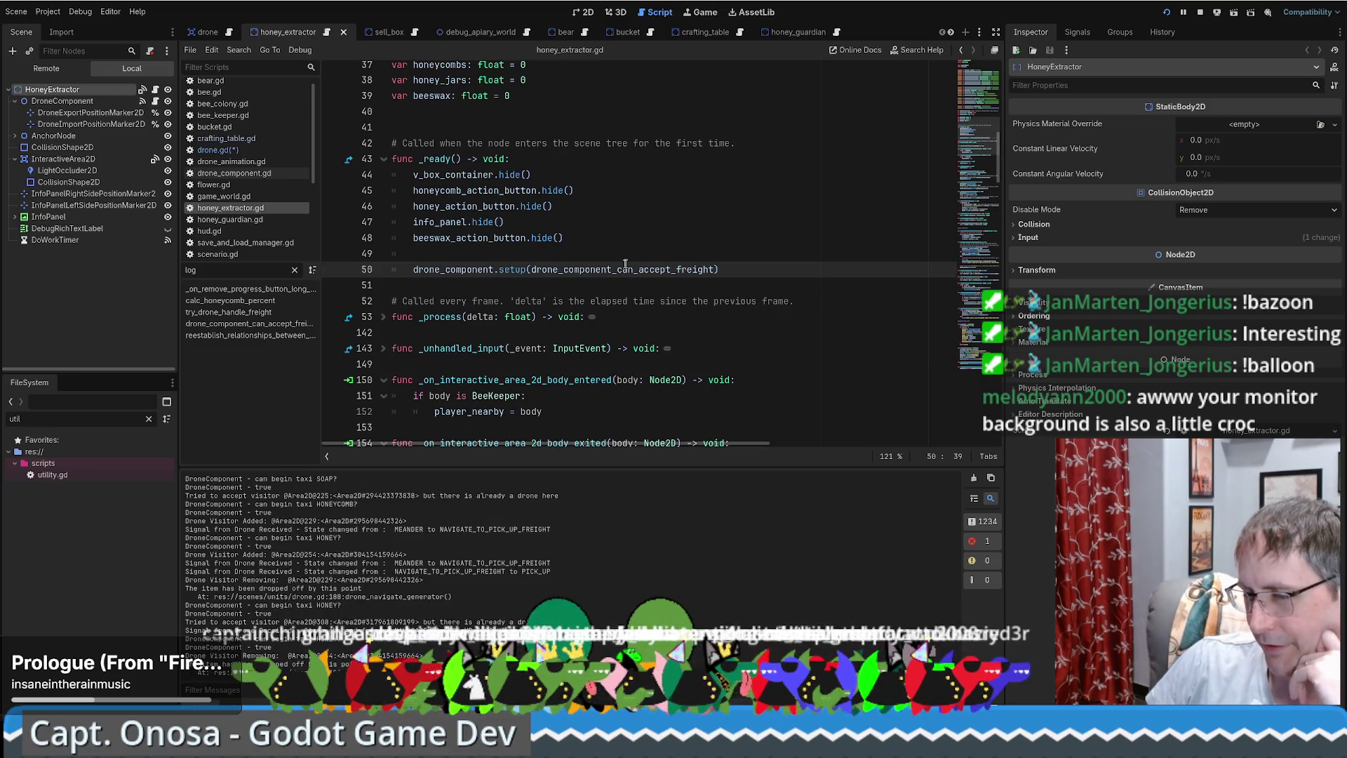
{"action": "scroll", "coordinate": [619, 261], "scroll_direction": "down", "scroll_amount": 10}
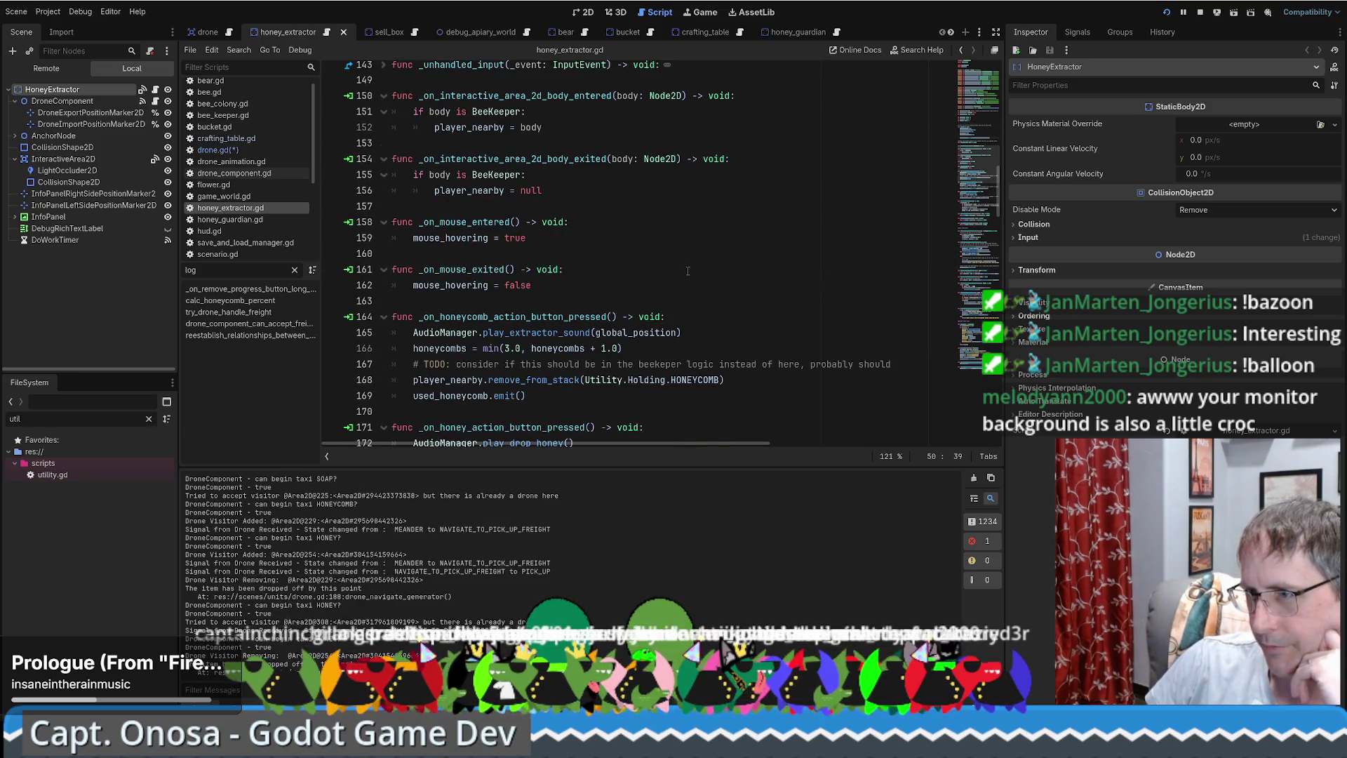
{"action": "scroll", "coordinate": [659, 268], "scroll_direction": "down", "scroll_amount": 5}
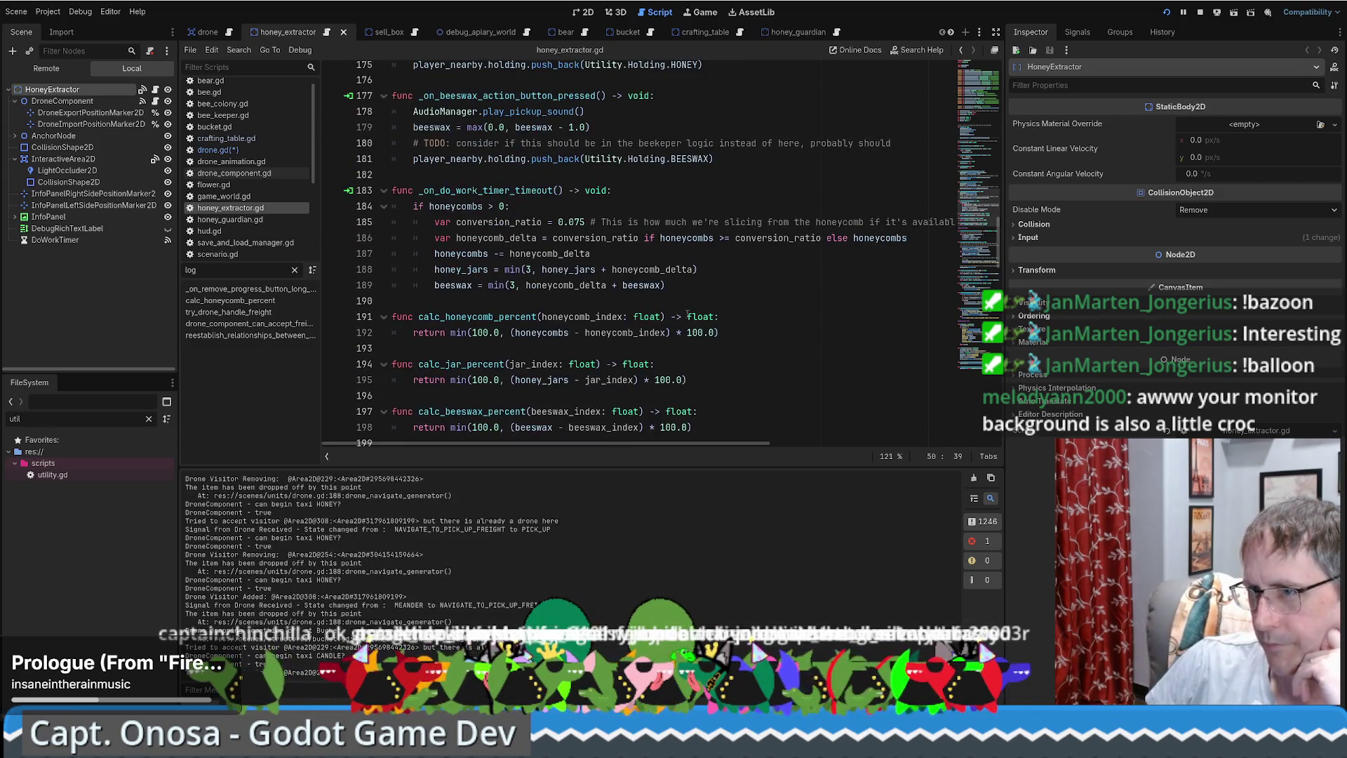
{"action": "scroll", "coordinate": [673, 302], "scroll_direction": "down", "scroll_amount": 6}
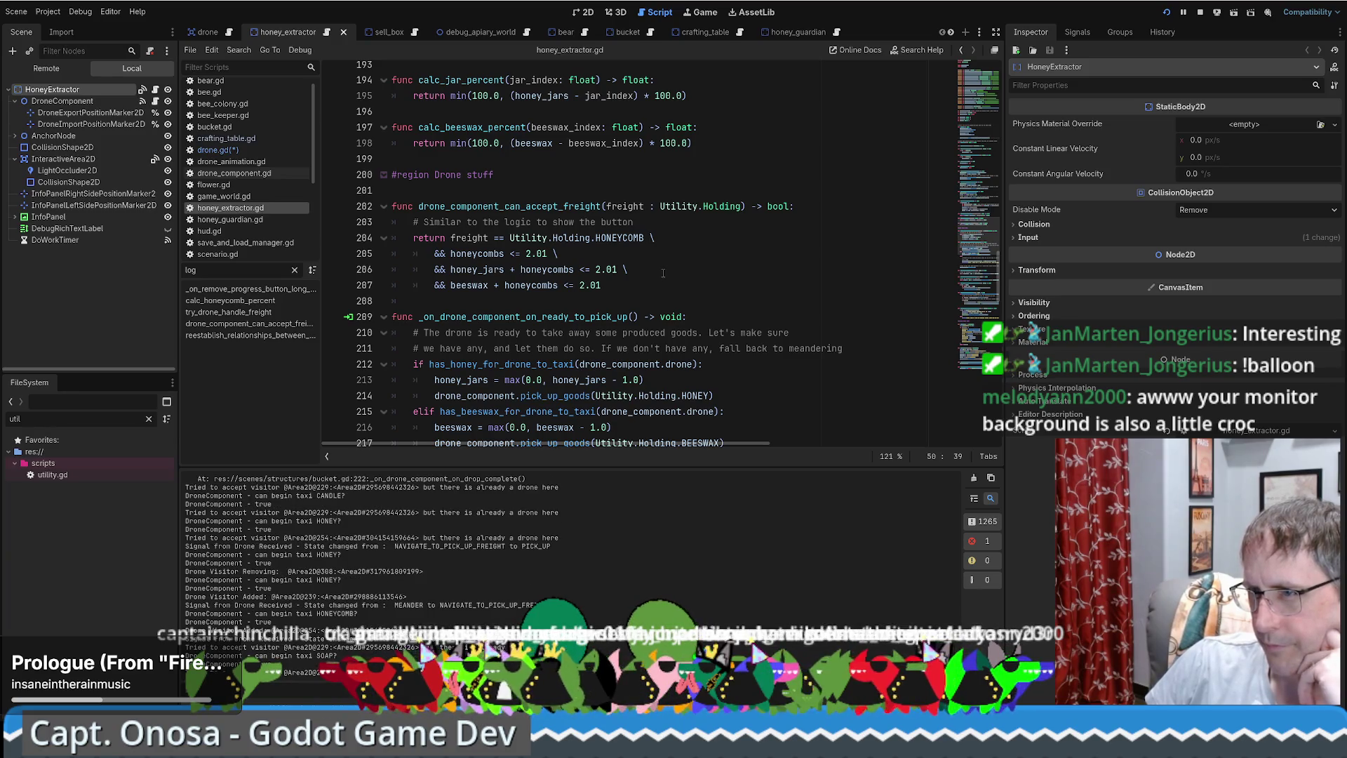
{"action": "scroll", "coordinate": [660, 273], "scroll_direction": "down", "scroll_amount": 4}
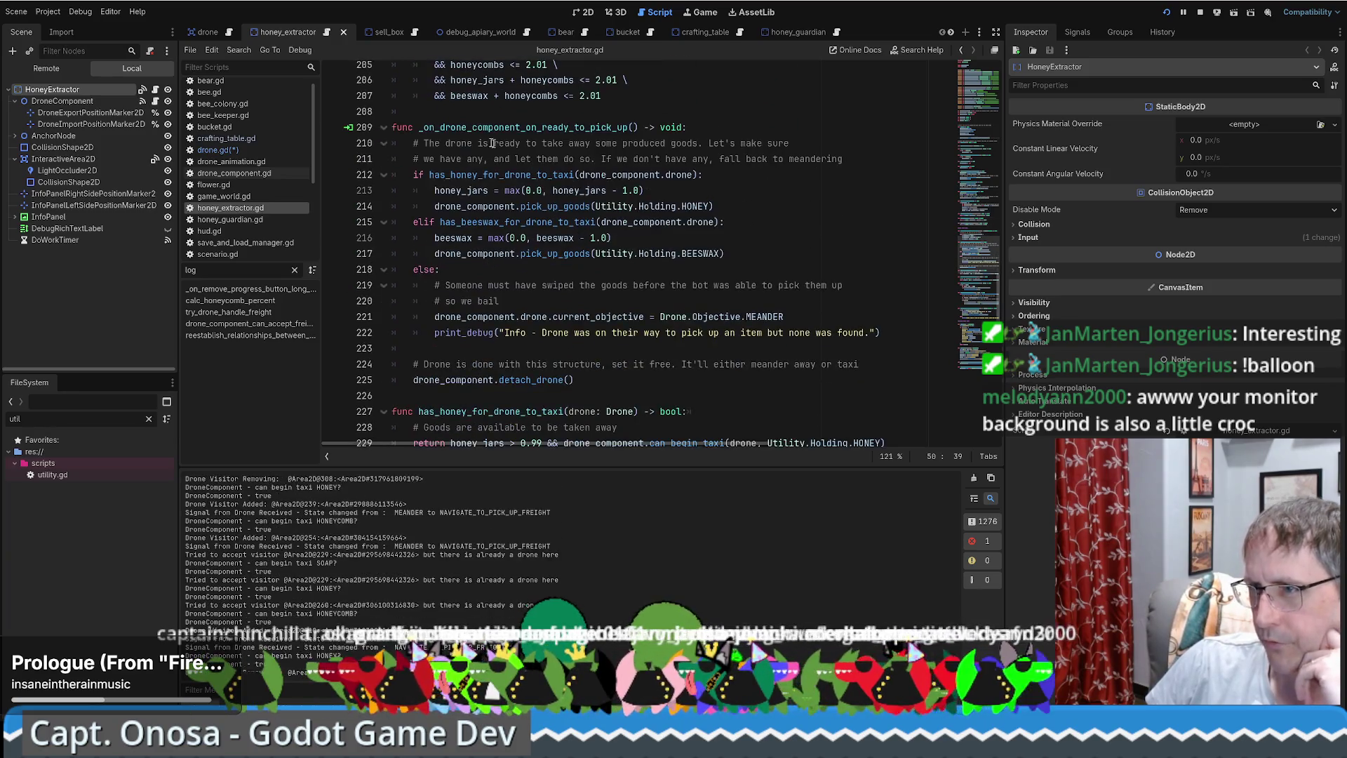
Select the detach_drone() call on line 225 and jump to its definition.
{"action": "left_click", "coordinate": [726, 174]}
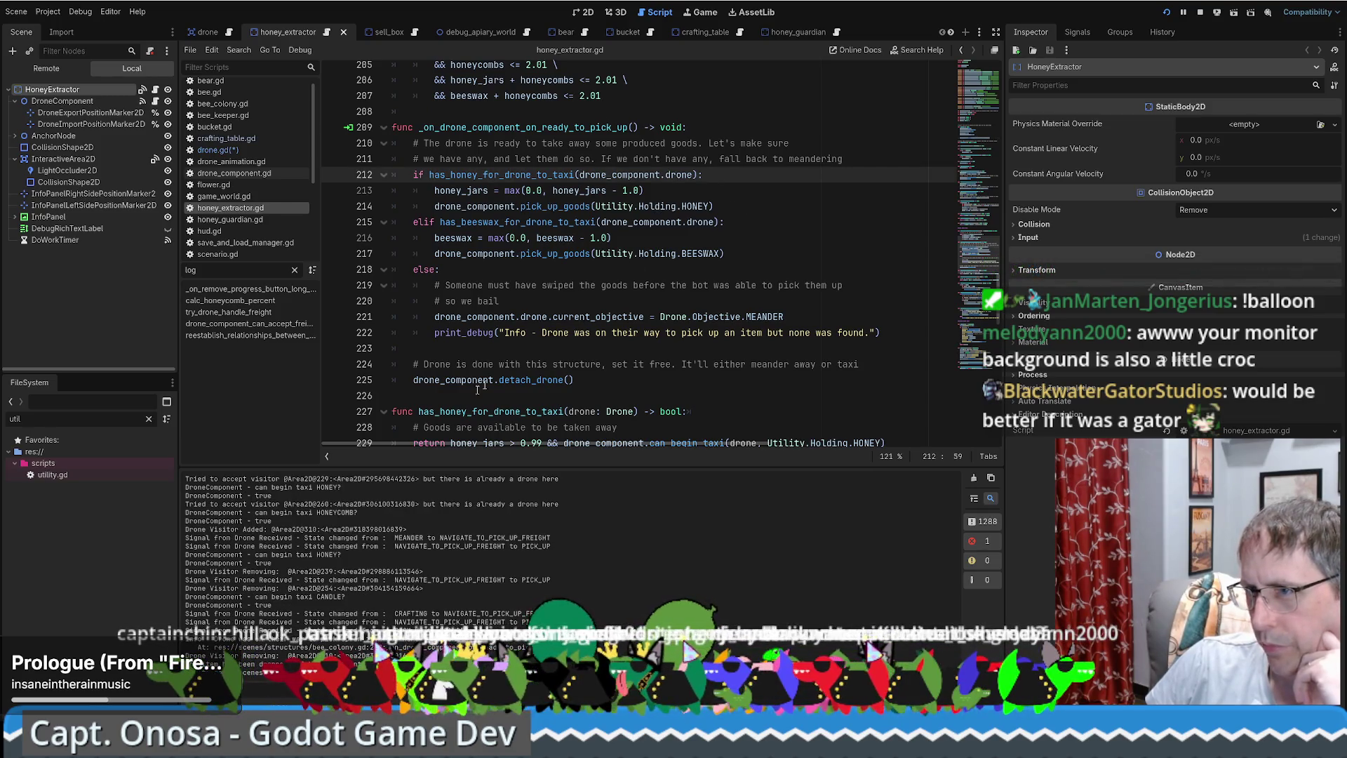
{"action": "mouse_move", "coordinate": [415, 380]}
{"action": "left_mouse_down"}
{"action": "mouse_move", "coordinate": [618, 364]}
{"action": "mouse_move", "coordinate": [620, 379]}
{"action": "left_mouse_up"}
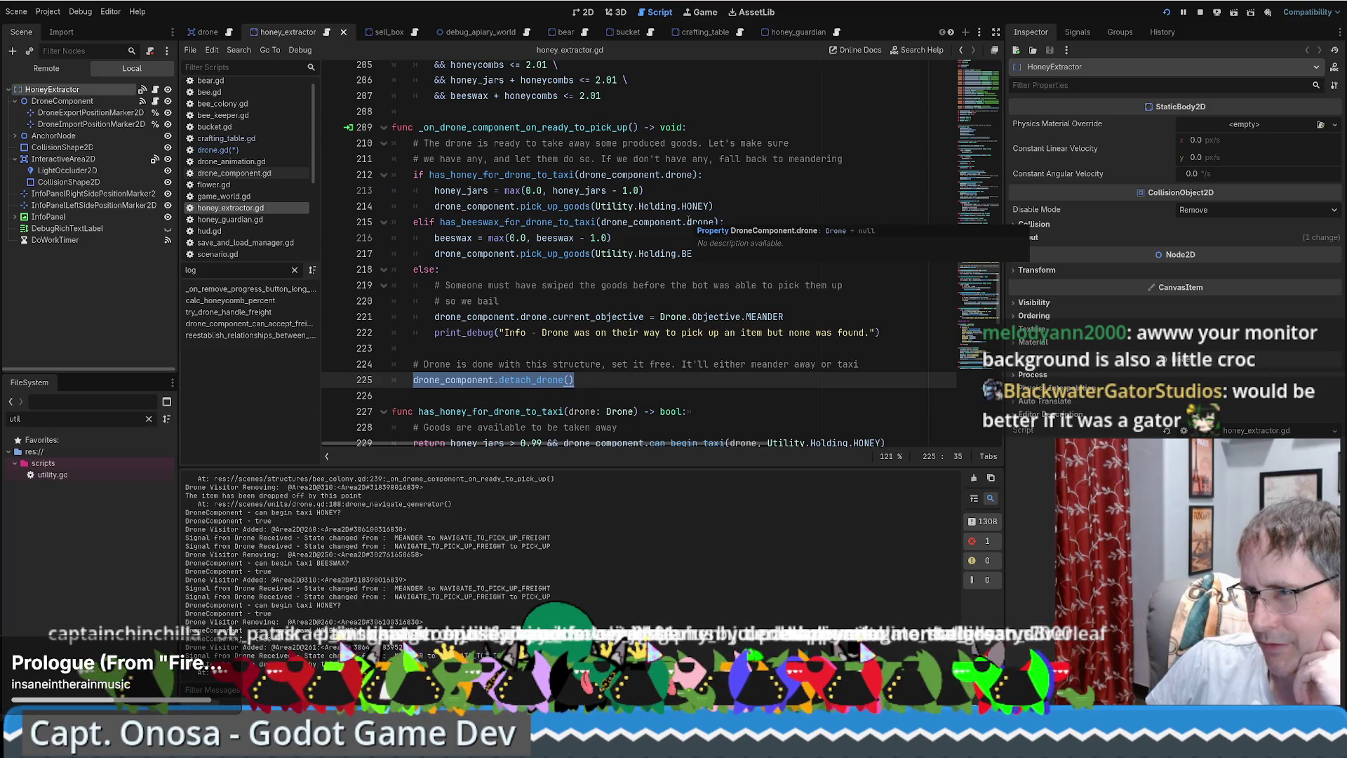
{"action": "scroll", "coordinate": [685, 221], "scroll_direction": "up", "scroll_amount": 5}
{"action": "scroll", "coordinate": [702, 253], "scroll_direction": "down", "scroll_amount": 6}
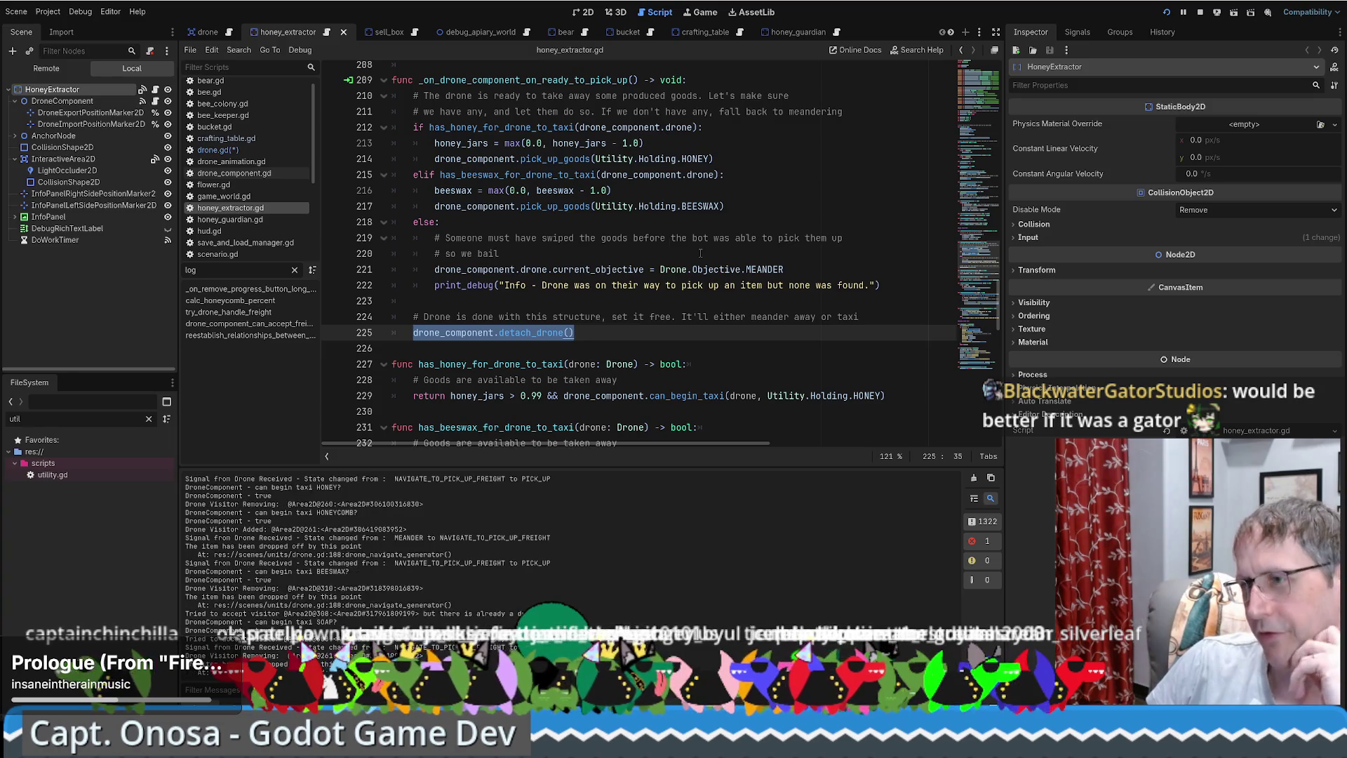
{"action": "left_click", "coordinate": [749, 238]}
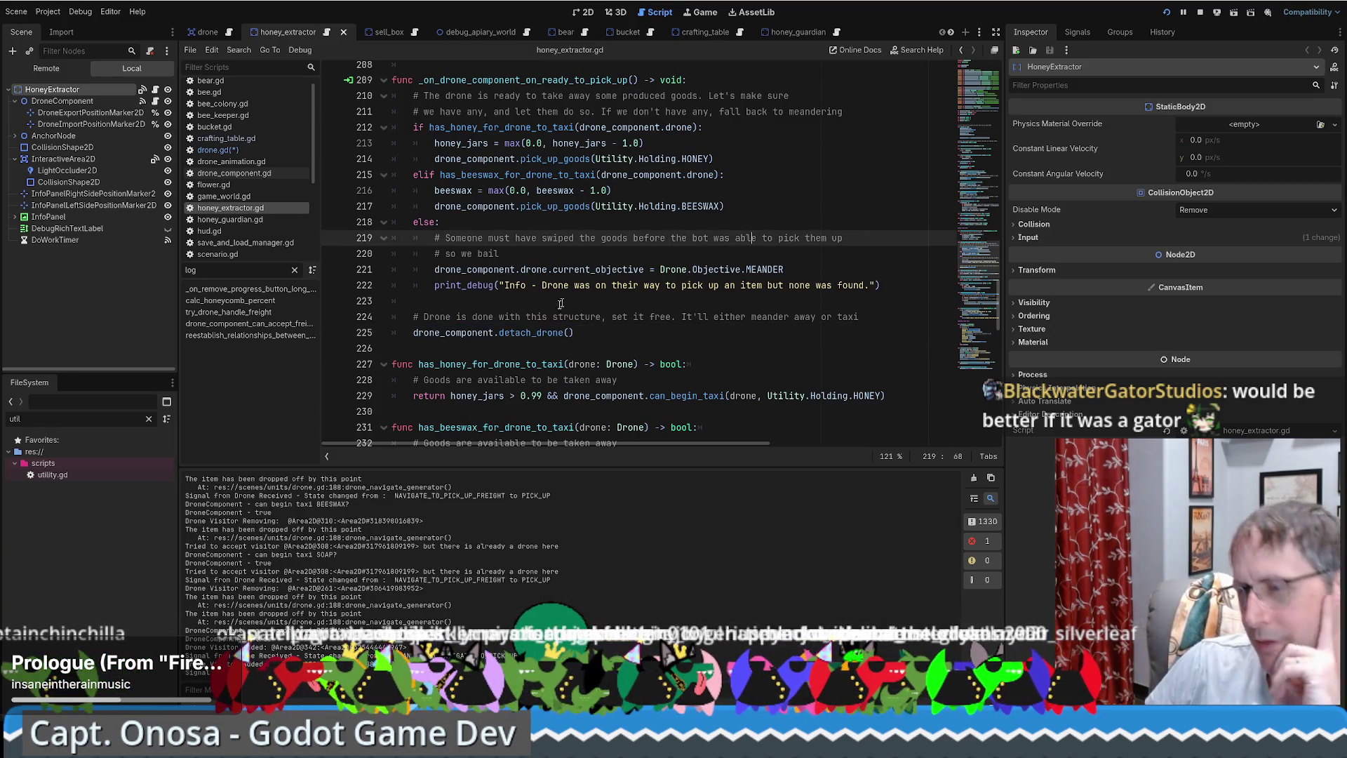
{"action": "left_click", "coordinate": [523, 334], "text": "ctrl"}
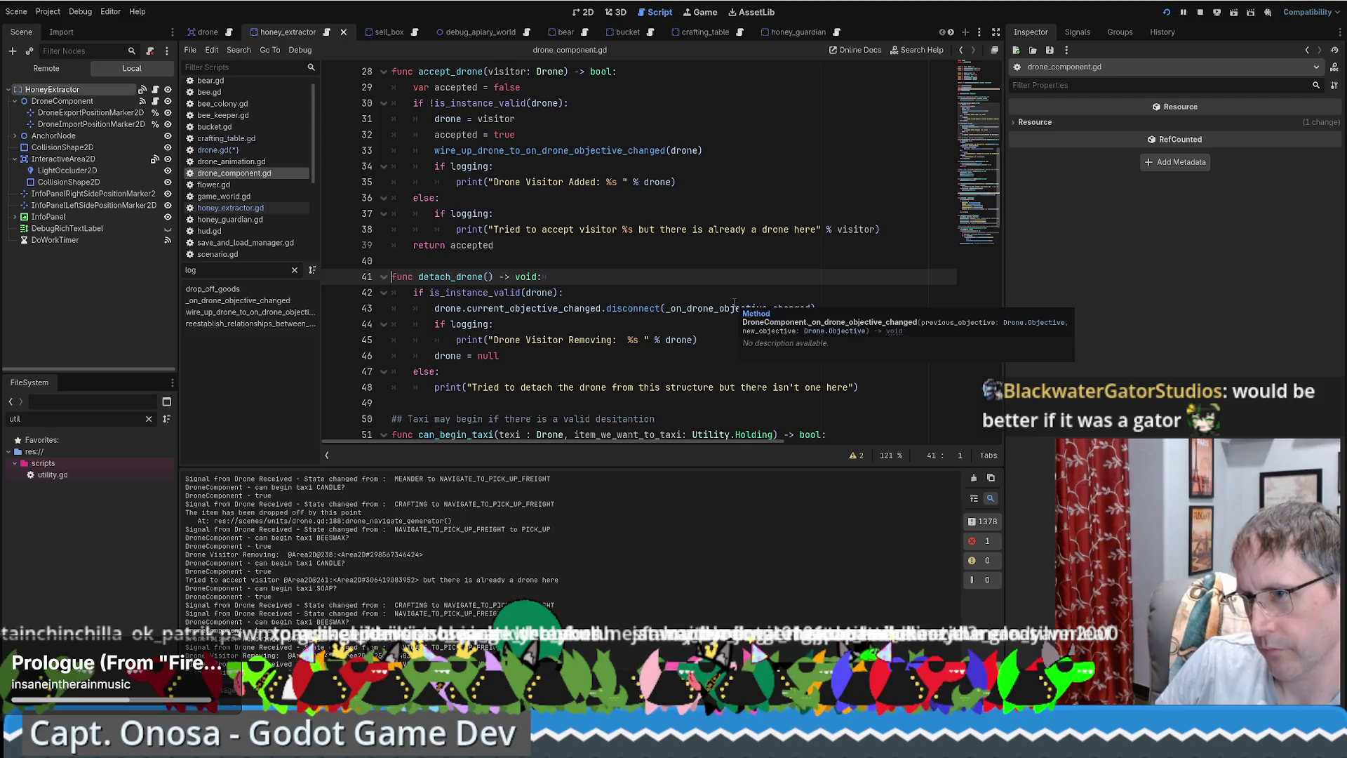
Highlight drone_component uses on honey_extractor.gd line 225, reopen drone_component.gd, then switch to the RegEx docs.
{"action": "scroll", "coordinate": [730, 301], "scroll_direction": "down", "scroll_amount": 20}
{"action": "key", "text": "alt+Left"}
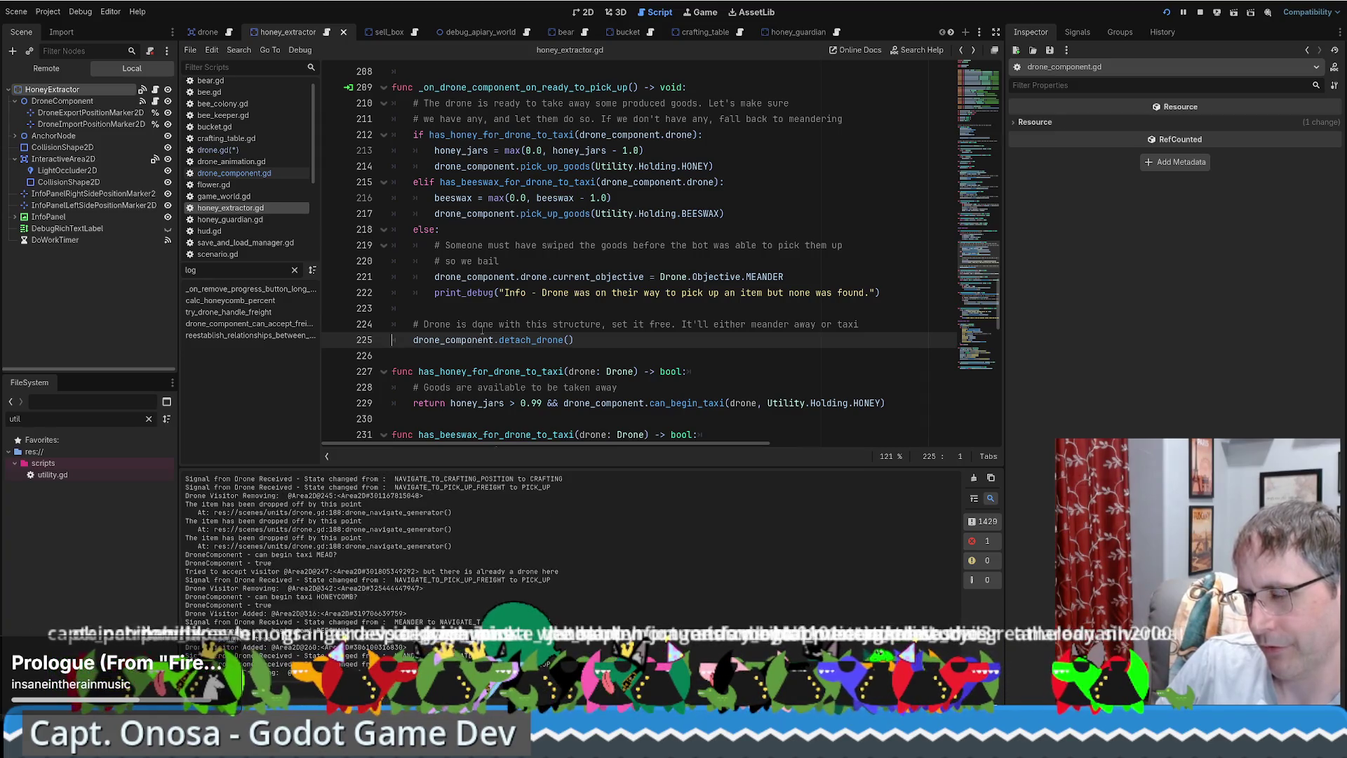
{"action": "left_click", "coordinate": [463, 339]}
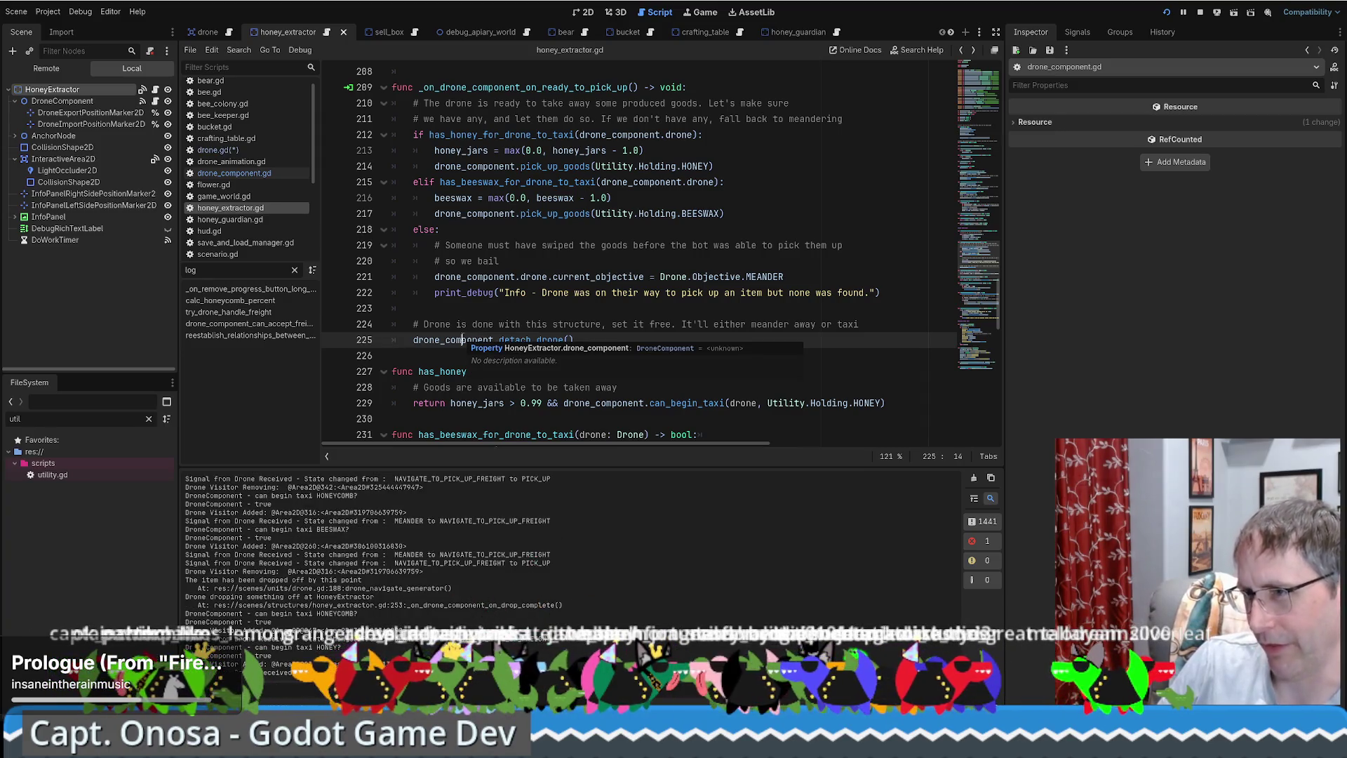
{"action": "double_click", "coordinate": [460, 340]}
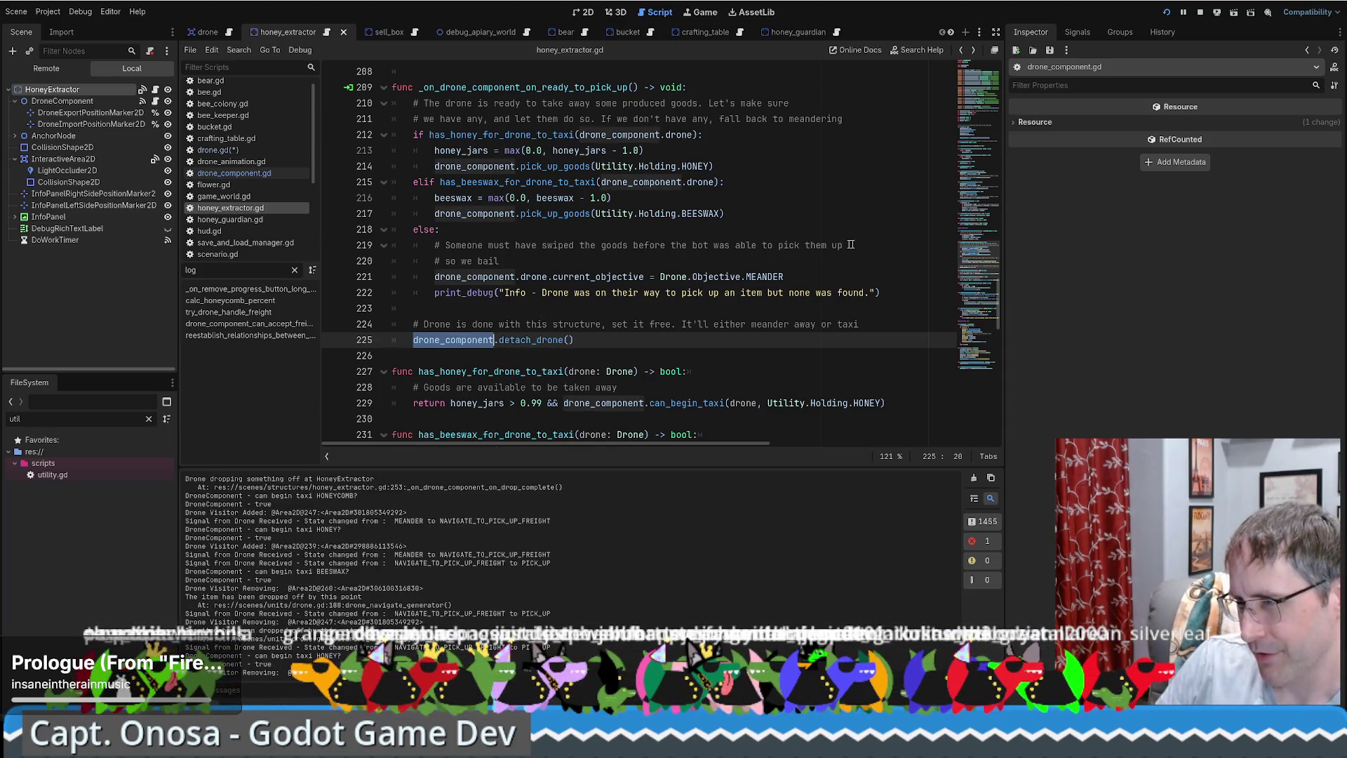
{"action": "mouse_move", "coordinate": [979, 271]}
{"action": "left_mouse_down"}
{"action": "mouse_move", "coordinate": [982, 122]}
{"action": "mouse_move", "coordinate": [1000, 270]}
{"action": "left_mouse_up"}
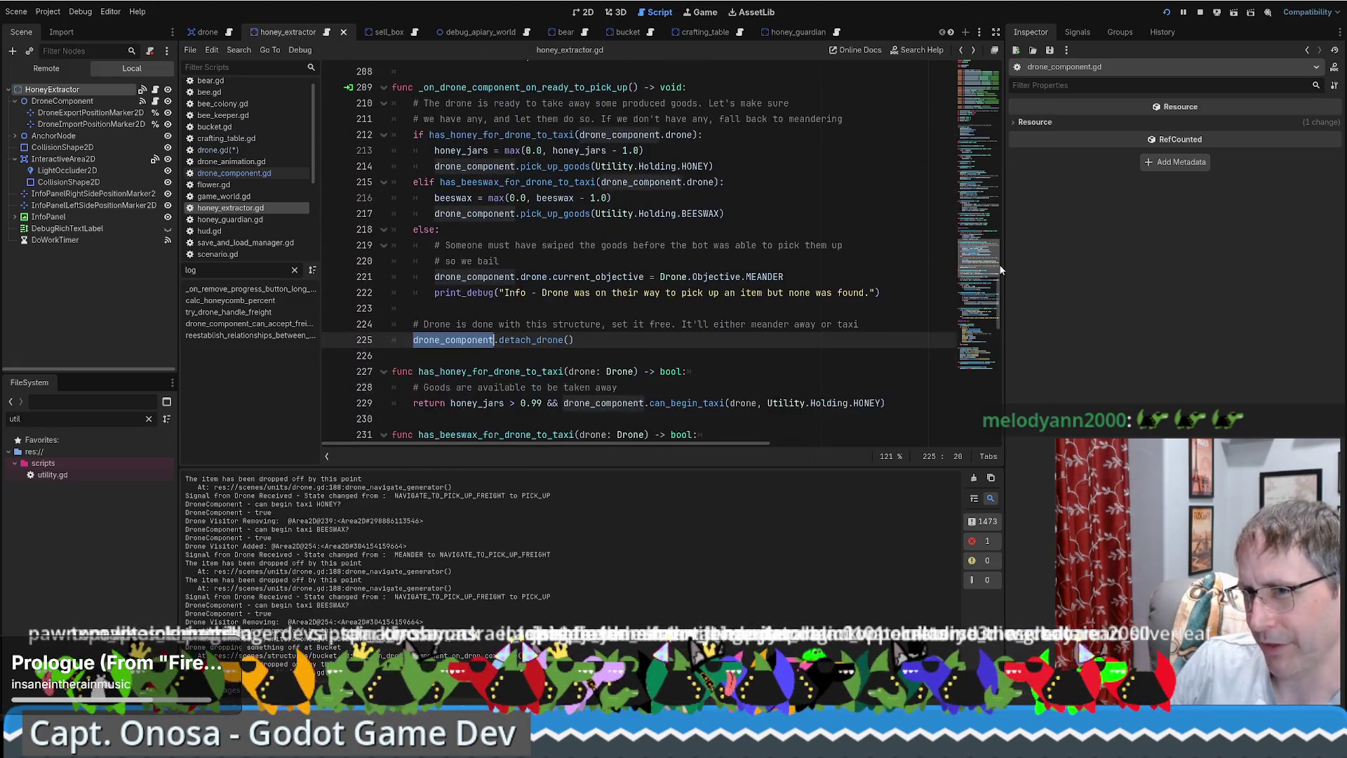
{"action": "left_click", "coordinate": [234, 175]}
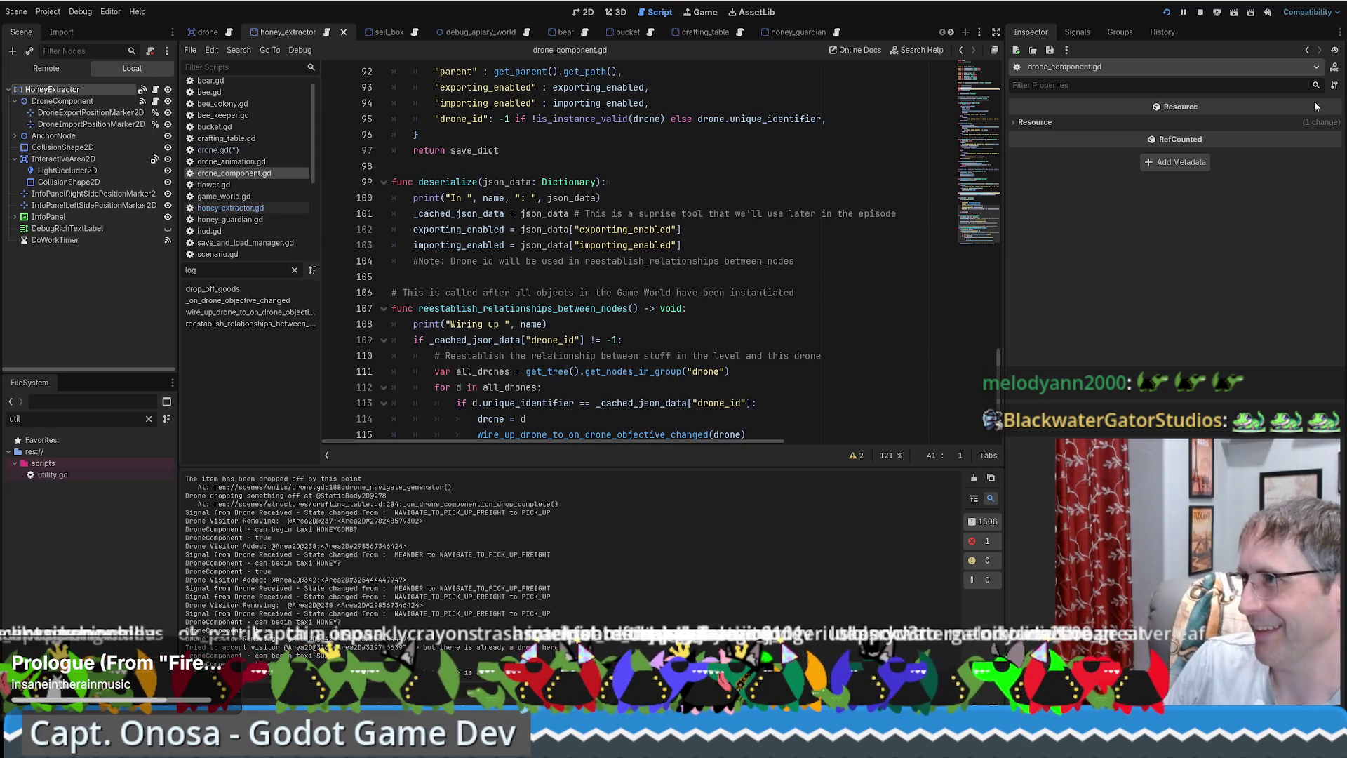
{"action": "key", "text": "alt+Tab"}
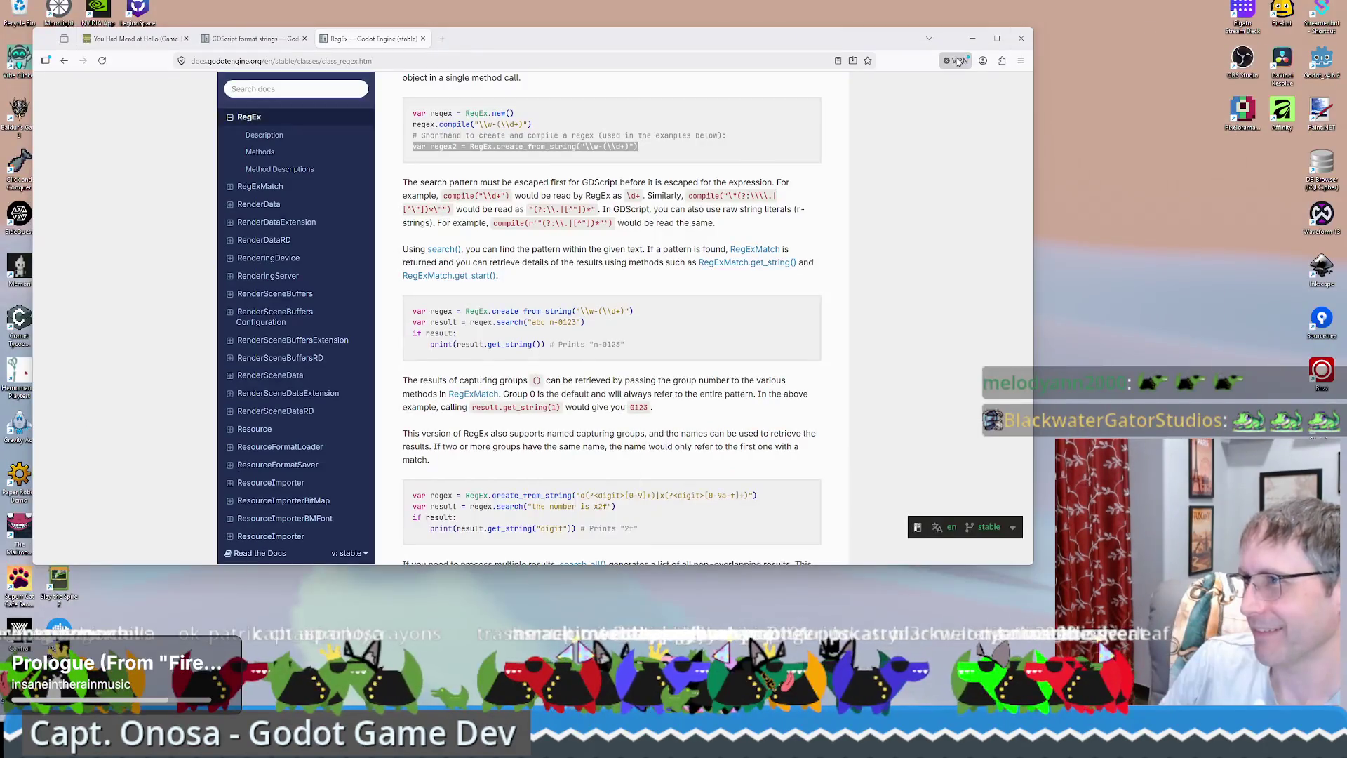
Minimize the Firefox RegEx docs and the debug game window, bringing Godot back to drone_component.gd.
{"action": "left_click", "coordinate": [973, 38]}
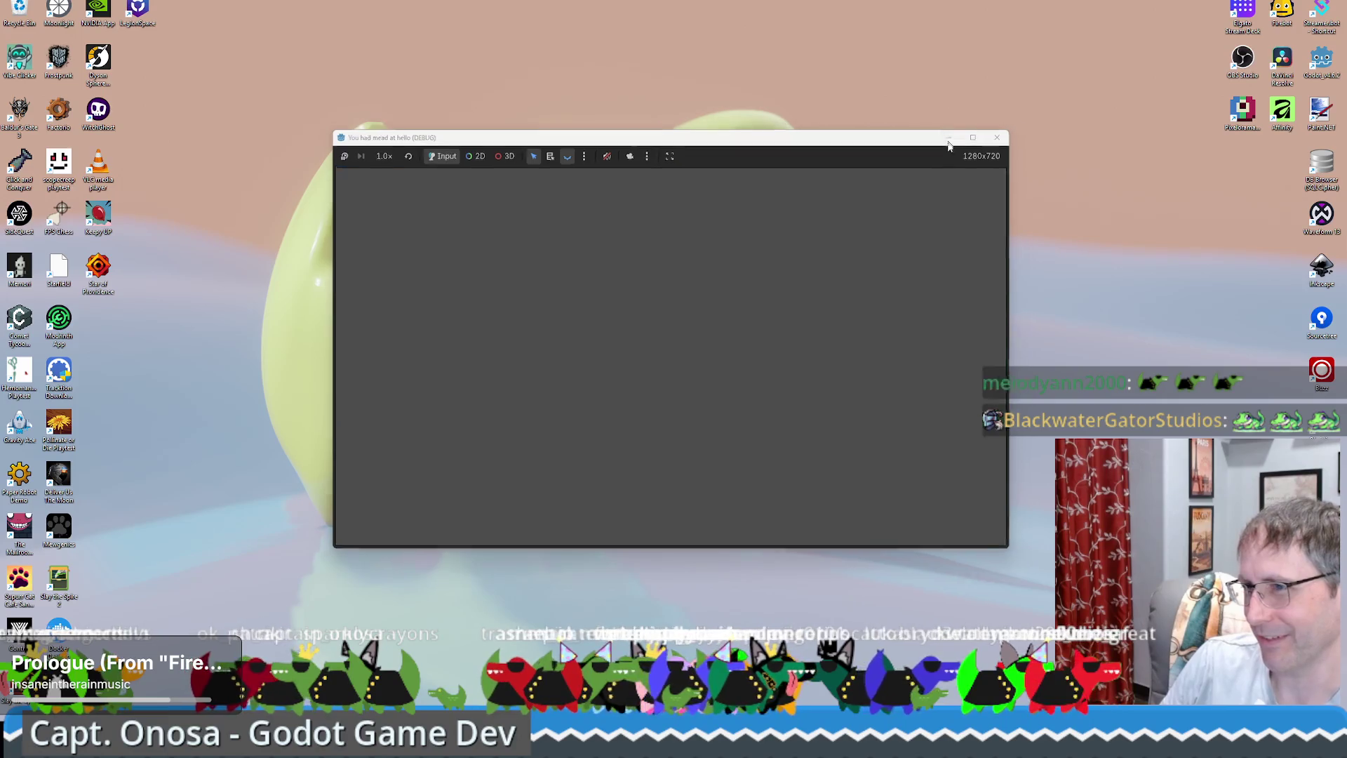
{"action": "left_click", "coordinate": [949, 139]}
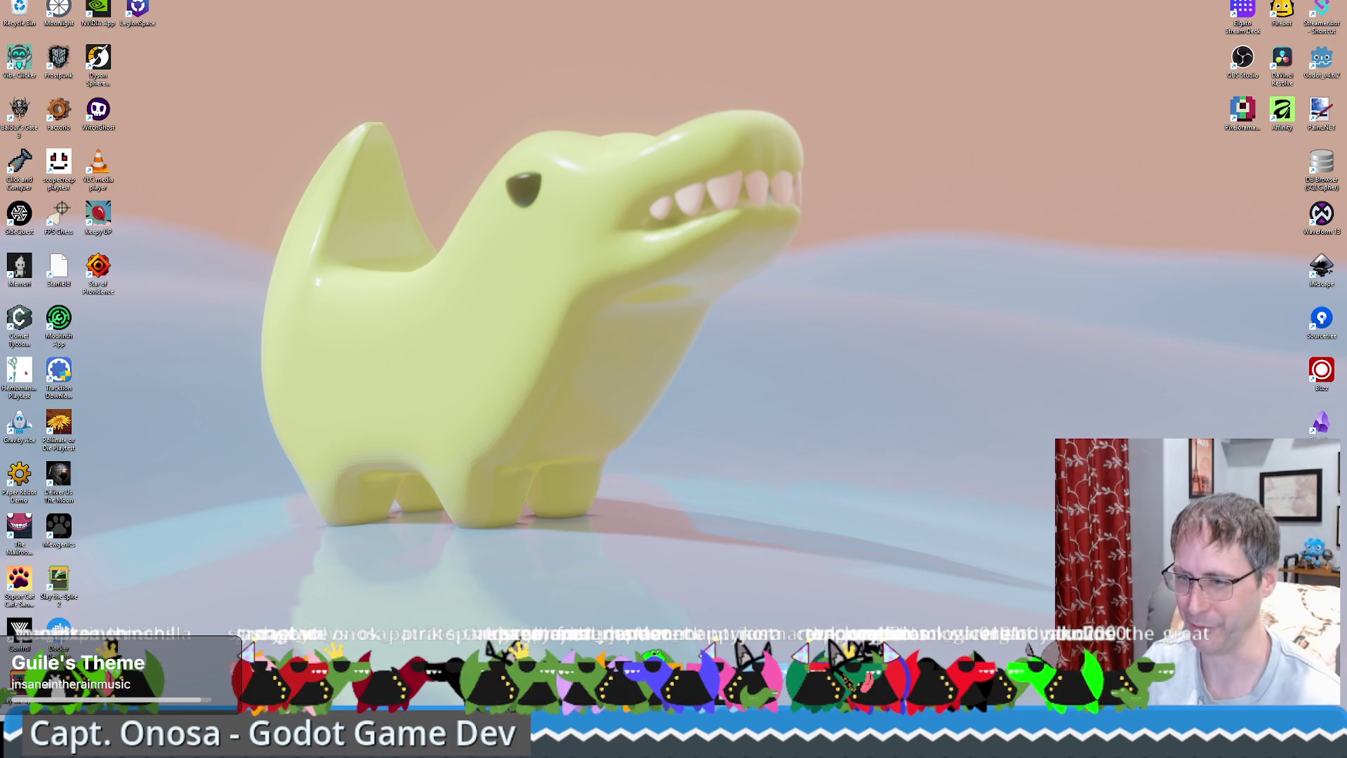
{"action": "key", "text": "alt+Tab"}
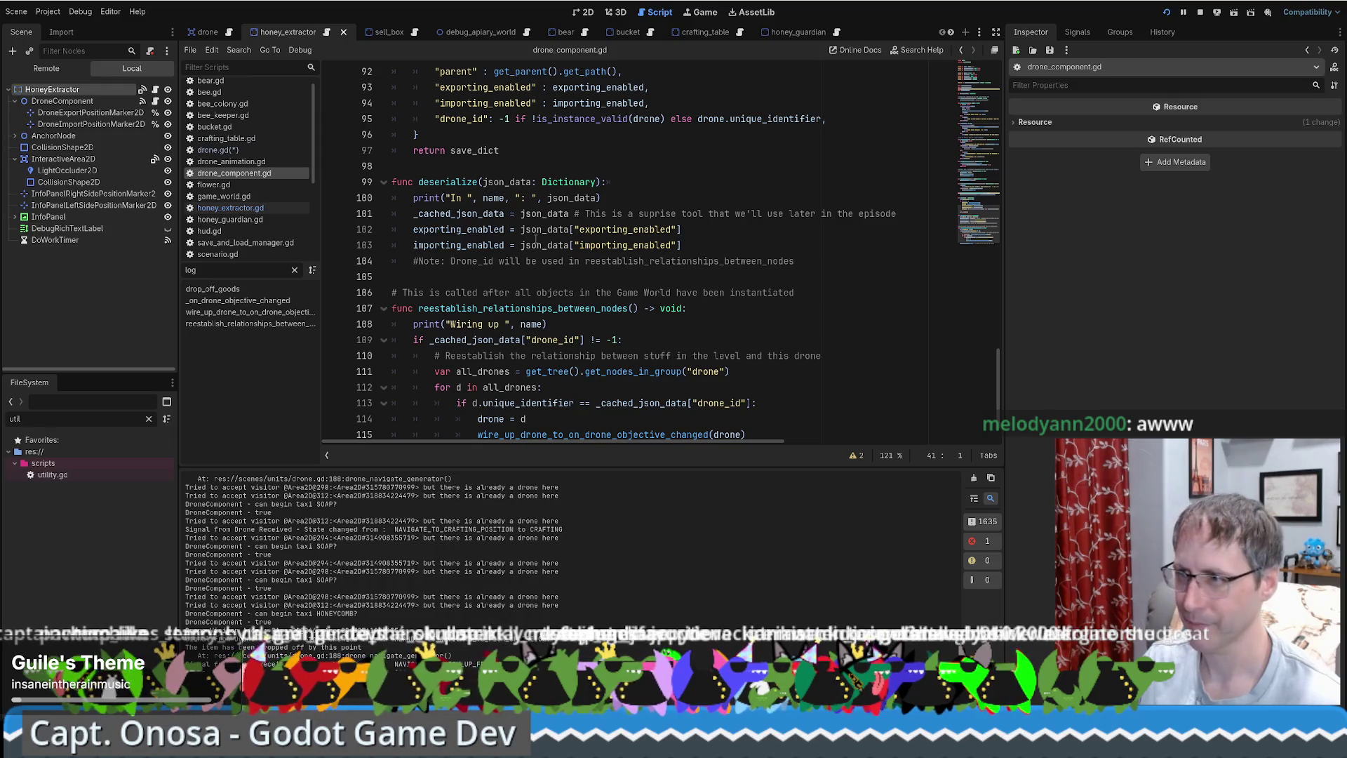
Review the accept_drone function in drone_component.gd, marking its drone variable.
{"action": "scroll", "coordinate": [730, 232], "scroll_direction": "down", "scroll_amount": 1}
{"action": "scroll", "coordinate": [726, 233], "scroll_direction": "up", "scroll_amount": 2}
{"action": "scroll", "coordinate": [719, 235], "scroll_direction": "down", "scroll_amount": 1}
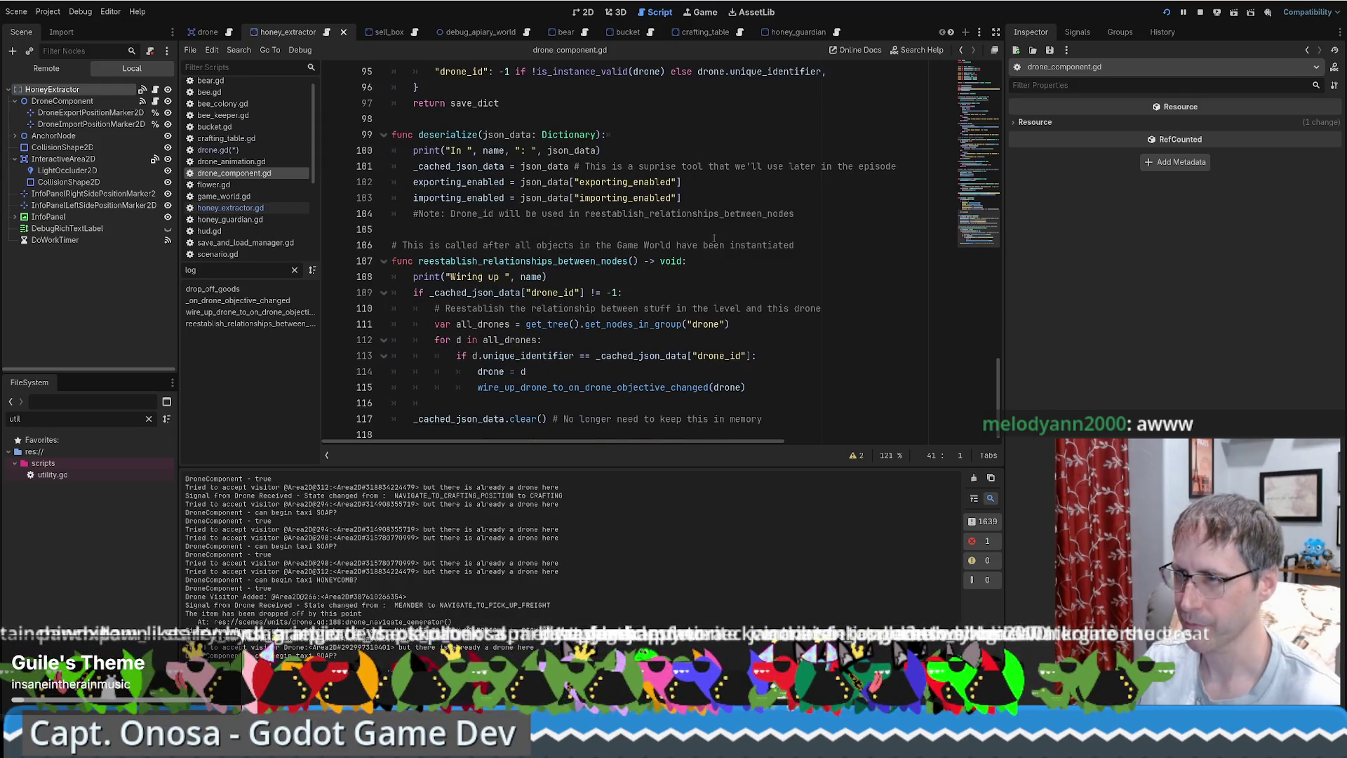
{"action": "scroll", "coordinate": [713, 236], "scroll_direction": "up", "scroll_amount": 2}
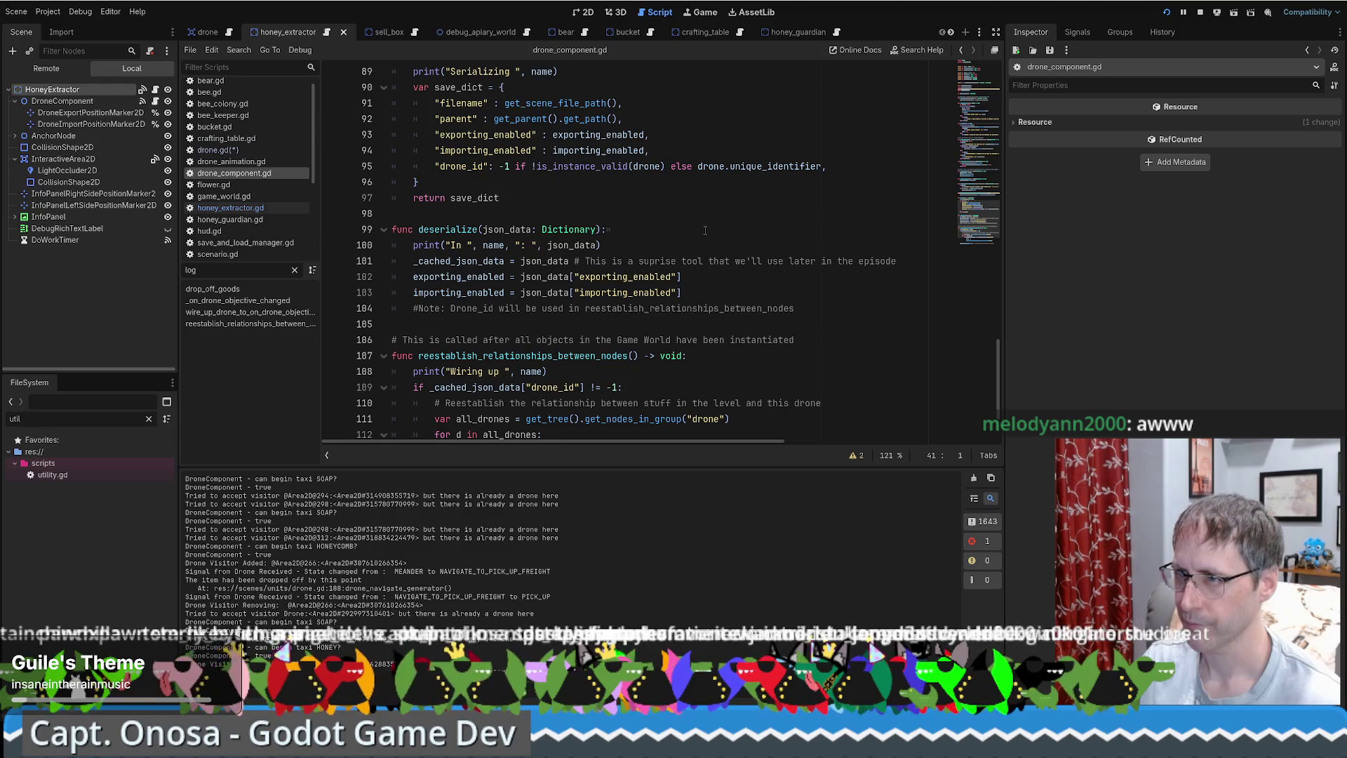
{"action": "scroll", "coordinate": [705, 230], "scroll_direction": "up", "scroll_amount": 3}
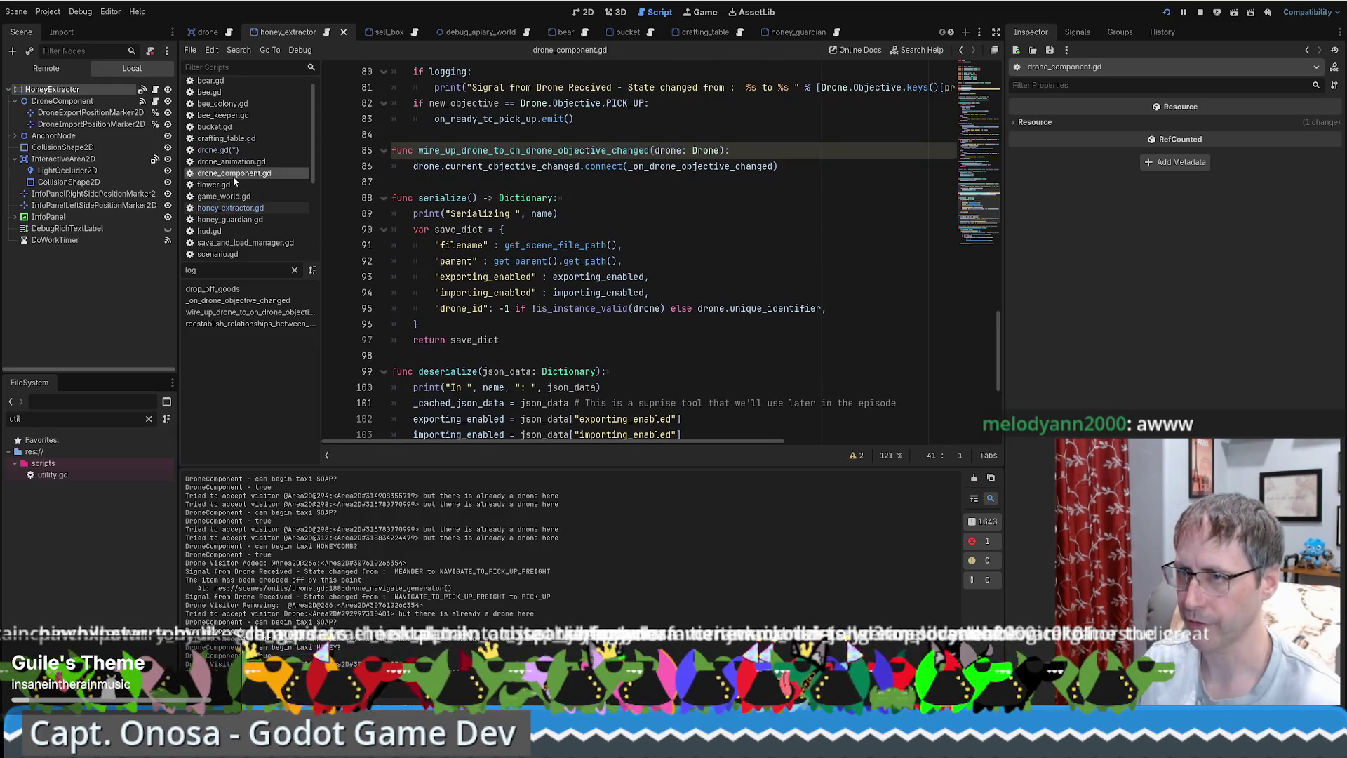
{"action": "mouse_move", "coordinate": [982, 188]}
{"action": "left_mouse_down"}
{"action": "mouse_move", "coordinate": [988, 92]}
{"action": "mouse_move", "coordinate": [998, 122]}
{"action": "left_mouse_up"}
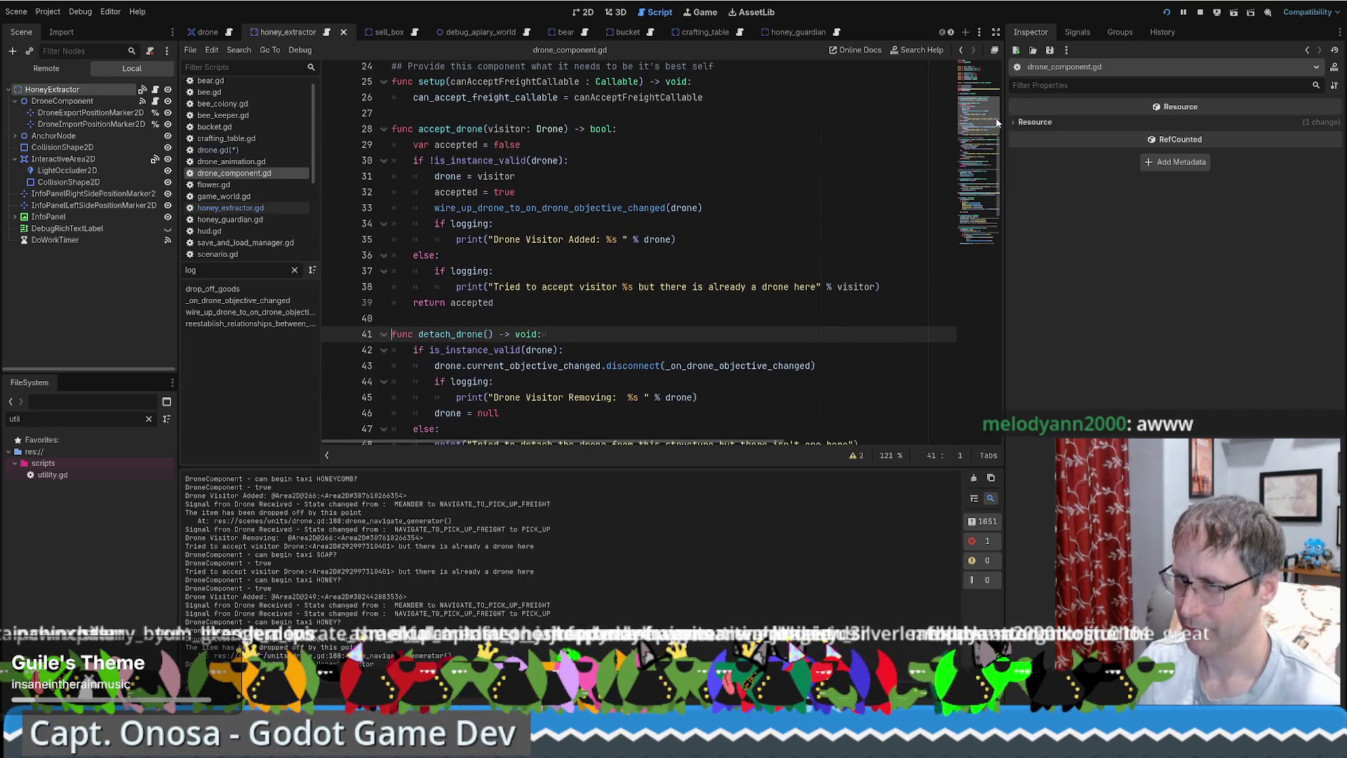
{"action": "double_click", "coordinate": [448, 176]}
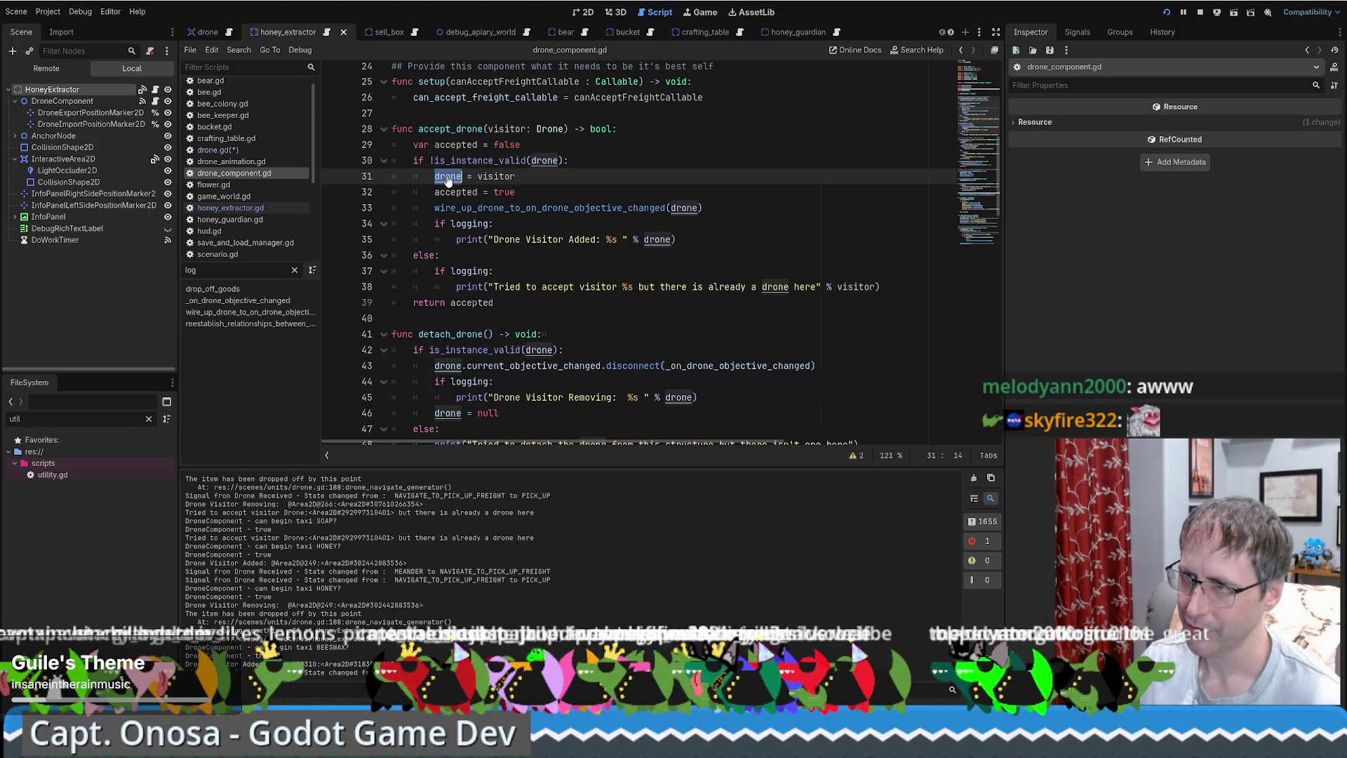
In drone.gd, select designated_structure_id on line 40 and start a Find in Files for it.
{"action": "key", "text": "alt+Left"}
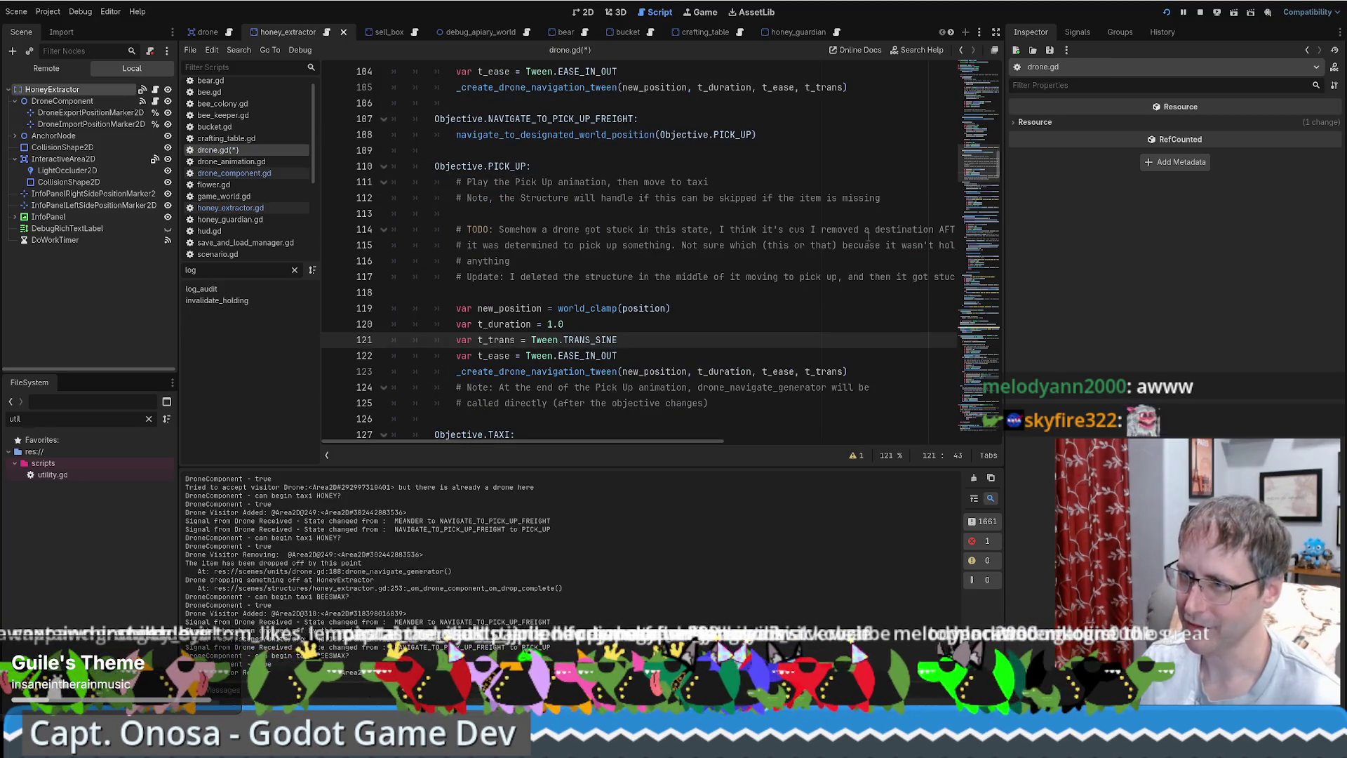
{"action": "scroll", "coordinate": [729, 251], "scroll_direction": "up", "scroll_amount": 20}
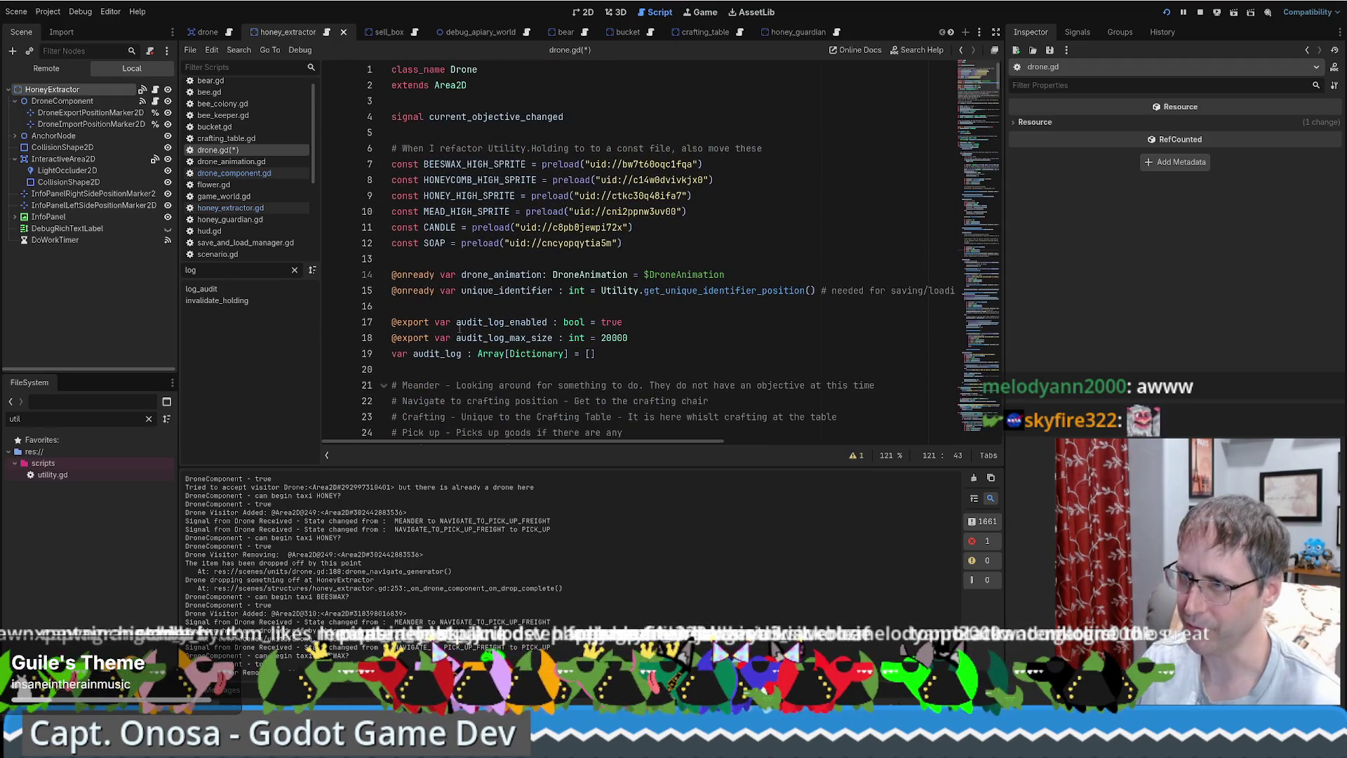
{"action": "scroll", "coordinate": [545, 304], "scroll_direction": "down", "scroll_amount": 8}
{"action": "scroll", "coordinate": [545, 304], "scroll_direction": "down", "scroll_amount": 2}
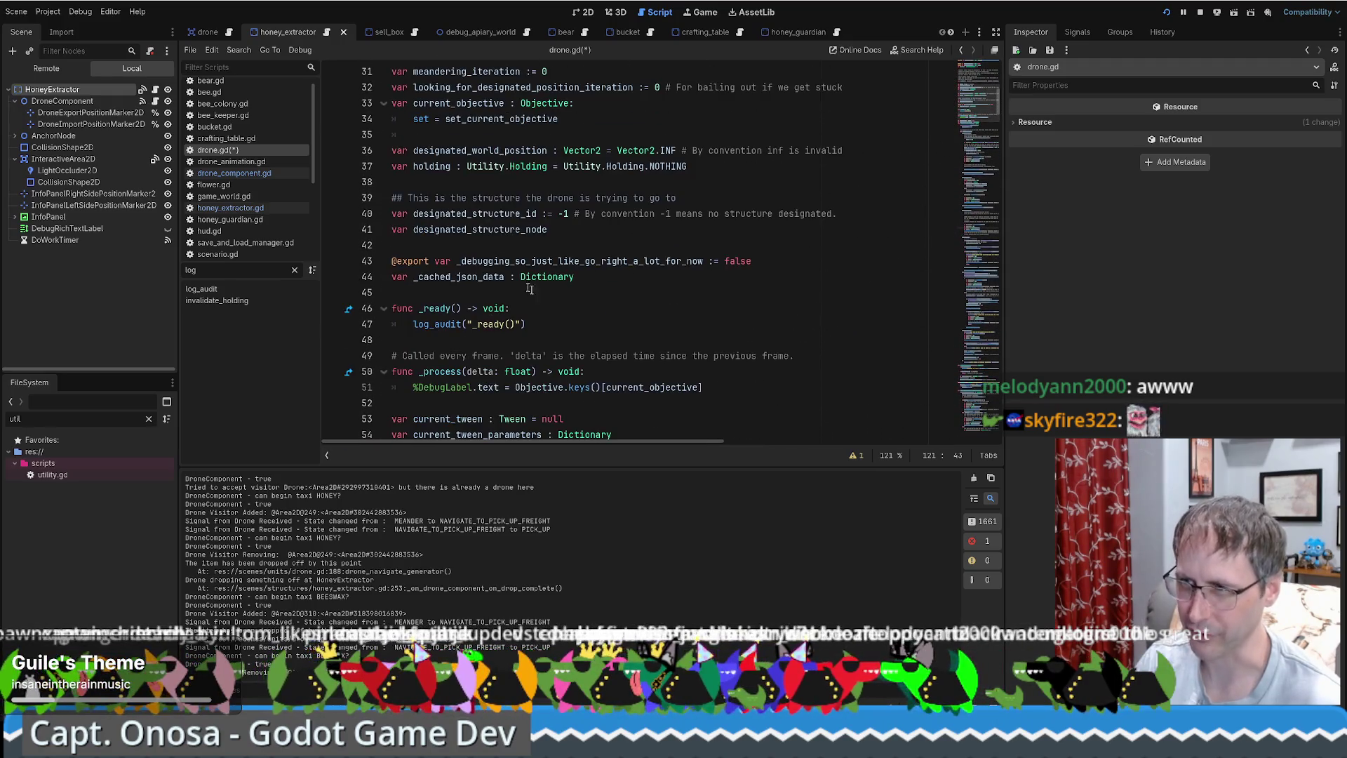
{"action": "double_click", "coordinate": [502, 215]}
{"action": "key", "text": "ctrl+shift+f"}
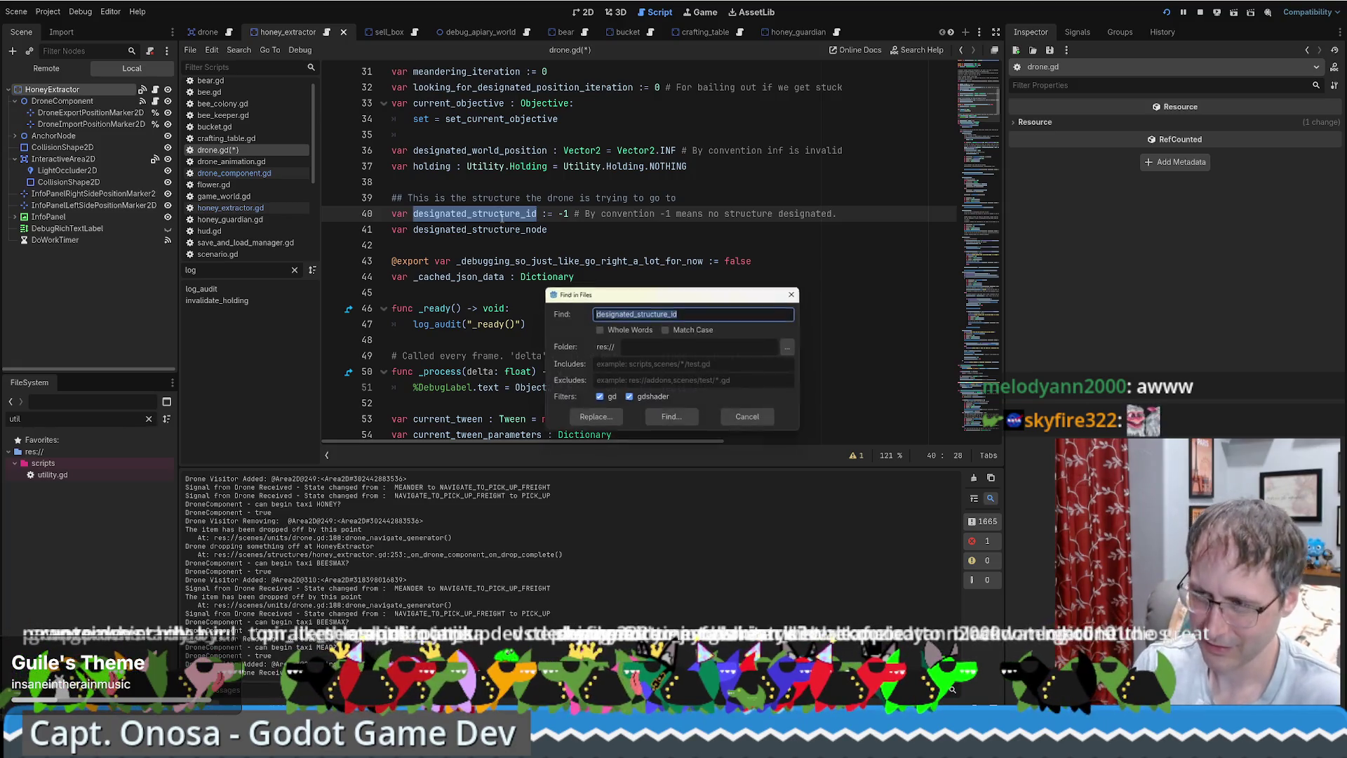
Run the project-wide search for designated_structure_id and scan its results.
{"action": "key", "text": "Return"}
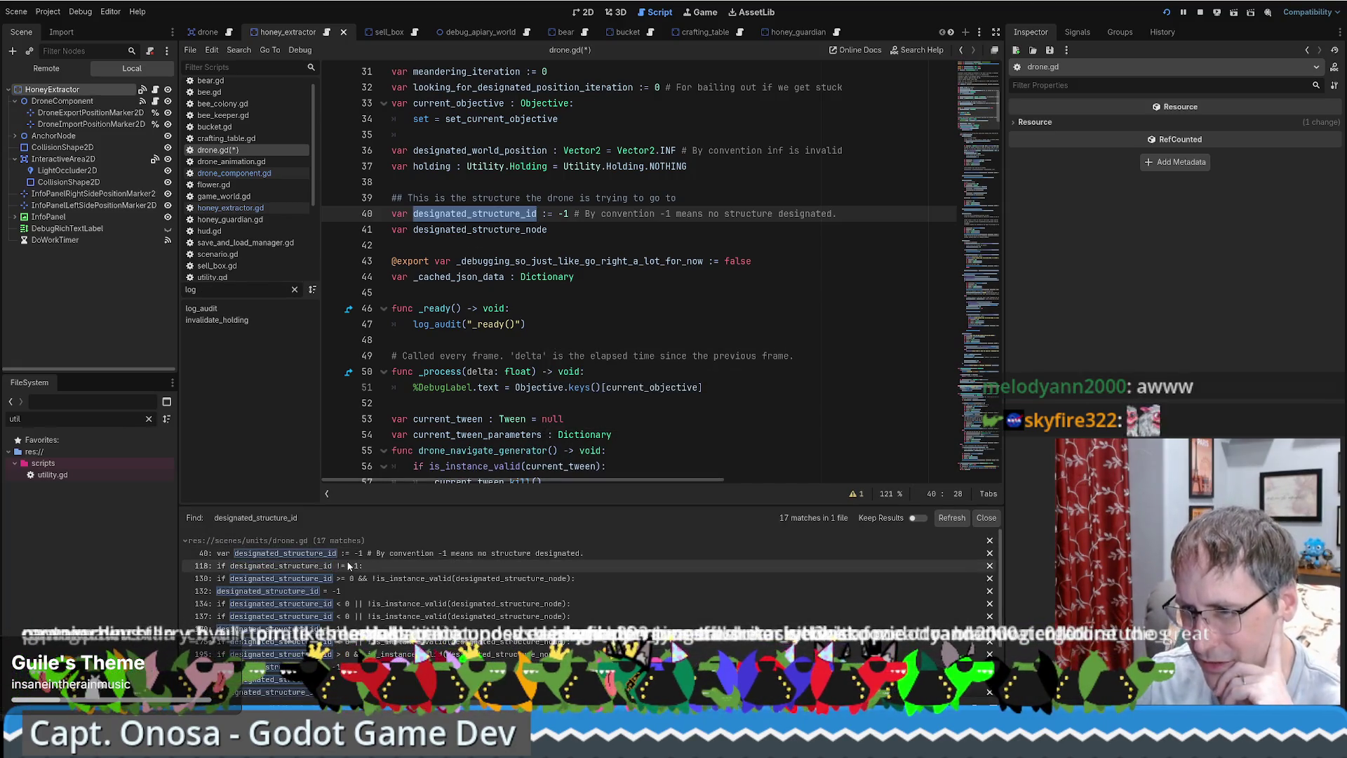
{"action": "scroll", "coordinate": [495, 483], "scroll_direction": "down", "scroll_amount": 1}
{"action": "scroll", "coordinate": [463, 604], "scroll_direction": "down", "scroll_amount": 2}
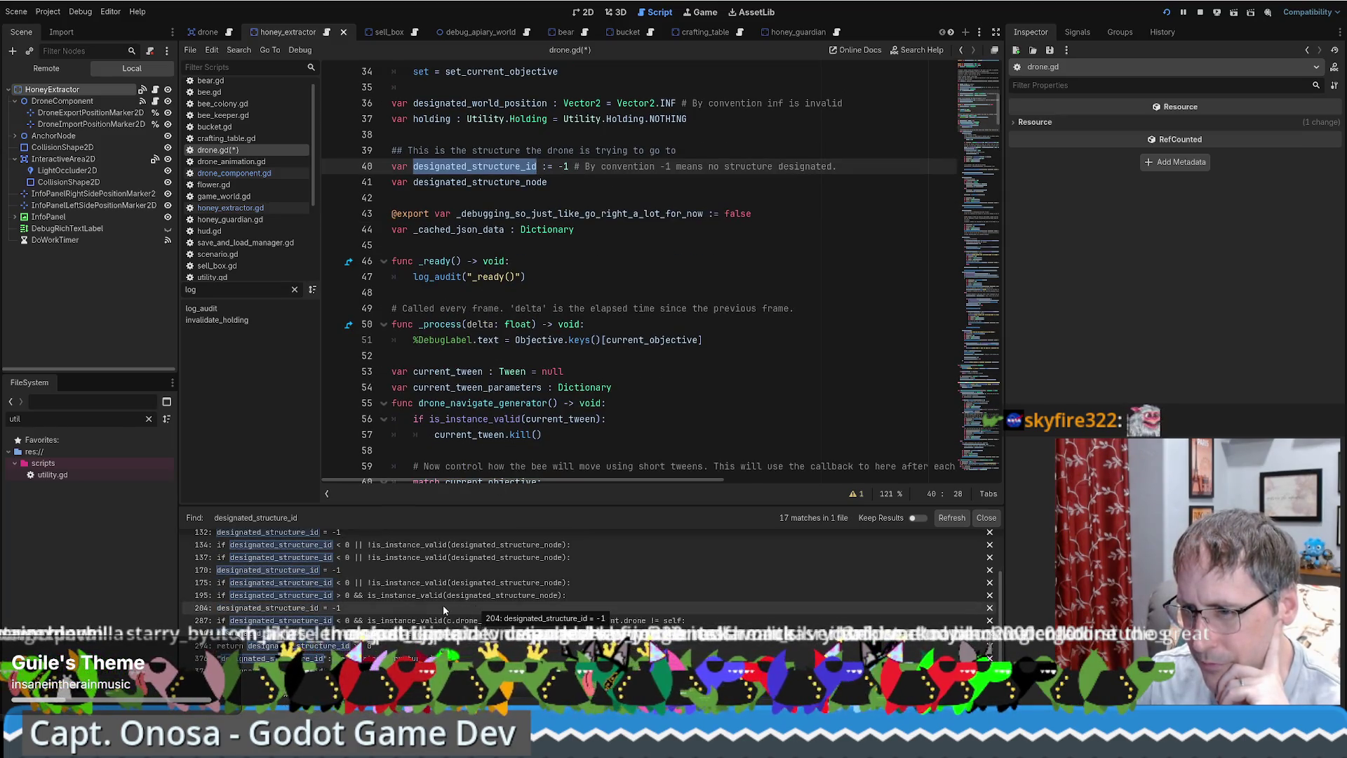
{"action": "scroll", "coordinate": [443, 608], "scroll_direction": "down", "scroll_amount": 1}
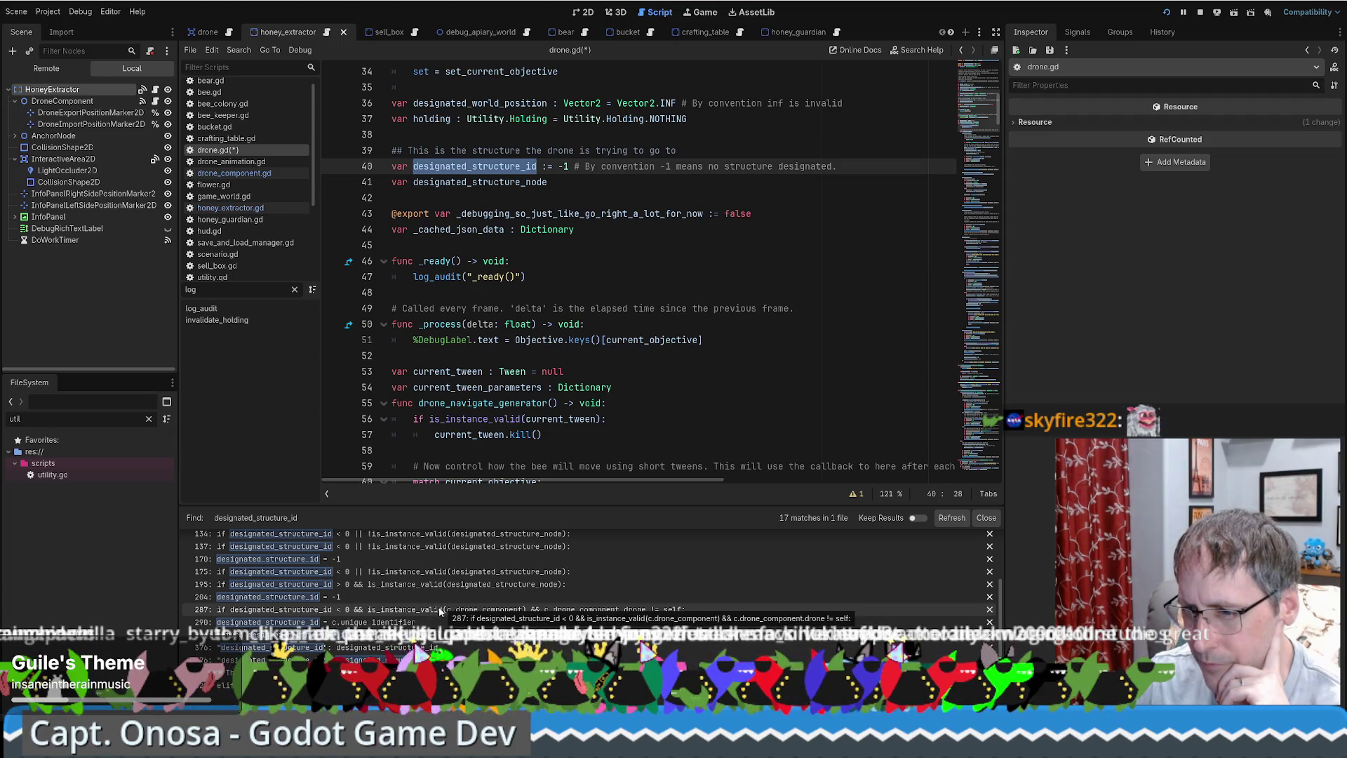
{"action": "scroll", "coordinate": [428, 618], "scroll_direction": "up", "scroll_amount": 3}
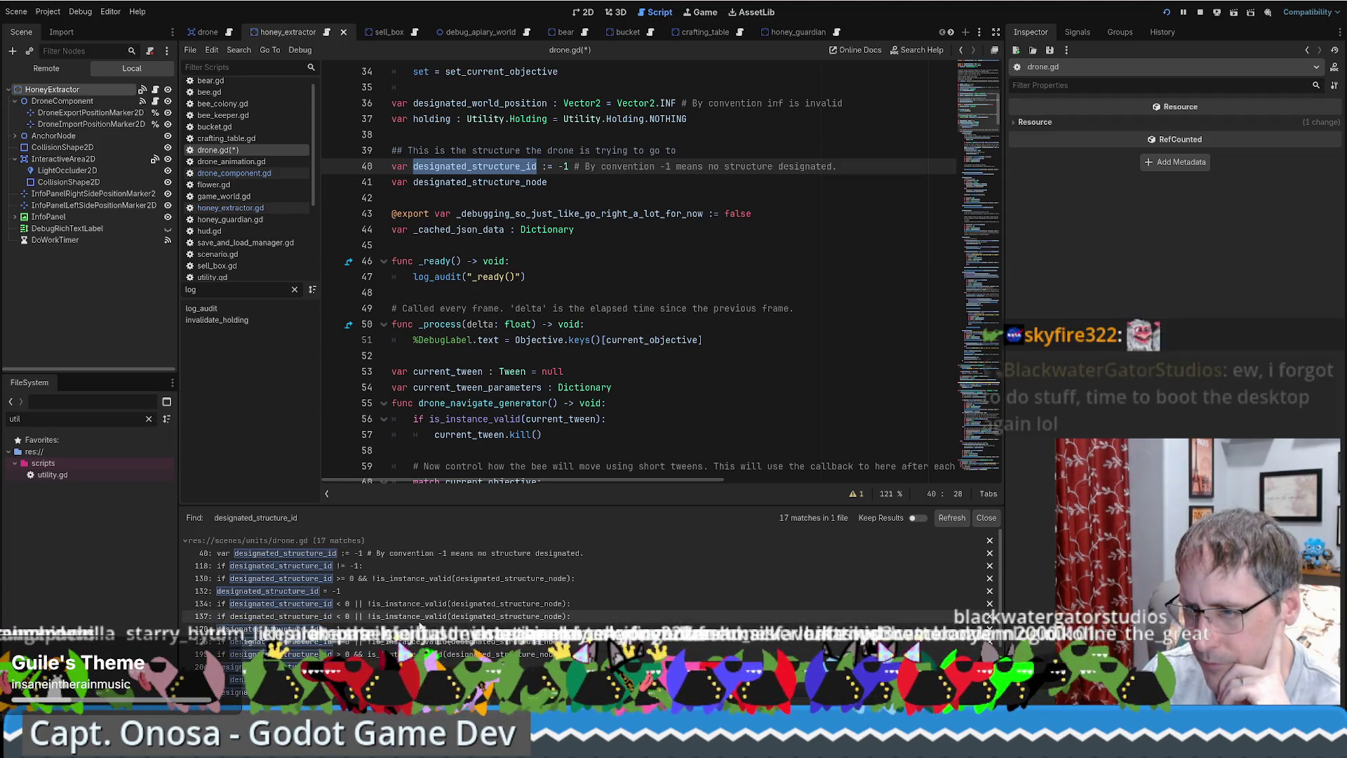
{"action": "scroll", "coordinate": [444, 584], "scroll_direction": "down", "scroll_amount": 3}
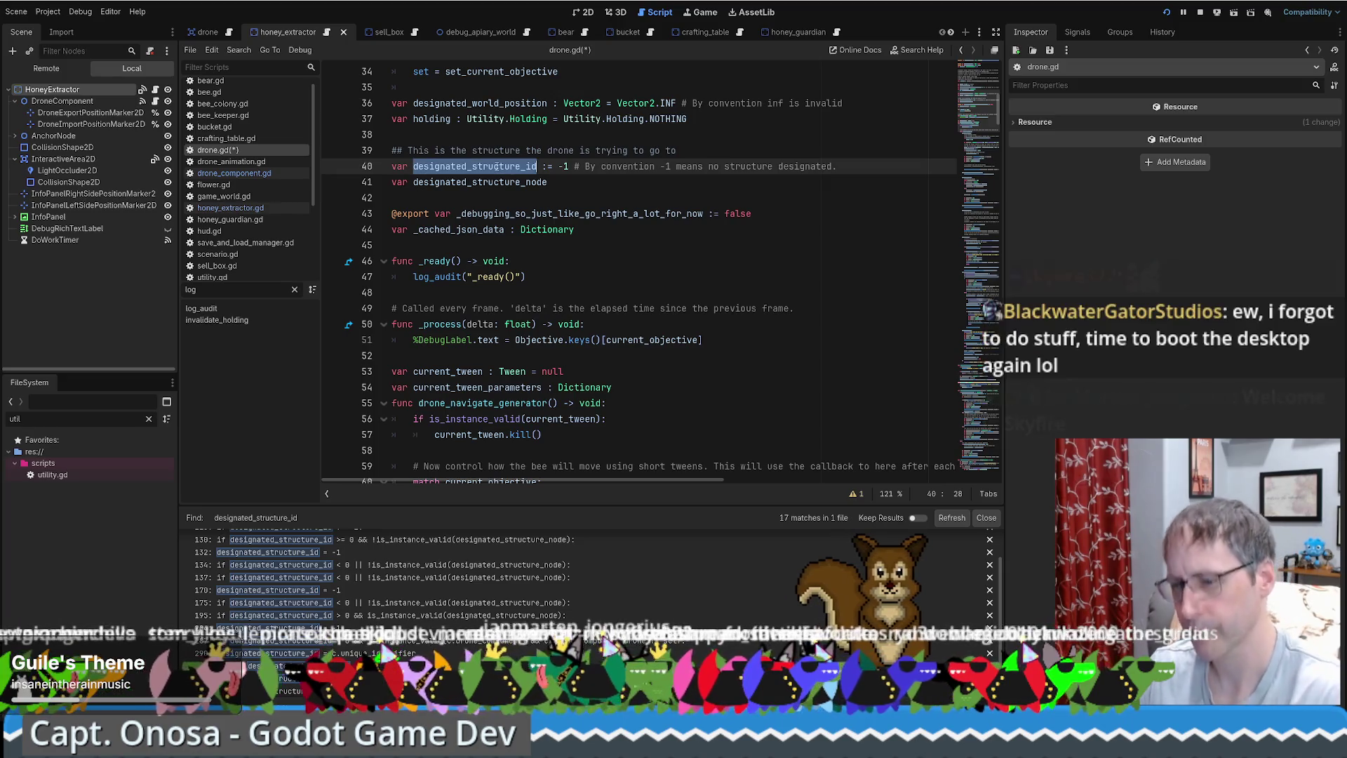
Step through designated_structure_id uses in drone.gd: lines 133, 169, 174, 194, try_pick_taxi_destination.
{"action": "key", "text": "ctrl+f"}
{"action": "key", "text": "Return"}
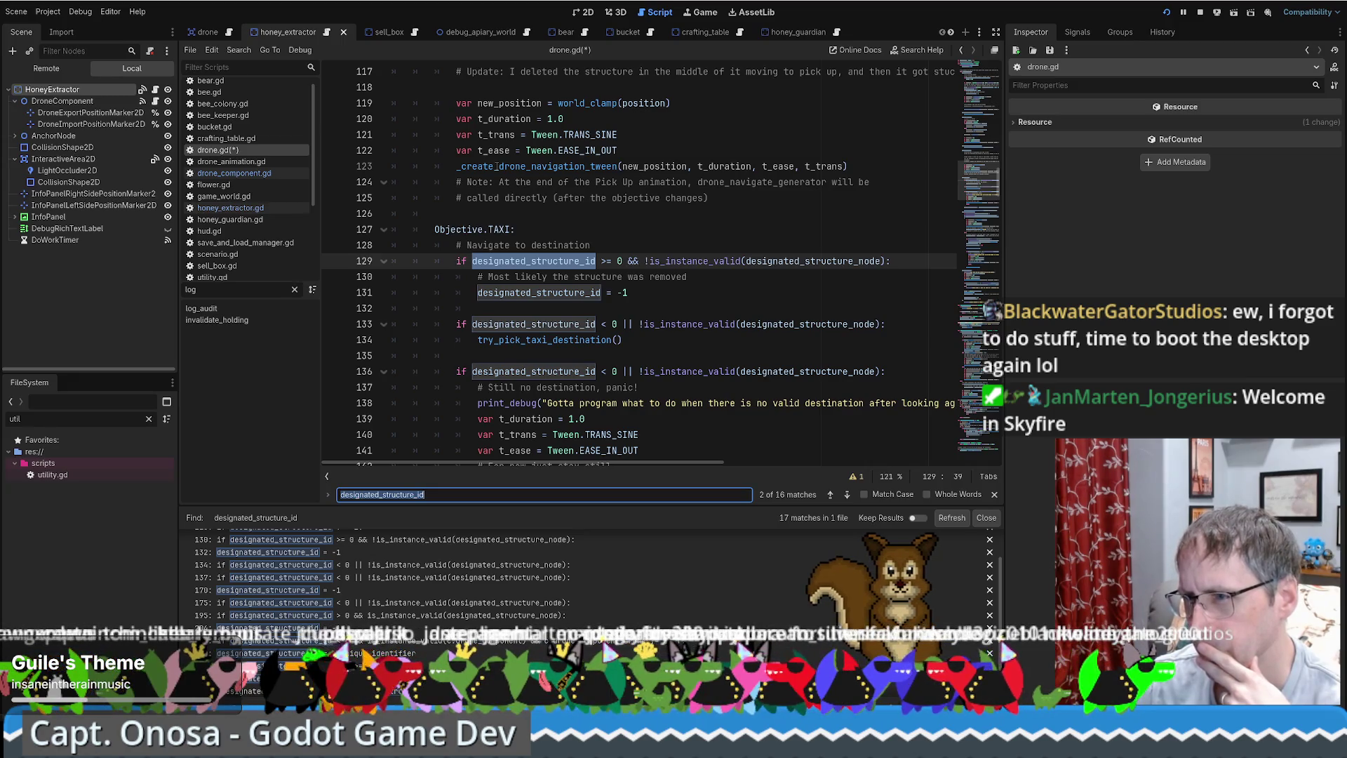
{"action": "key", "text": "Return"}
{"action": "key", "text": "Return"}
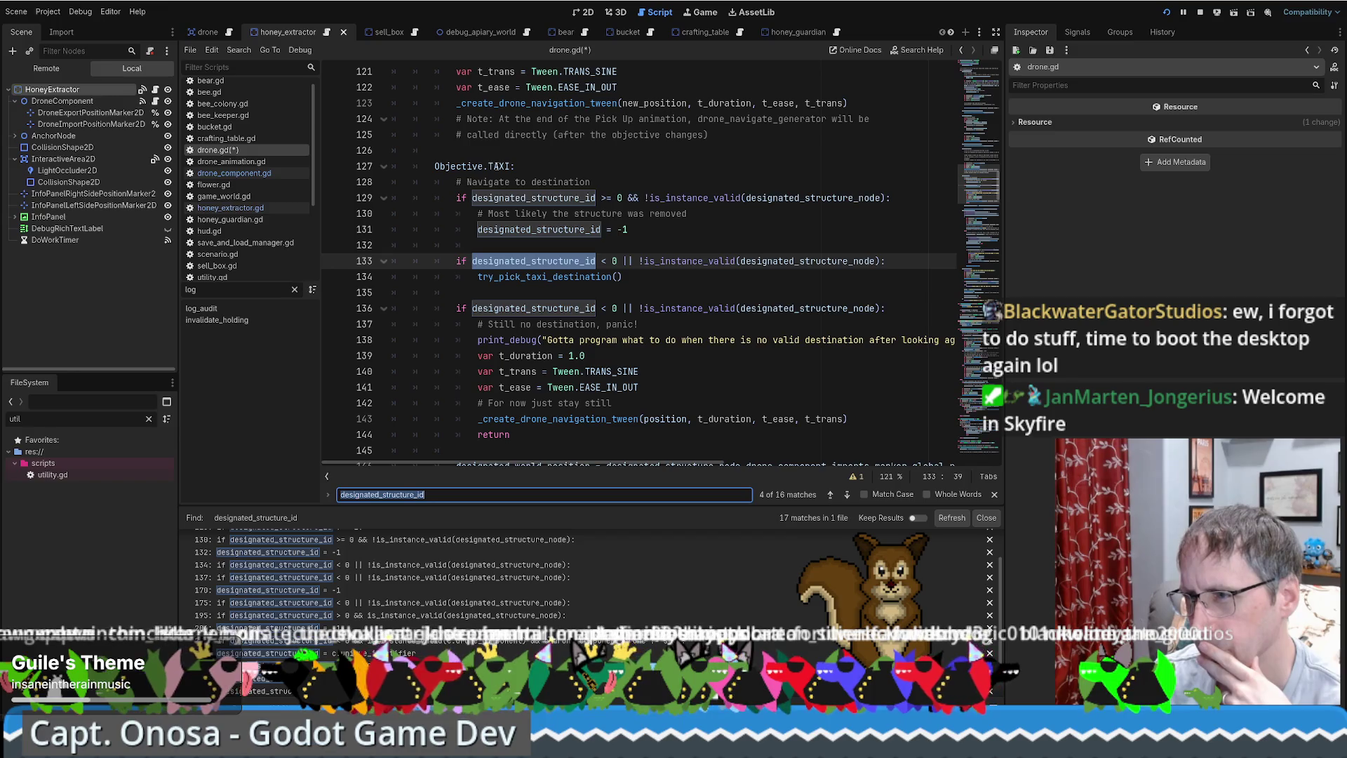
{"action": "key", "text": "Return"}
{"action": "key", "text": "Return"}
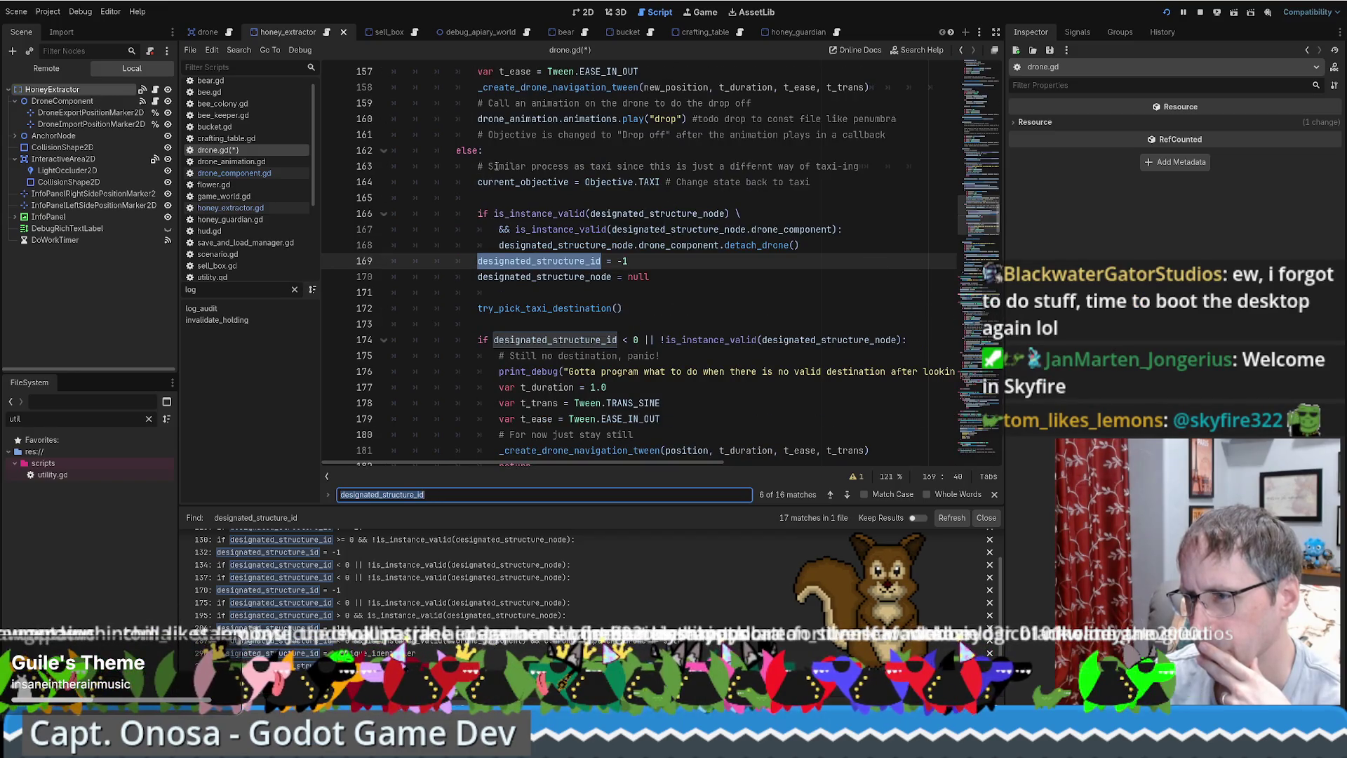
{"action": "key", "text": "Return"}
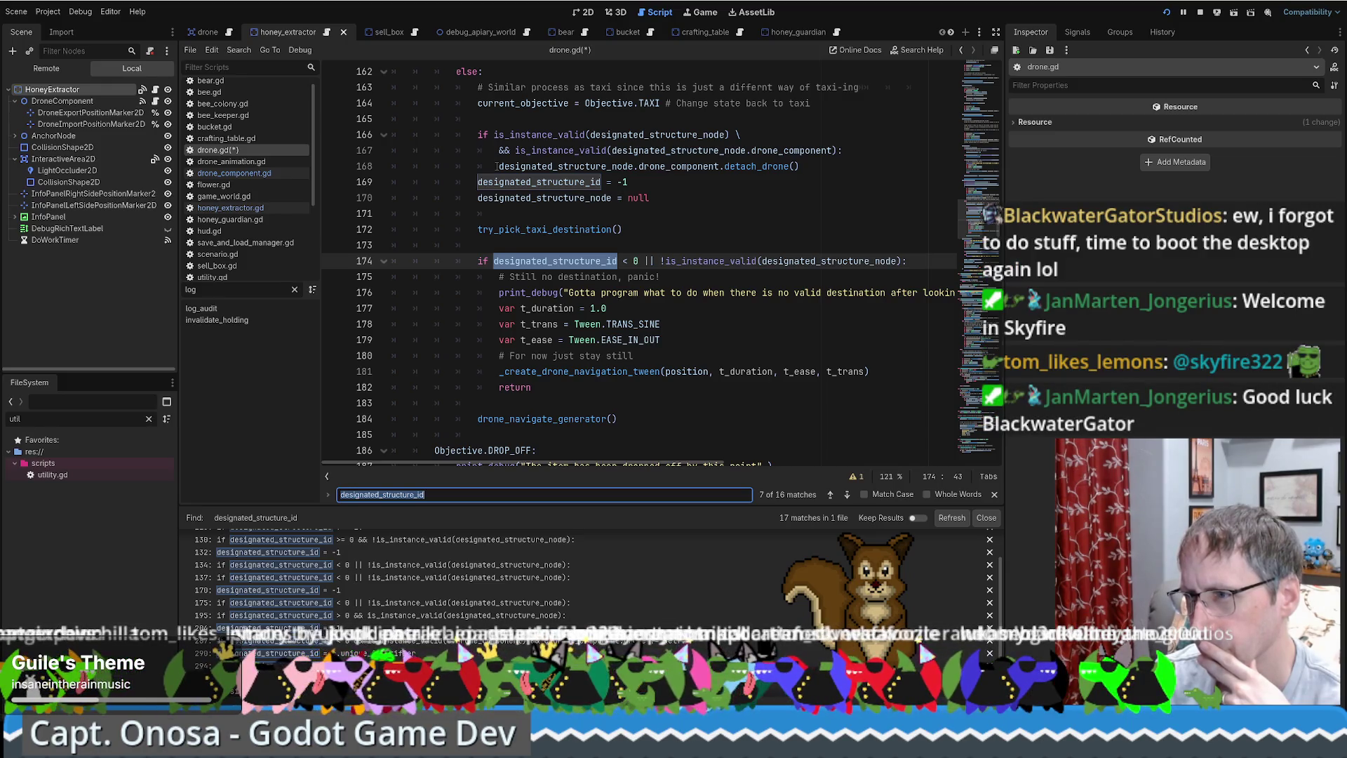
{"action": "key", "text": "Return"}
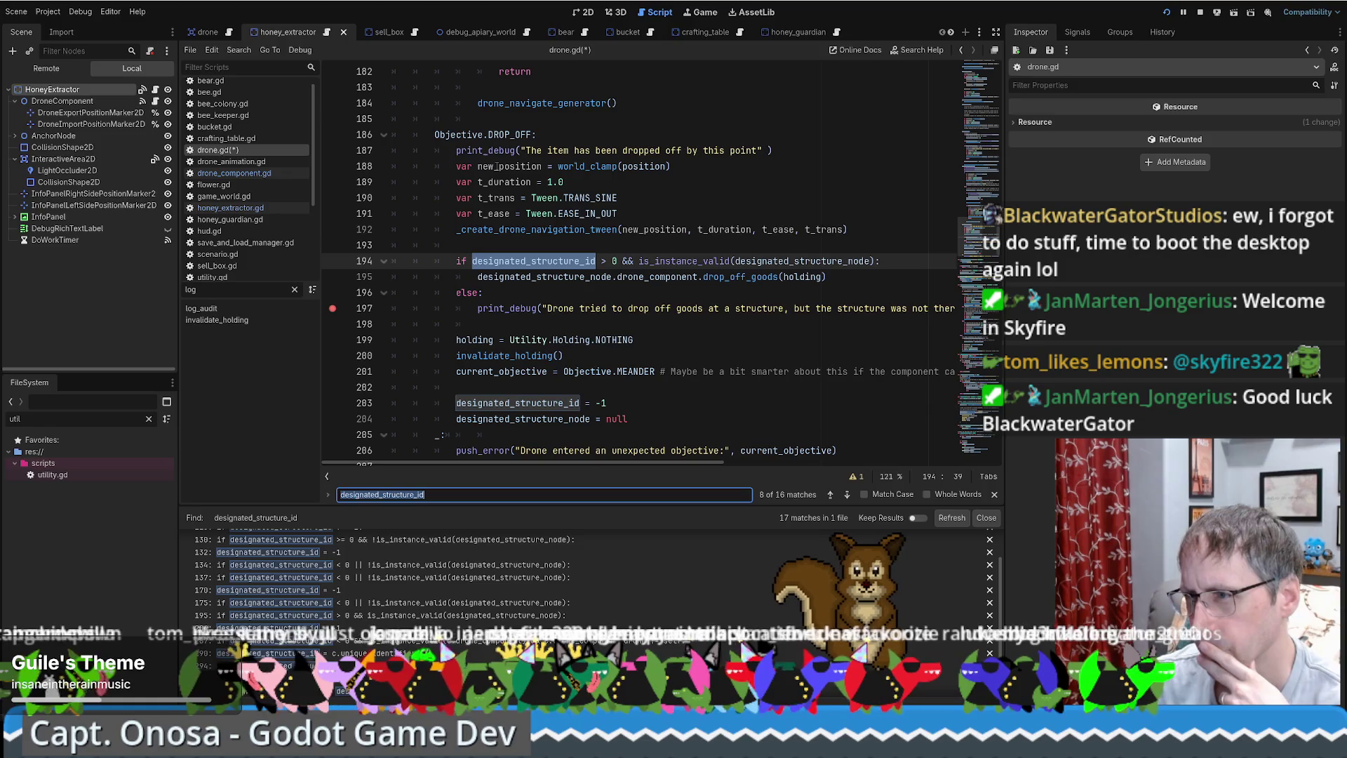
{"action": "key", "text": "Return"}
{"action": "key", "text": "Return"}
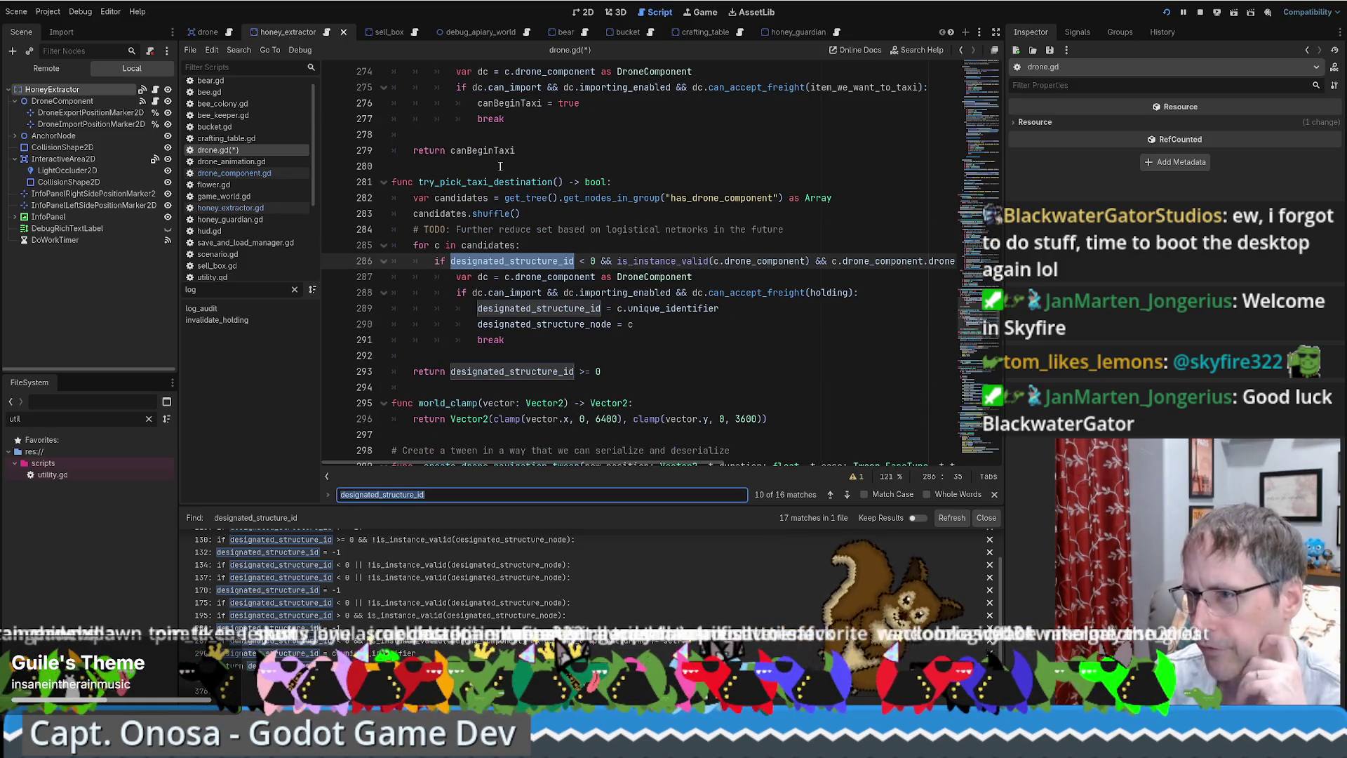
Examine try_pick_taxi_destination's can_accept_freight check on line 288 and designated_structure_node on line 290.
{"action": "double_click", "coordinate": [491, 181]}
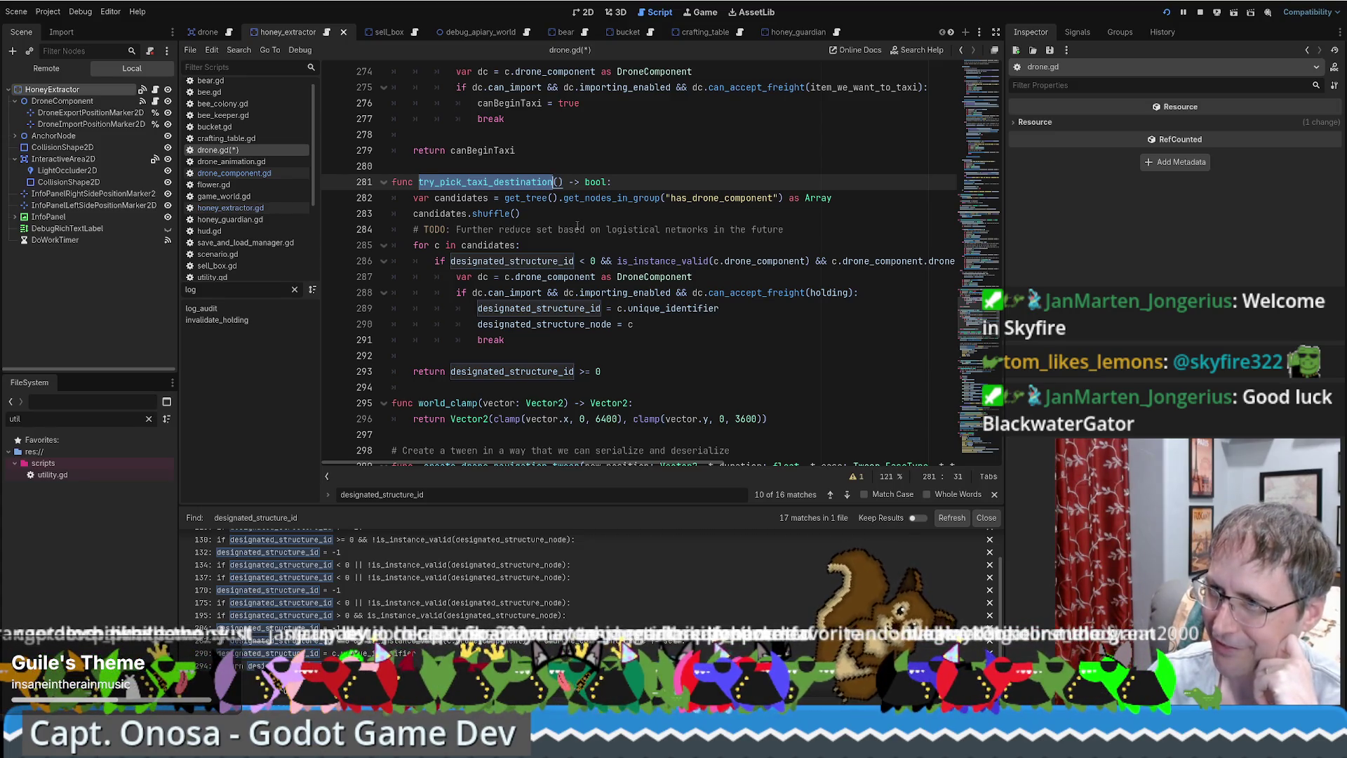
{"action": "scroll", "coordinate": [740, 267], "scroll_direction": "down", "scroll_amount": 2}
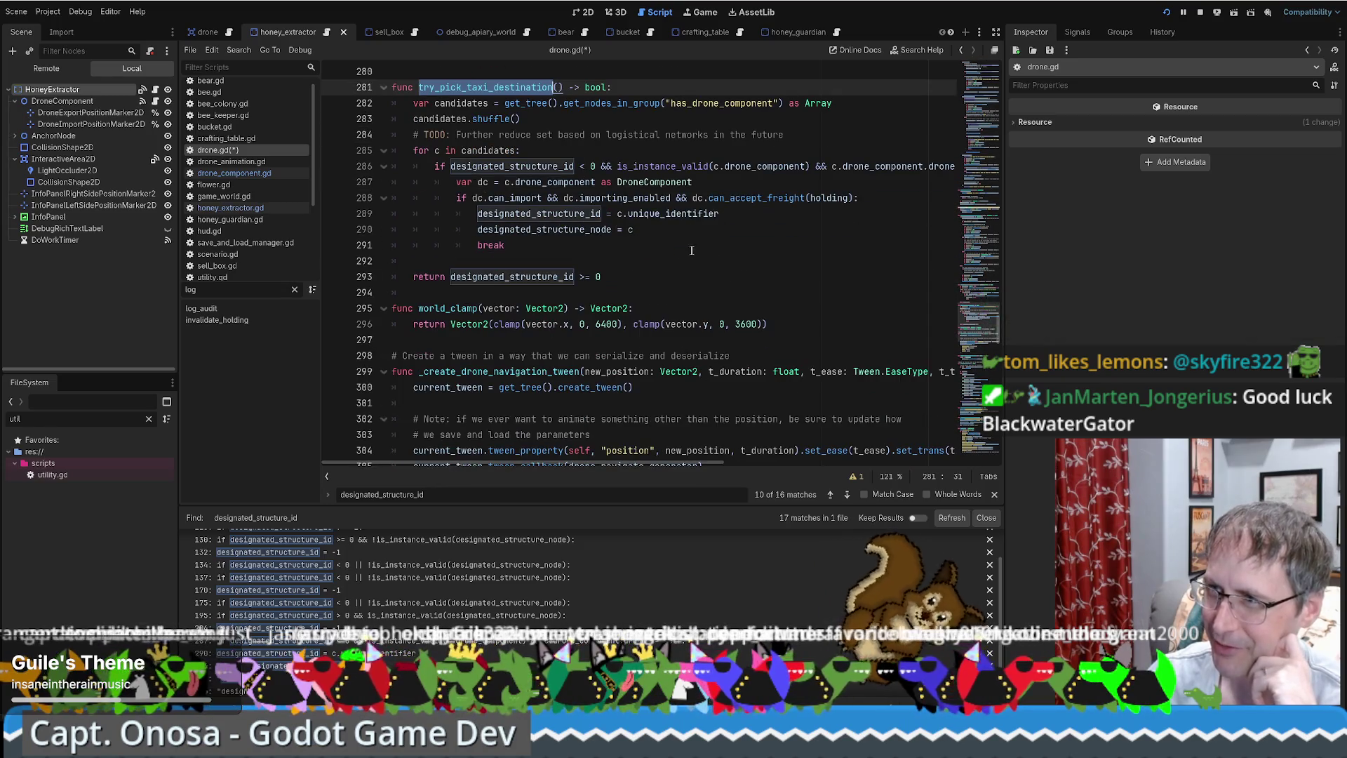
{"action": "scroll", "coordinate": [683, 251], "scroll_direction": "up", "scroll_amount": 2}
{"action": "mouse_move", "coordinate": [678, 262]}
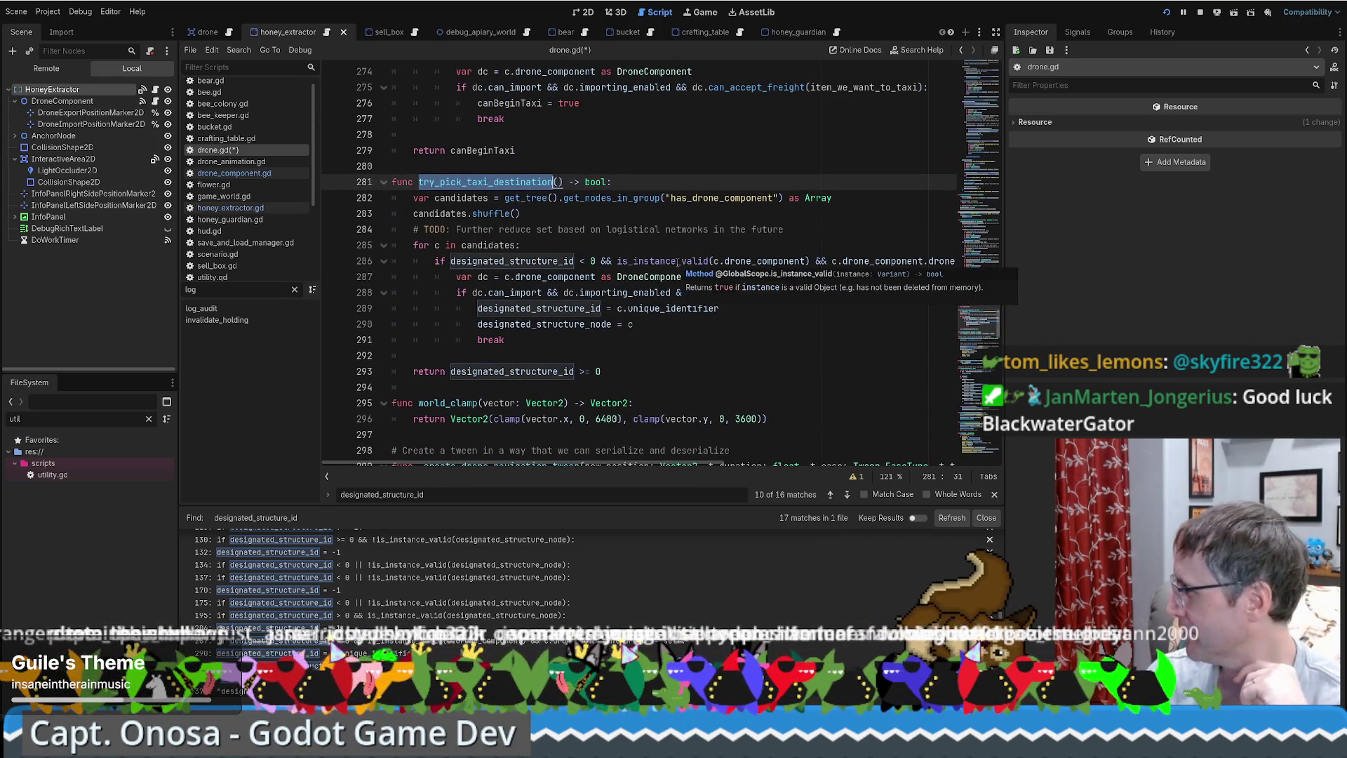
{"action": "scroll", "coordinate": [656, 336], "scroll_direction": "down", "scroll_amount": 1}
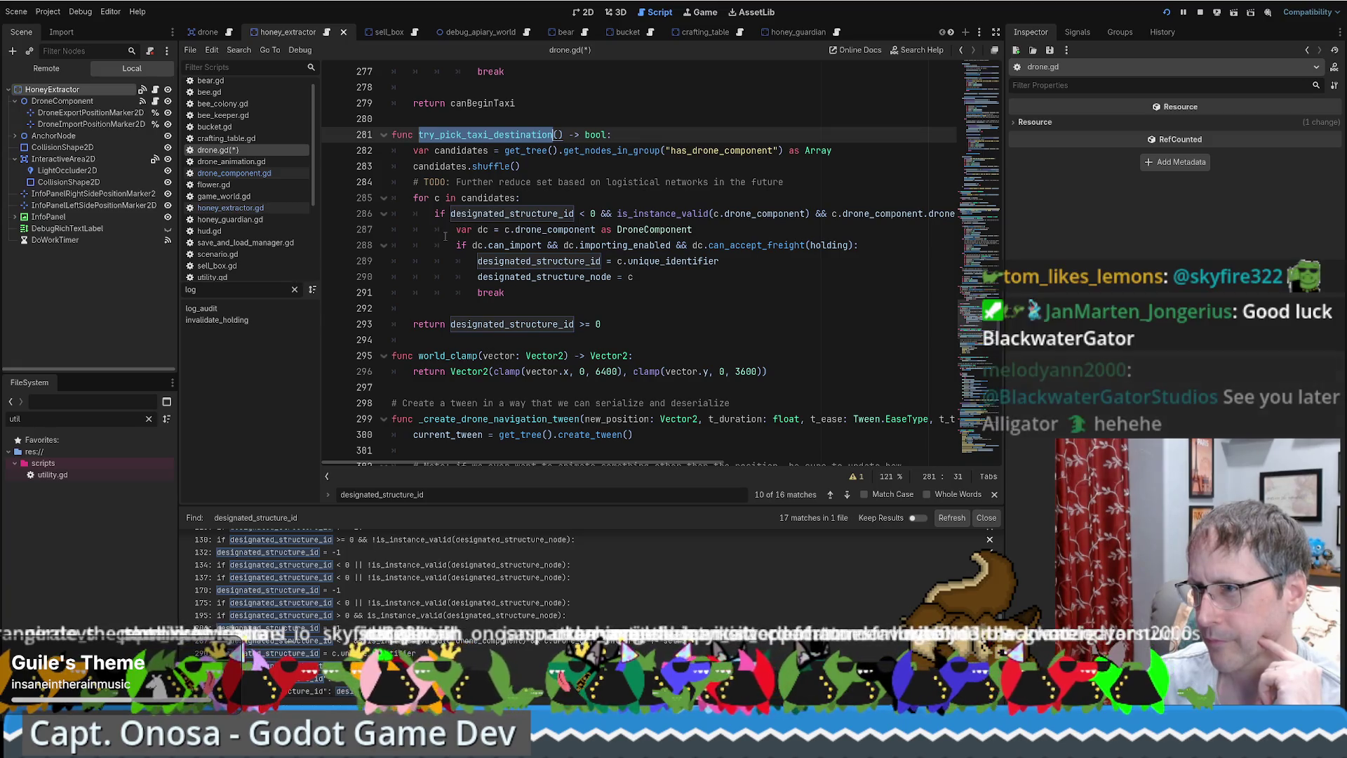
{"action": "left_click_drag", "start_coordinate": [694, 246], "coordinate": [743, 247]}
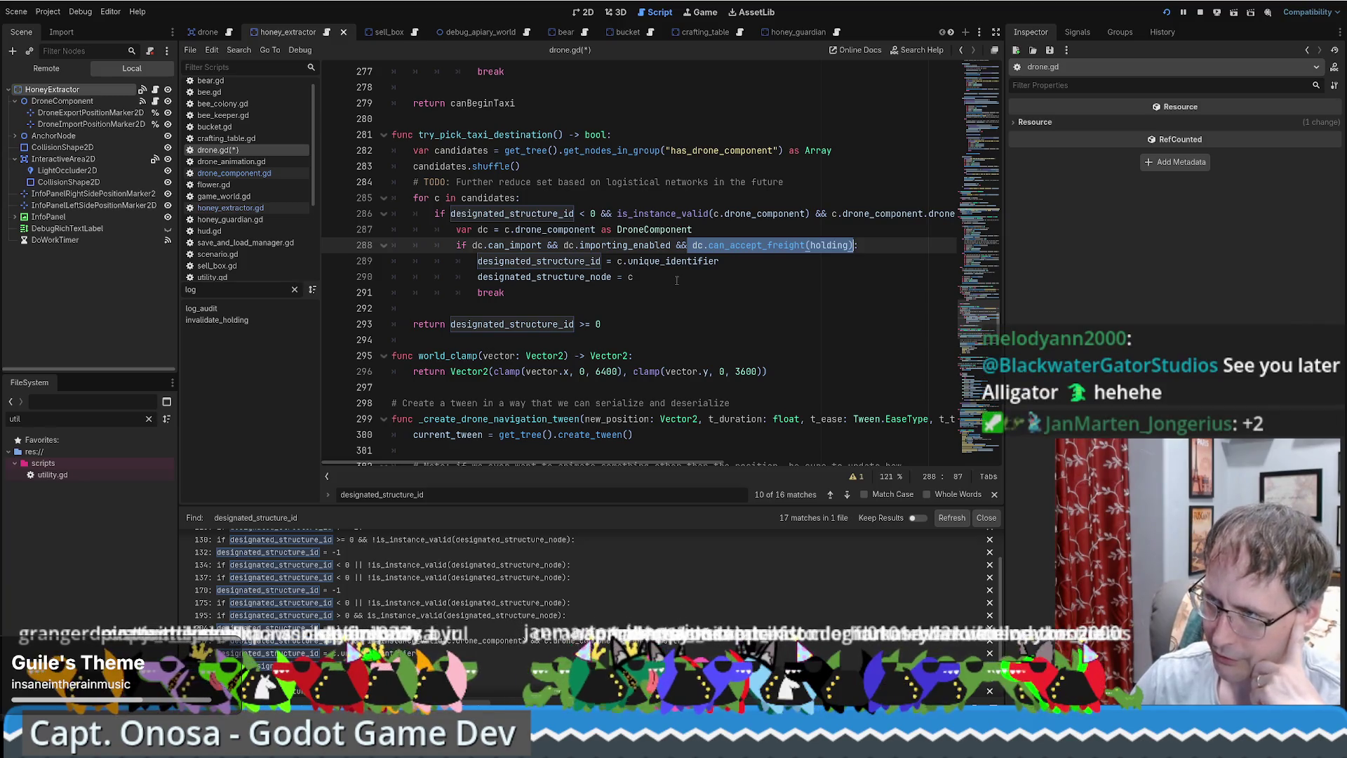
{"action": "double_click", "coordinate": [591, 276]}
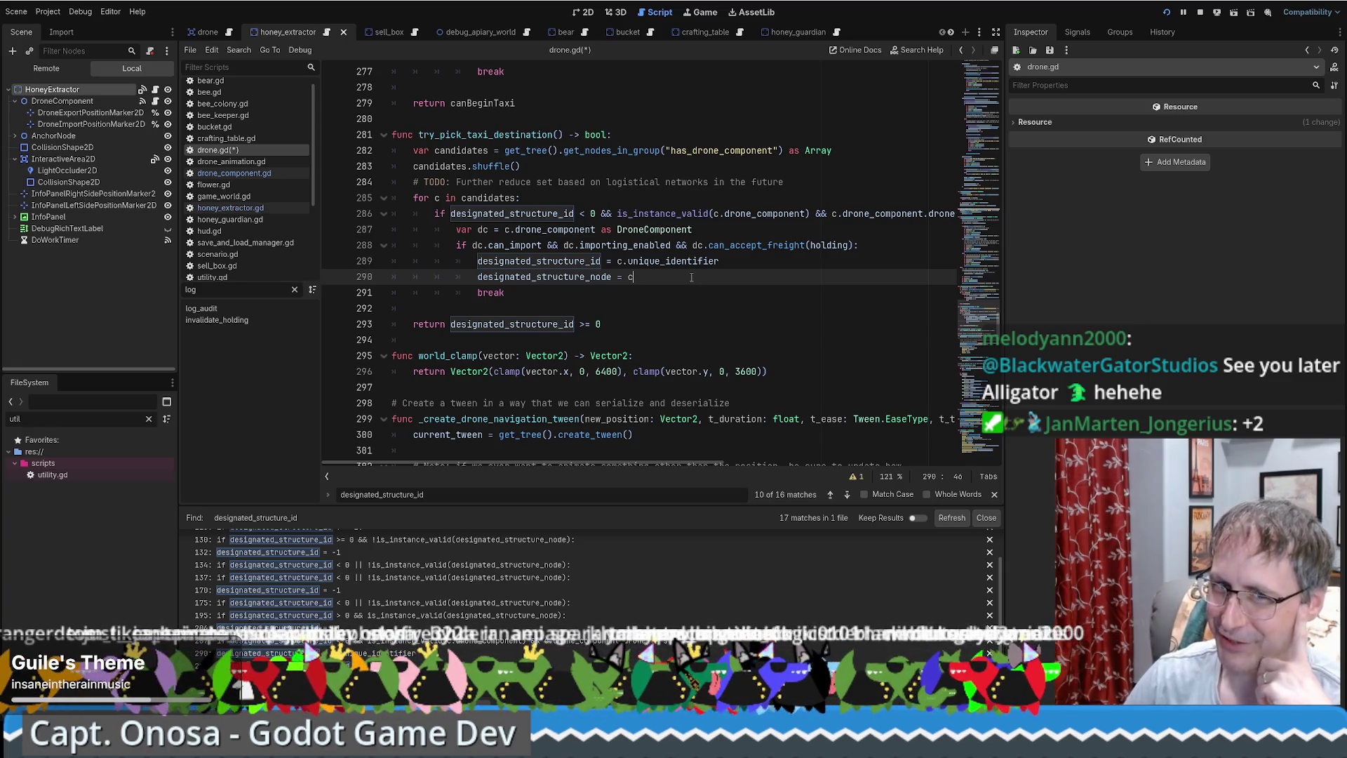
Inspect the structure id and designated_structure_node assignments on lines 289–290.
{"action": "scroll", "coordinate": [714, 275], "scroll_direction": "down", "scroll_amount": 1}
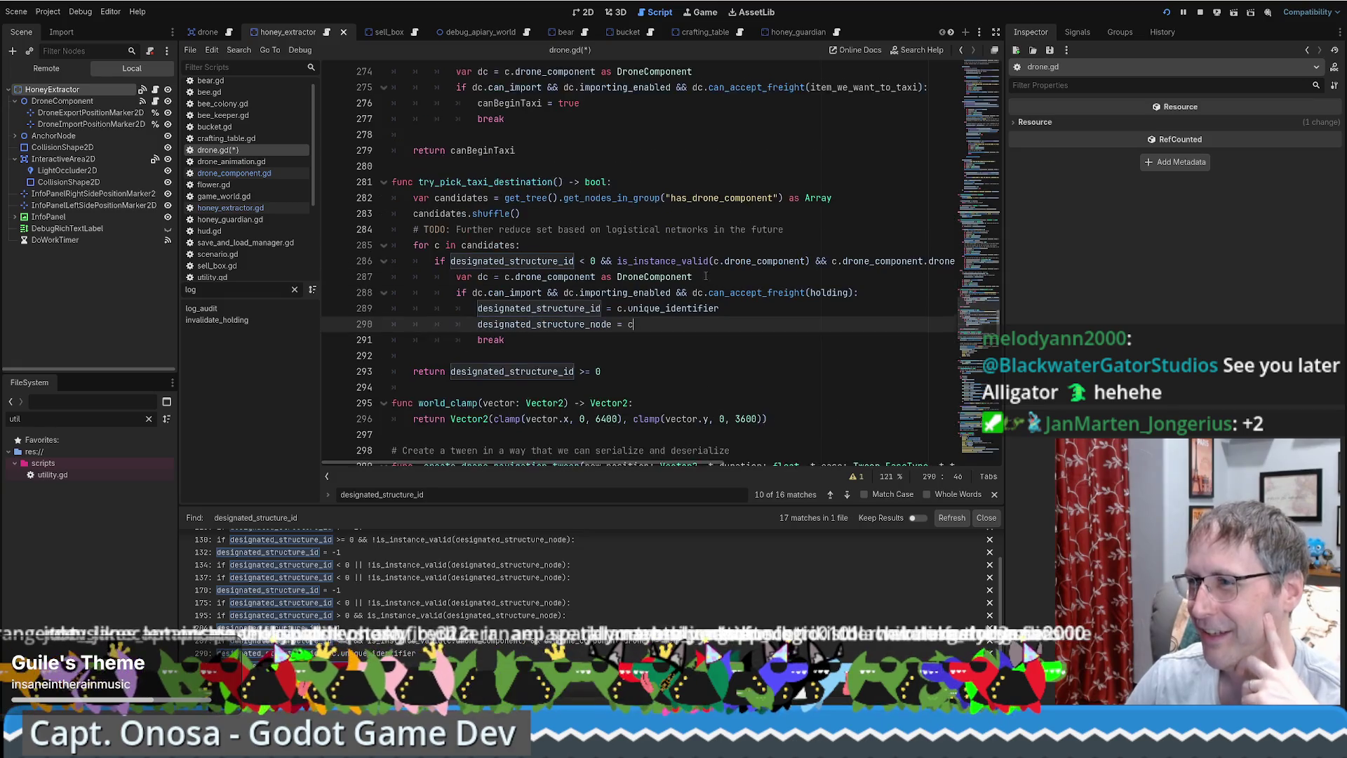
{"action": "scroll", "coordinate": [702, 277], "scroll_direction": "up", "scroll_amount": 1}
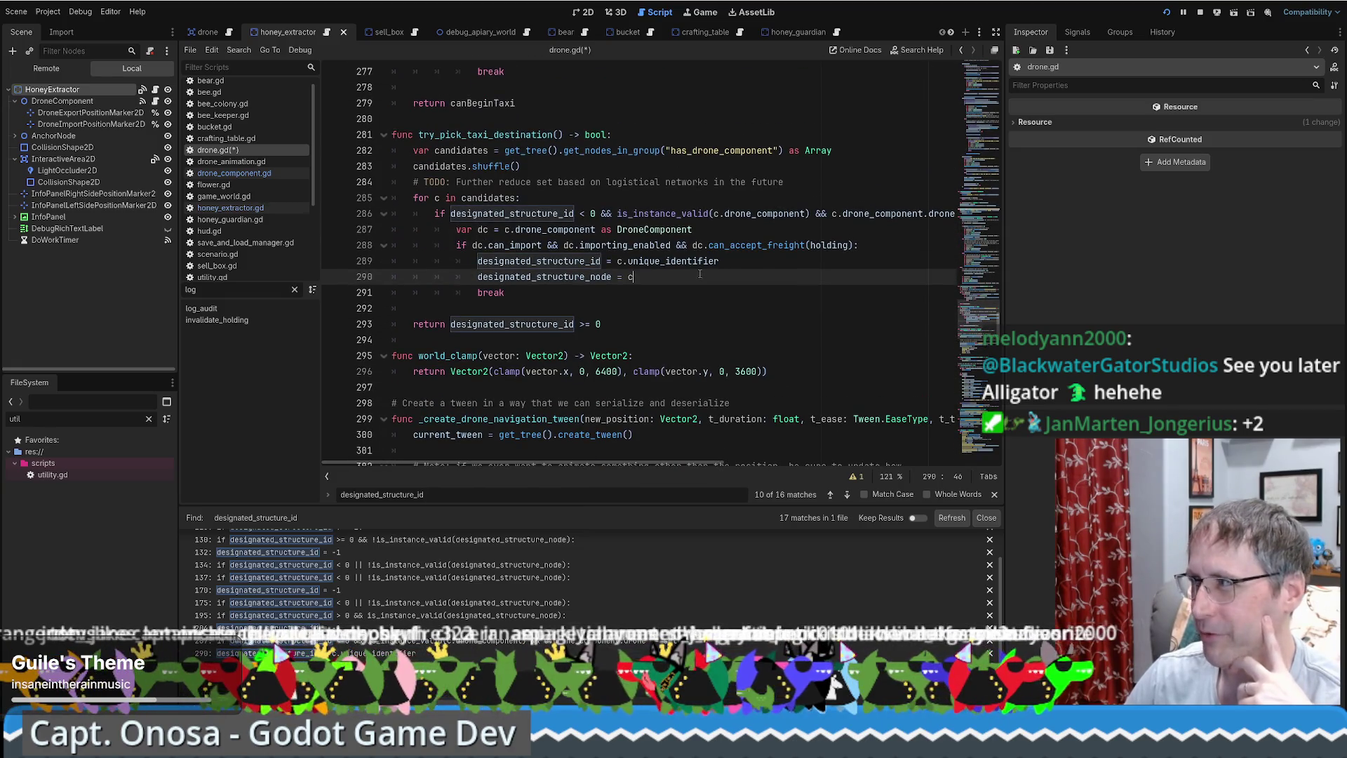
{"action": "scroll", "coordinate": [687, 269], "scroll_direction": "up", "scroll_amount": 1}
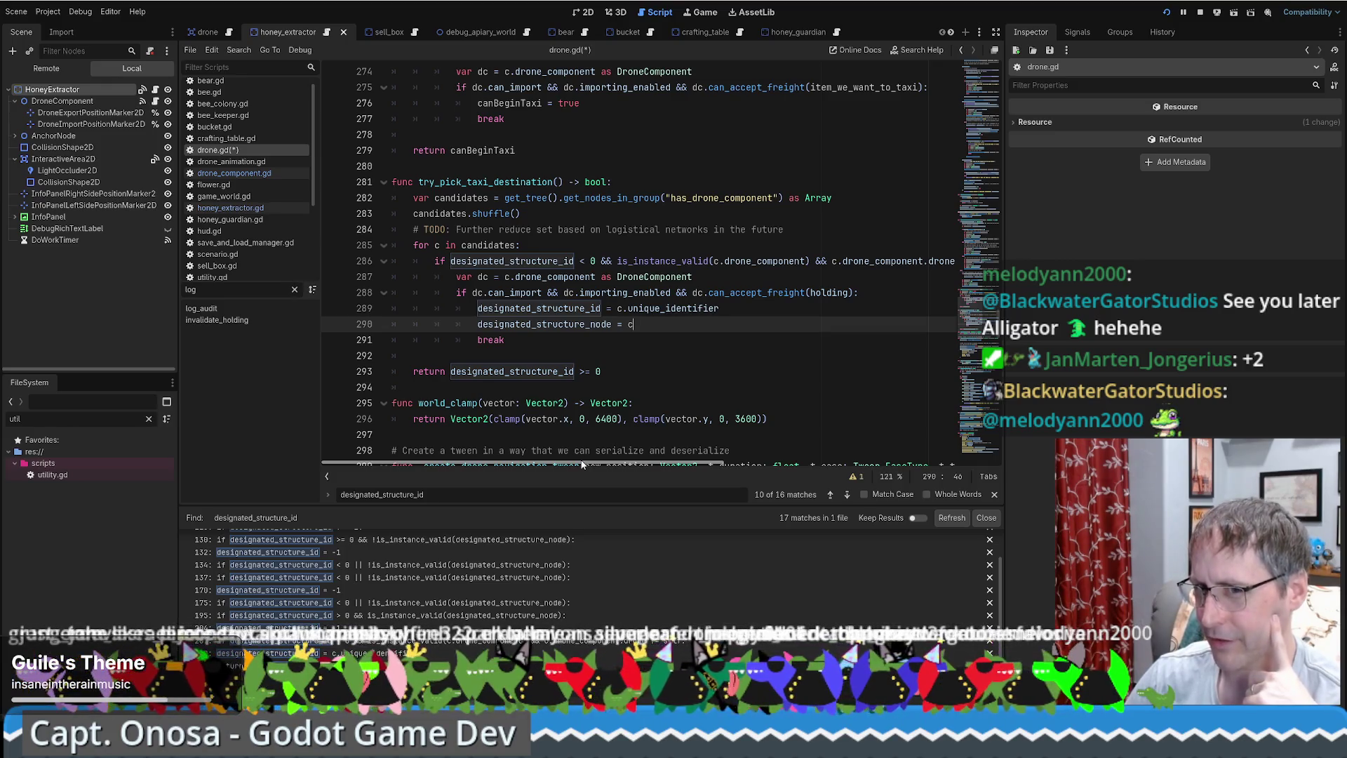
{"action": "mouse_move", "coordinate": [581, 463]}
{"action": "left_mouse_down"}
{"action": "mouse_move", "coordinate": [802, 464]}
{"action": "mouse_move", "coordinate": [582, 464]}
{"action": "left_mouse_up"}
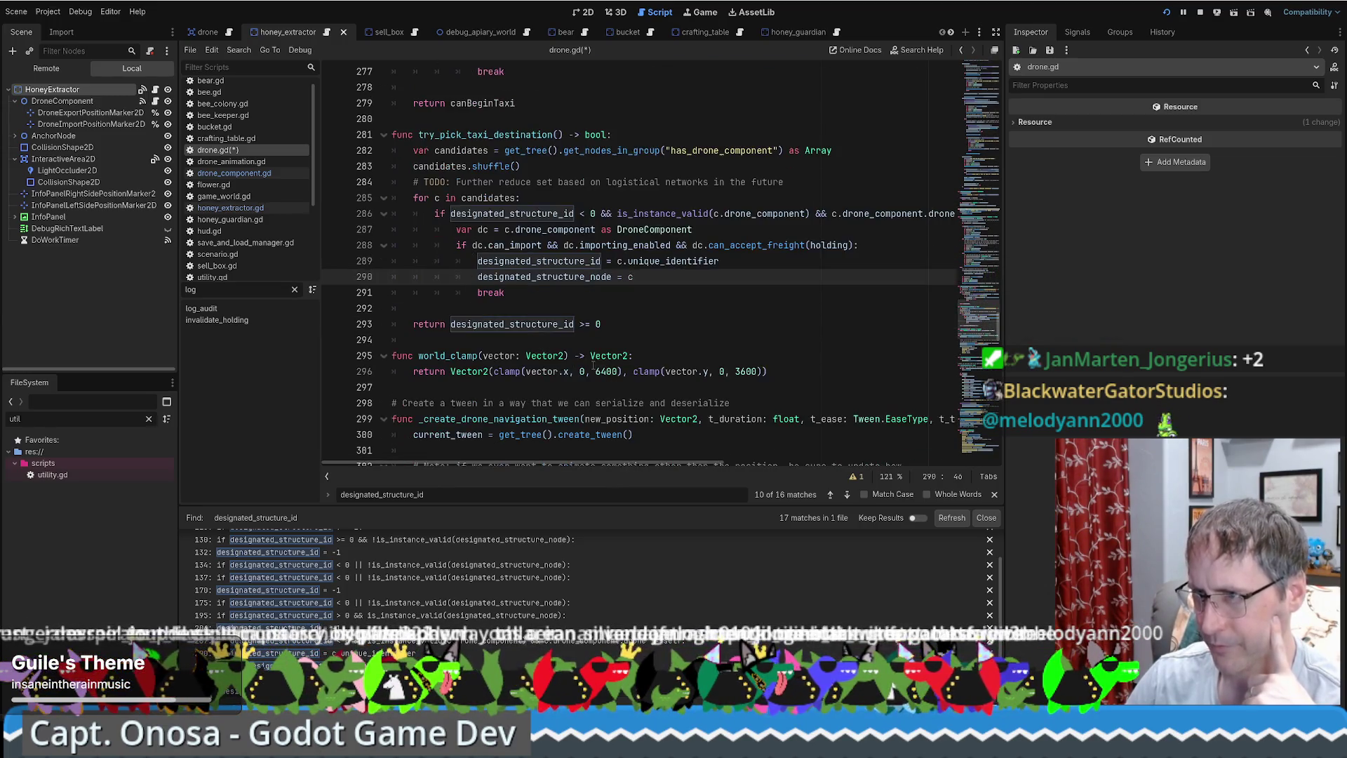
{"action": "left_click", "coordinate": [717, 309]}
{"action": "left_click", "coordinate": [538, 324]}
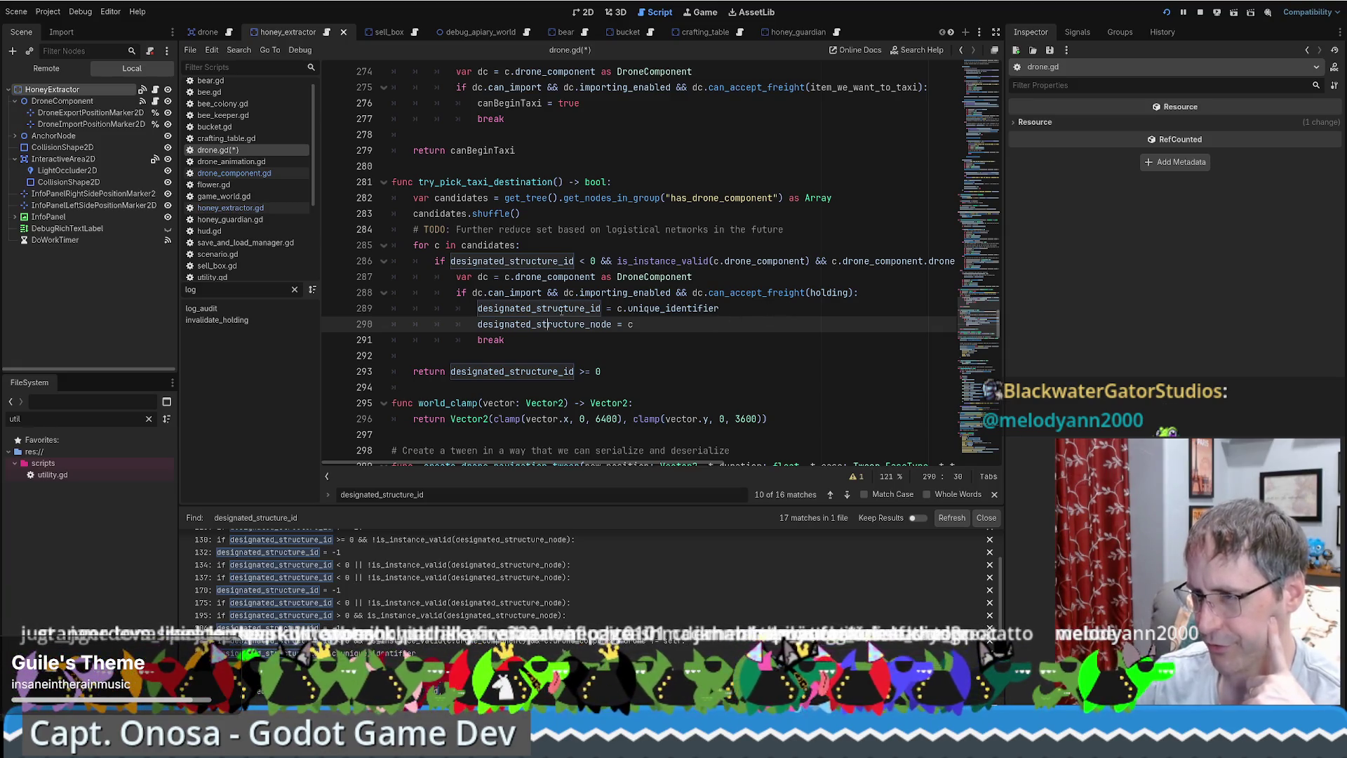
{"action": "scroll", "coordinate": [400, 593], "scroll_direction": "up", "scroll_amount": 2}
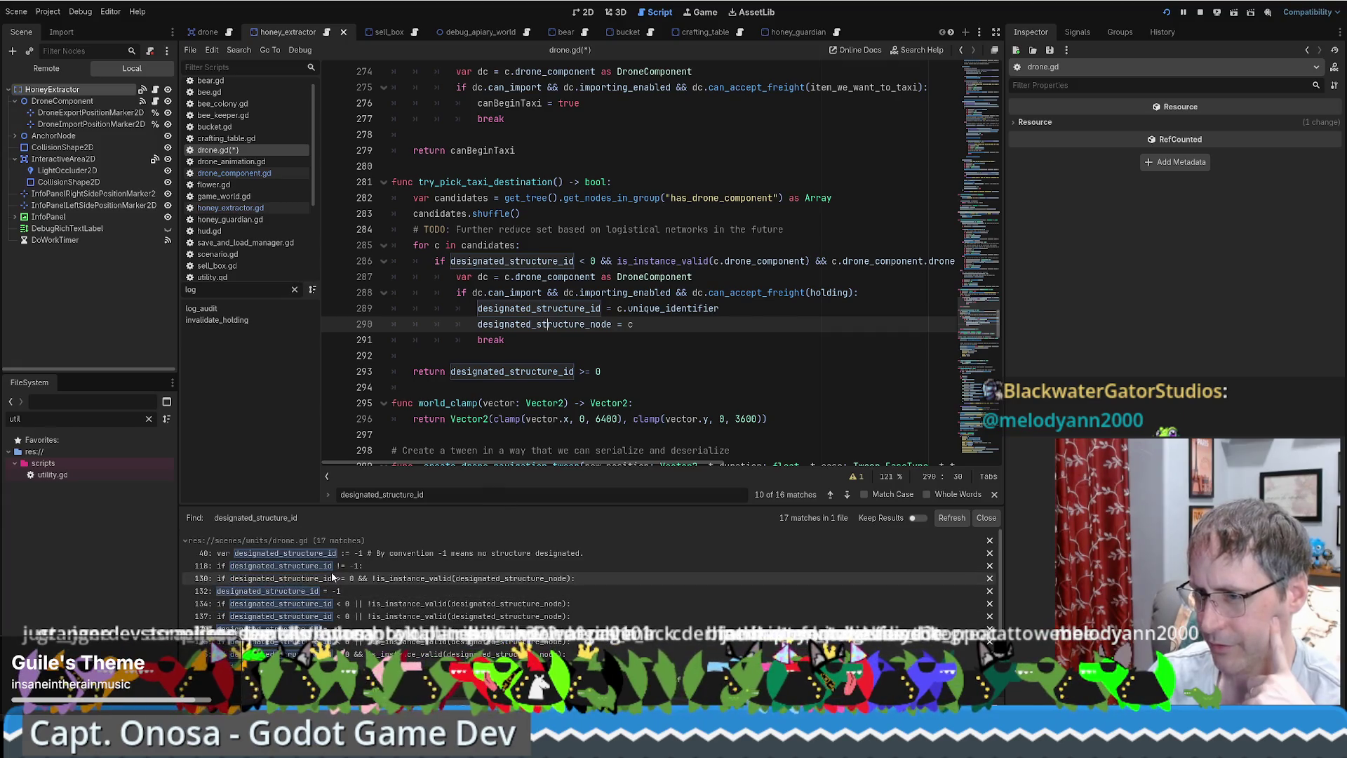
Check lines 130–132, then search drone.gd for try_pick_taxi_destination from its line 281 definition.
{"action": "left_click", "coordinate": [335, 591]}
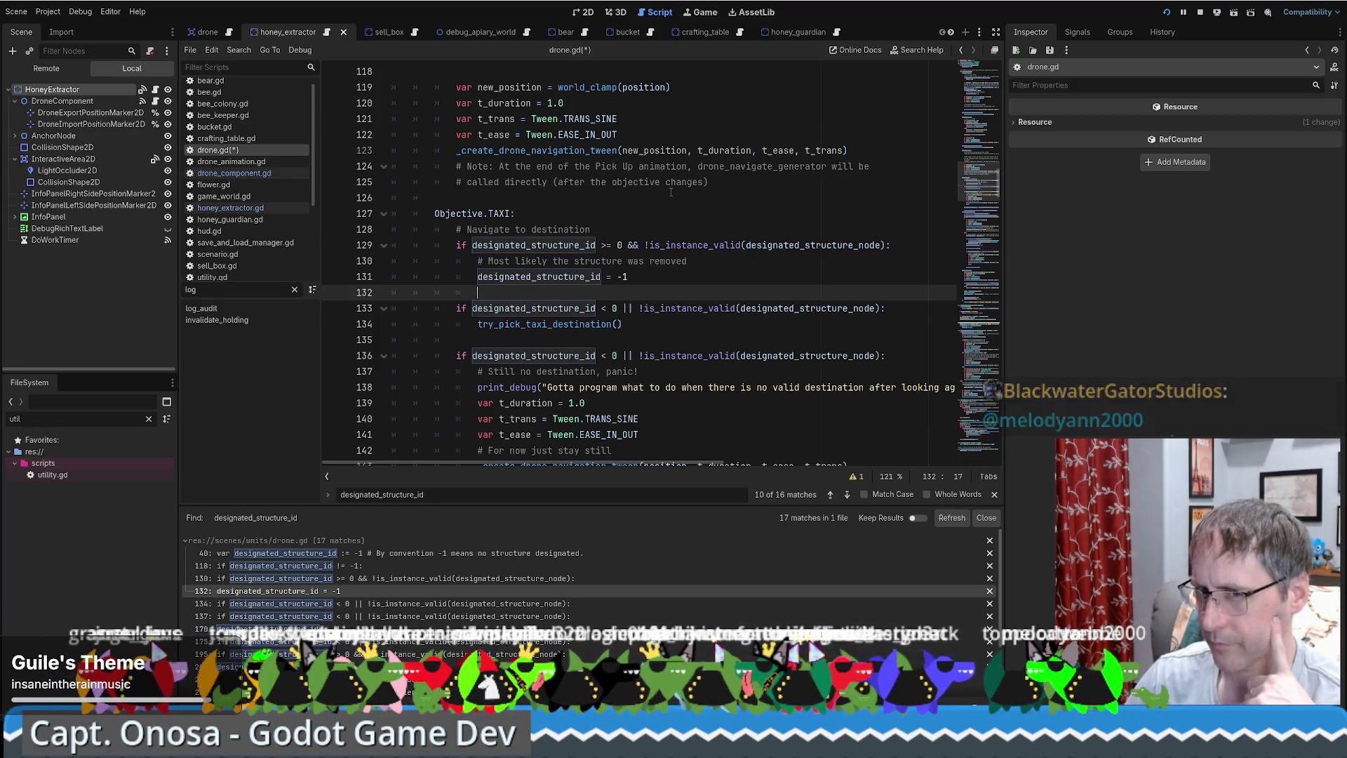
{"action": "scroll", "coordinate": [648, 306], "scroll_direction": "up", "scroll_amount": 5}
{"action": "scroll", "coordinate": [649, 306], "scroll_direction": "down", "scroll_amount": 4}
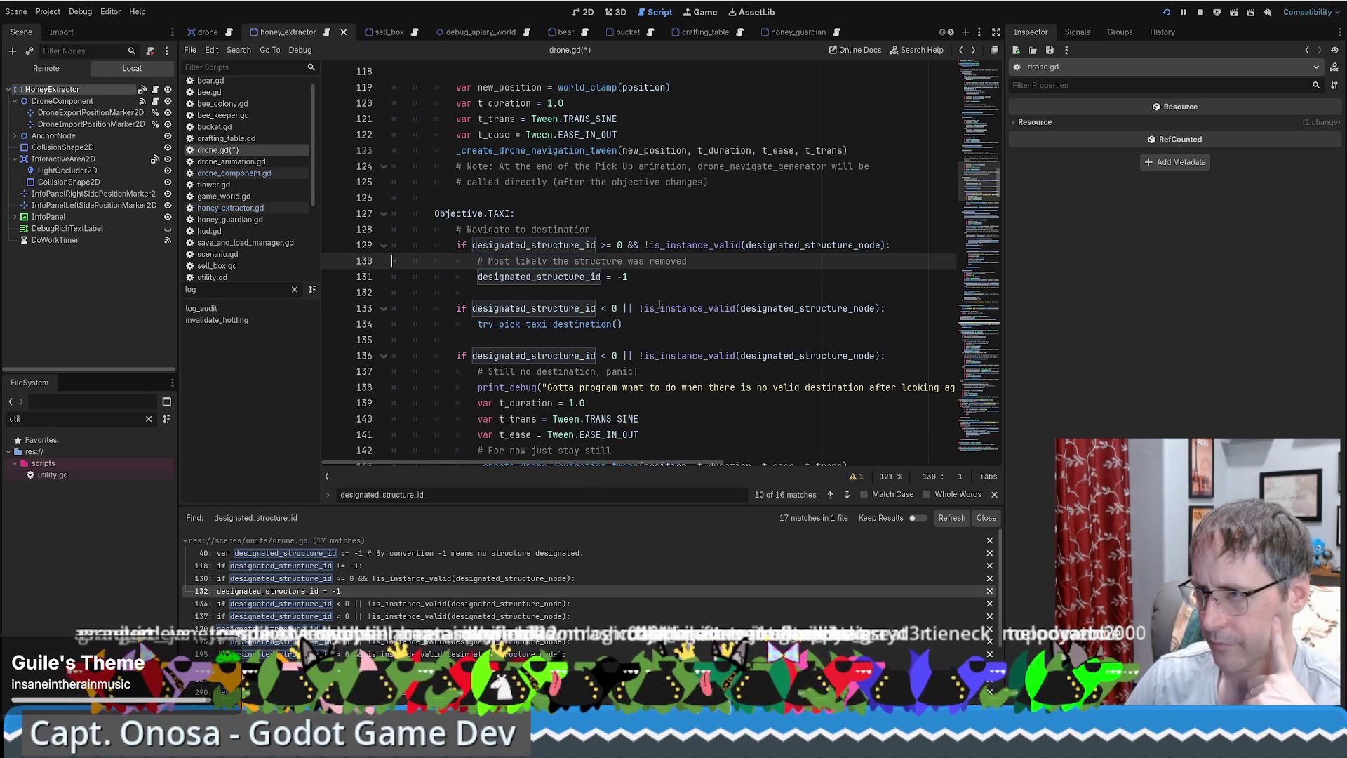
{"action": "left_click", "coordinate": [652, 307]}
{"action": "scroll", "coordinate": [670, 308], "scroll_direction": "down", "scroll_amount": 20}
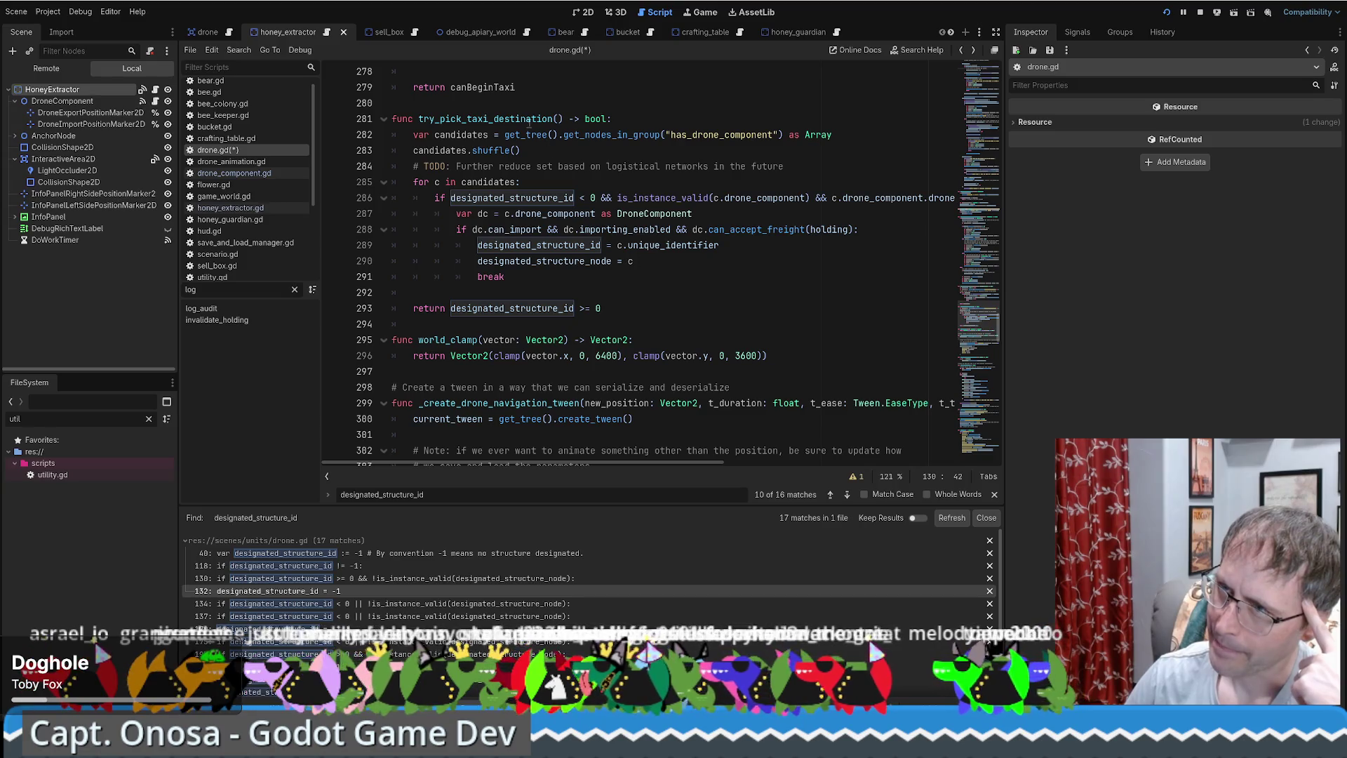
{"action": "key", "text": "alt+Left"}
{"action": "key", "text": "ctrl+f"}
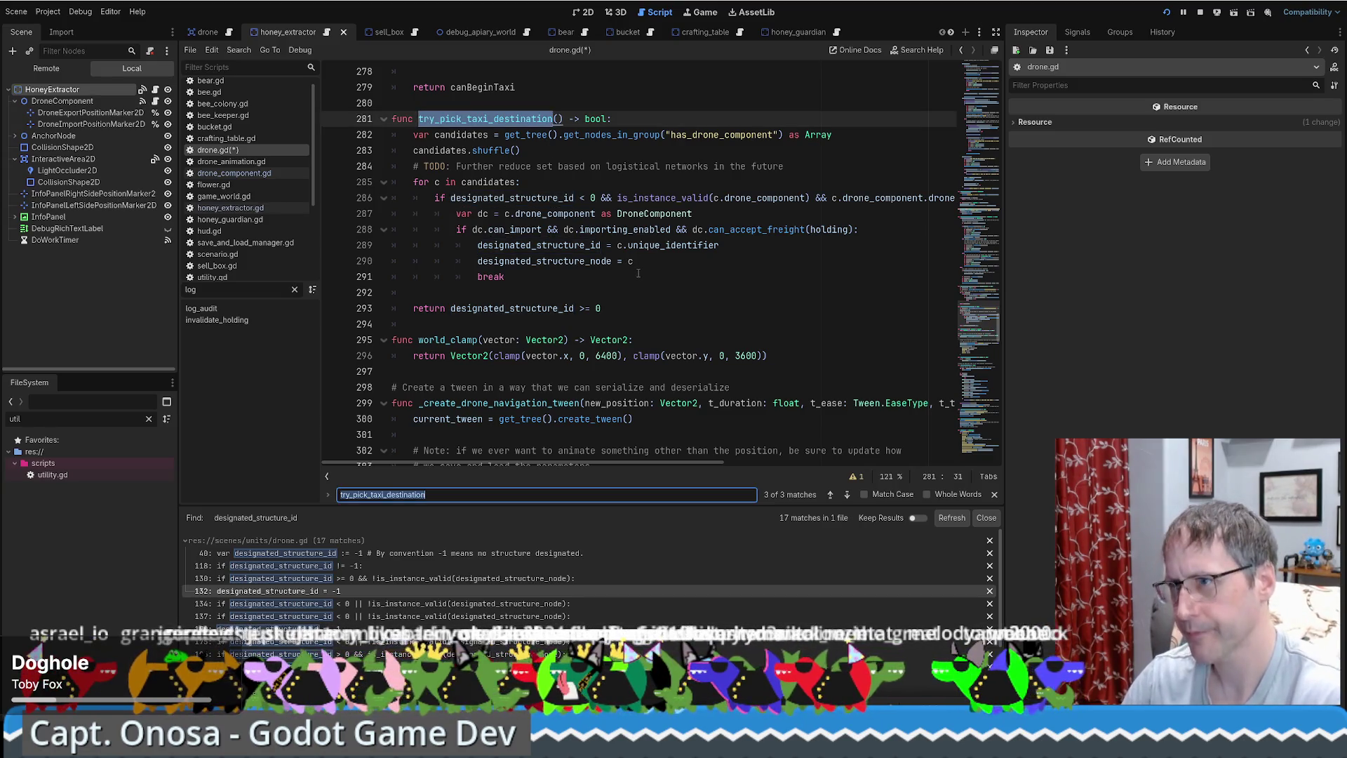
Jump to the try_pick_taxi_destination call on line 134 and read the code around it.
{"action": "key", "text": "Return"}
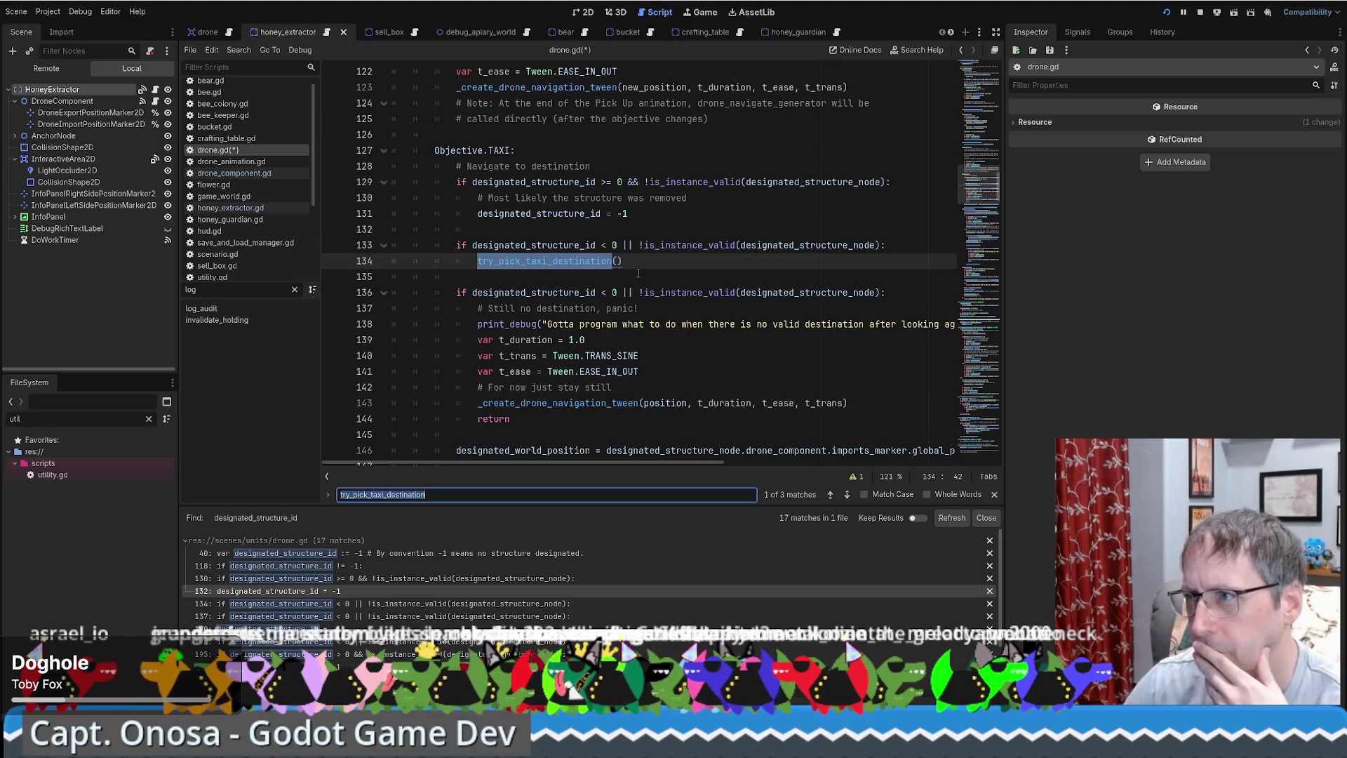
{"action": "scroll", "coordinate": [640, 272], "scroll_direction": "up", "scroll_amount": 6}
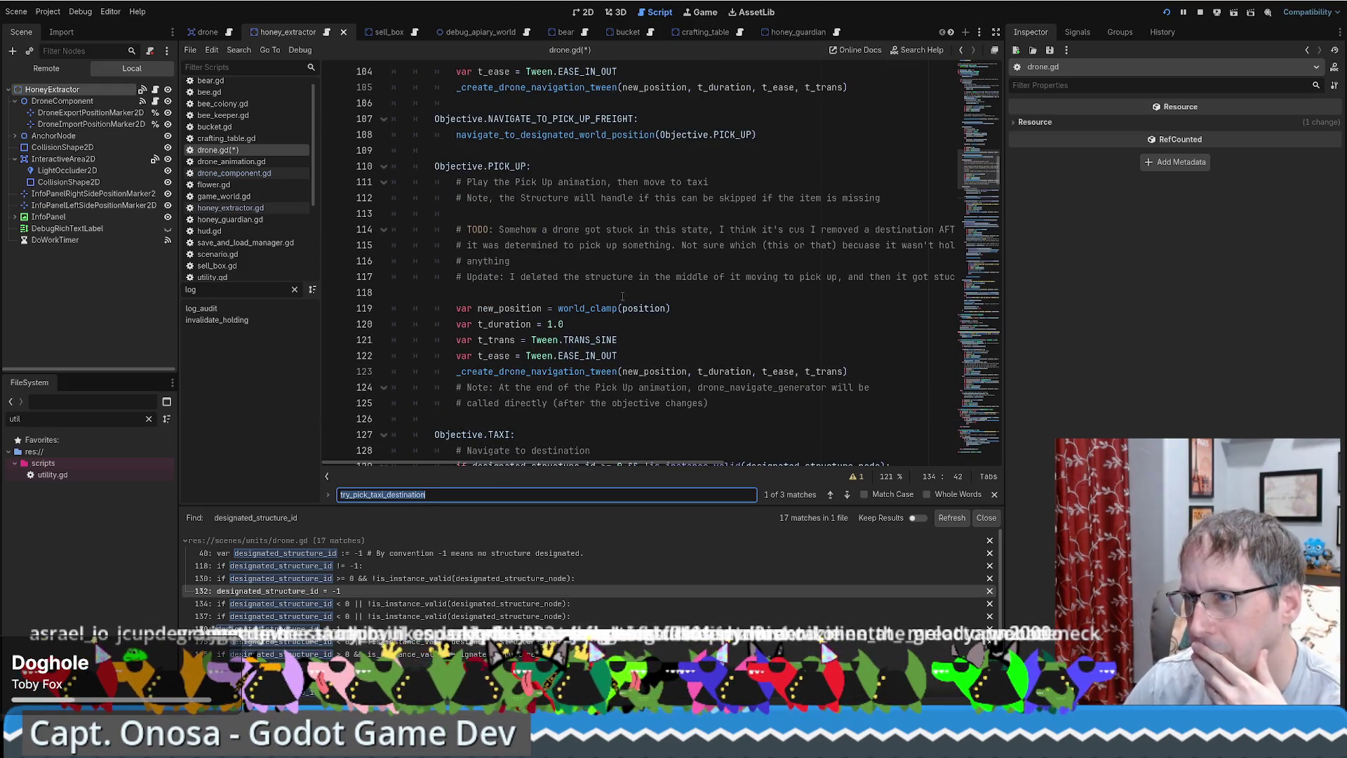
{"action": "scroll", "coordinate": [698, 285], "scroll_direction": "down", "scroll_amount": 6}
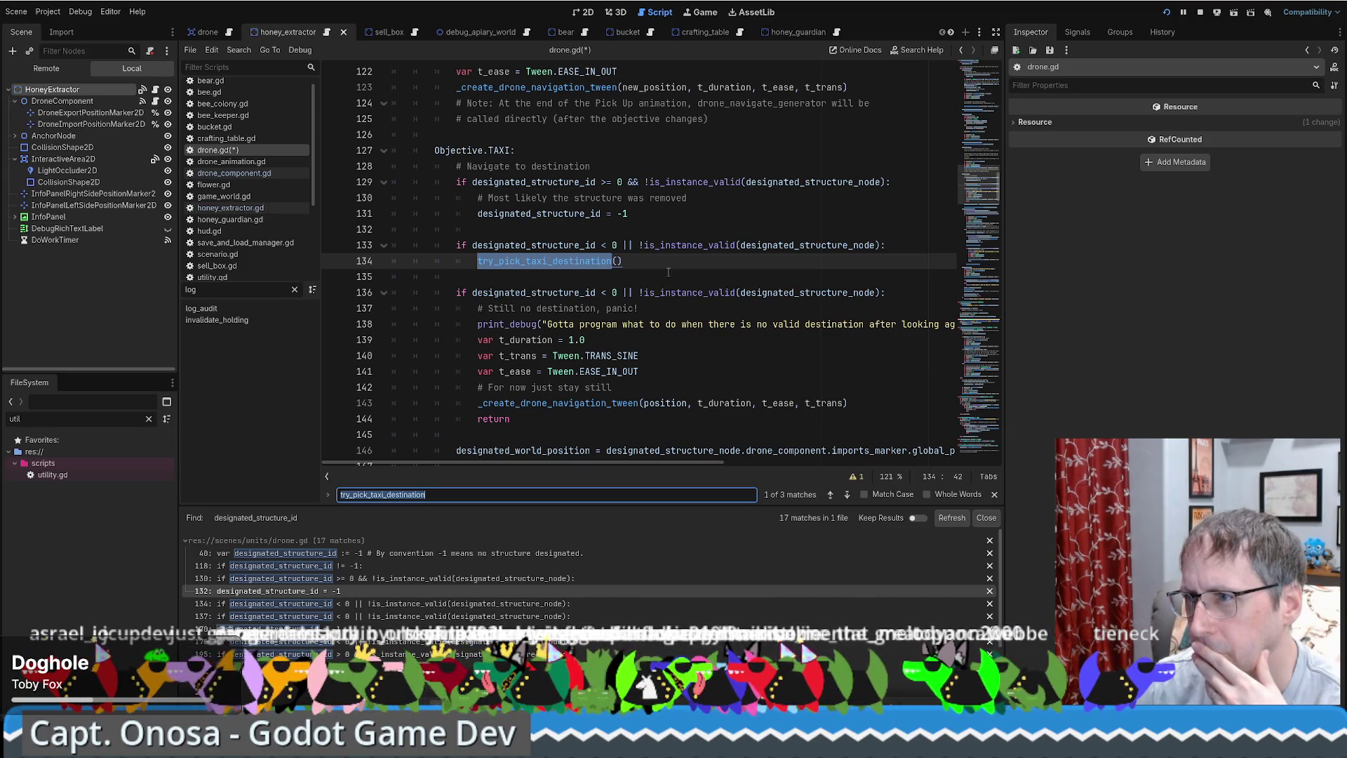
{"action": "scroll", "coordinate": [665, 274], "scroll_direction": "up", "scroll_amount": 4}
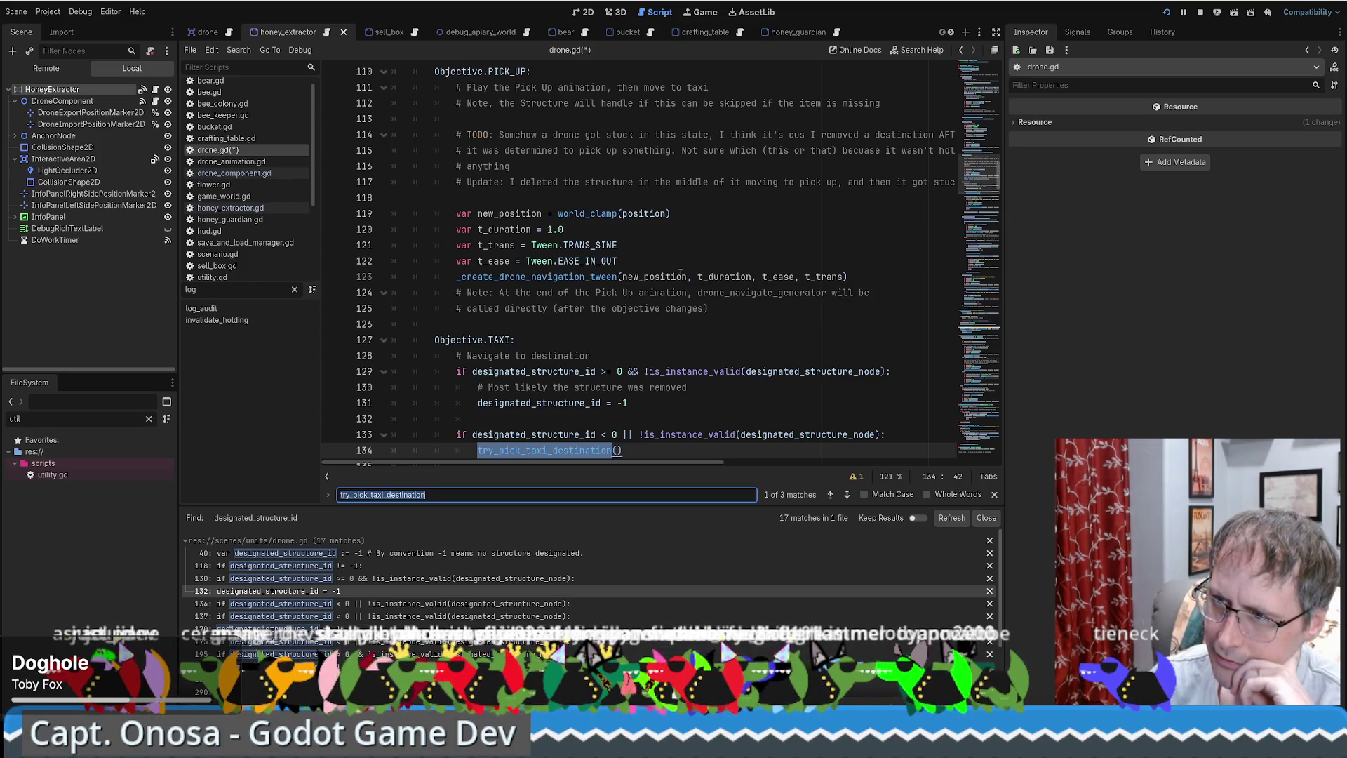
{"action": "scroll", "coordinate": [679, 274], "scroll_direction": "down", "scroll_amount": 2}
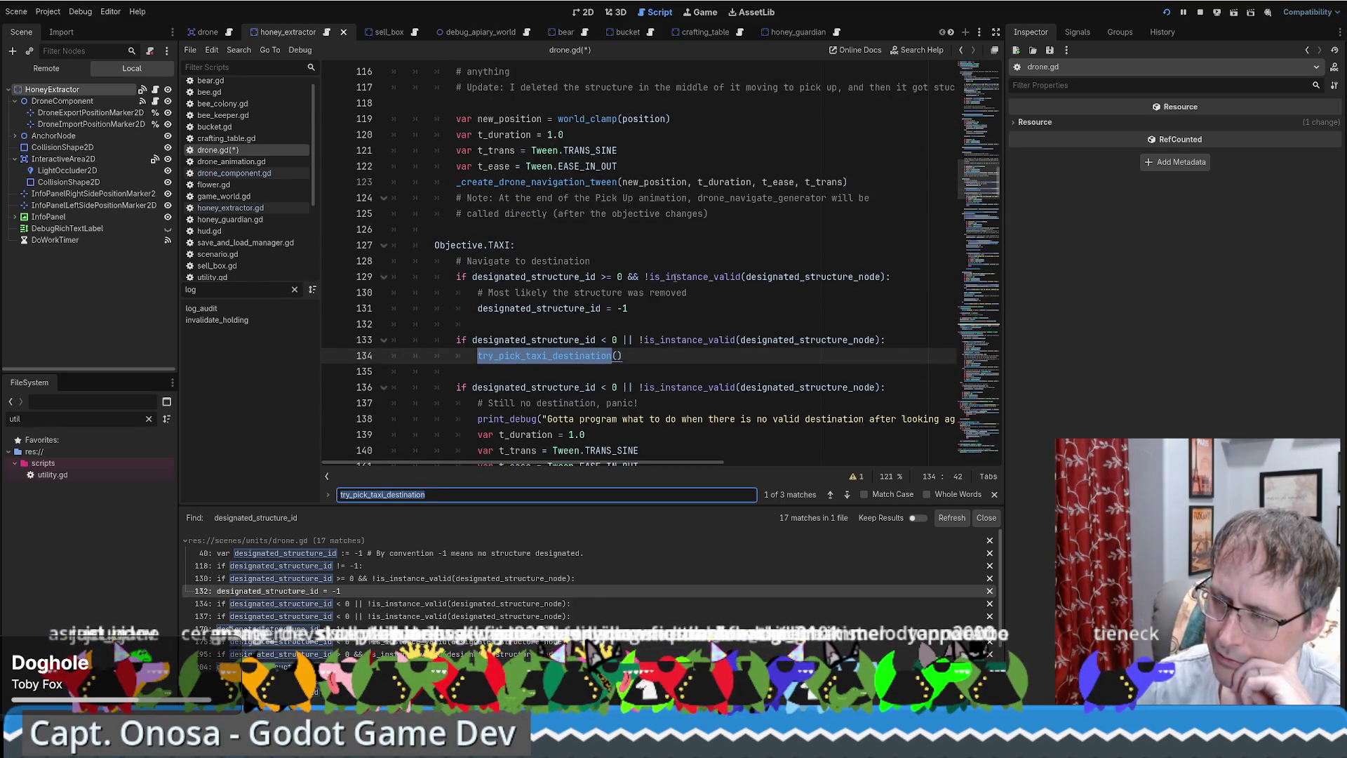
{"action": "scroll", "coordinate": [674, 278], "scroll_direction": "up", "scroll_amount": 4}
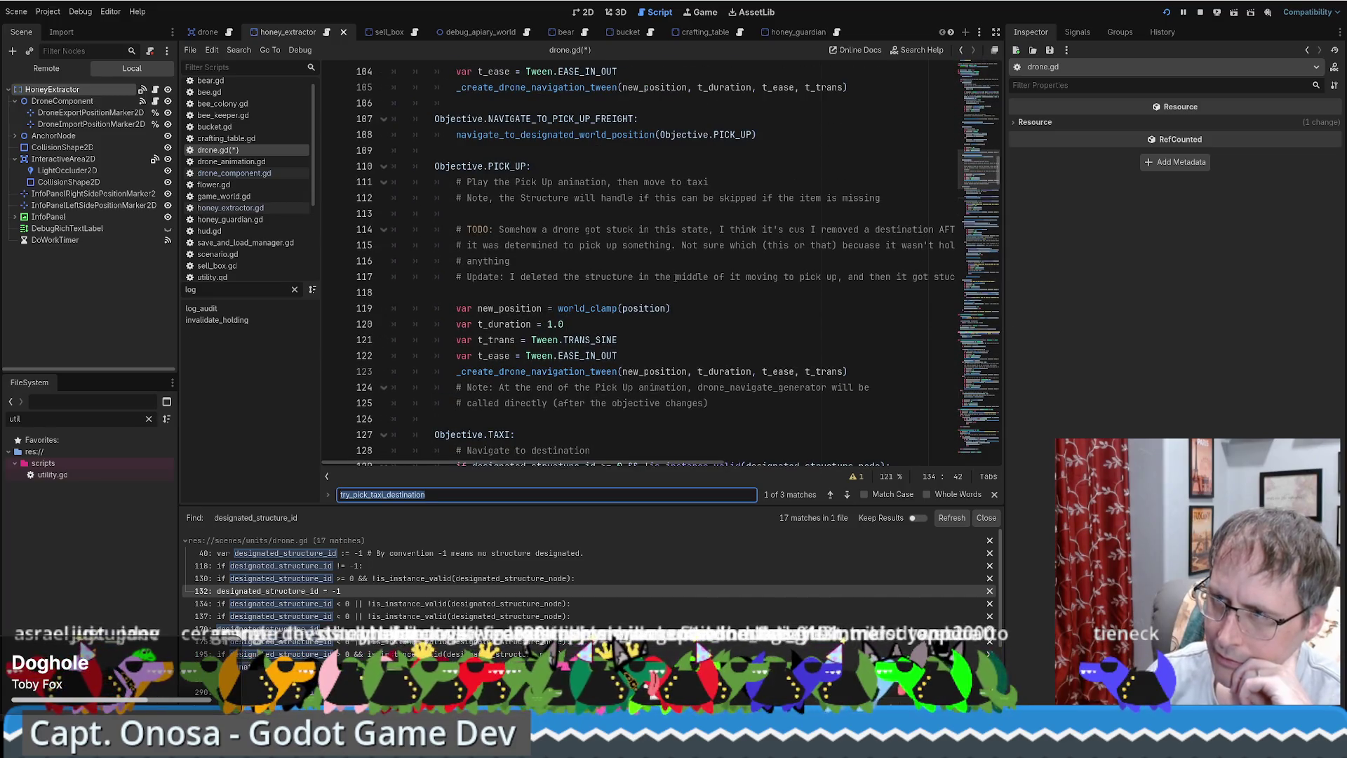
Read the Objective.PICK_UP block on lines 108–112, then close the debug_apiary_world scene tab.
{"action": "double_click", "coordinate": [583, 181]}
{"action": "left_click", "coordinate": [568, 165]}
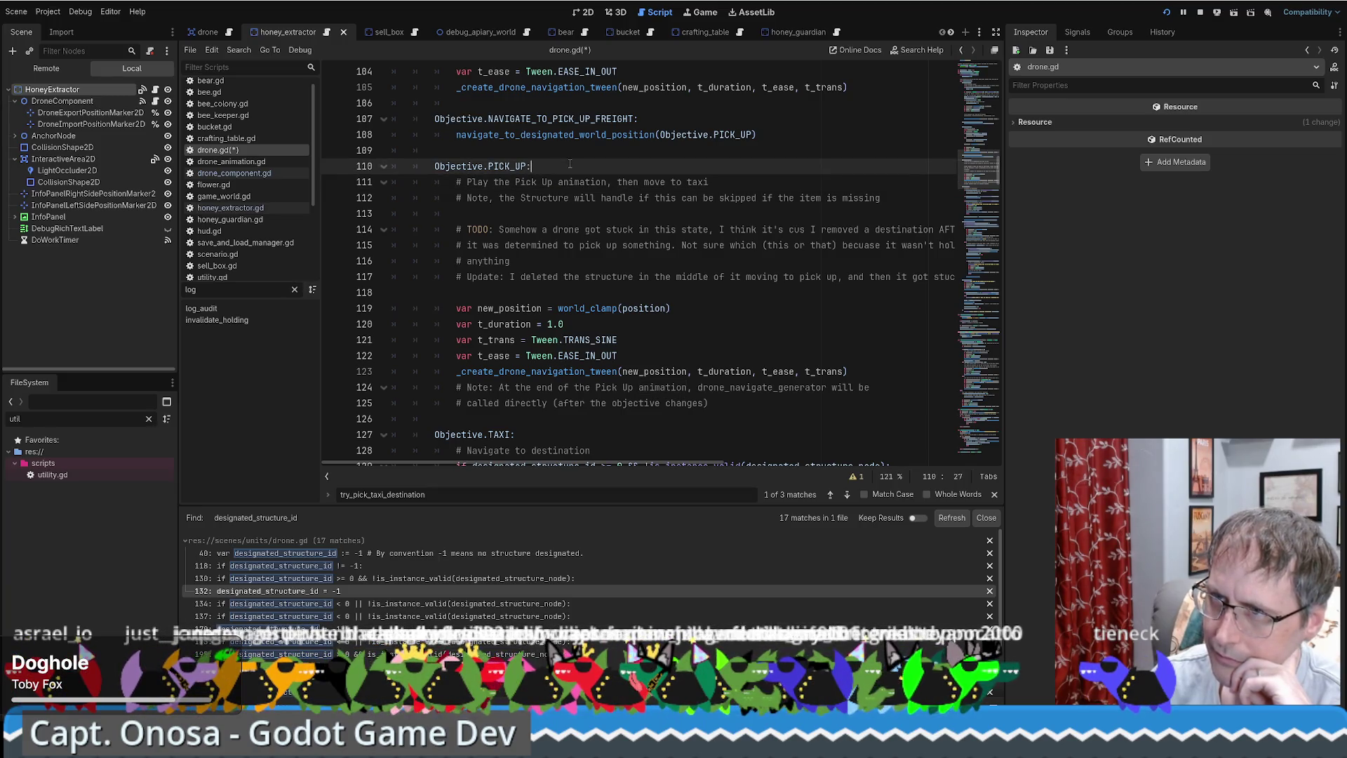
{"action": "scroll", "coordinate": [572, 166], "scroll_direction": "down", "scroll_amount": 1}
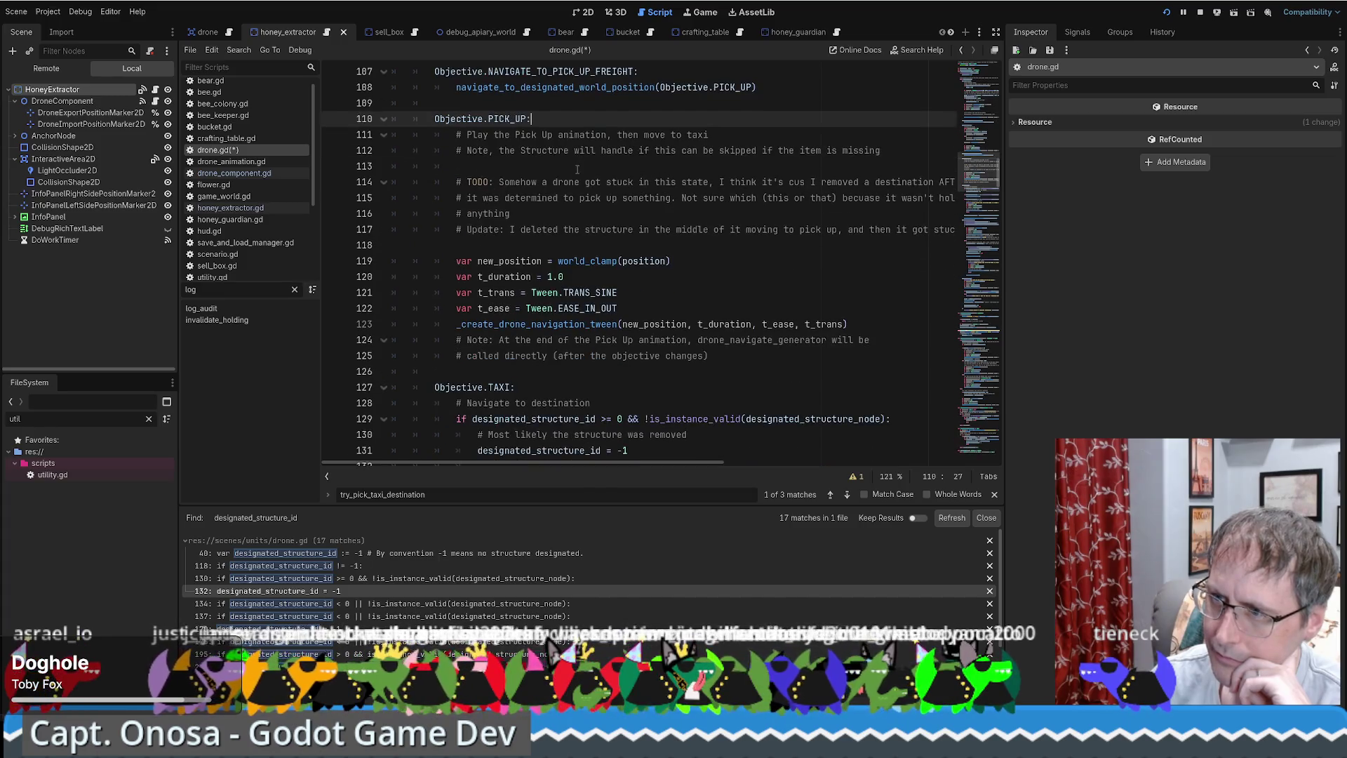
{"action": "scroll", "coordinate": [577, 182], "scroll_direction": "up", "scroll_amount": 1}
{"action": "left_click_drag", "start_coordinate": [516, 182], "coordinate": [552, 185]}
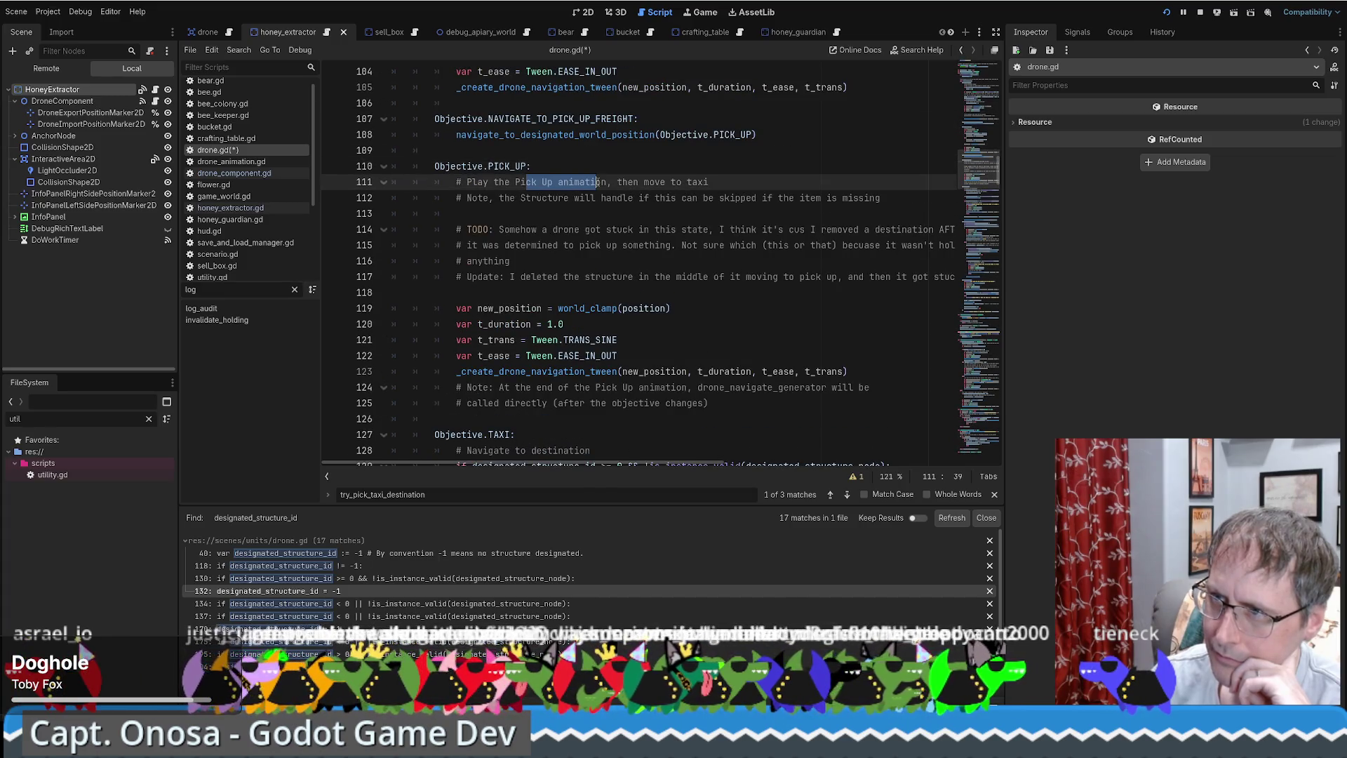
{"action": "left_click", "coordinate": [560, 198]}
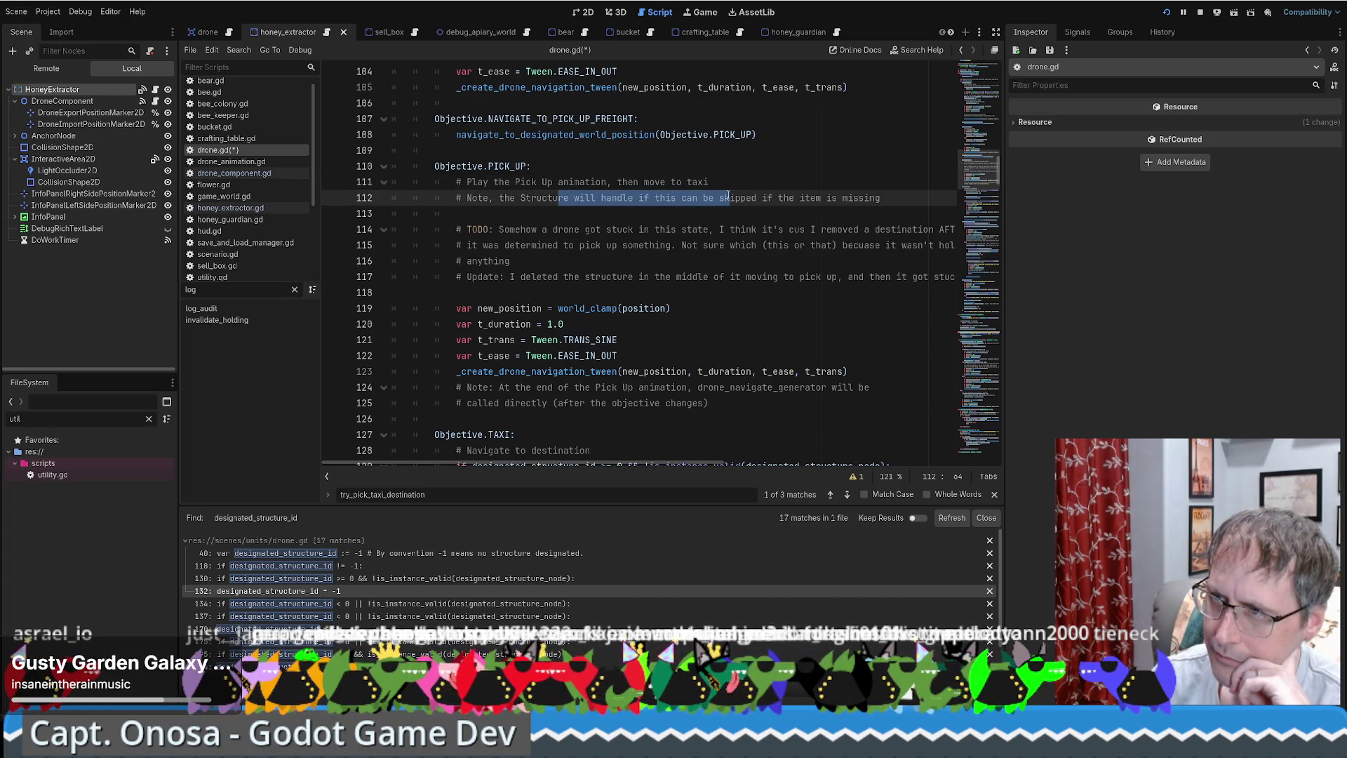
{"action": "left_click", "coordinate": [611, 134]}
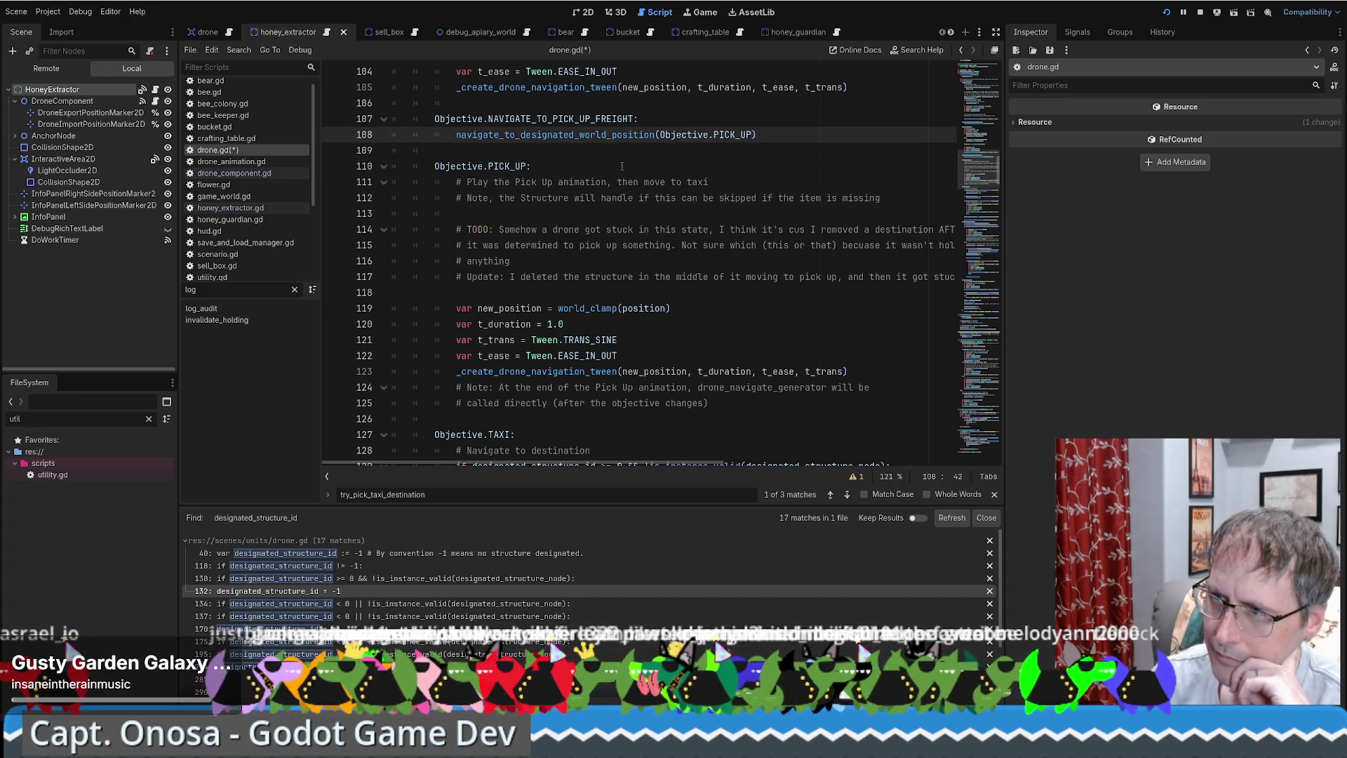
{"action": "scroll", "coordinate": [622, 166], "scroll_direction": "up", "scroll_amount": 1}
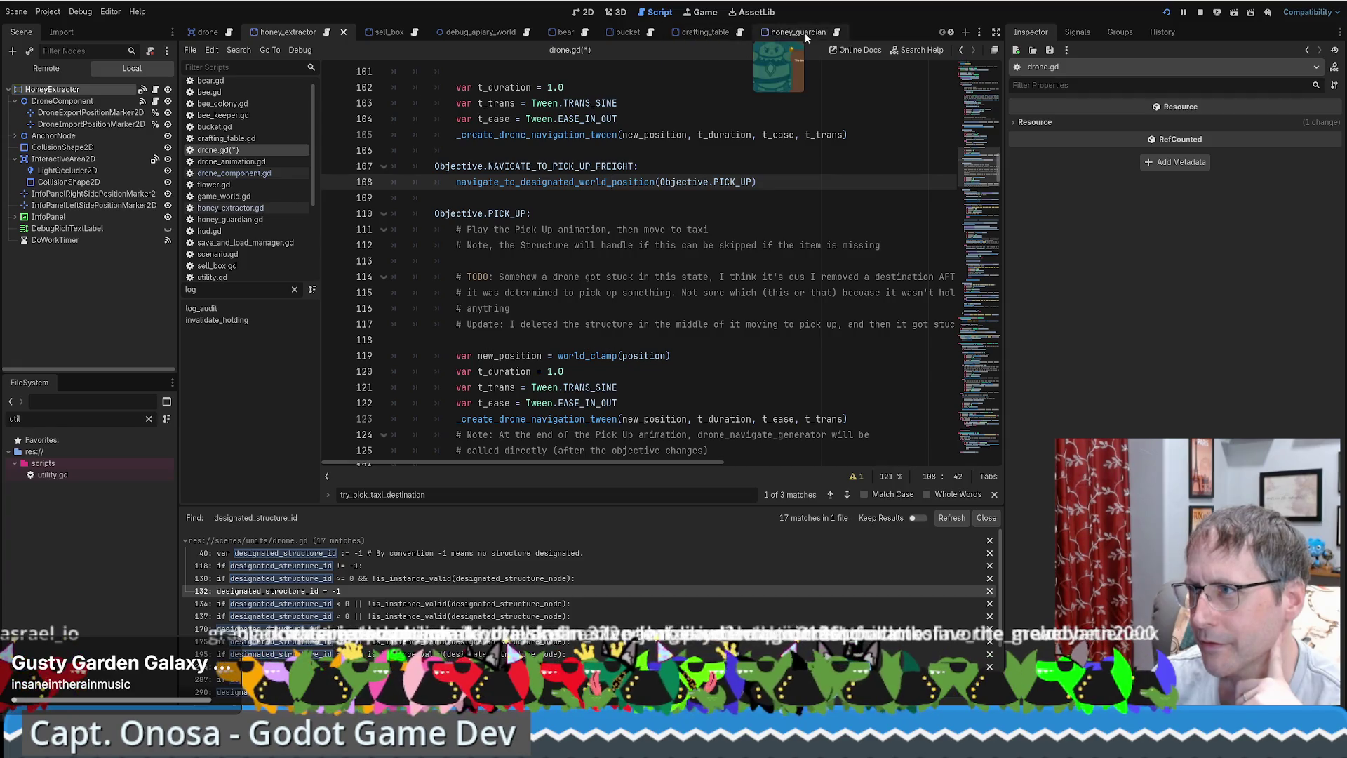
{"action": "middle_click", "coordinate": [496, 32]}
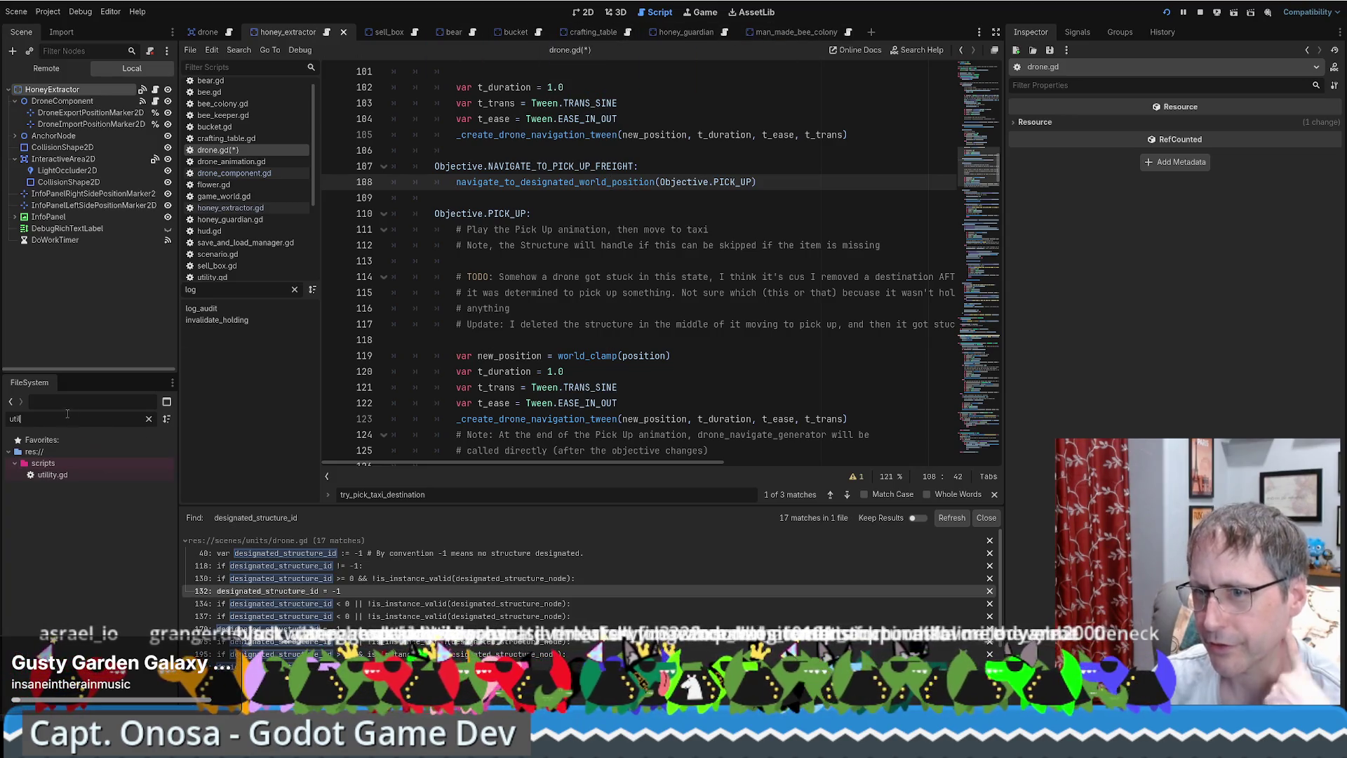
Filter the FileSystem for 'honey' and open honey_extractor.gd.
{"action": "type", "text": "honey"}
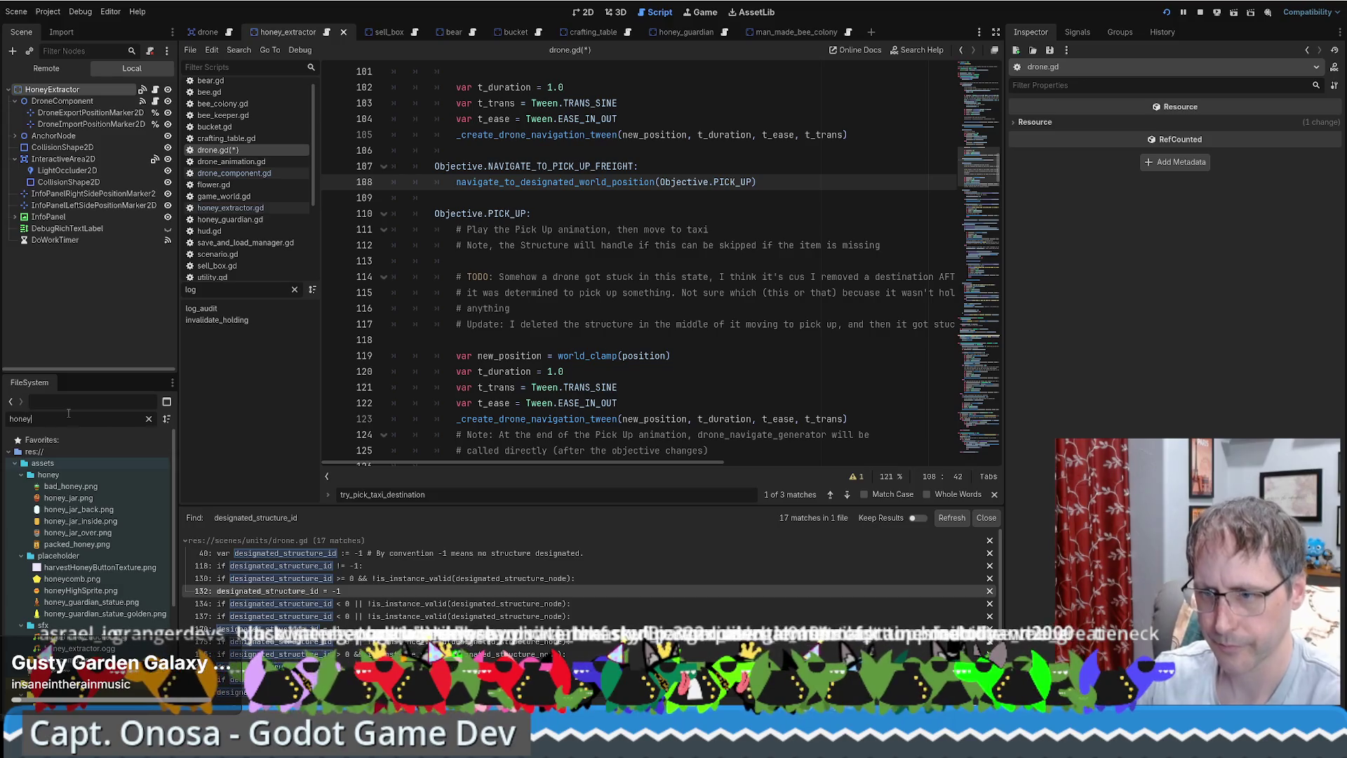
{"action": "scroll", "coordinate": [91, 547], "scroll_direction": "down", "scroll_amount": 5}
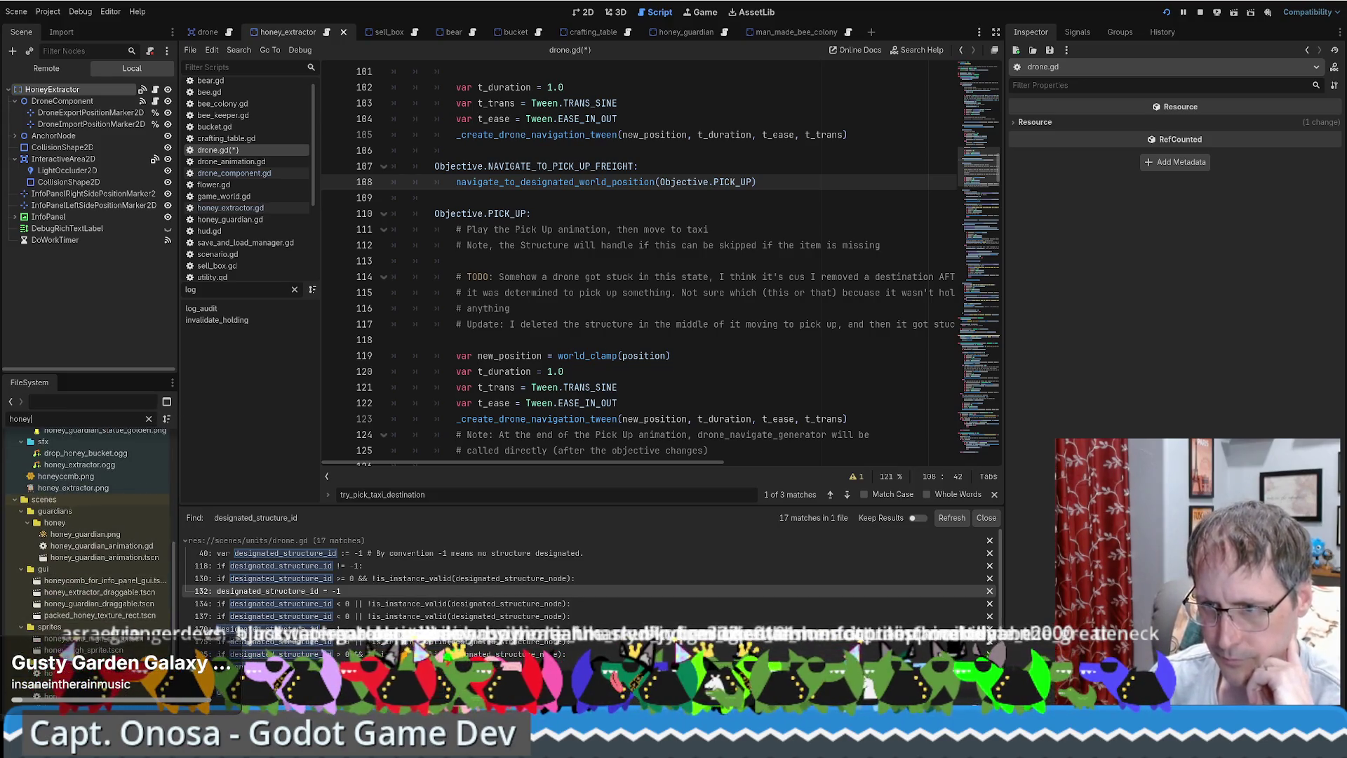
{"action": "left_click", "coordinate": [230, 207]}
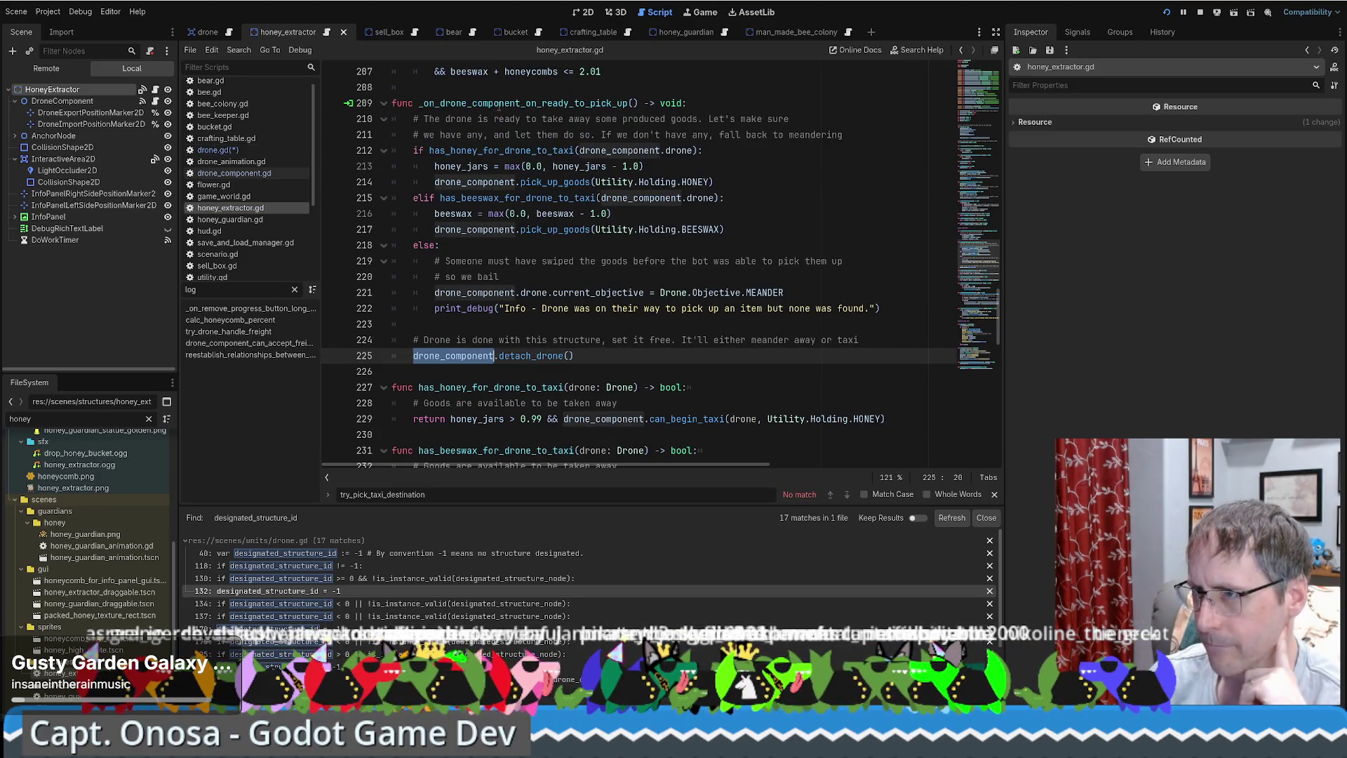
Select the pick-up handler, drone_component_can_accept_freight and has_honey_for_drone_to_taxi function names.
{"action": "double_click", "coordinate": [526, 103]}
{"action": "scroll", "coordinate": [535, 162], "scroll_direction": "up", "scroll_amount": 5}
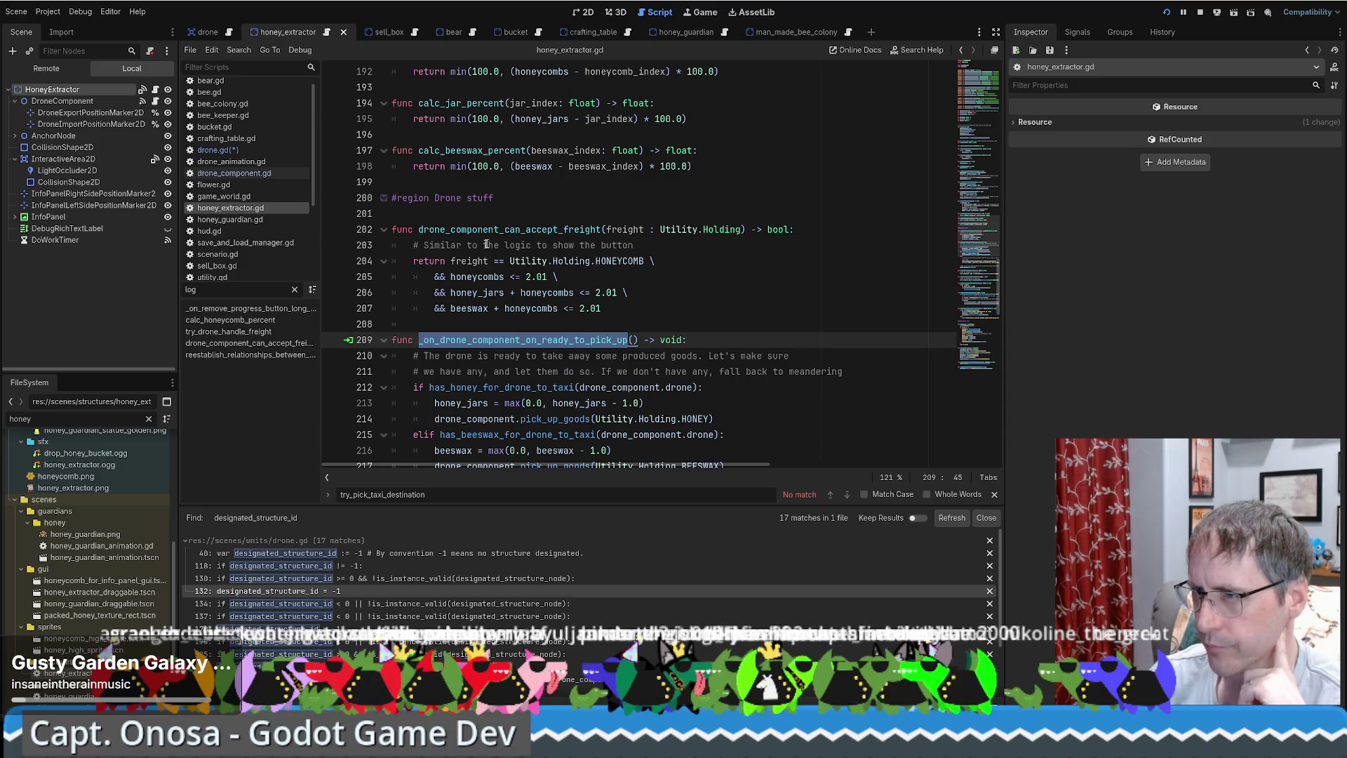
{"action": "double_click", "coordinate": [510, 229]}
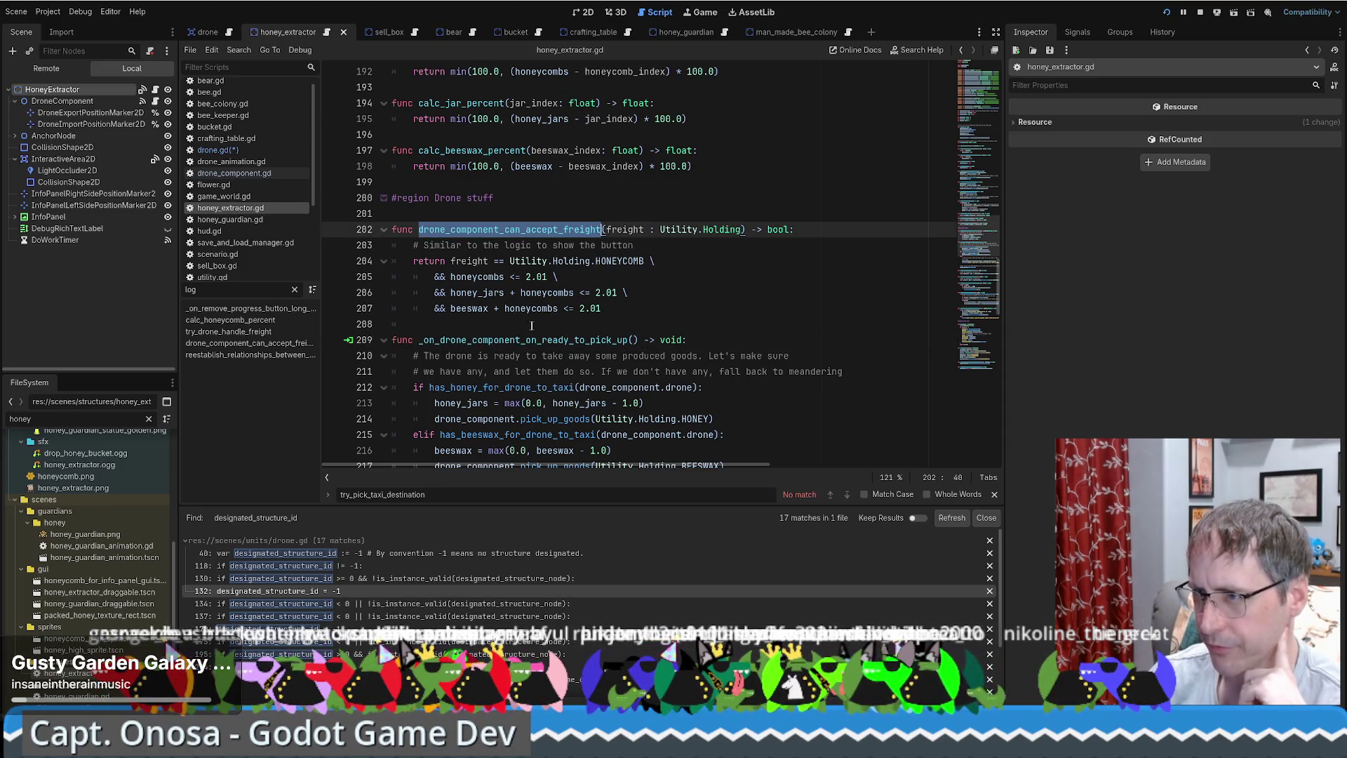
{"action": "scroll", "coordinate": [533, 323], "scroll_direction": "down", "scroll_amount": 5}
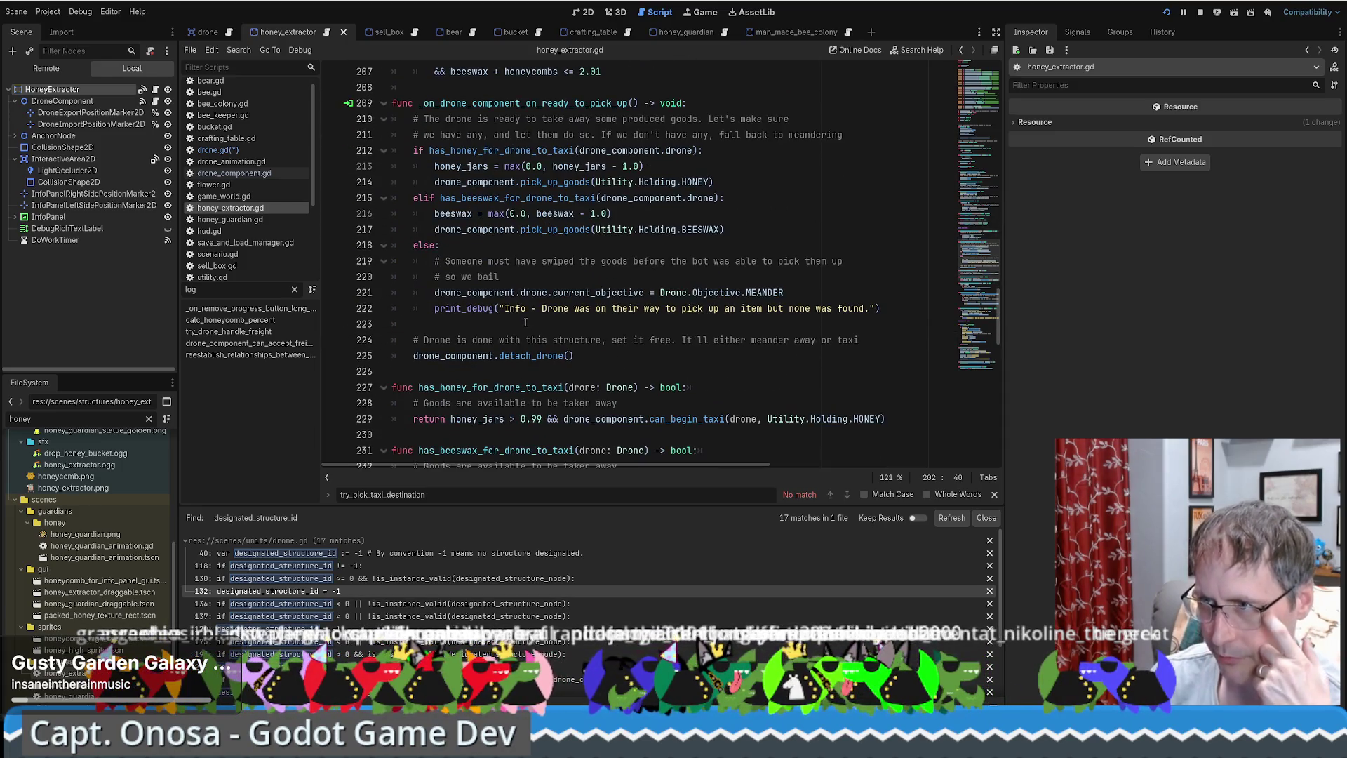
{"action": "scroll", "coordinate": [540, 287], "scroll_direction": "down", "scroll_amount": 3}
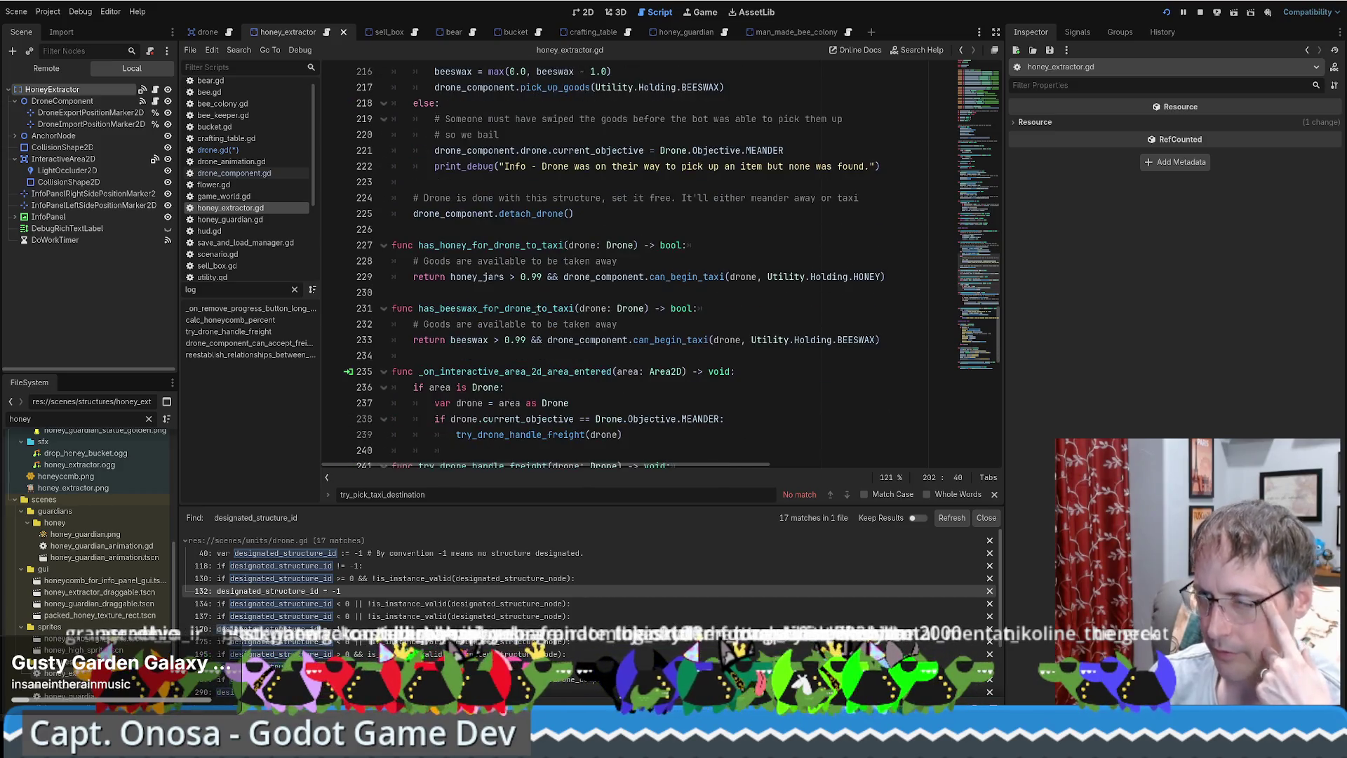
{"action": "double_click", "coordinate": [531, 250]}
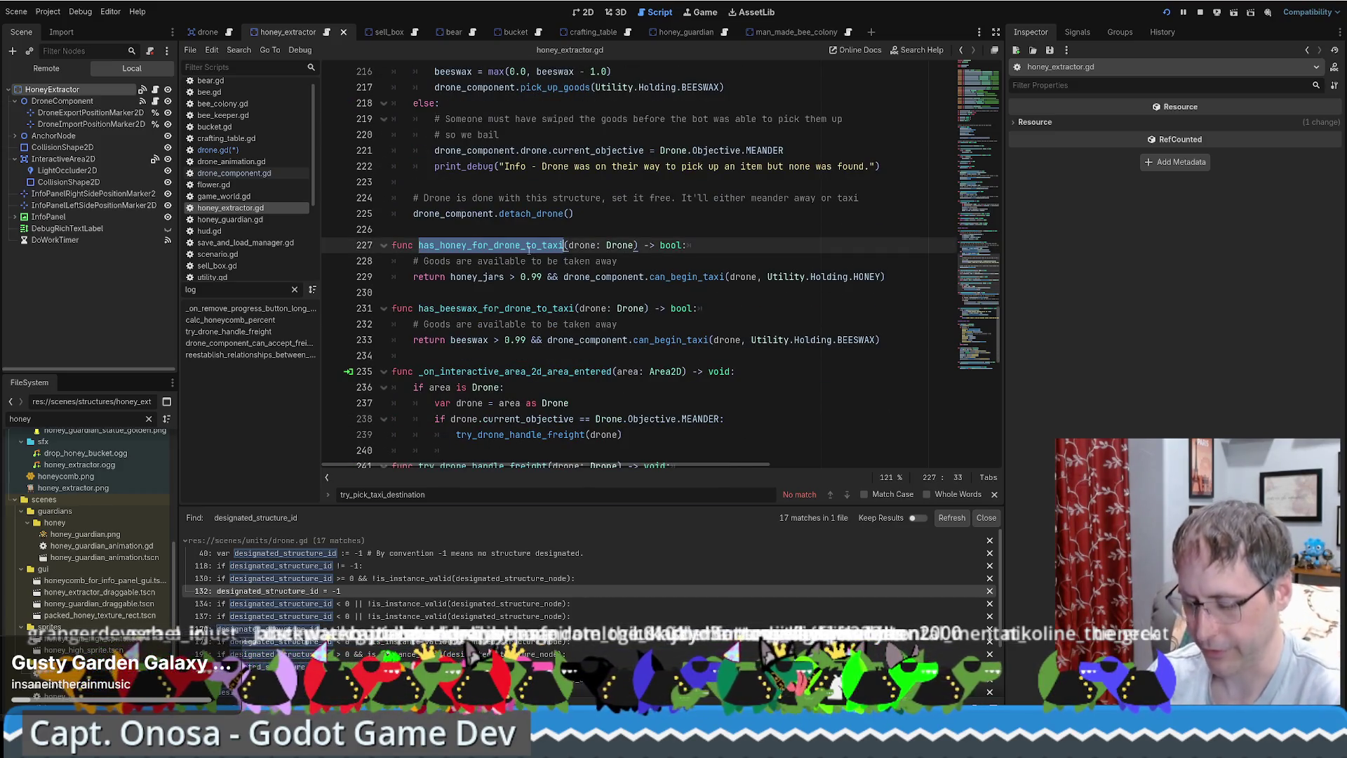
{"action": "key", "text": "ctrl+f"}
{"action": "key", "text": "Return"}
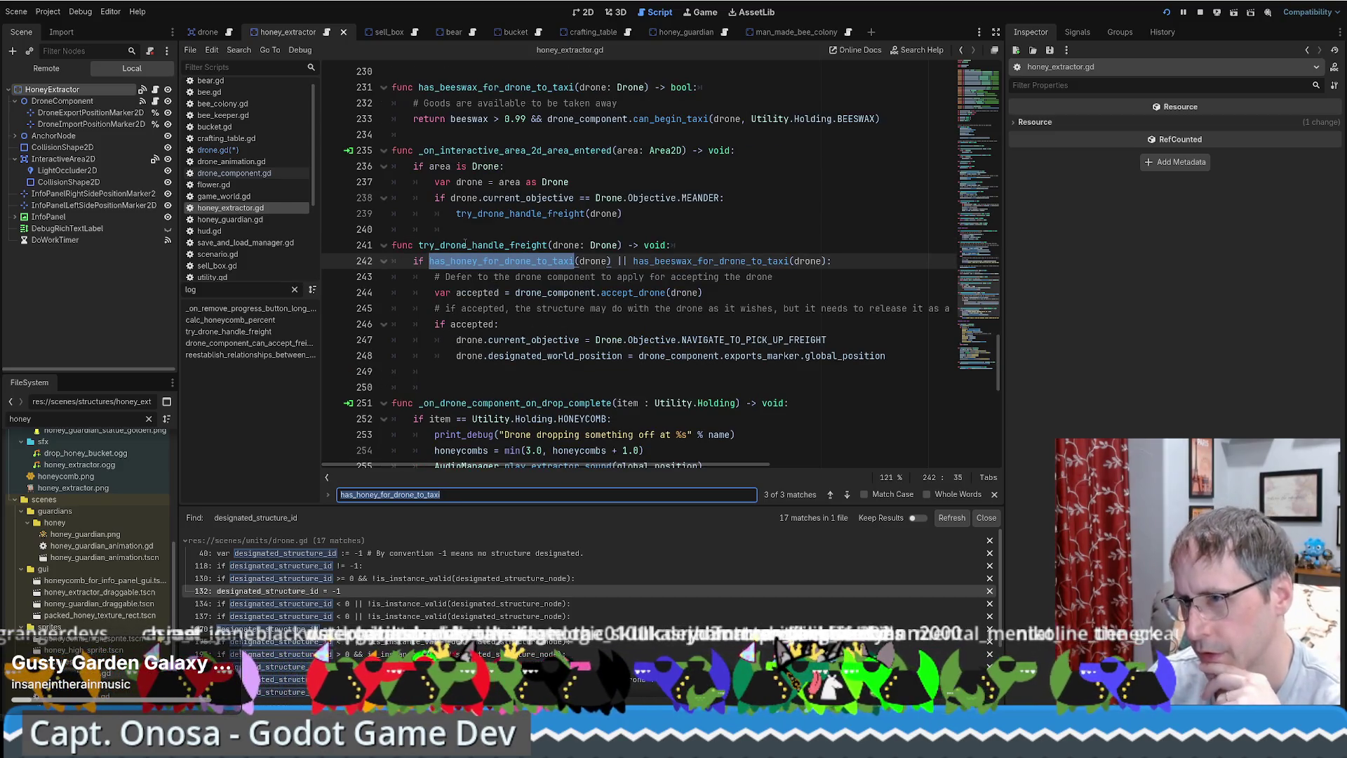
{"action": "double_click", "coordinate": [543, 244]}
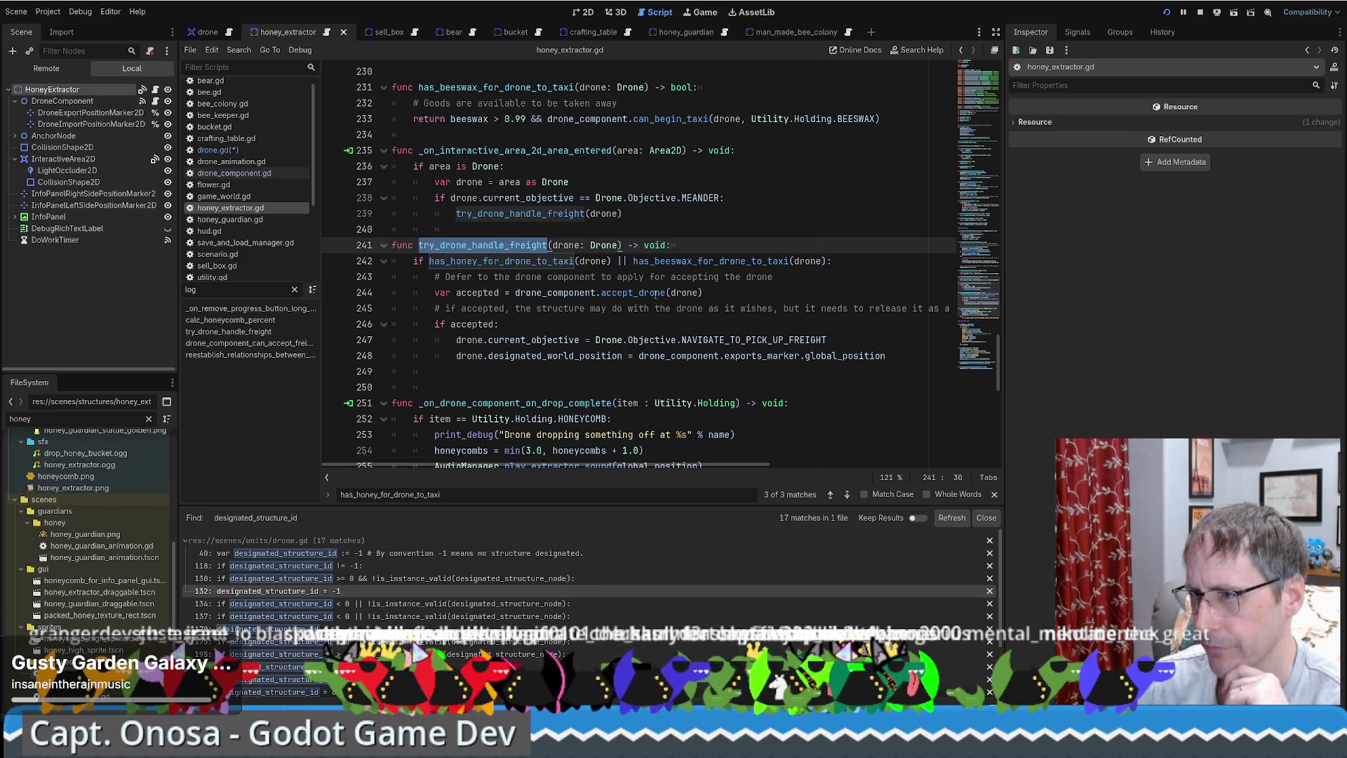
{"action": "left_click", "coordinate": [516, 325]}
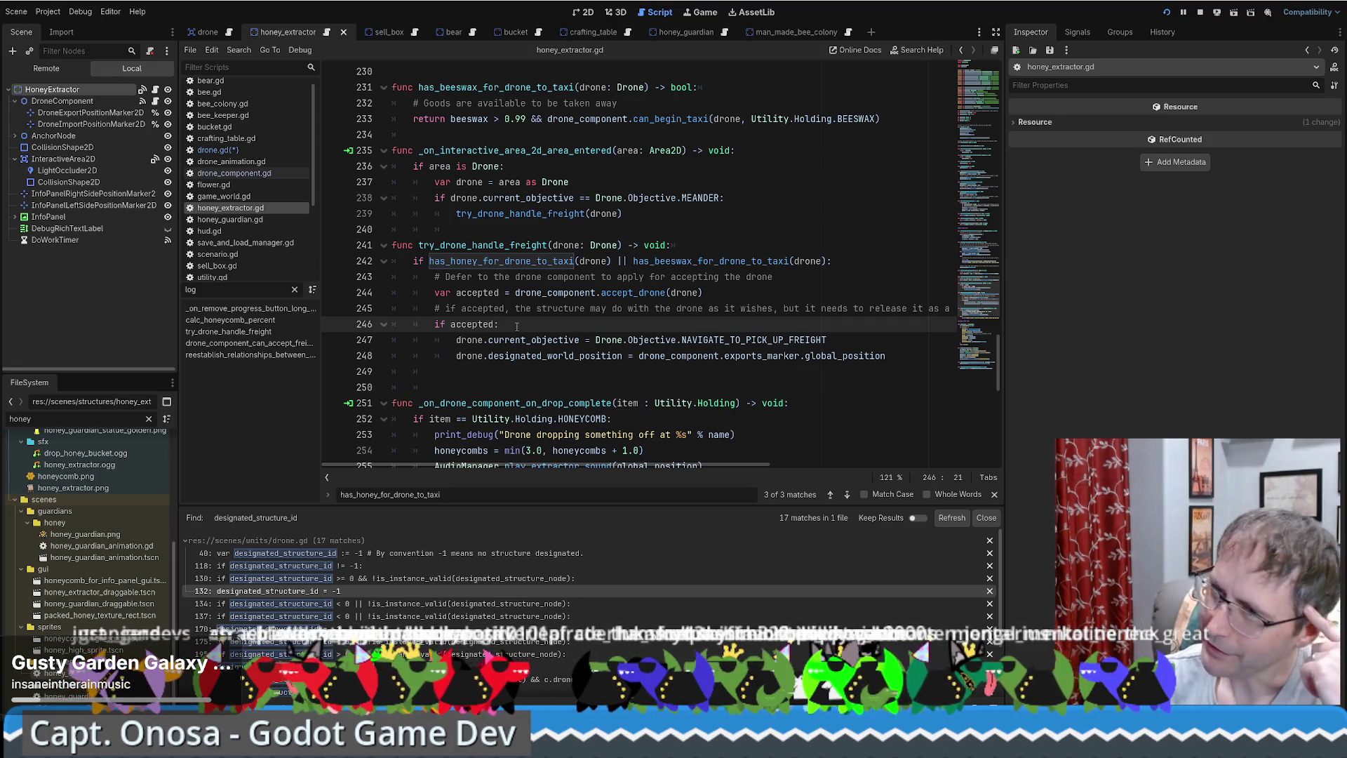
{"action": "scroll", "coordinate": [531, 323], "scroll_direction": "down", "scroll_amount": 1}
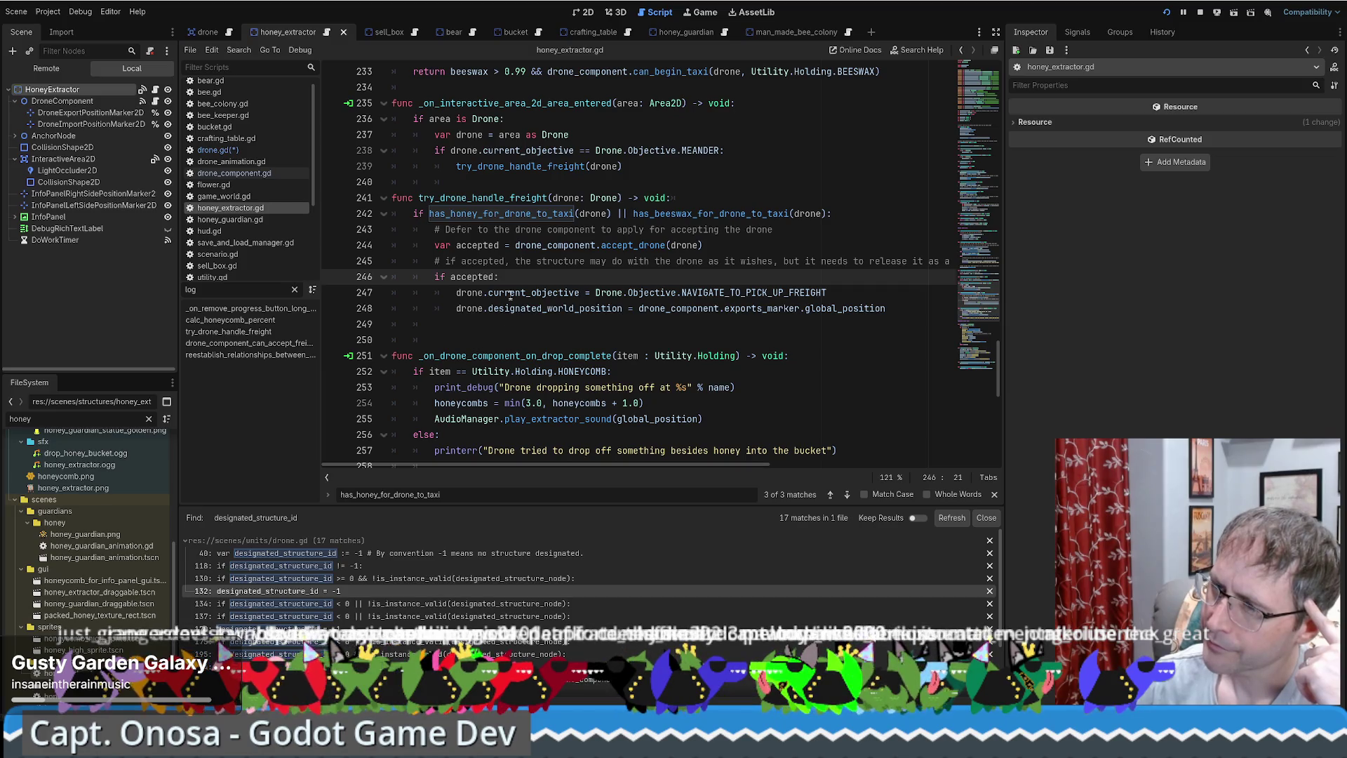
{"action": "double_click", "coordinate": [474, 276]}
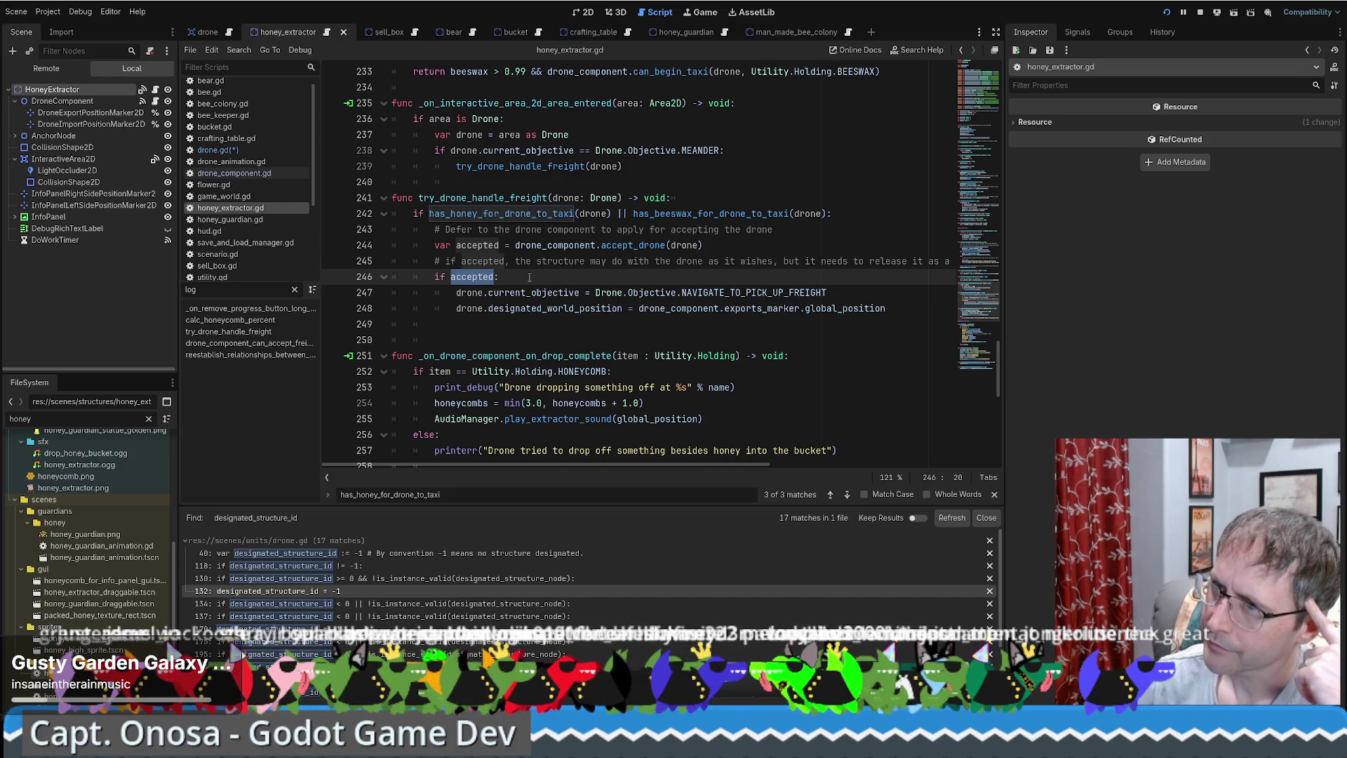
{"action": "double_click", "coordinate": [522, 198]}
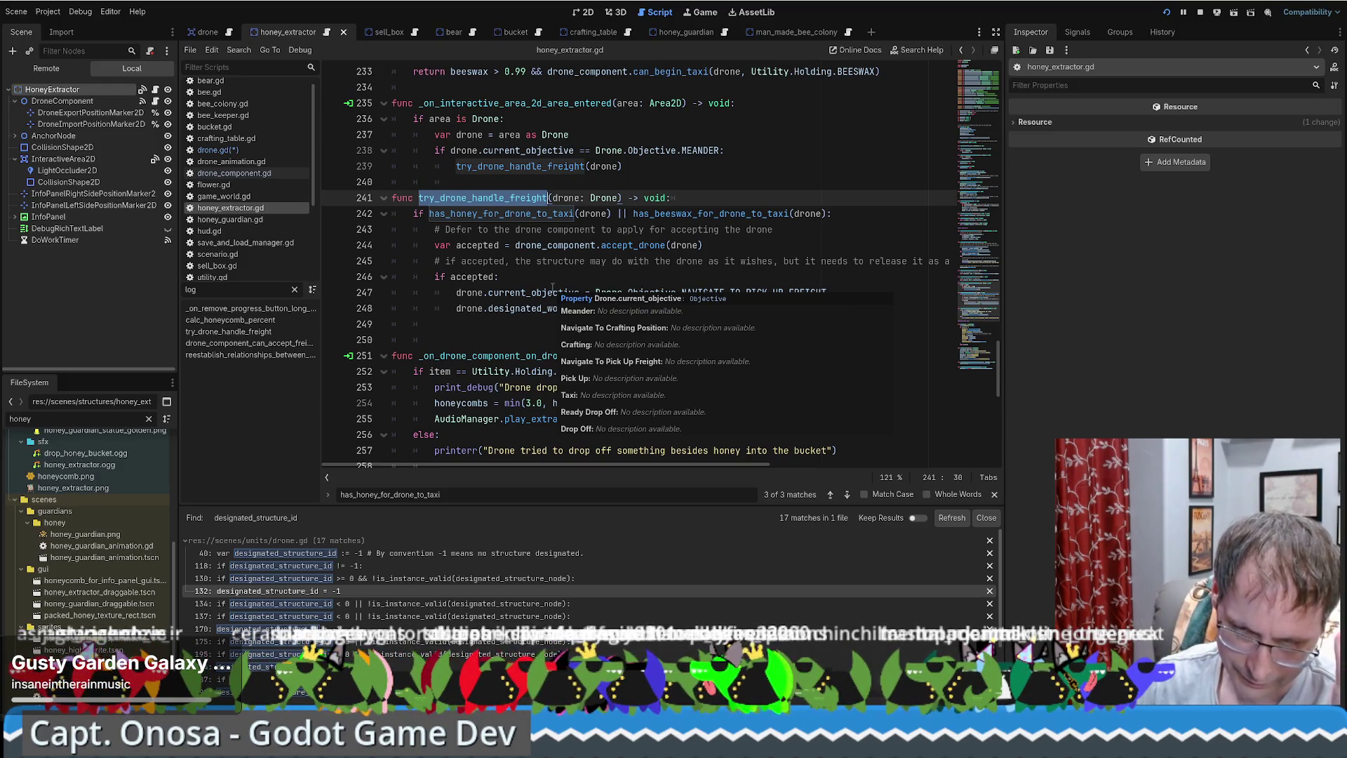
{"action": "left_click", "coordinate": [731, 278]}
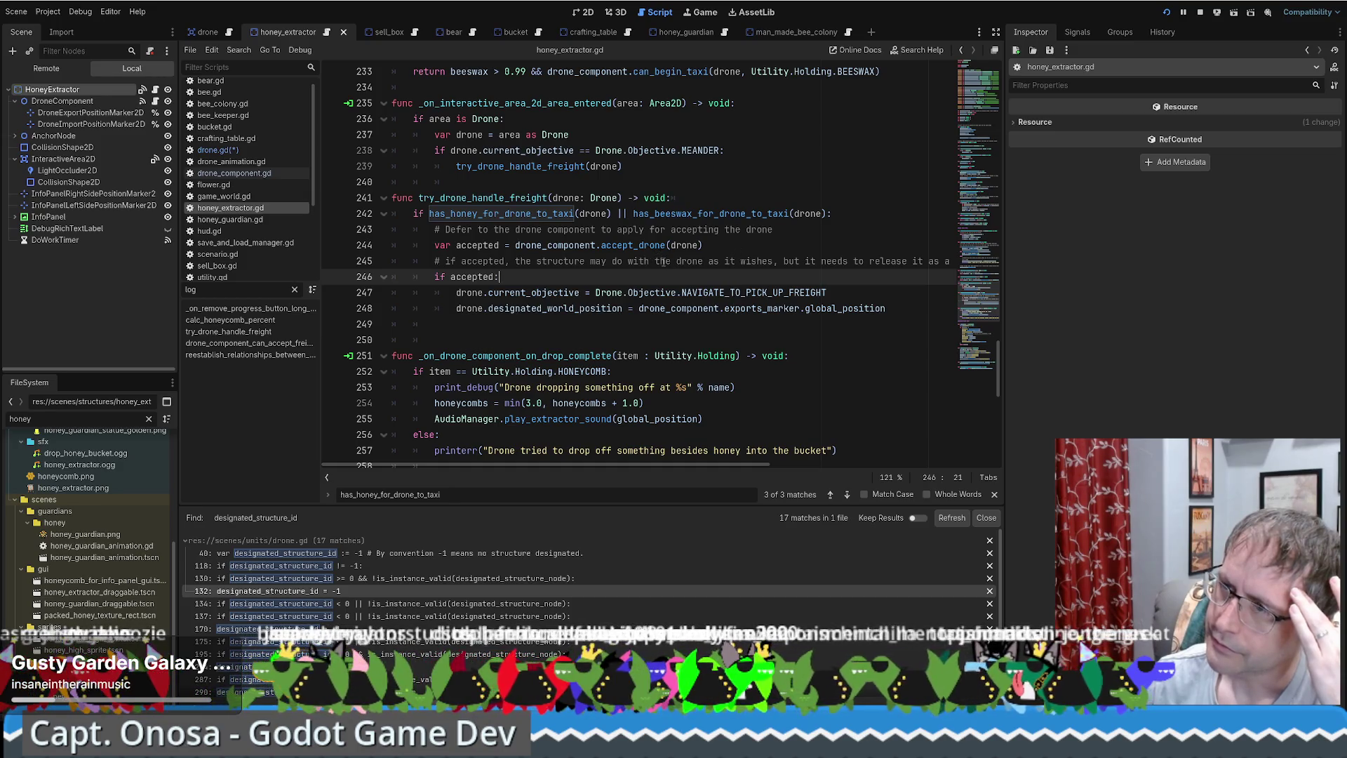
{"action": "scroll", "coordinate": [623, 258], "scroll_direction": "down", "scroll_amount": 1}
{"action": "scroll", "coordinate": [621, 261], "scroll_direction": "up", "scroll_amount": 2}
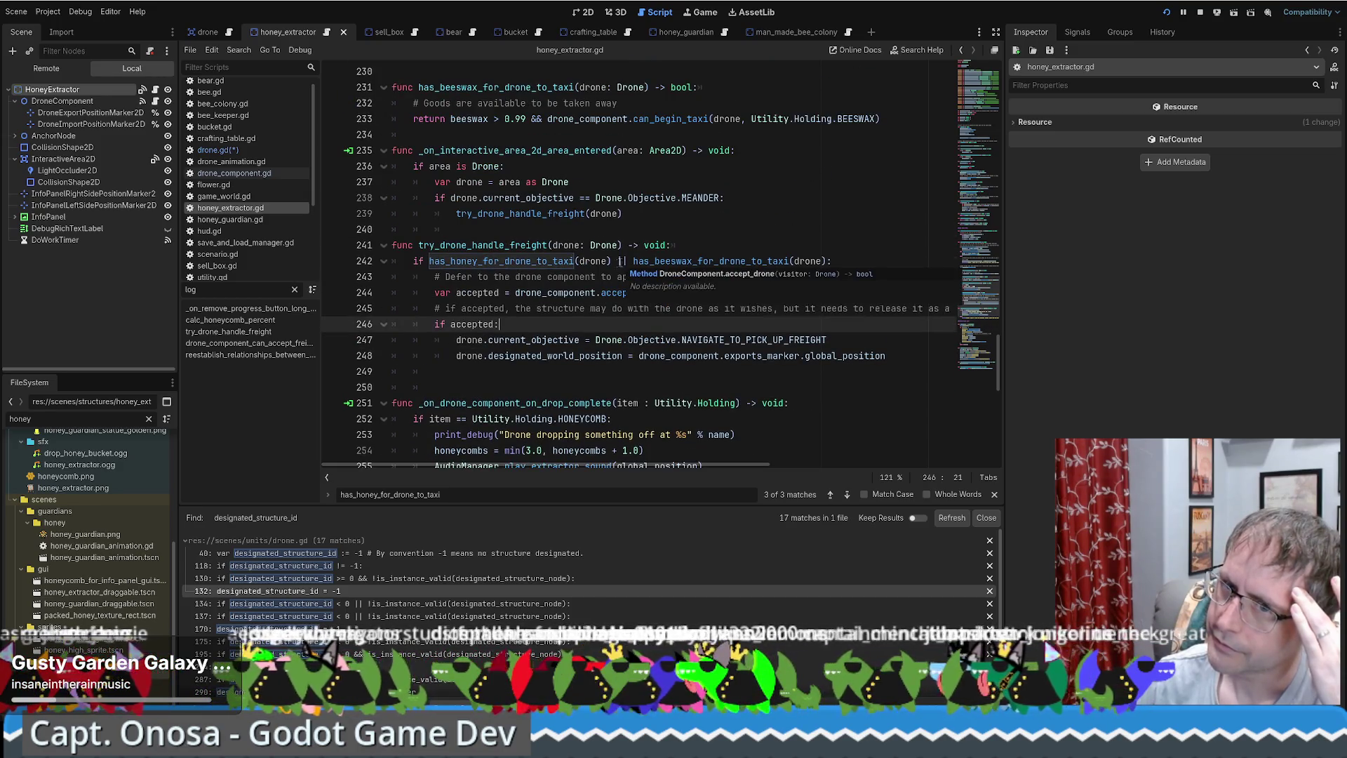
{"action": "scroll", "coordinate": [616, 264], "scroll_direction": "down", "scroll_amount": 1}
{"action": "scroll", "coordinate": [617, 267], "scroll_direction": "down", "scroll_amount": 1}
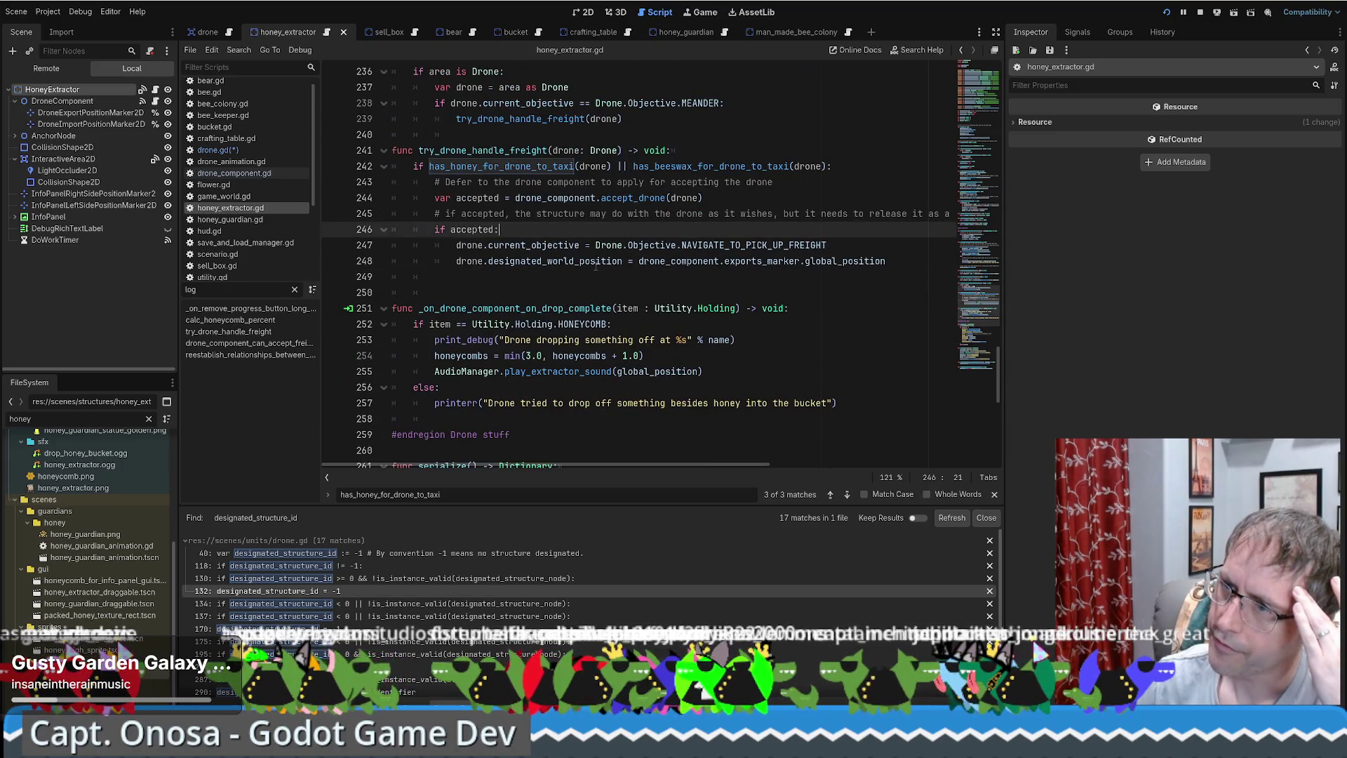
{"action": "scroll", "coordinate": [581, 254], "scroll_direction": "down", "scroll_amount": 3}
{"action": "scroll", "coordinate": [576, 266], "scroll_direction": "up", "scroll_amount": 9}
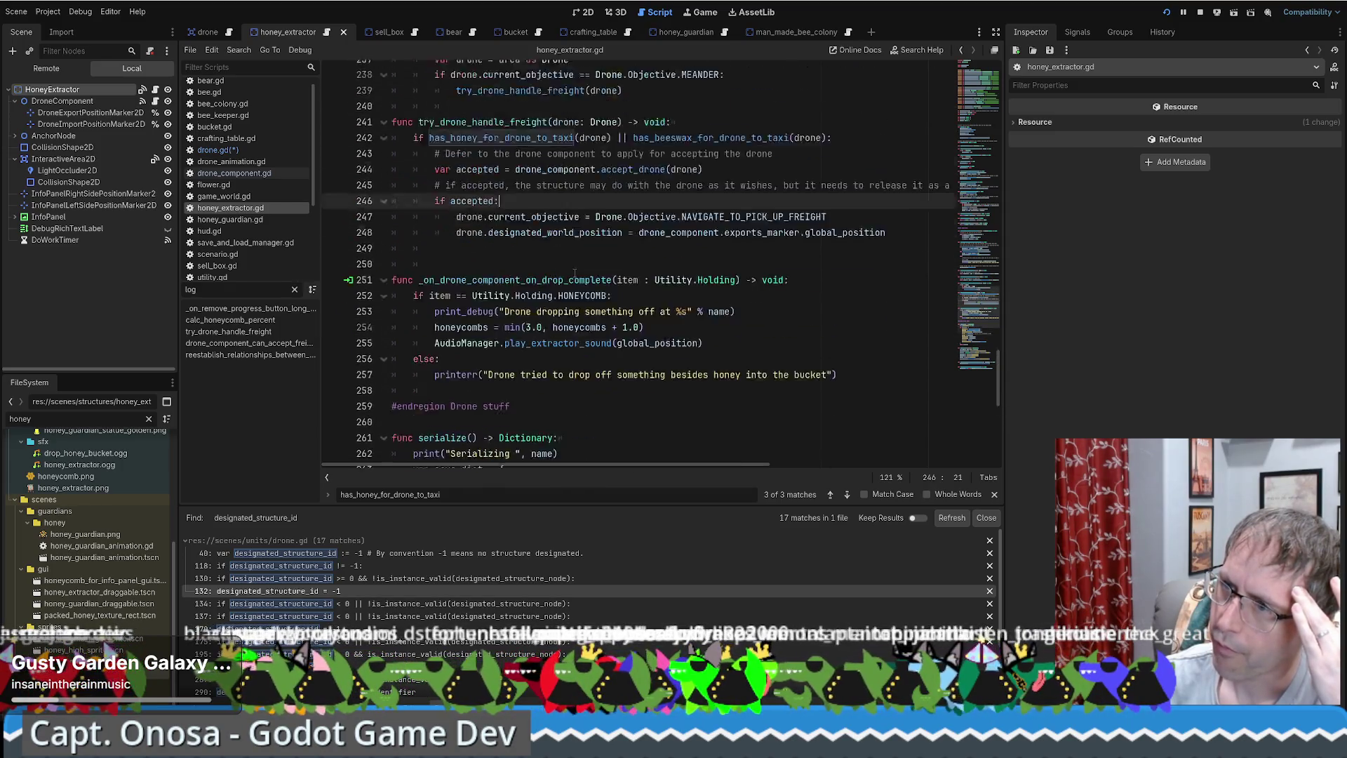
{"action": "scroll", "coordinate": [524, 361], "scroll_direction": "up", "scroll_amount": 5}
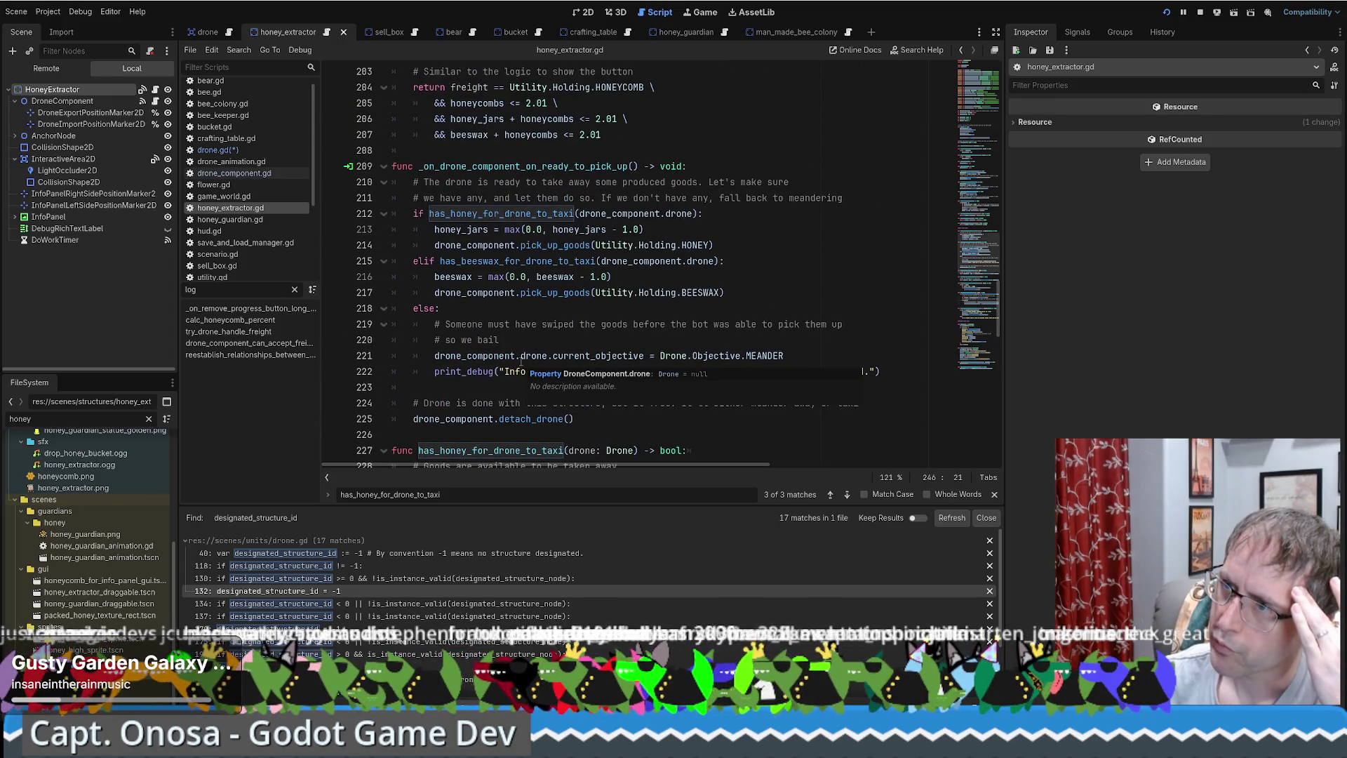
{"action": "double_click", "coordinate": [501, 213]}
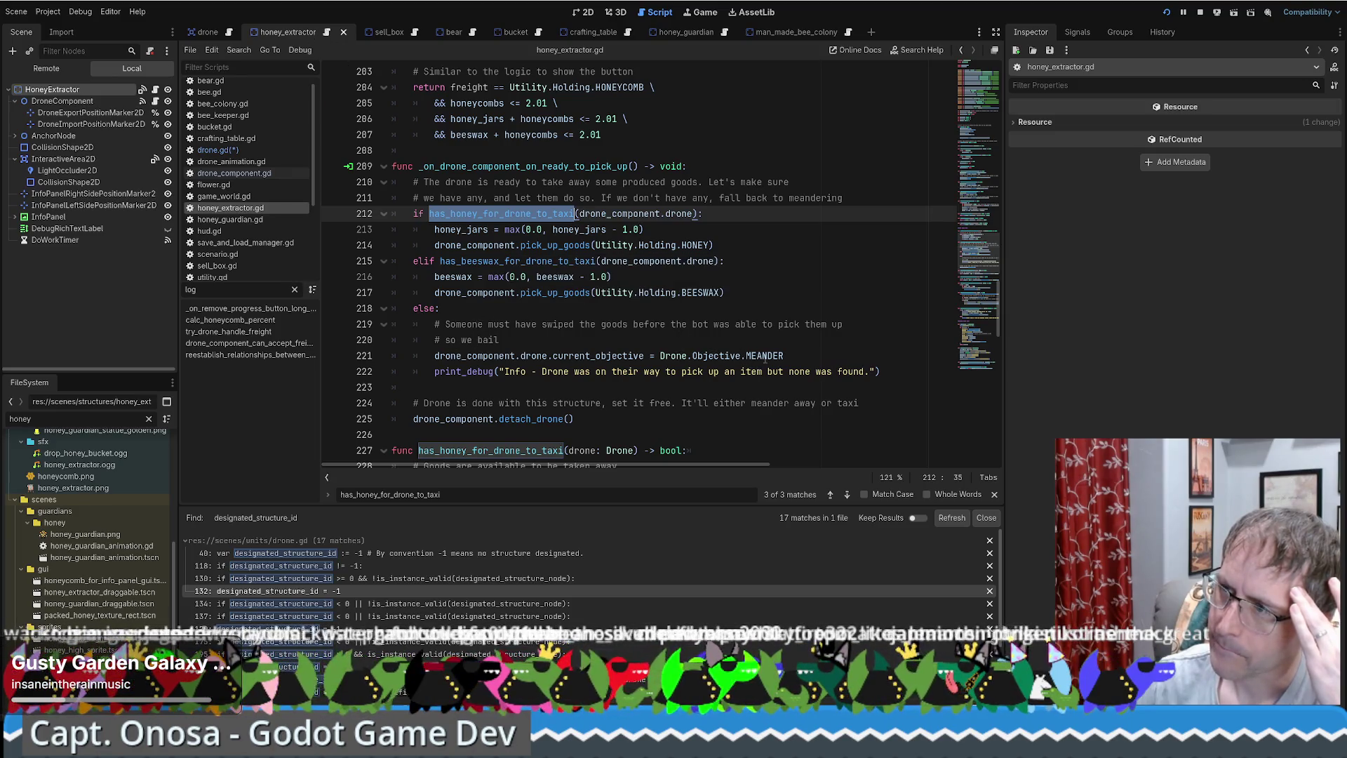
{"action": "left_click_drag", "start_coordinate": [549, 356], "coordinate": [766, 356]}
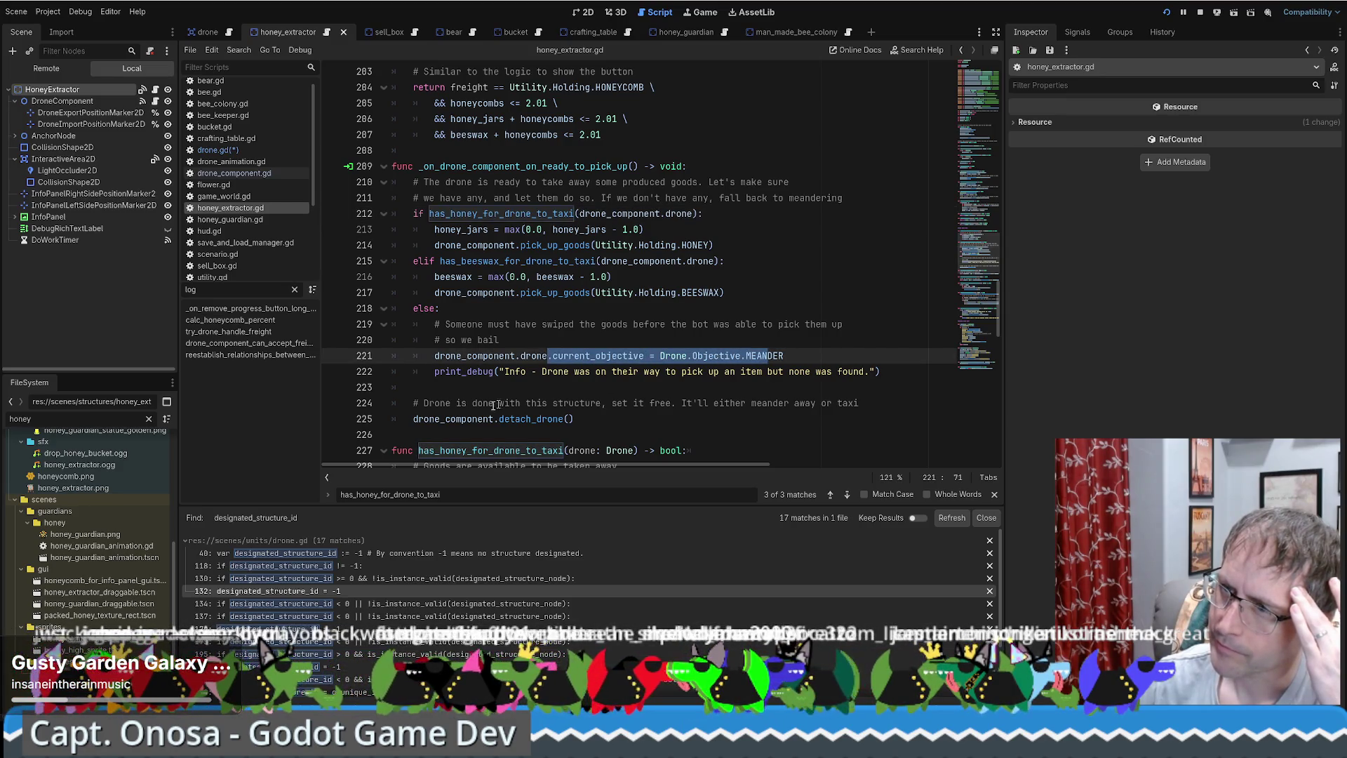
{"action": "left_click", "coordinate": [442, 418]}
{"action": "key", "text": "End"}
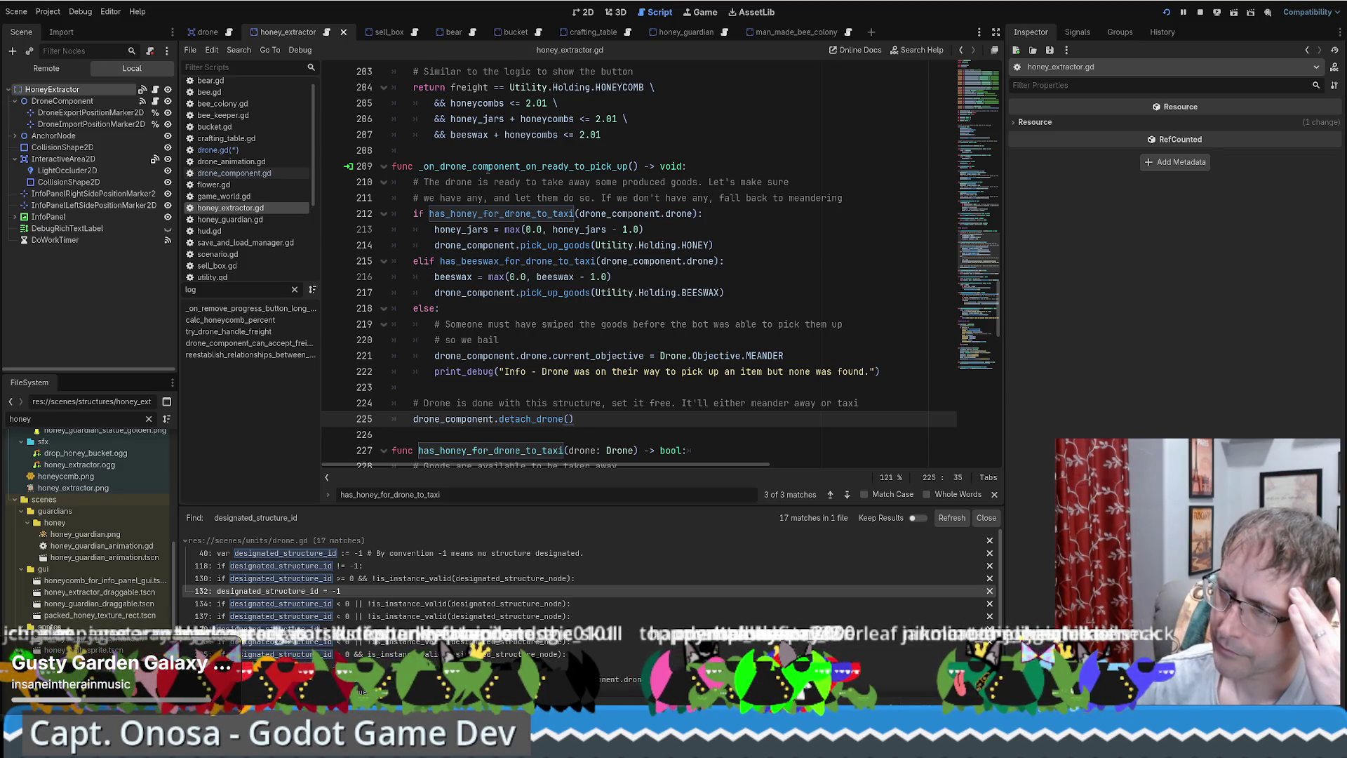
{"action": "double_click", "coordinate": [485, 167]}
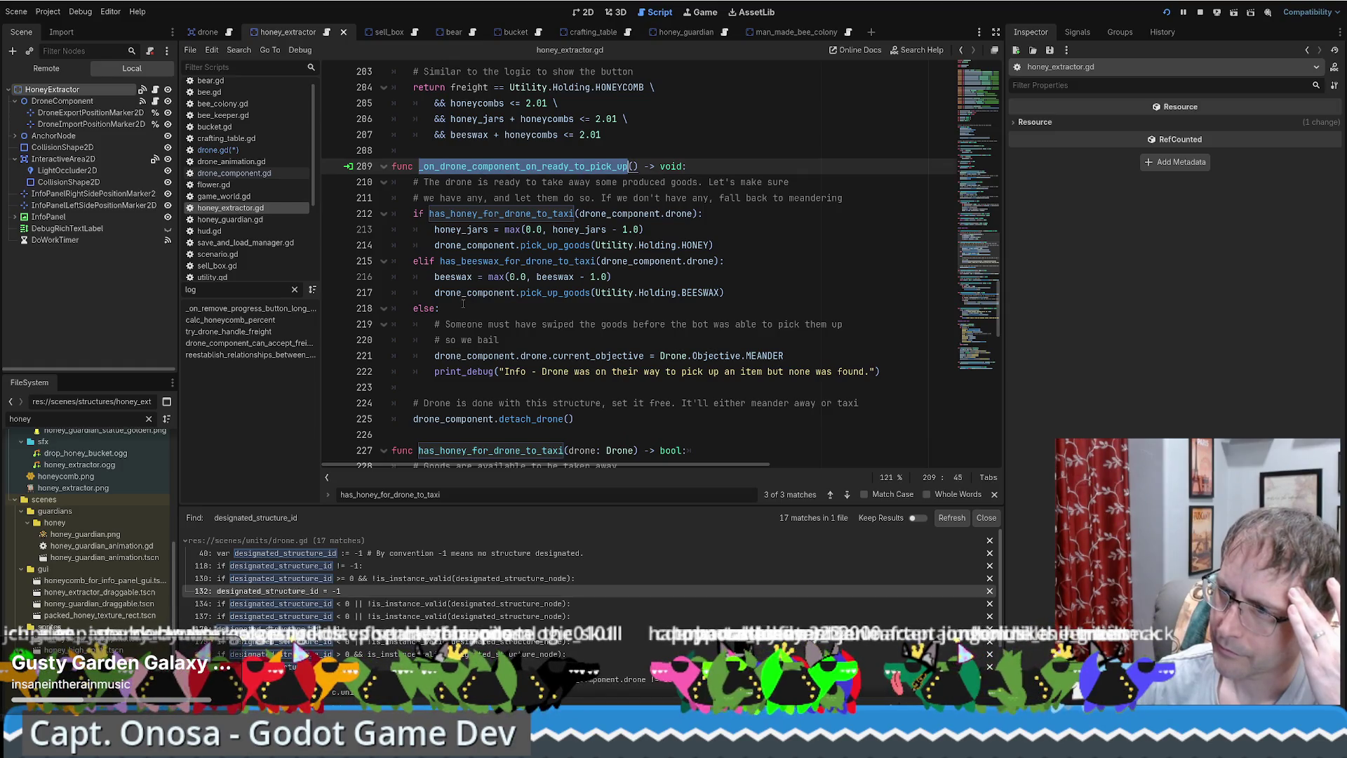
{"action": "left_click", "coordinate": [413, 419]}
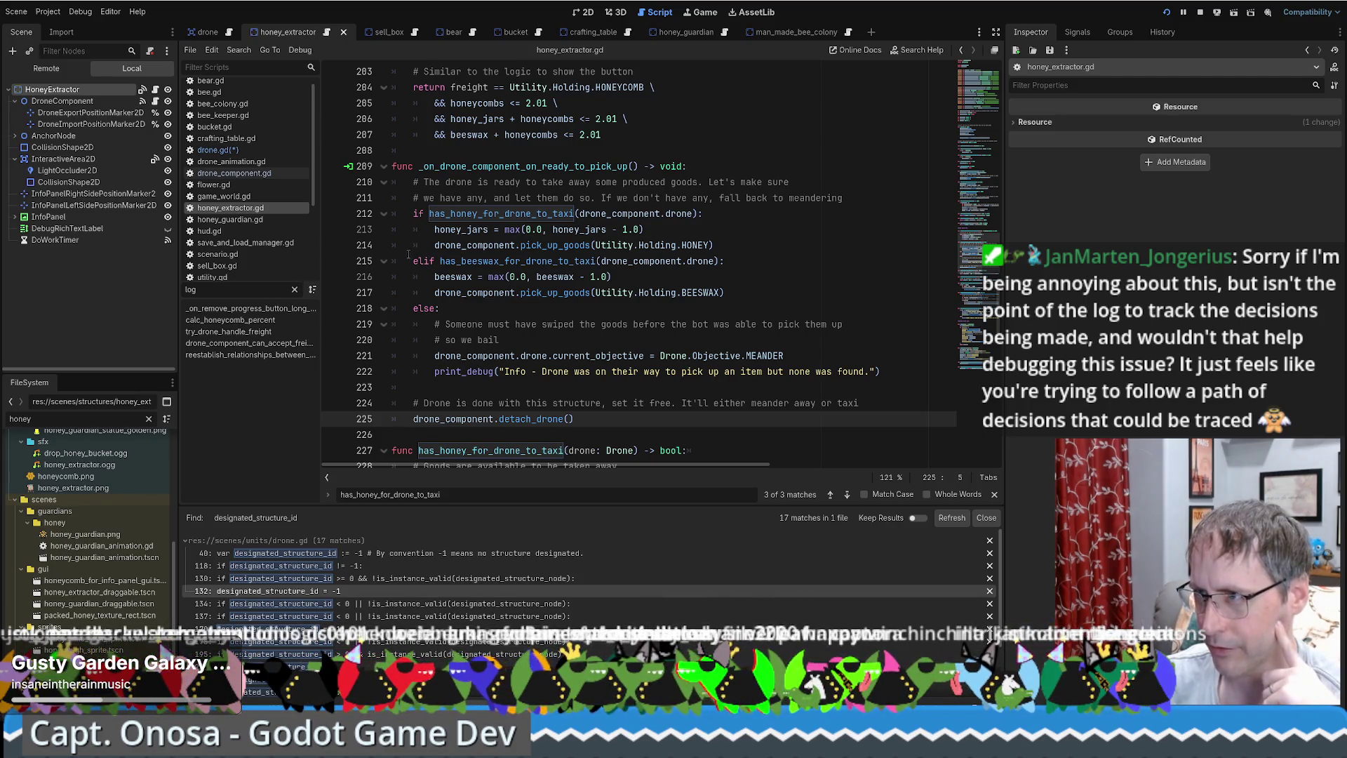
{"action": "scroll", "coordinate": [407, 257], "scroll_direction": "down", "scroll_amount": 1}
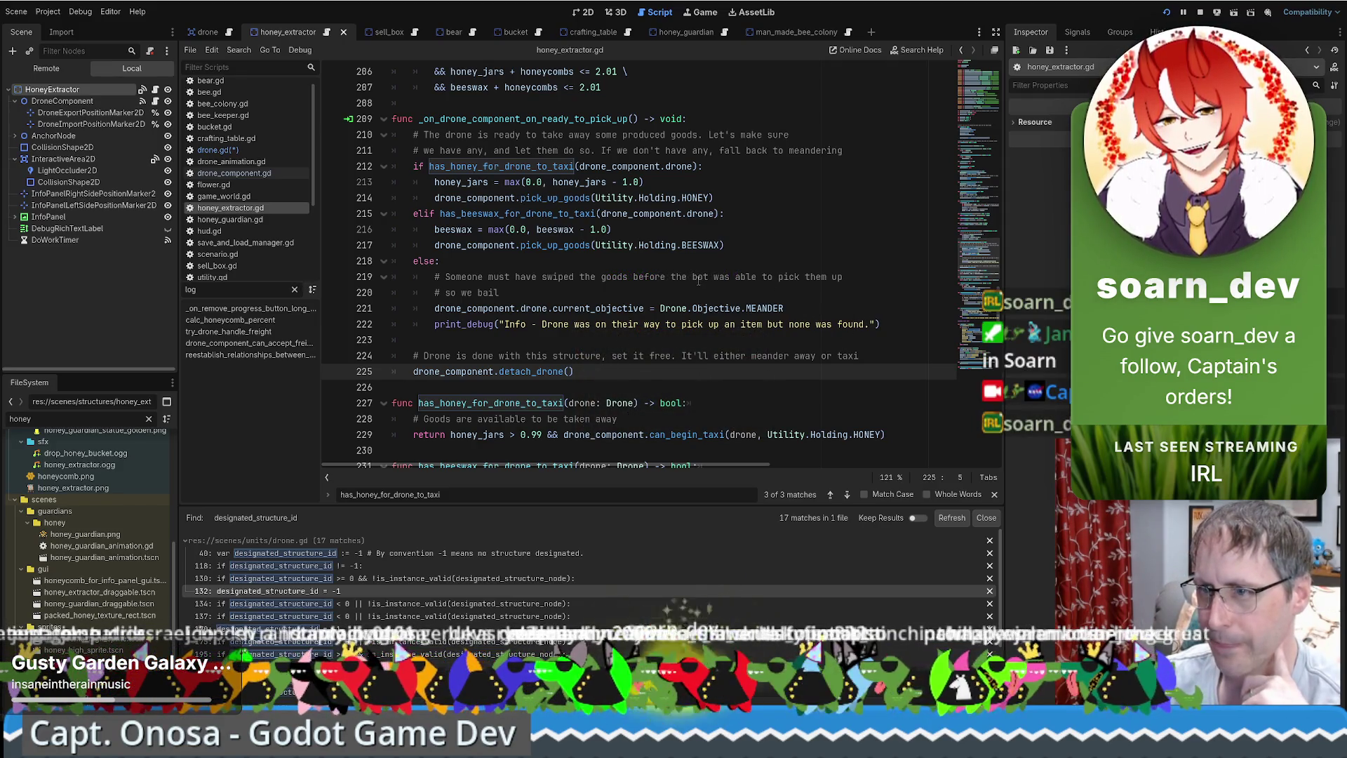
{"action": "scroll", "coordinate": [686, 273], "scroll_direction": "down", "scroll_amount": 1}
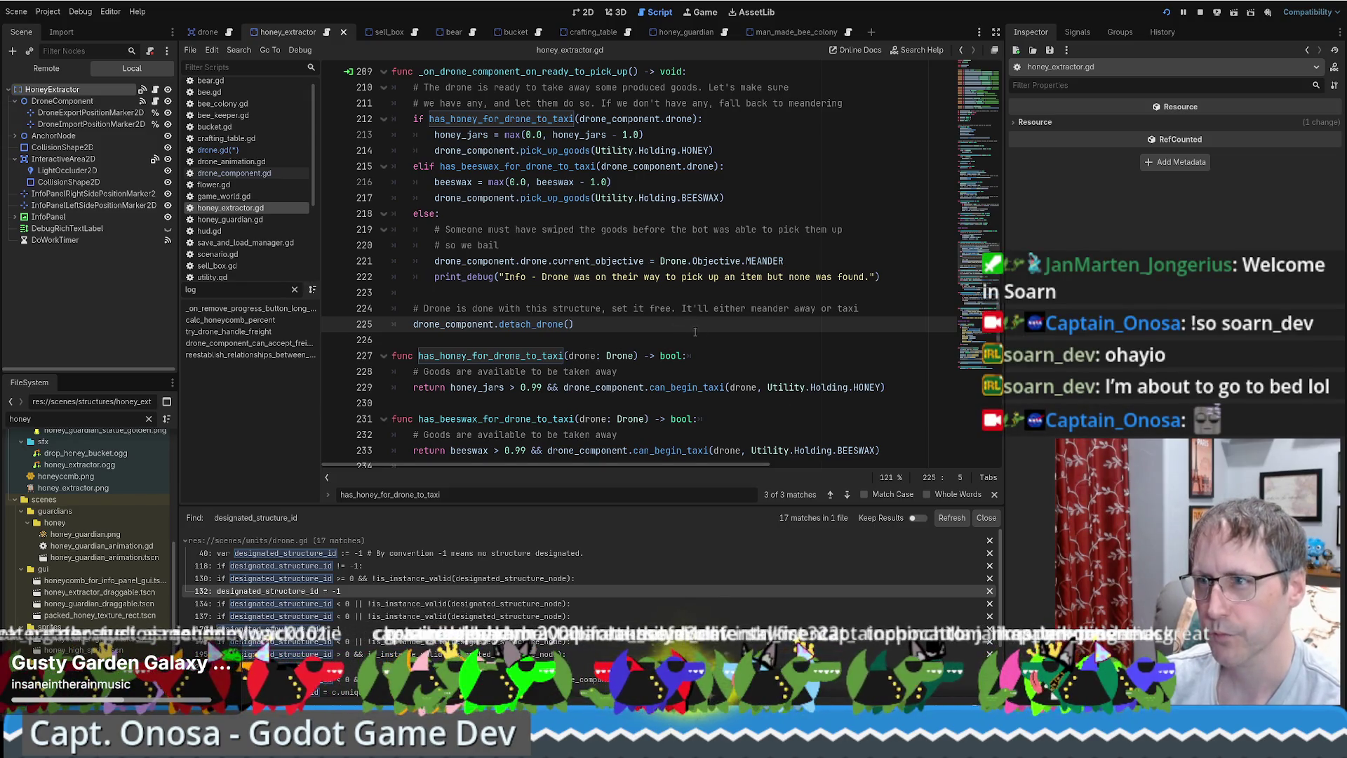
{"action": "scroll", "coordinate": [695, 331], "scroll_direction": "up", "scroll_amount": 1}
{"action": "double_click", "coordinate": [542, 118]}
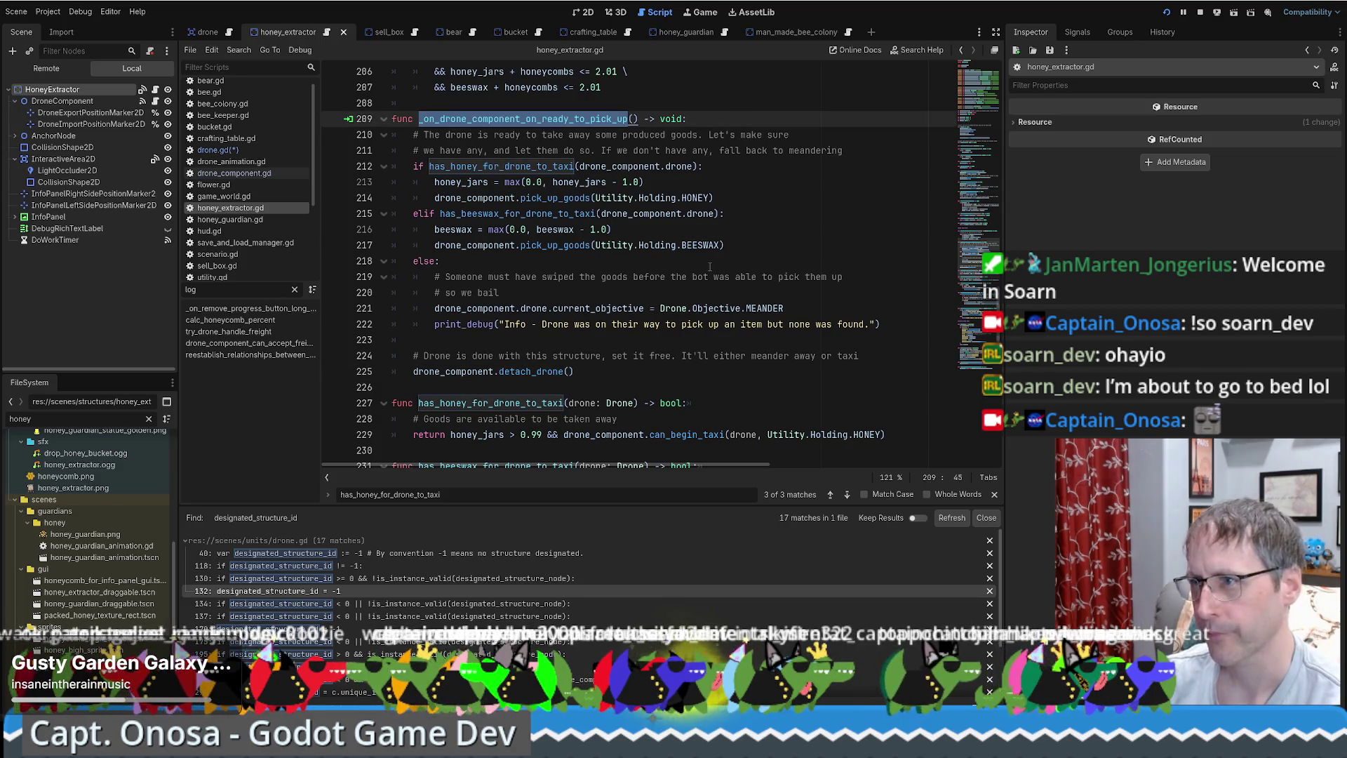
{"action": "double_click", "coordinate": [527, 371]}
Search honey_extractor.gd for detach_drone and select the ready-to-pick-up handler name.
{"action": "key", "text": "ctrl+f"}
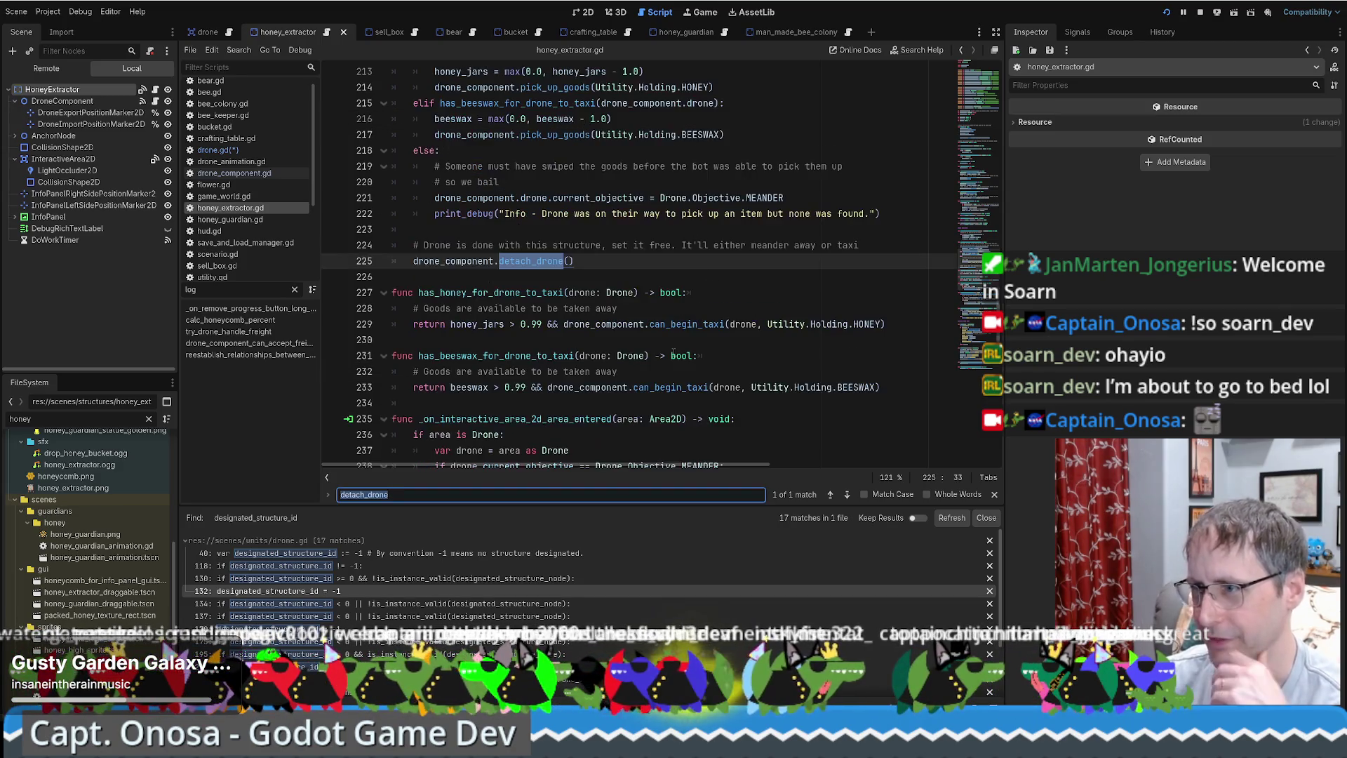
{"action": "scroll", "coordinate": [631, 351], "scroll_direction": "up", "scroll_amount": 3}
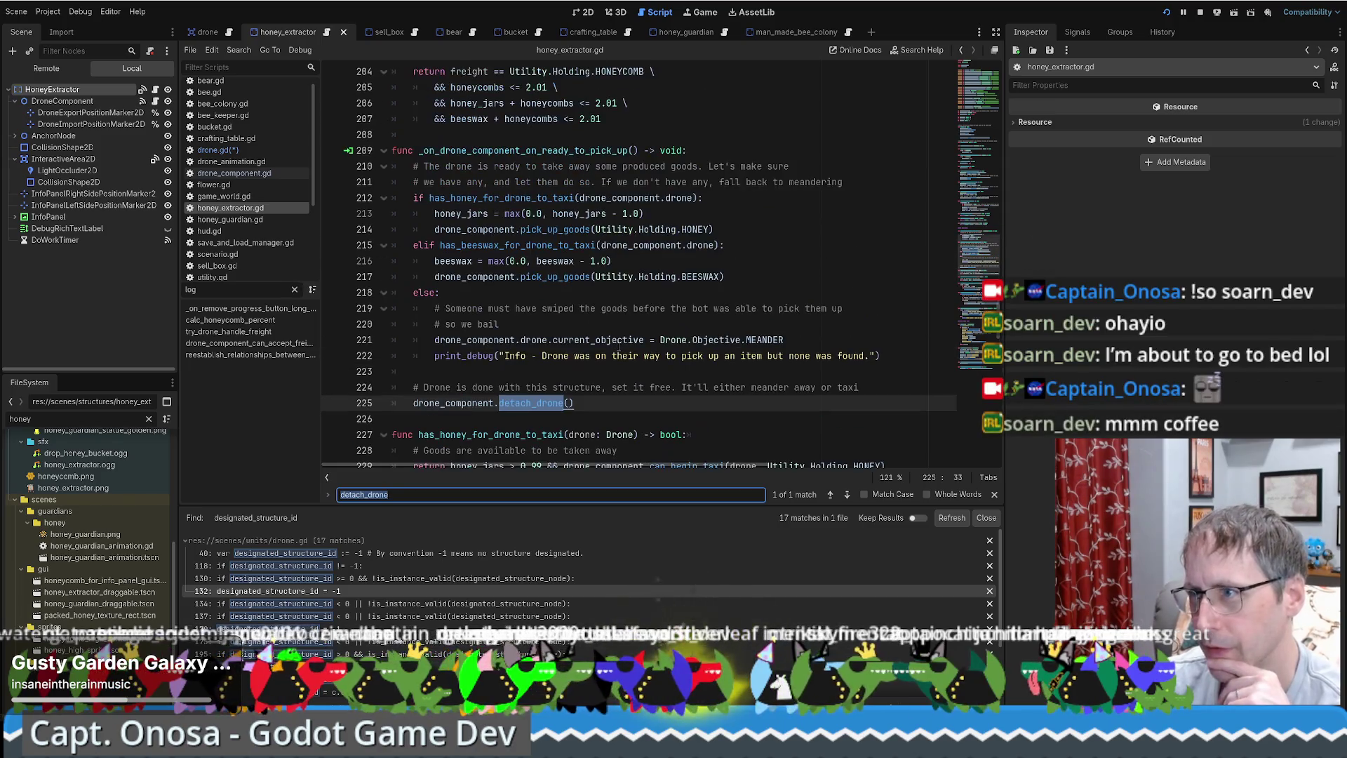
{"action": "scroll", "coordinate": [619, 346], "scroll_direction": "down", "scroll_amount": 3}
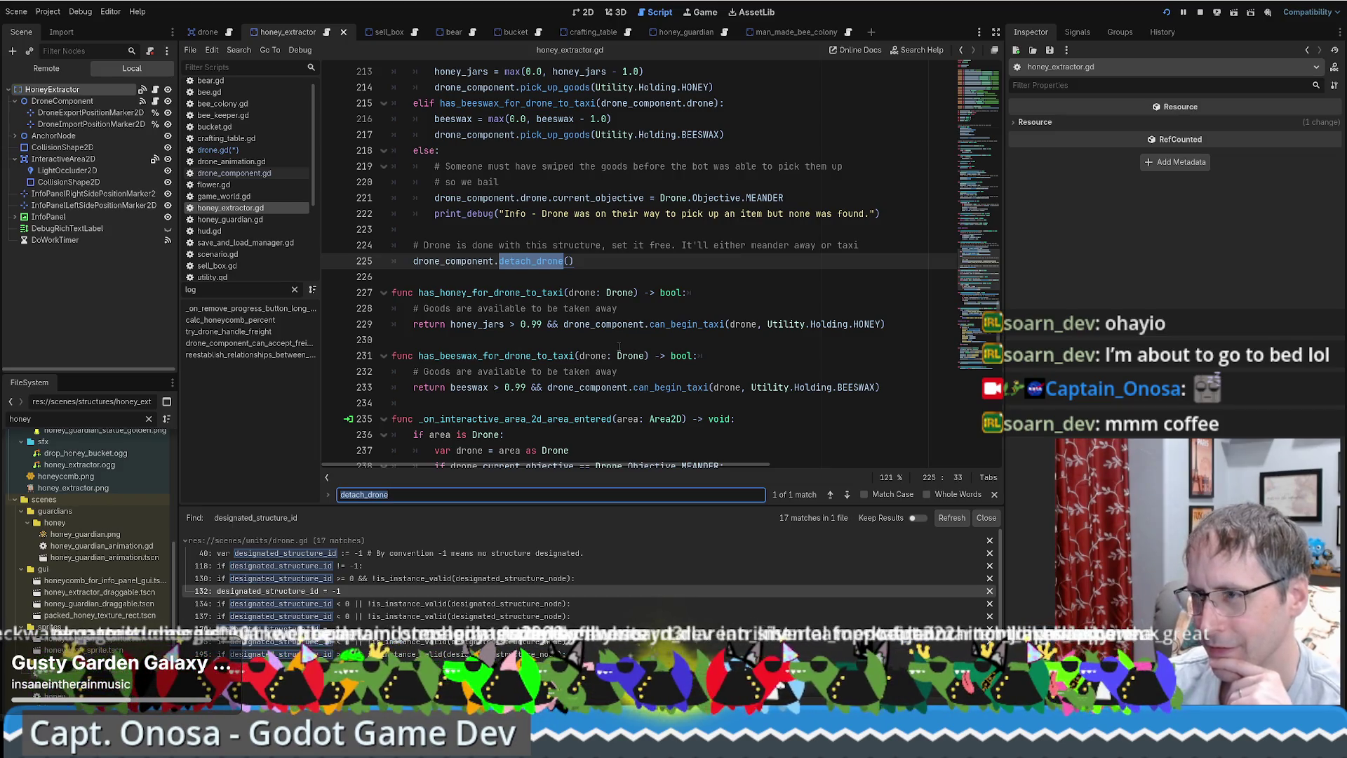
{"action": "scroll", "coordinate": [591, 353], "scroll_direction": "up", "scroll_amount": 4}
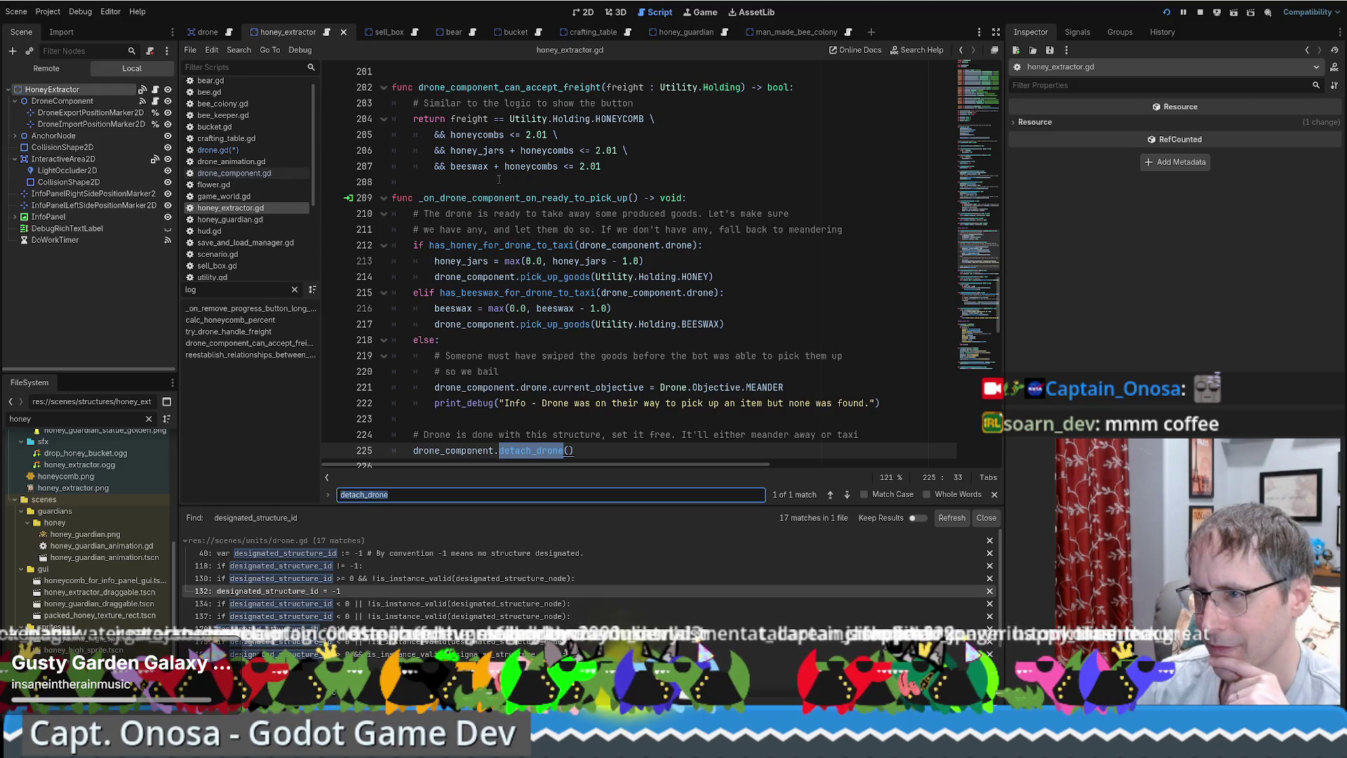
{"action": "double_click", "coordinate": [486, 198]}
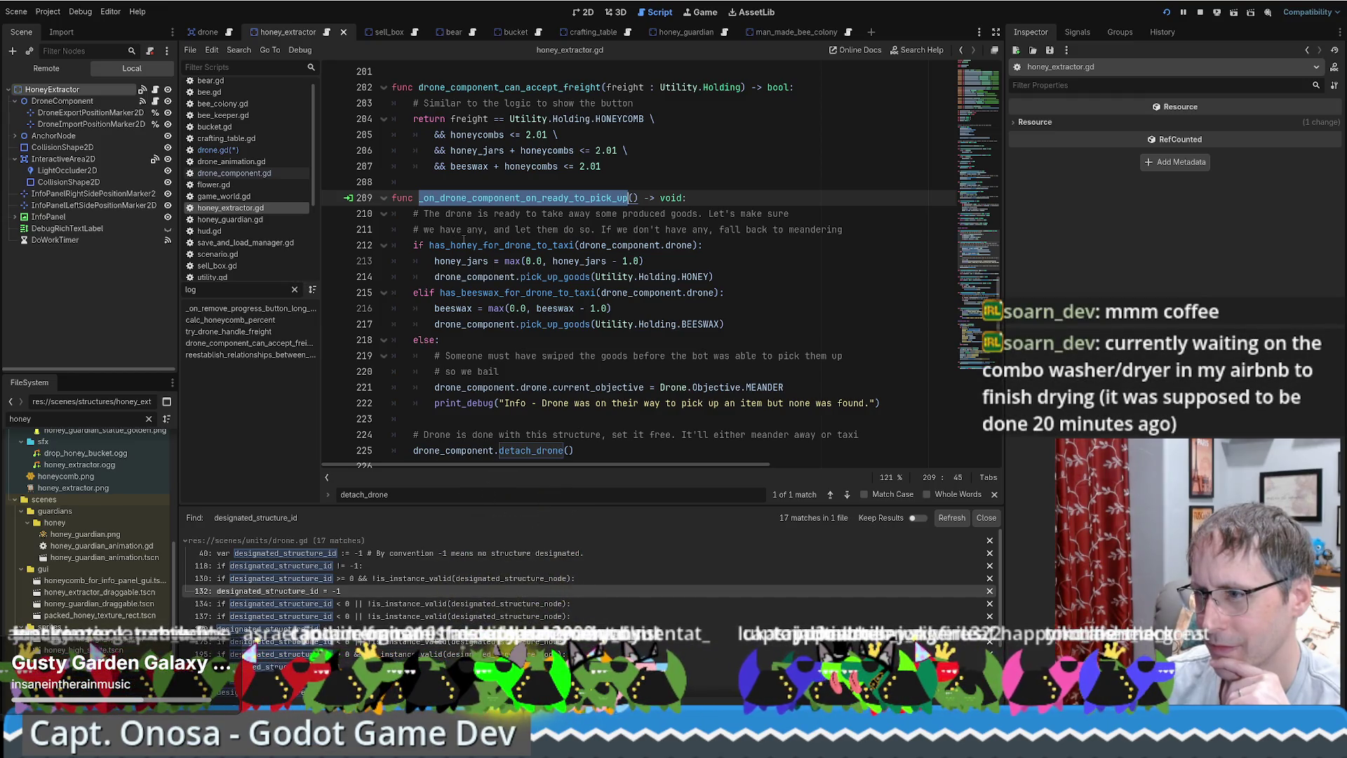
{"action": "mouse_move", "coordinate": [452, 242]}
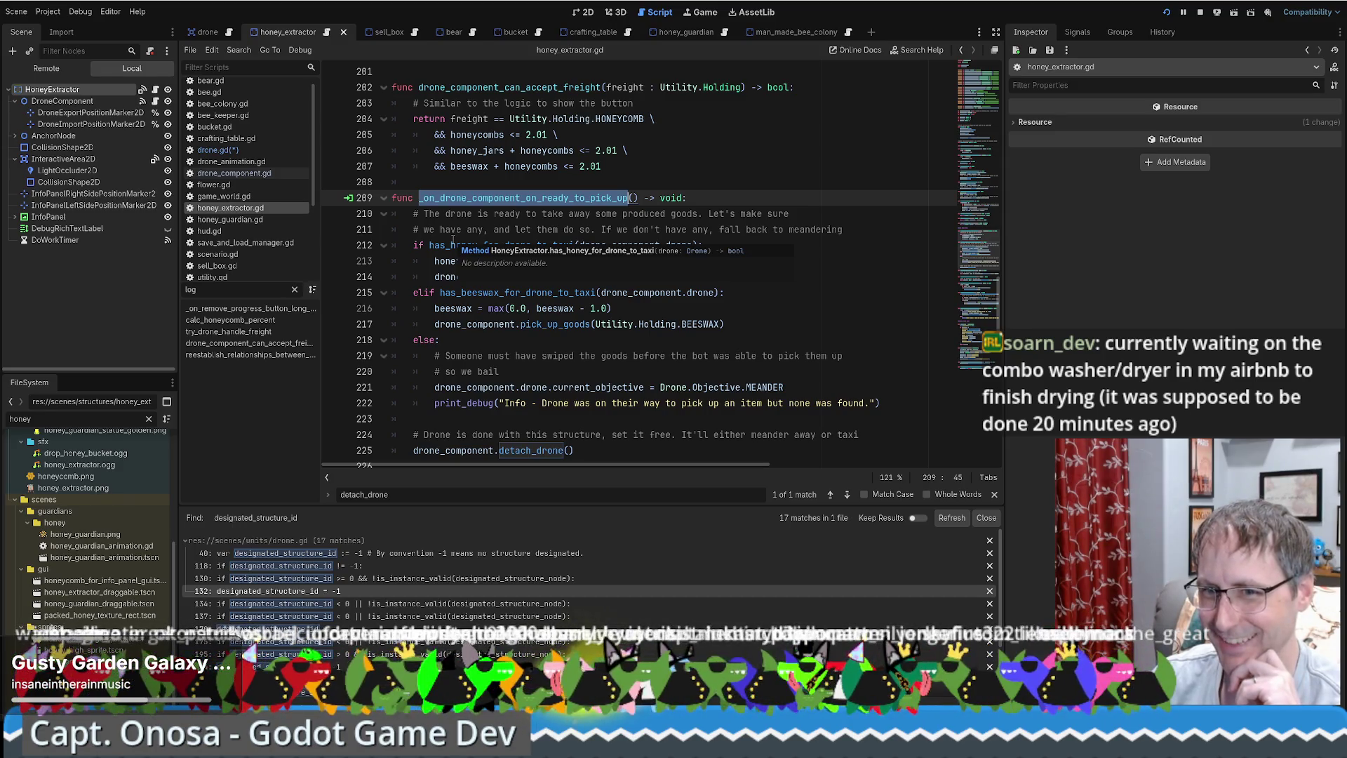
Inspect the drone_component.detach_drone() call on line 225 ending the pick-up handler.
{"action": "scroll", "coordinate": [452, 242], "scroll_direction": "down", "scroll_amount": 2}
{"action": "left_click", "coordinate": [626, 355]}
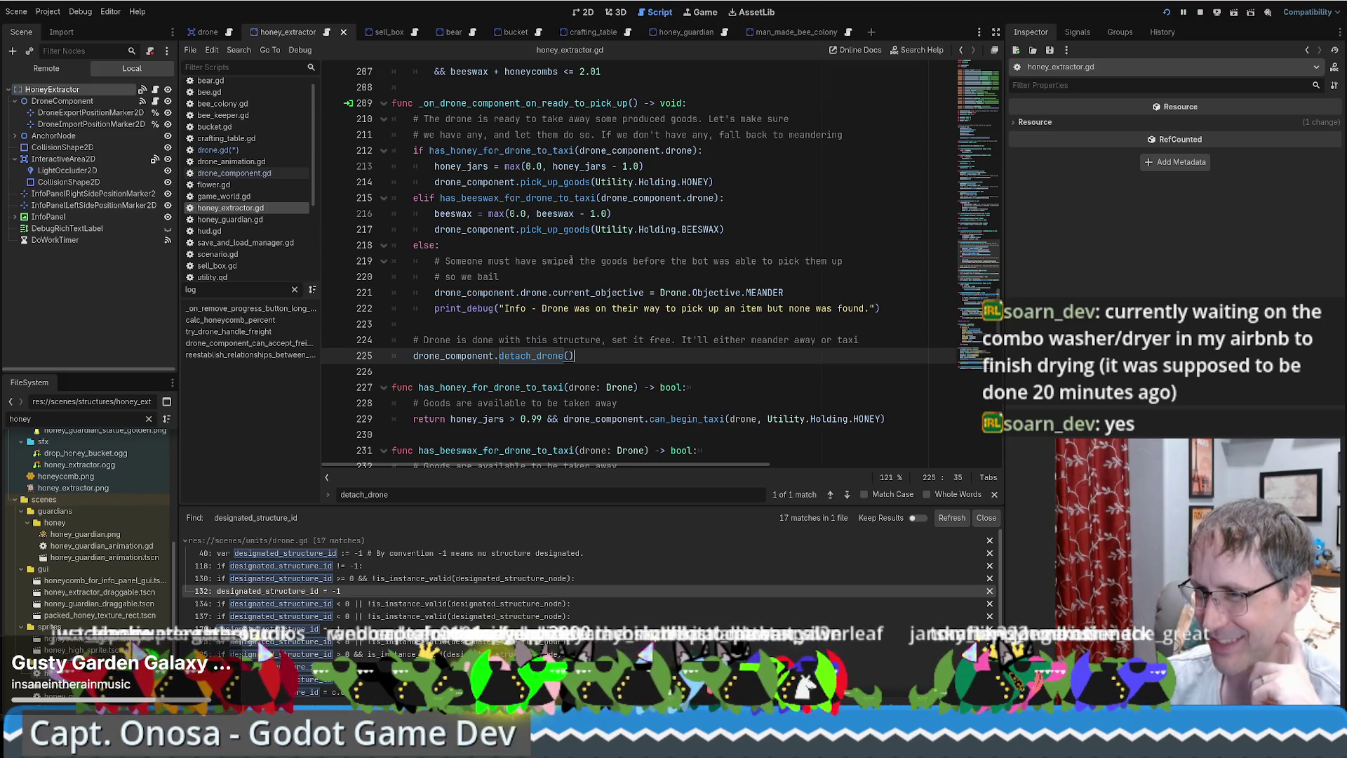
{"action": "scroll", "coordinate": [572, 262], "scroll_direction": "down", "scroll_amount": 4}
{"action": "scroll", "coordinate": [573, 261], "scroll_direction": "up", "scroll_amount": 5}
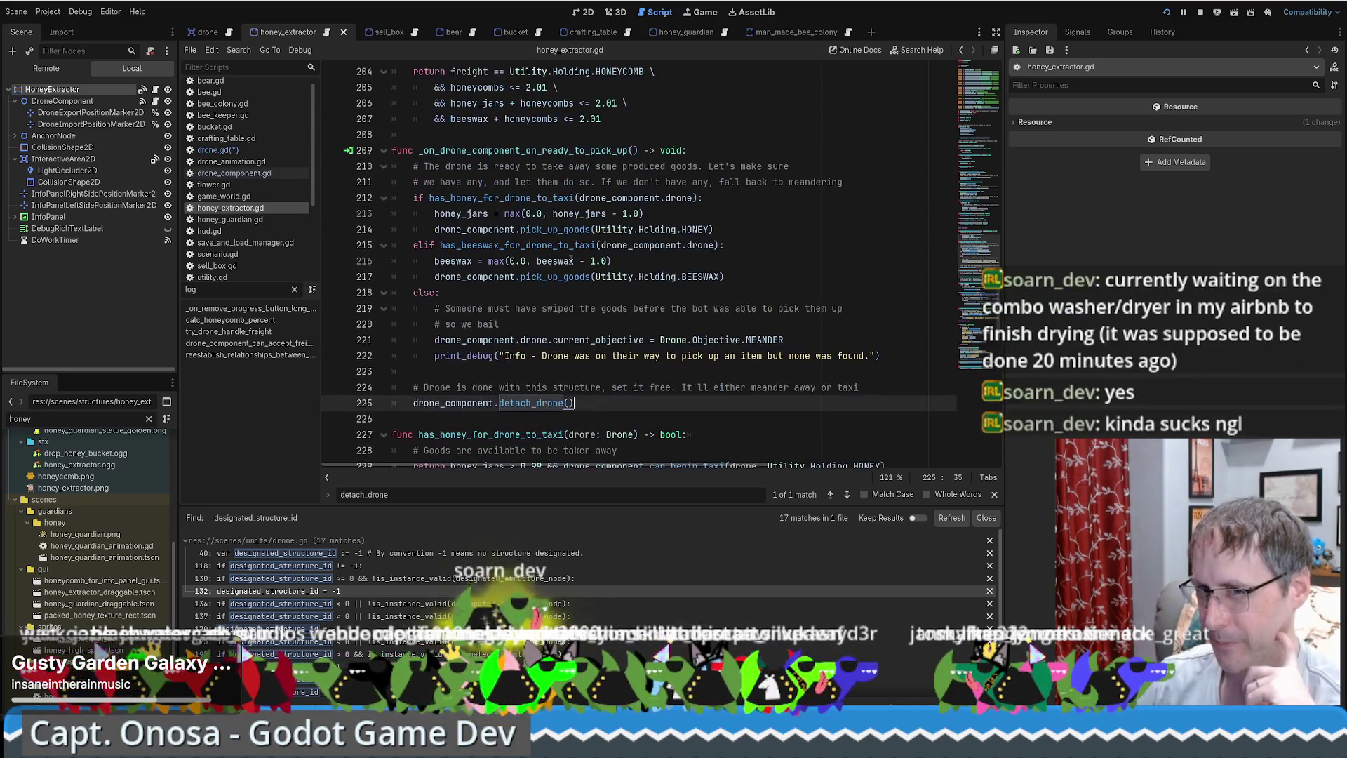
{"action": "scroll", "coordinate": [556, 267], "scroll_direction": "down", "scroll_amount": 3}
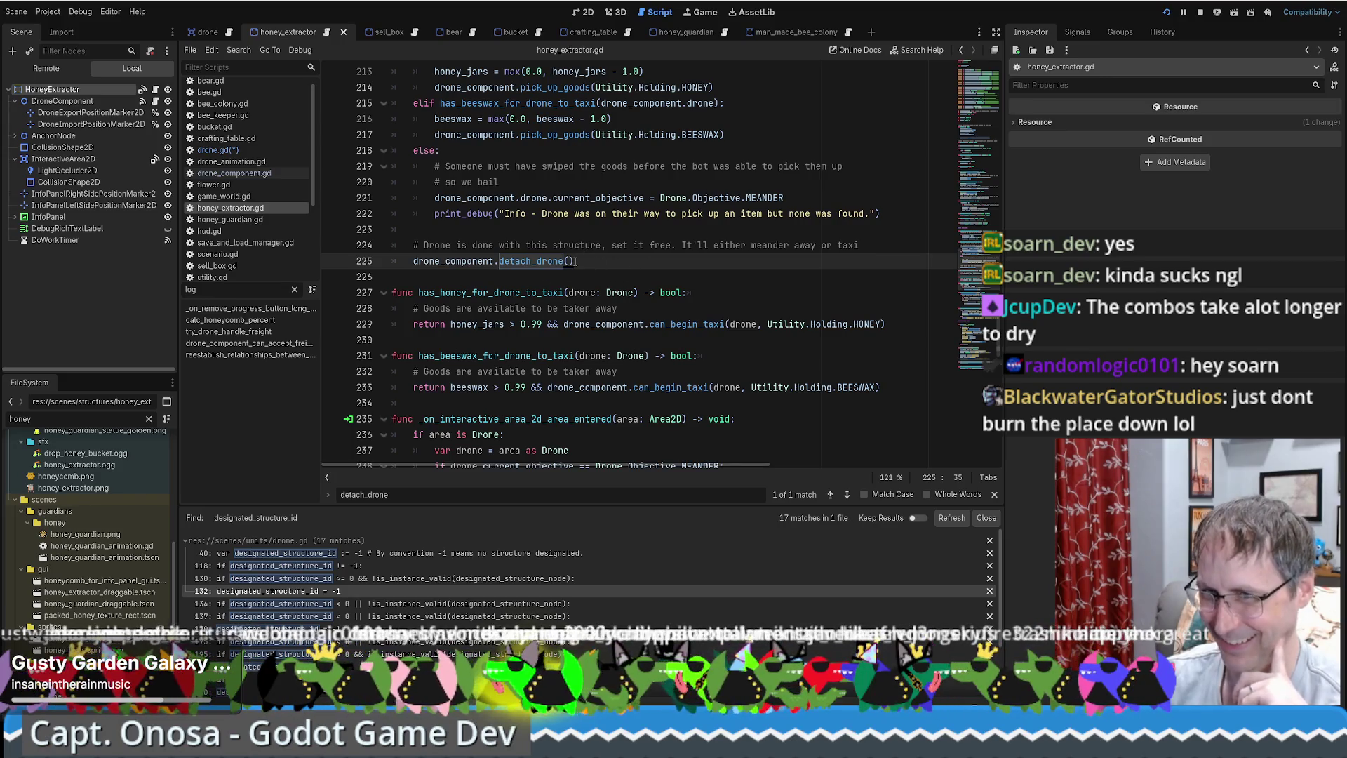
{"action": "left_click", "coordinate": [546, 275]}
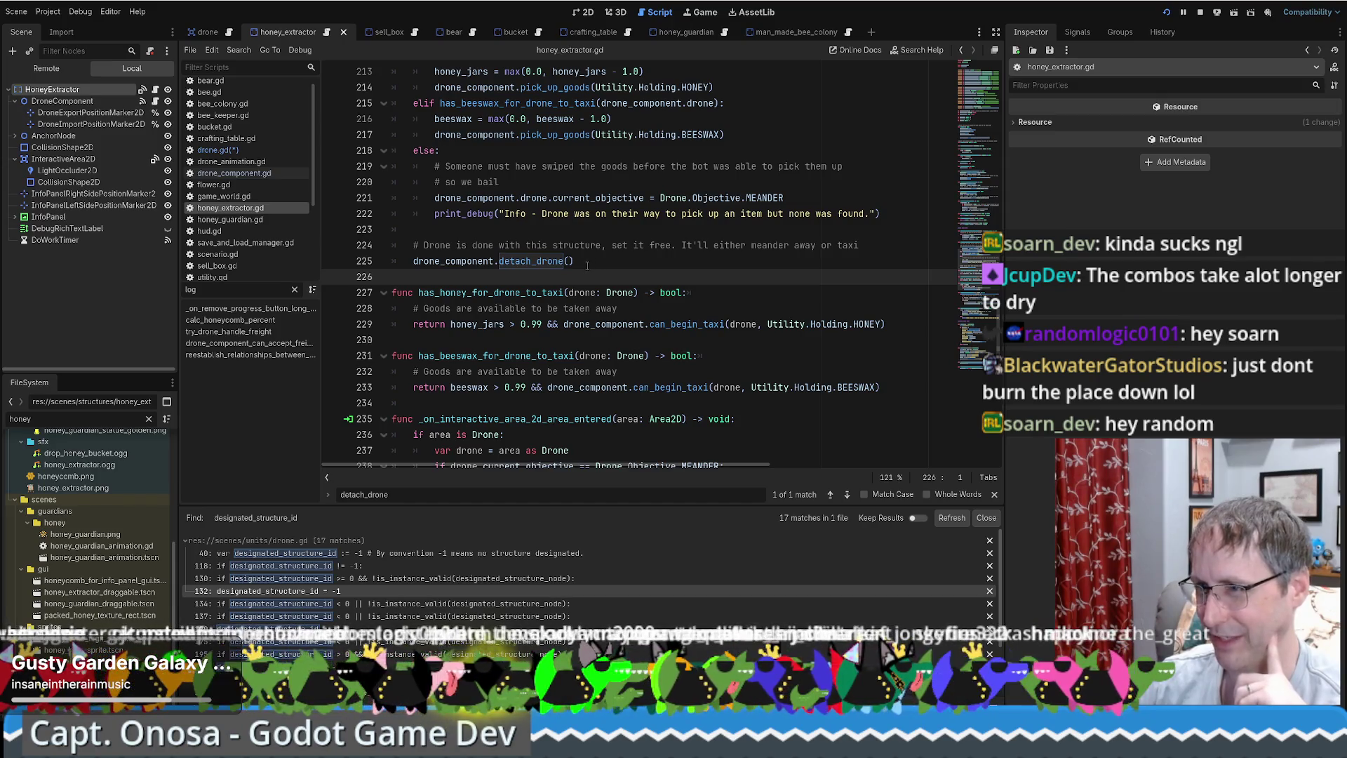
{"action": "scroll", "coordinate": [547, 259], "scroll_direction": "down", "scroll_amount": 1}
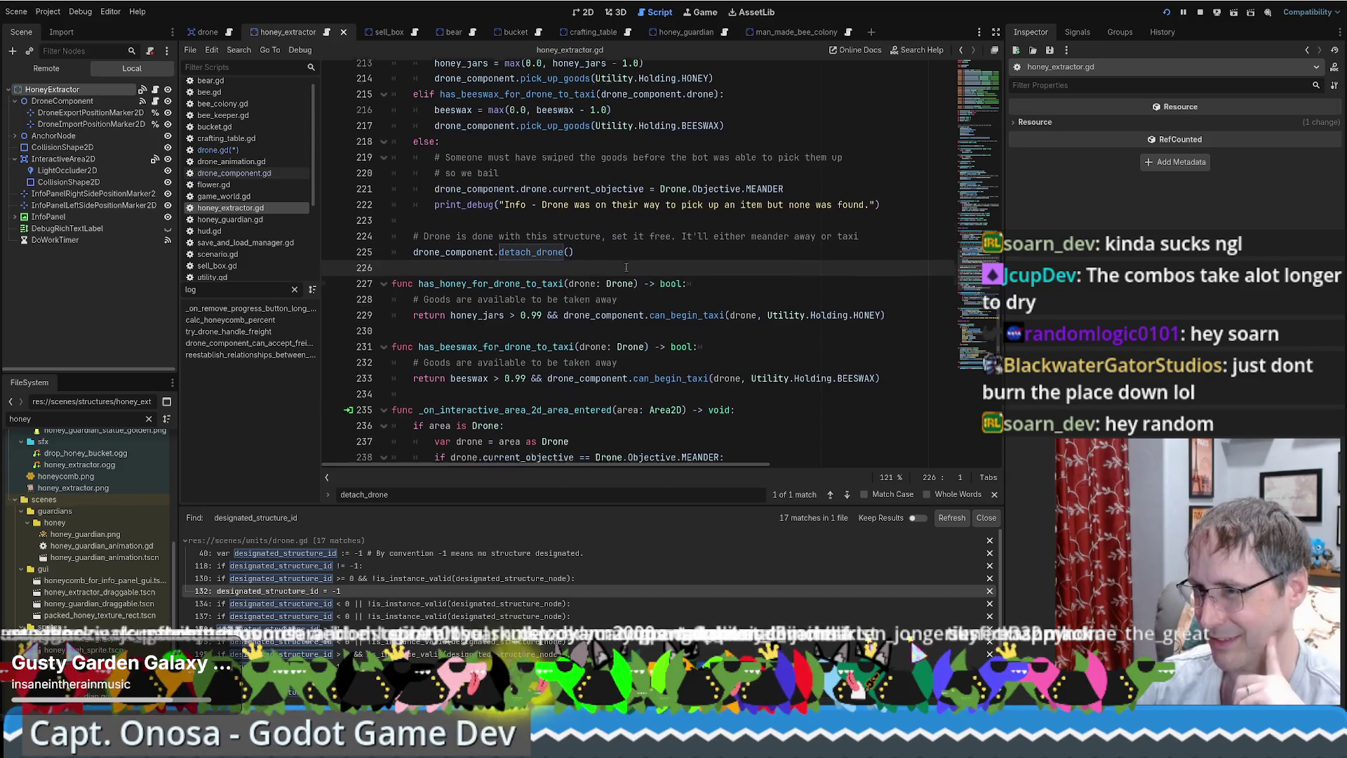
{"action": "scroll", "coordinate": [512, 249], "scroll_direction": "up", "scroll_amount": 1}
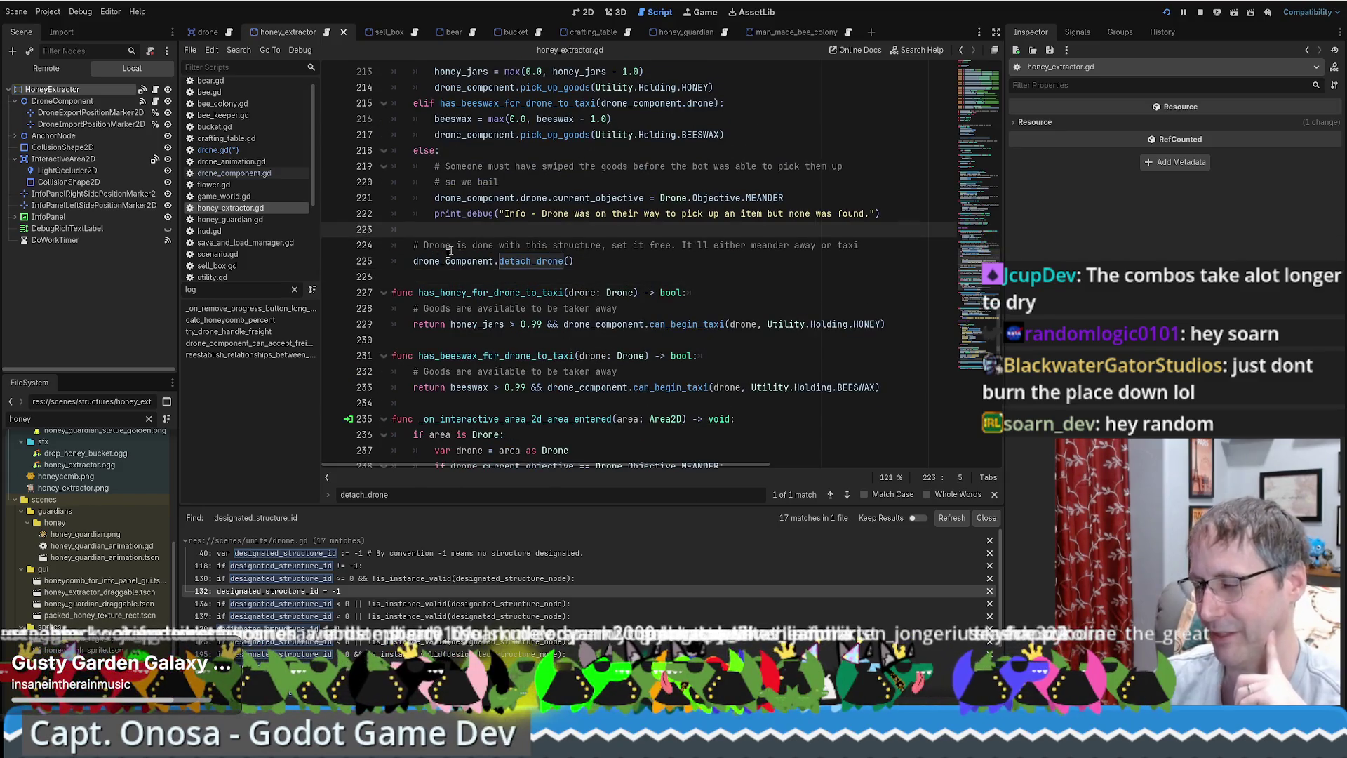
{"action": "left_click", "coordinate": [410, 261]}
{"action": "left_click", "coordinate": [407, 275]}
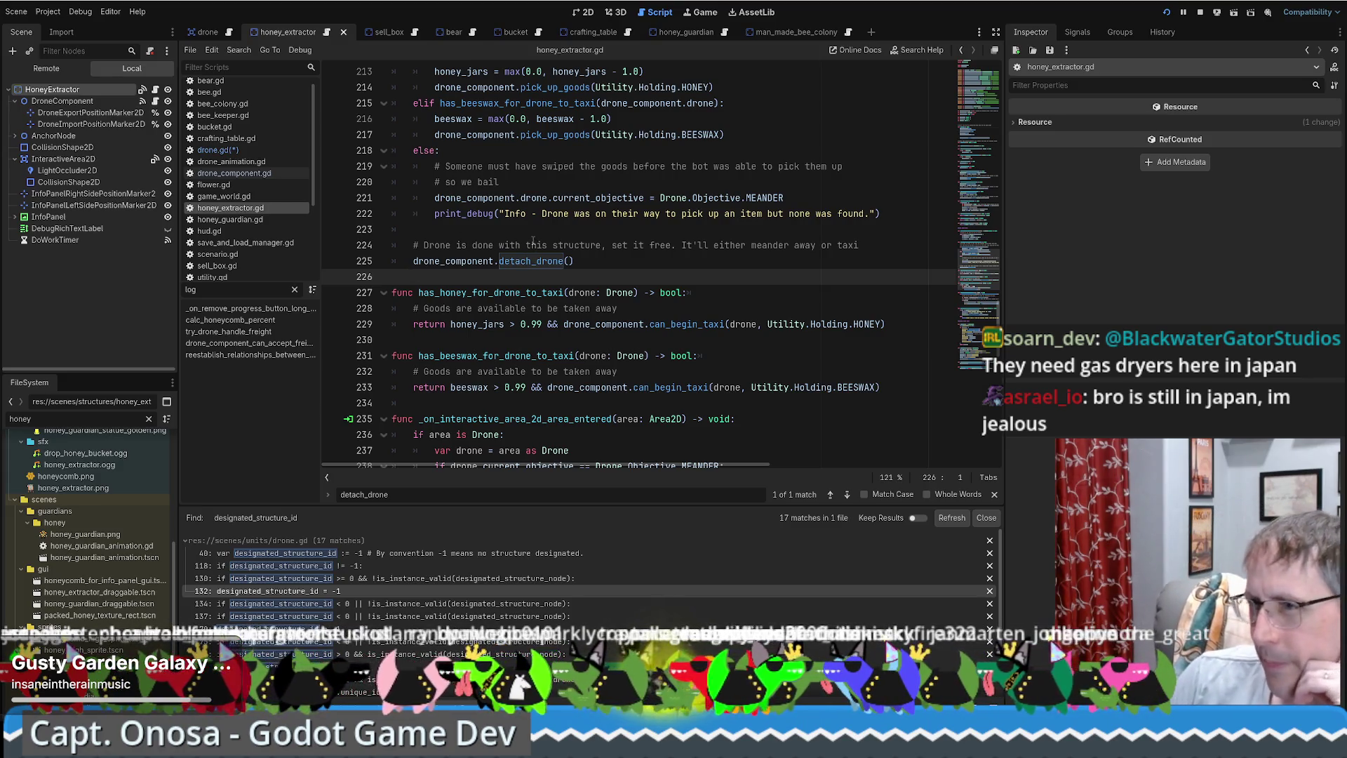
{"action": "scroll", "coordinate": [554, 252], "scroll_direction": "up", "scroll_amount": 1}
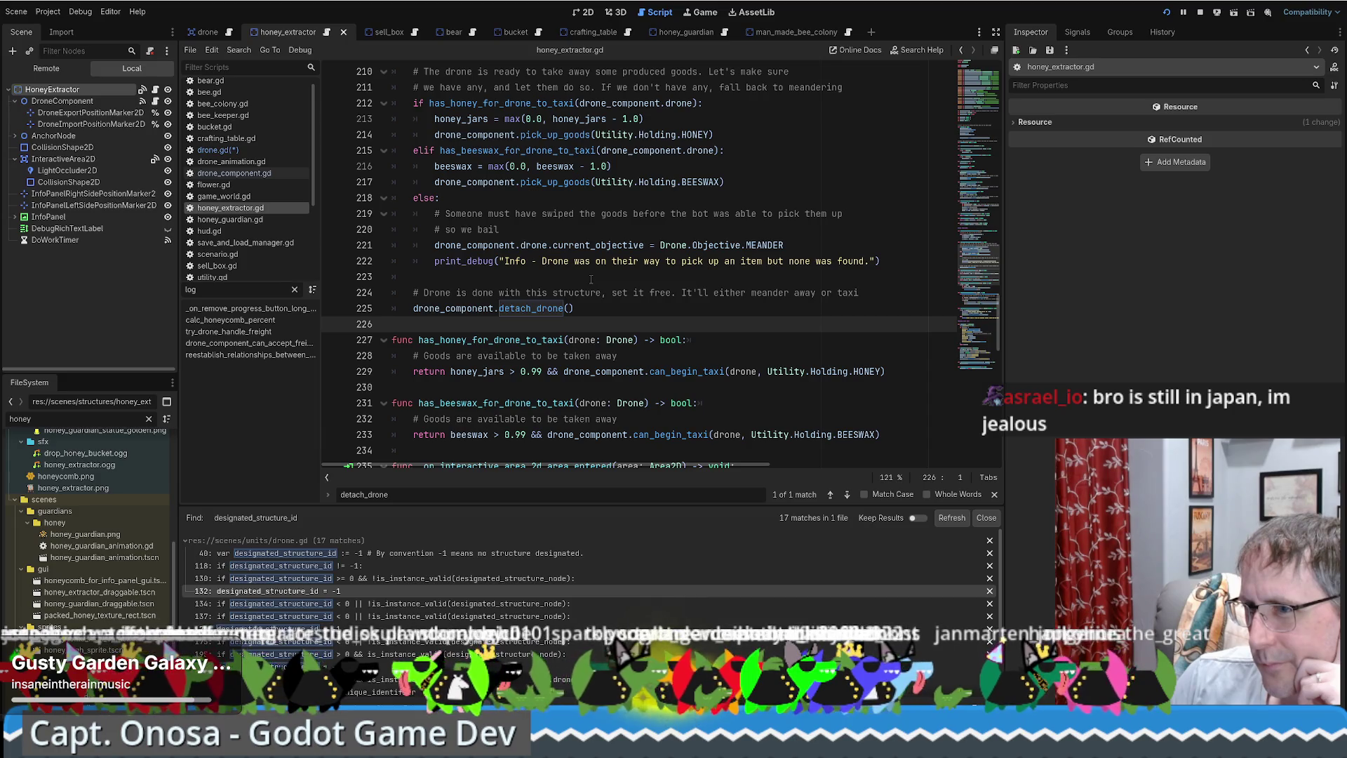
{"action": "scroll", "coordinate": [585, 279], "scroll_direction": "up", "scroll_amount": 1}
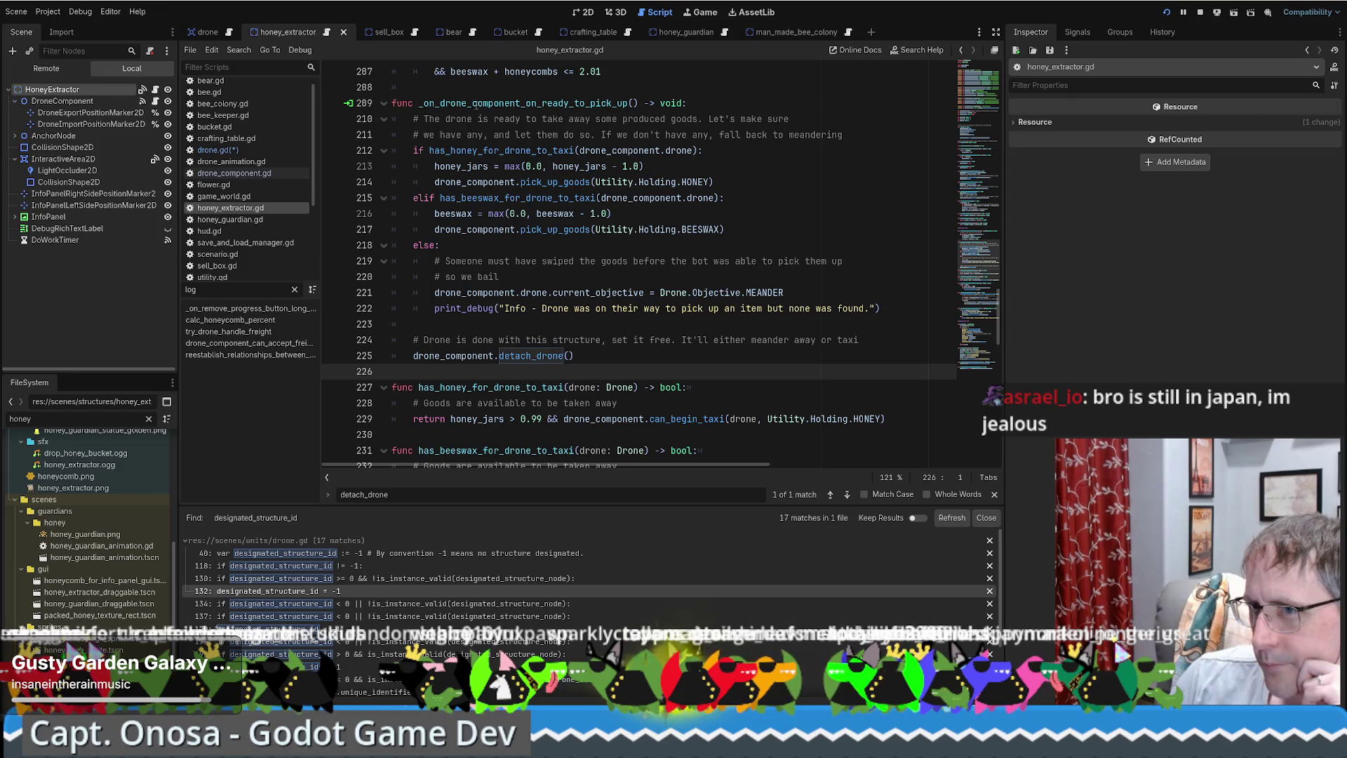
{"action": "mouse_move", "coordinate": [414, 35]}
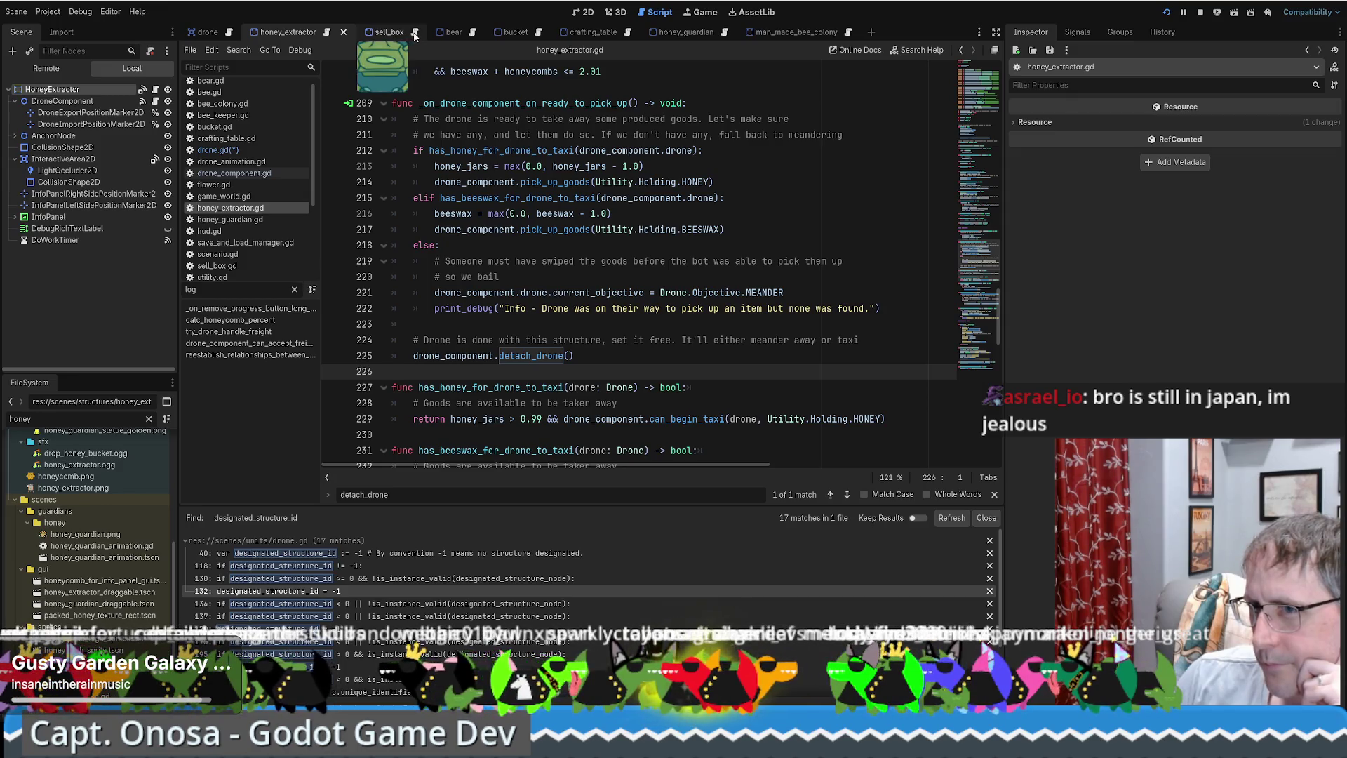
{"action": "mouse_move", "coordinate": [467, 35]}
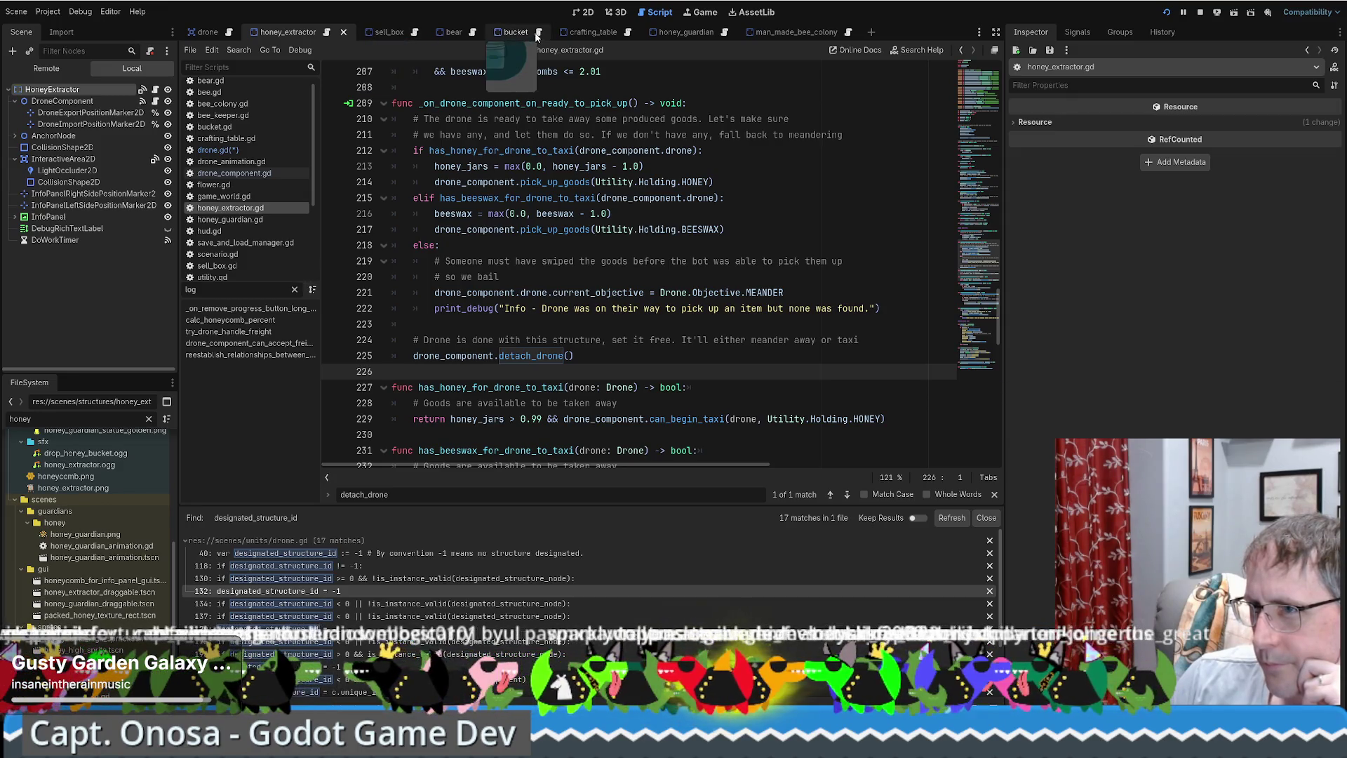
Move the bucket scene tab after honey_extractor and open the bucket scene.
{"action": "mouse_move", "coordinate": [515, 33]}
{"action": "left_mouse_down"}
{"action": "mouse_move", "coordinate": [539, 35]}
{"action": "mouse_move", "coordinate": [351, 34]}
{"action": "left_mouse_up"}
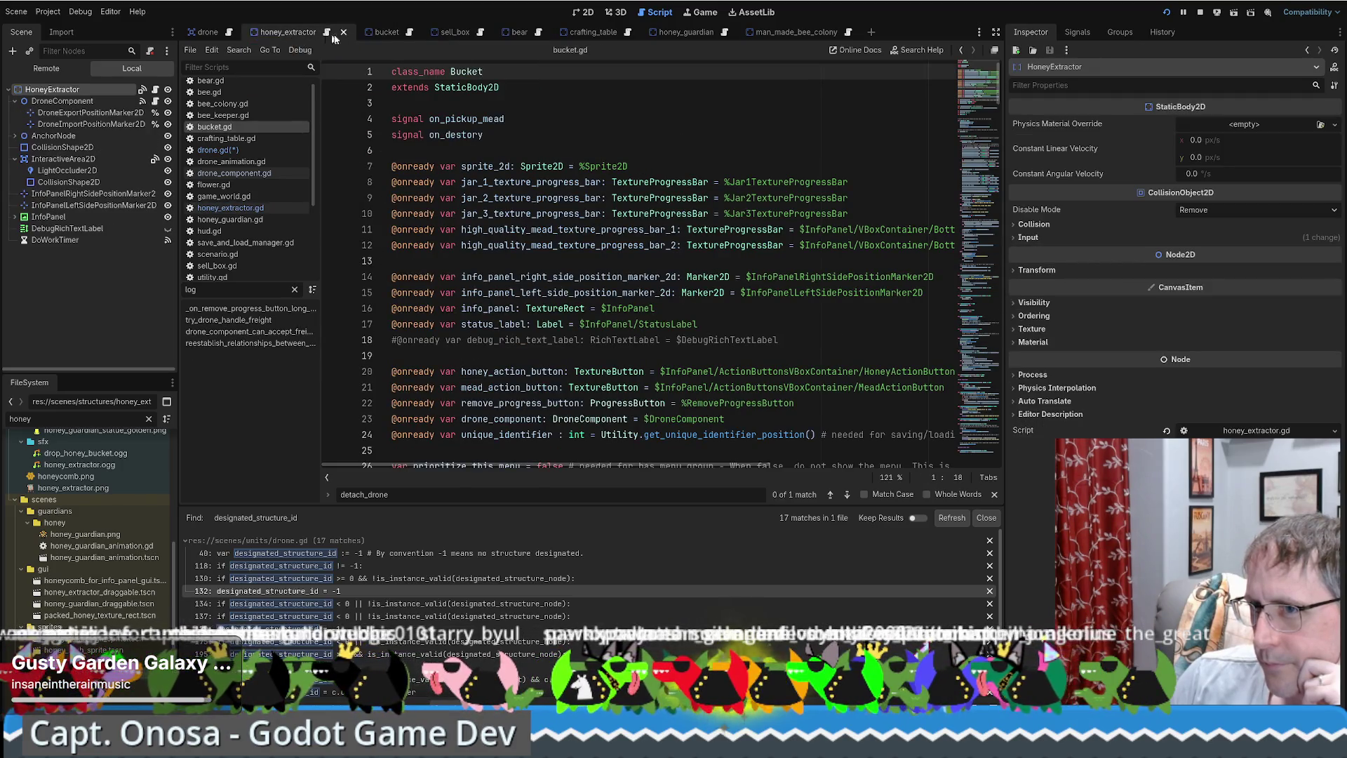
{"action": "left_click", "coordinate": [315, 33]}
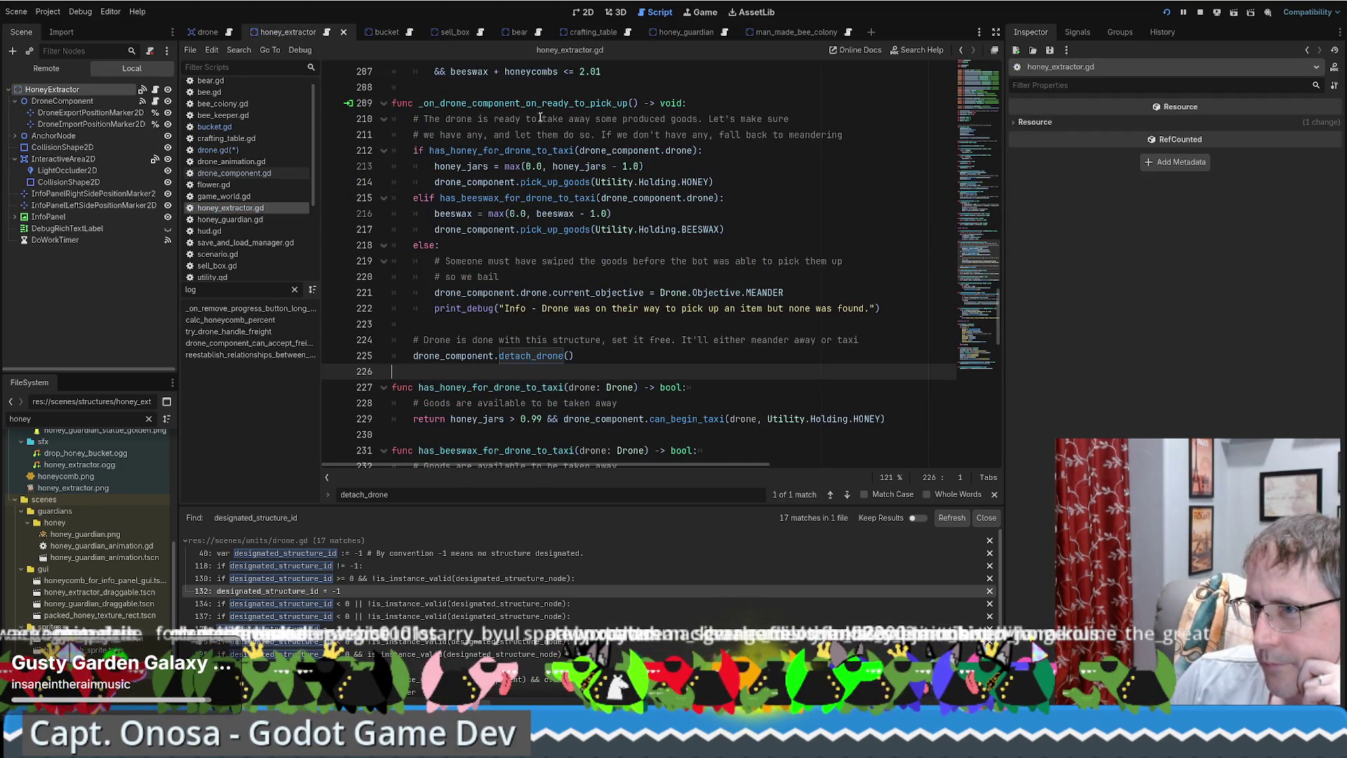
{"action": "left_click", "coordinate": [410, 34]}
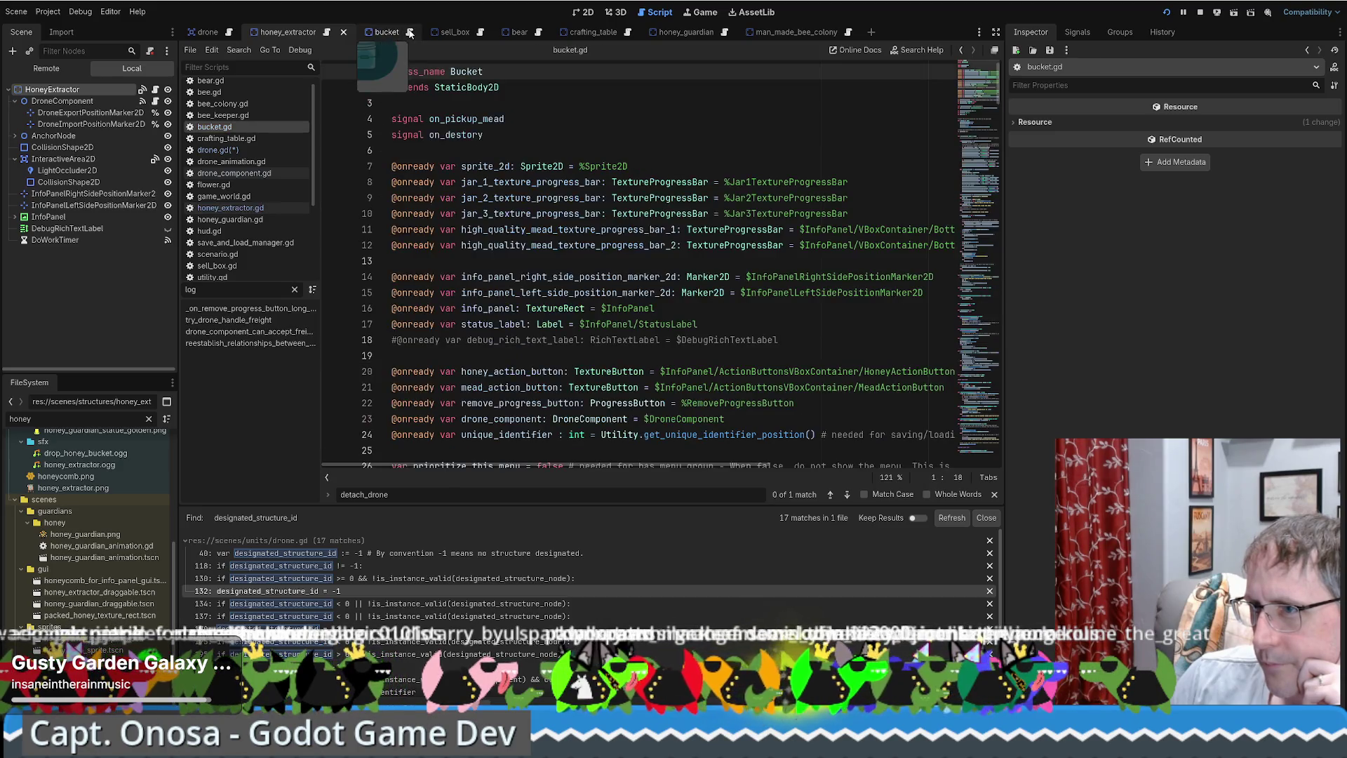
Scroll bucket.gd down to the detach_drone call in its drone pick-up handler.
{"action": "scroll", "coordinate": [733, 214], "scroll_direction": "down", "scroll_amount": 5}
{"action": "scroll", "coordinate": [734, 213], "scroll_direction": "down", "scroll_amount": 5}
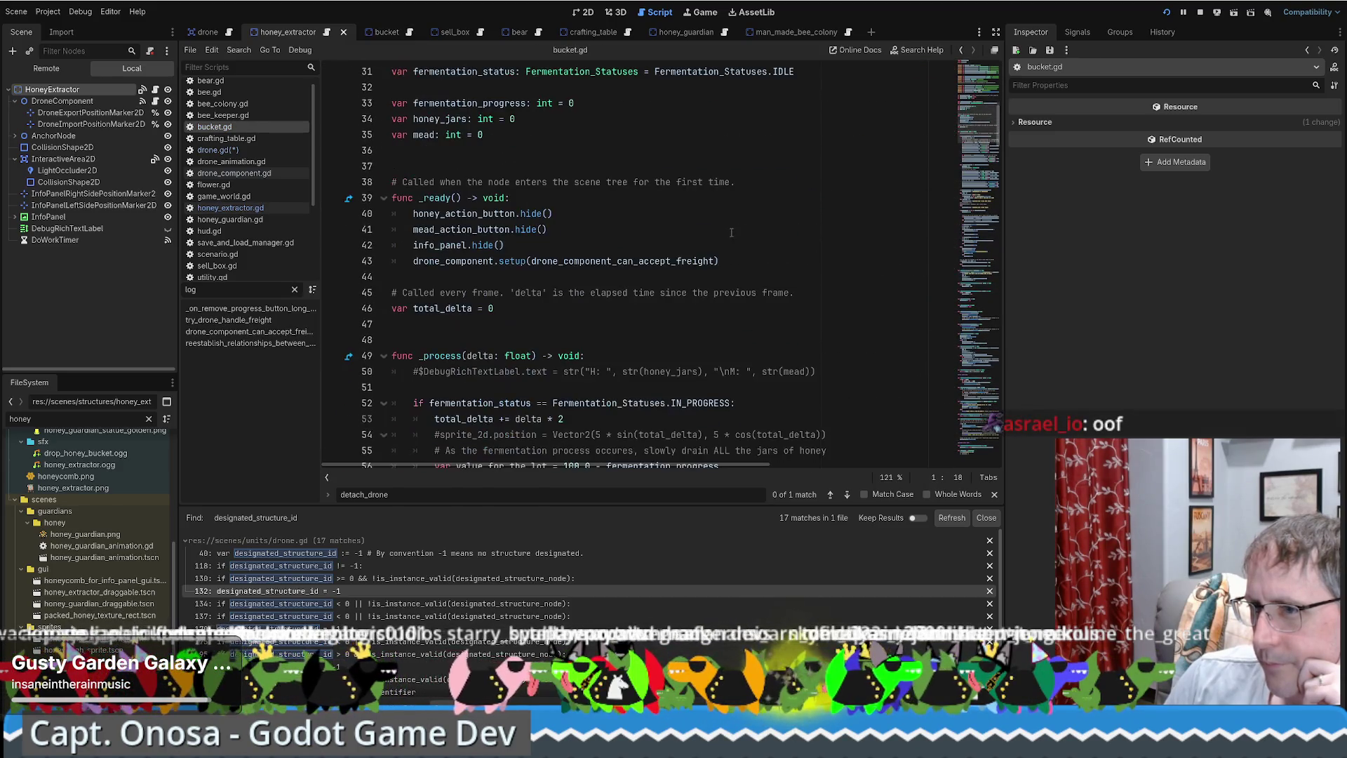
{"action": "scroll", "coordinate": [723, 267], "scroll_direction": "down", "scroll_amount": 13}
{"action": "scroll", "coordinate": [722, 275], "scroll_direction": "down", "scroll_amount": 20}
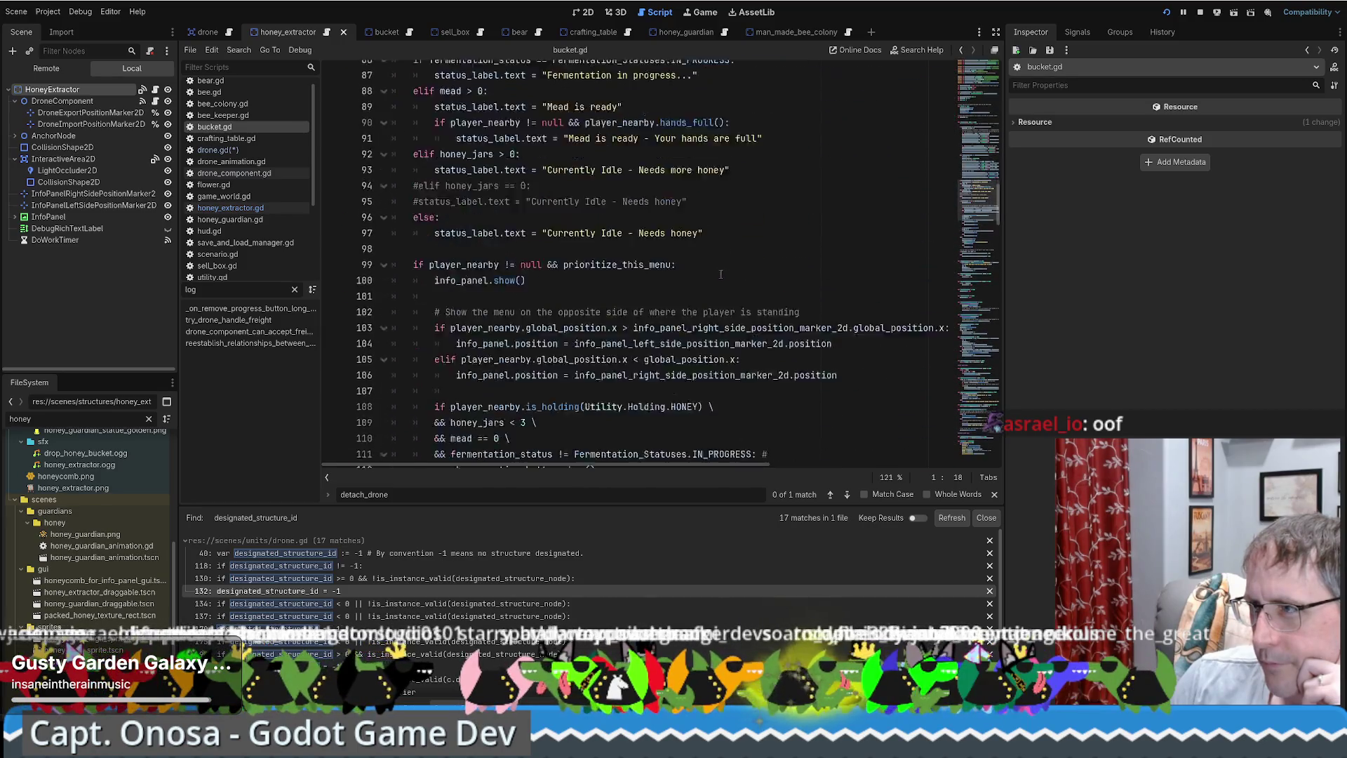
{"action": "scroll", "coordinate": [722, 278], "scroll_direction": "down", "scroll_amount": 8}
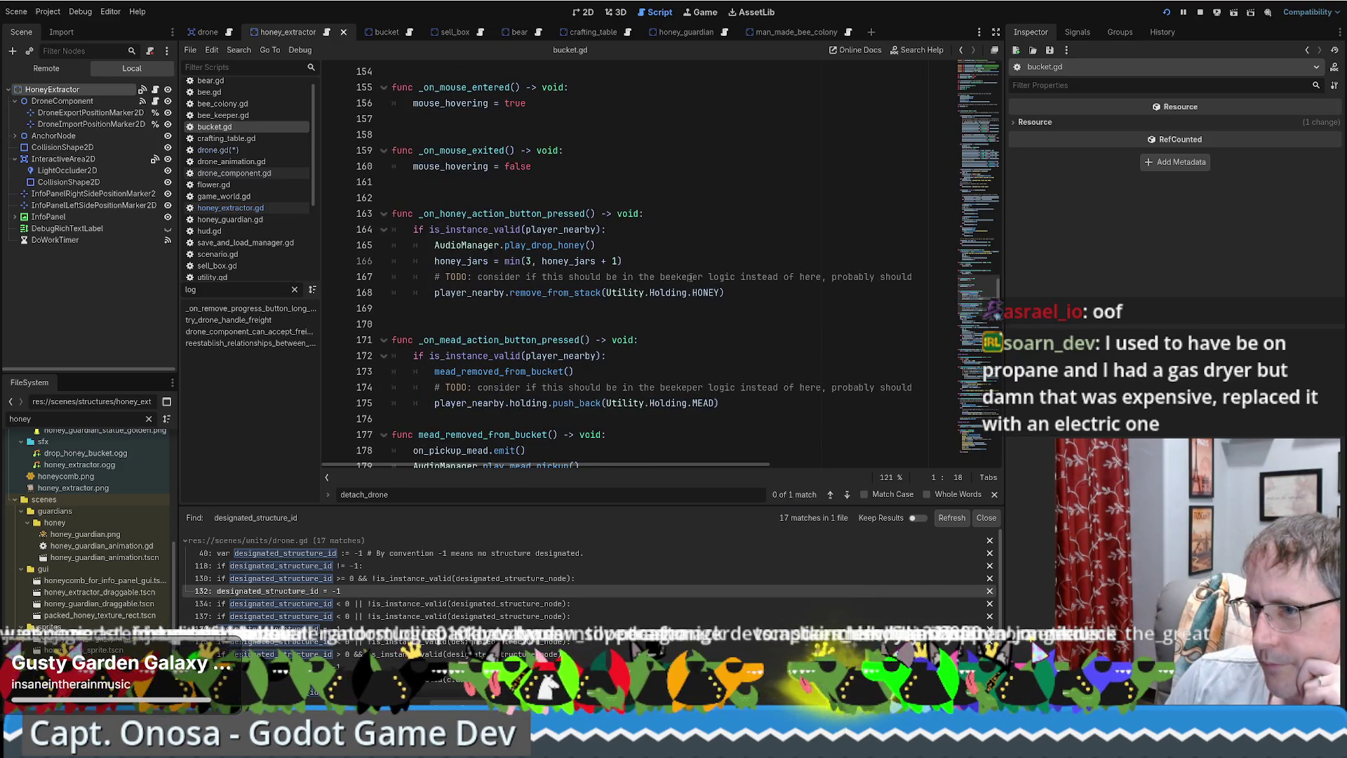
{"action": "scroll", "coordinate": [694, 275], "scroll_direction": "down", "scroll_amount": 10}
{"action": "scroll", "coordinate": [702, 268], "scroll_direction": "down", "scroll_amount": 3}
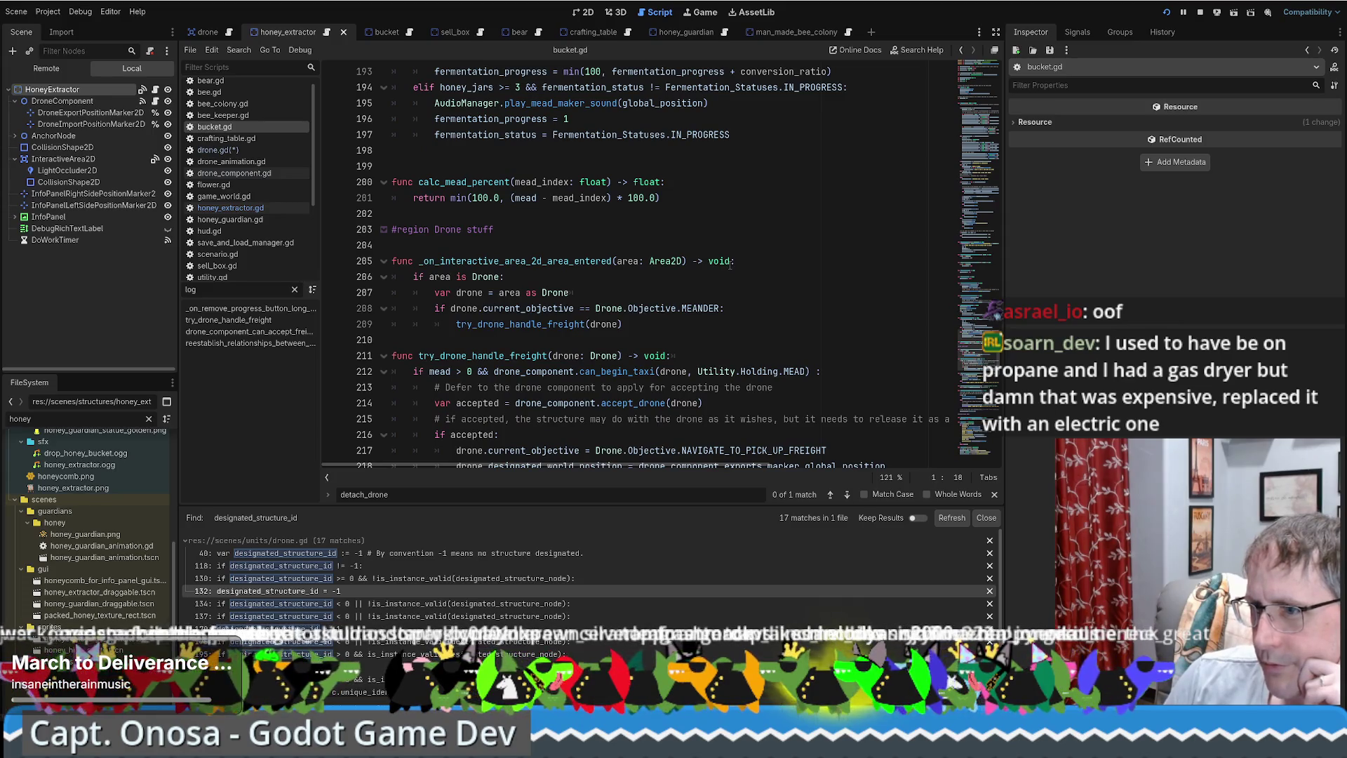
{"action": "scroll", "coordinate": [730, 267], "scroll_direction": "down", "scroll_amount": 5}
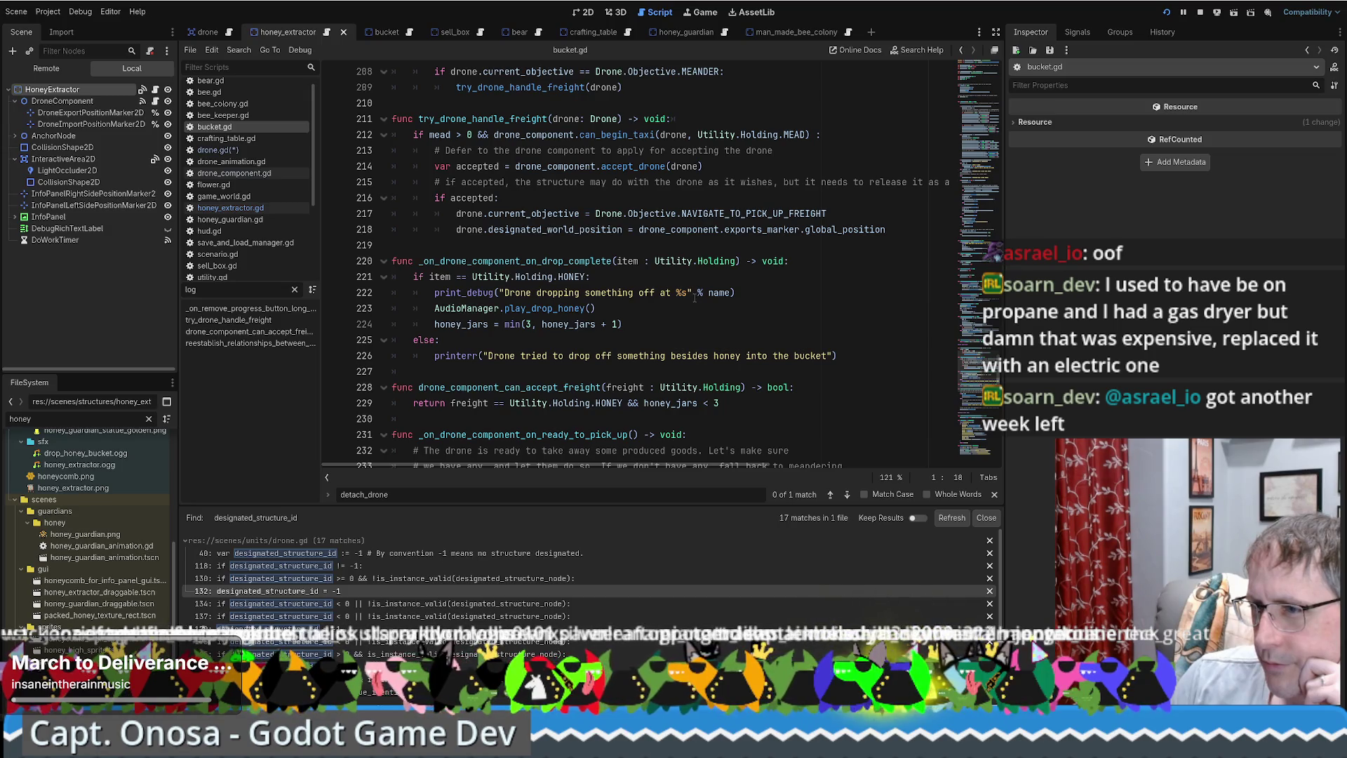
{"action": "scroll", "coordinate": [693, 294], "scroll_direction": "down", "scroll_amount": 6}
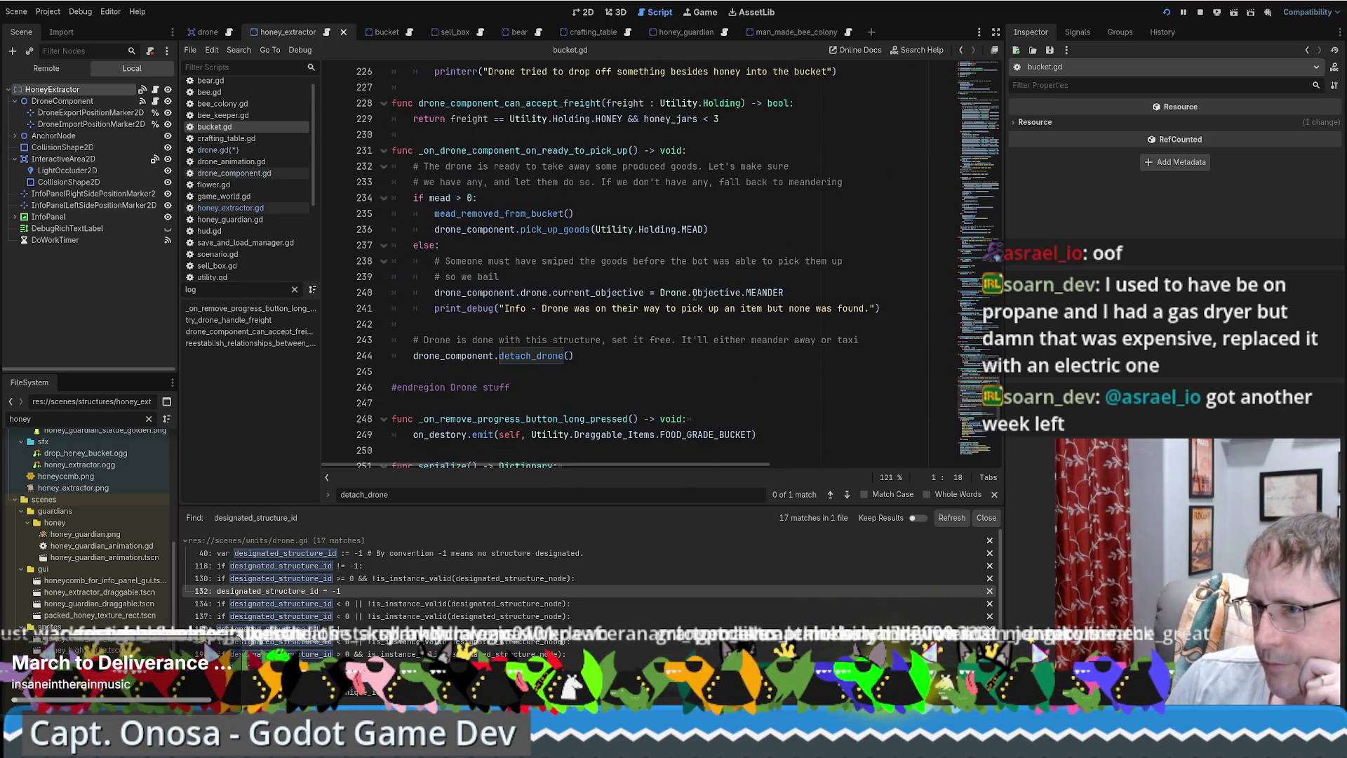
{"action": "left_click", "coordinate": [614, 354]}
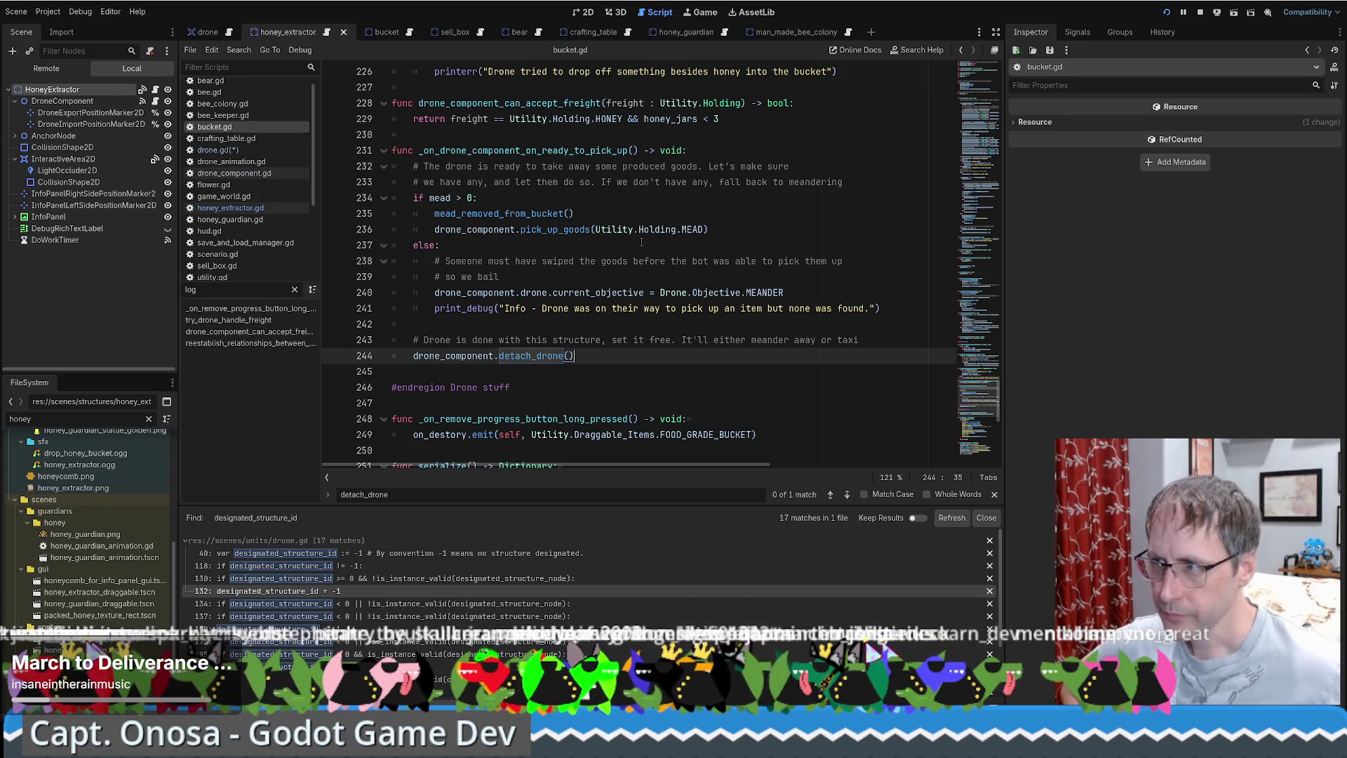
Follow mead_removed_from_bucket to its on_pickup_mead emit, then jump to pick_up_goods in drone_component.gd.
{"action": "left_click", "coordinate": [529, 213]}
{"action": "left_click", "coordinate": [522, 222], "text": "ctrl"}
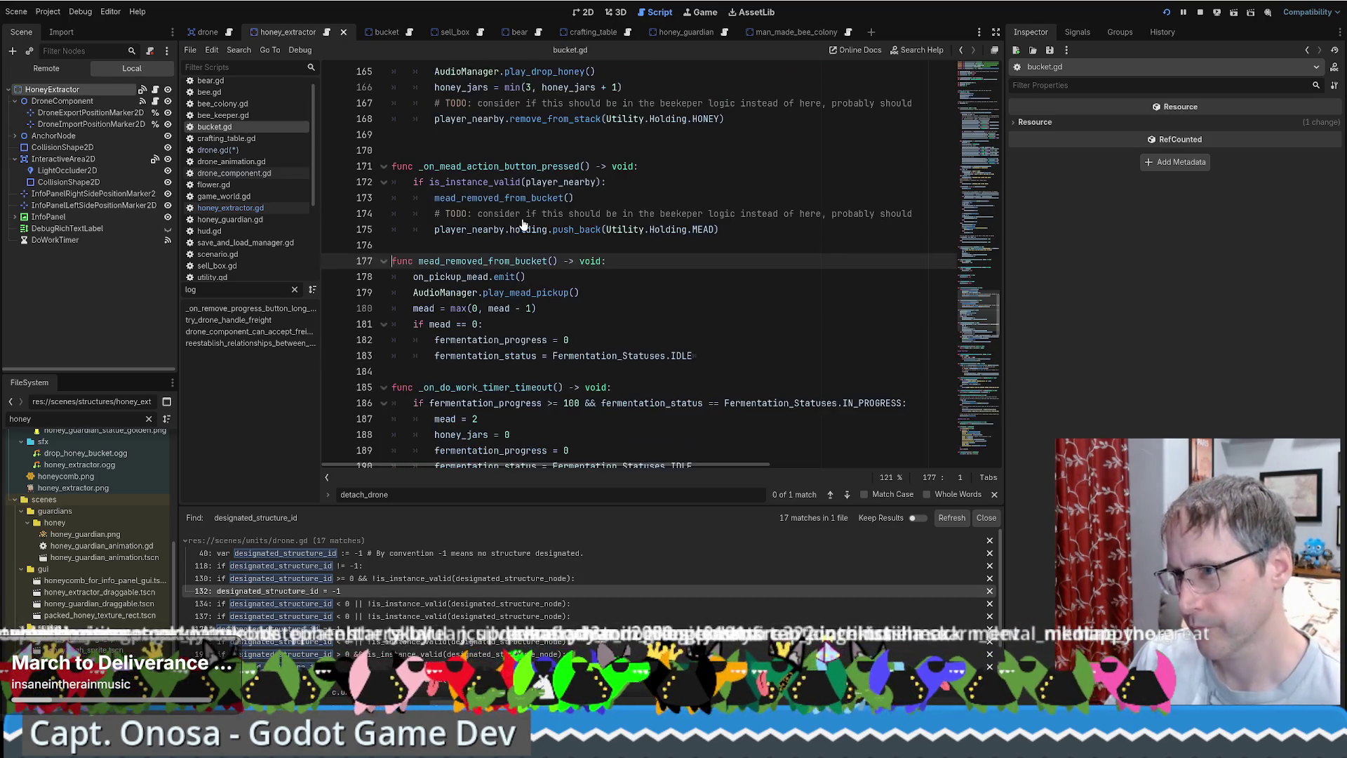
{"action": "scroll", "coordinate": [625, 281], "scroll_direction": "down", "scroll_amount": 1}
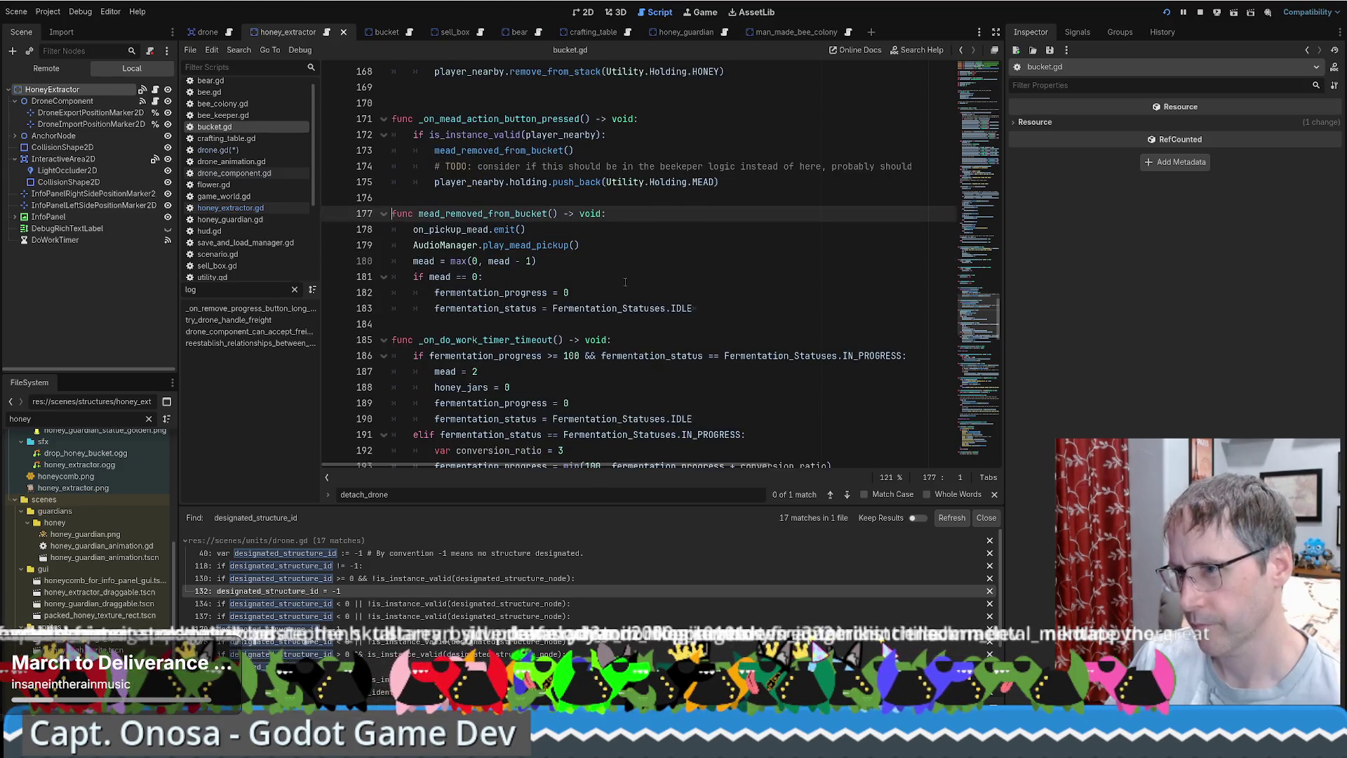
{"action": "left_click", "coordinate": [466, 228]}
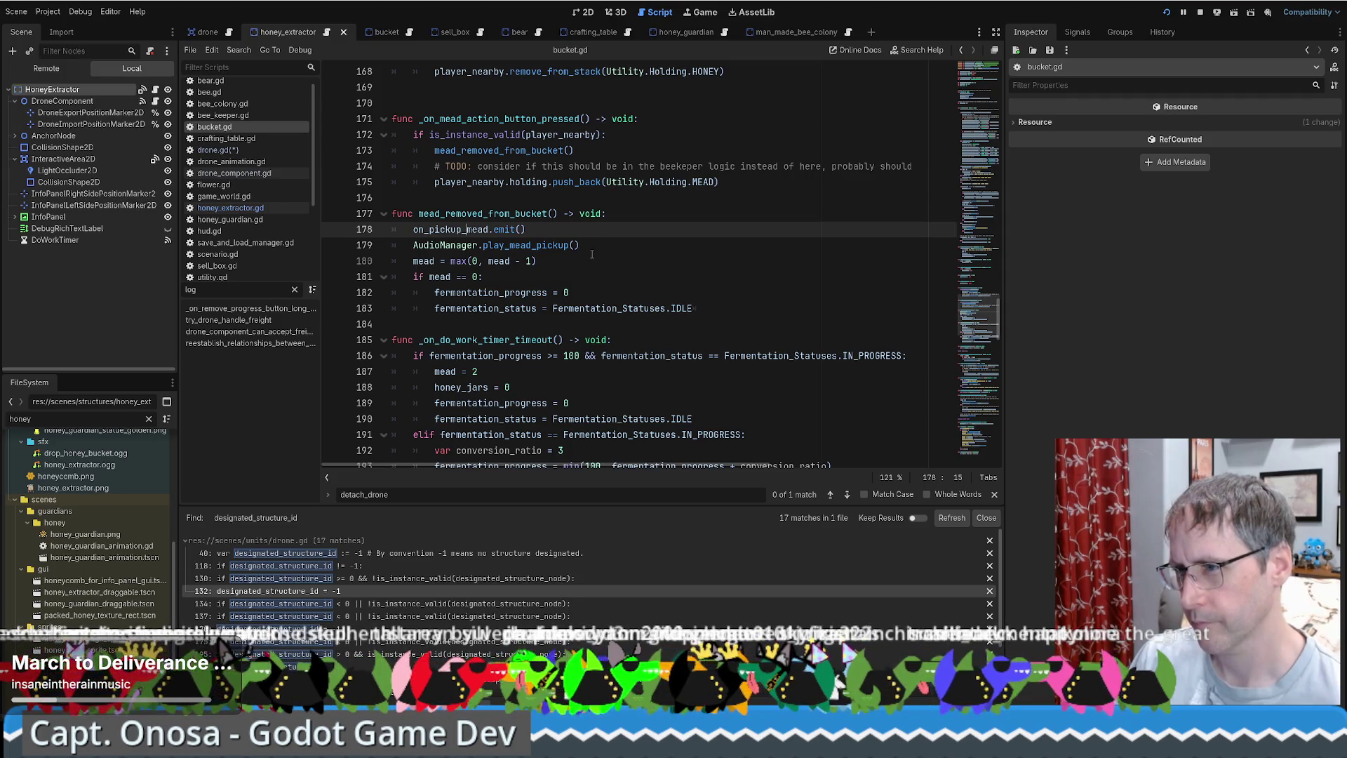
{"action": "key", "text": "alt+Left"}
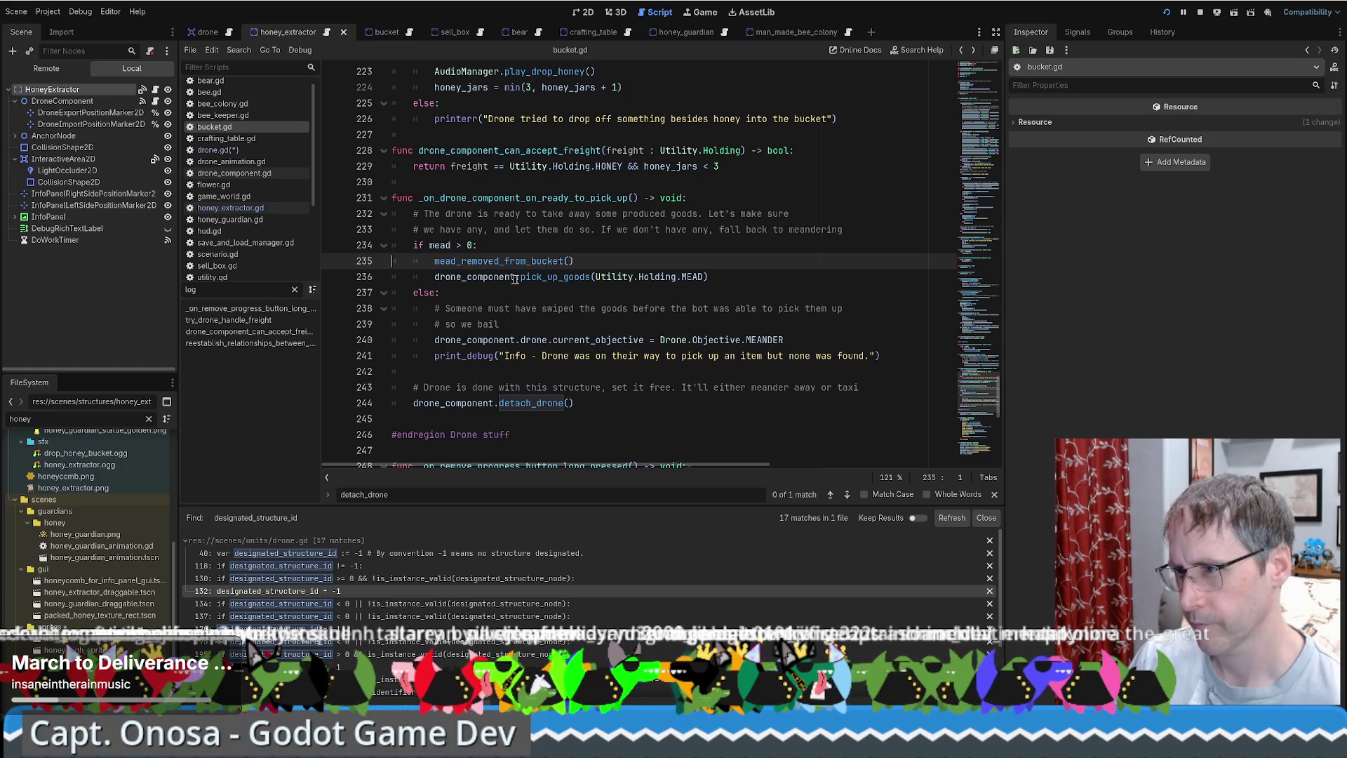
{"action": "left_click", "coordinate": [555, 276], "text": "ctrl"}
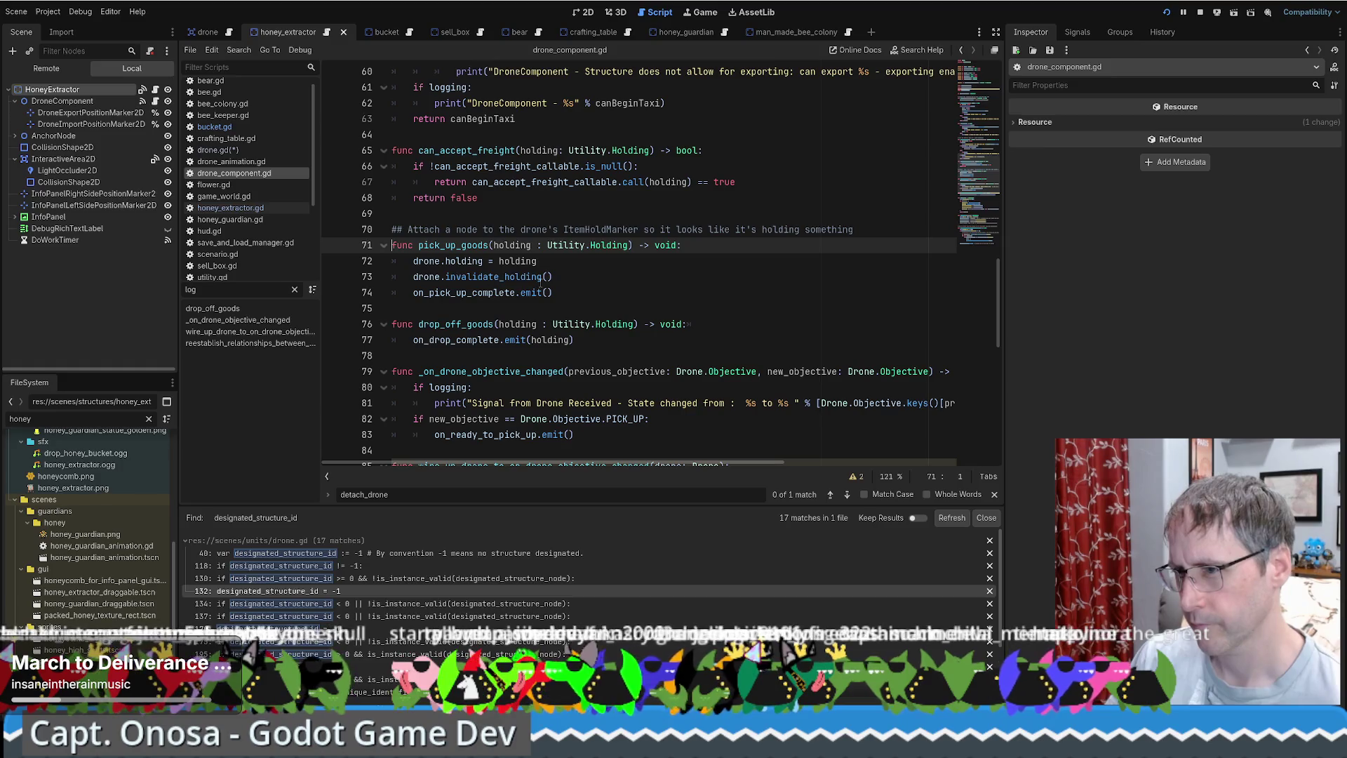
Check pick_up_goods' on_pick_up_complete emit, then return to honey_extractor.gd's beeswax taxi check.
{"action": "double_click", "coordinate": [461, 292]}
{"action": "left_click", "coordinate": [559, 294], "text": "shift"}
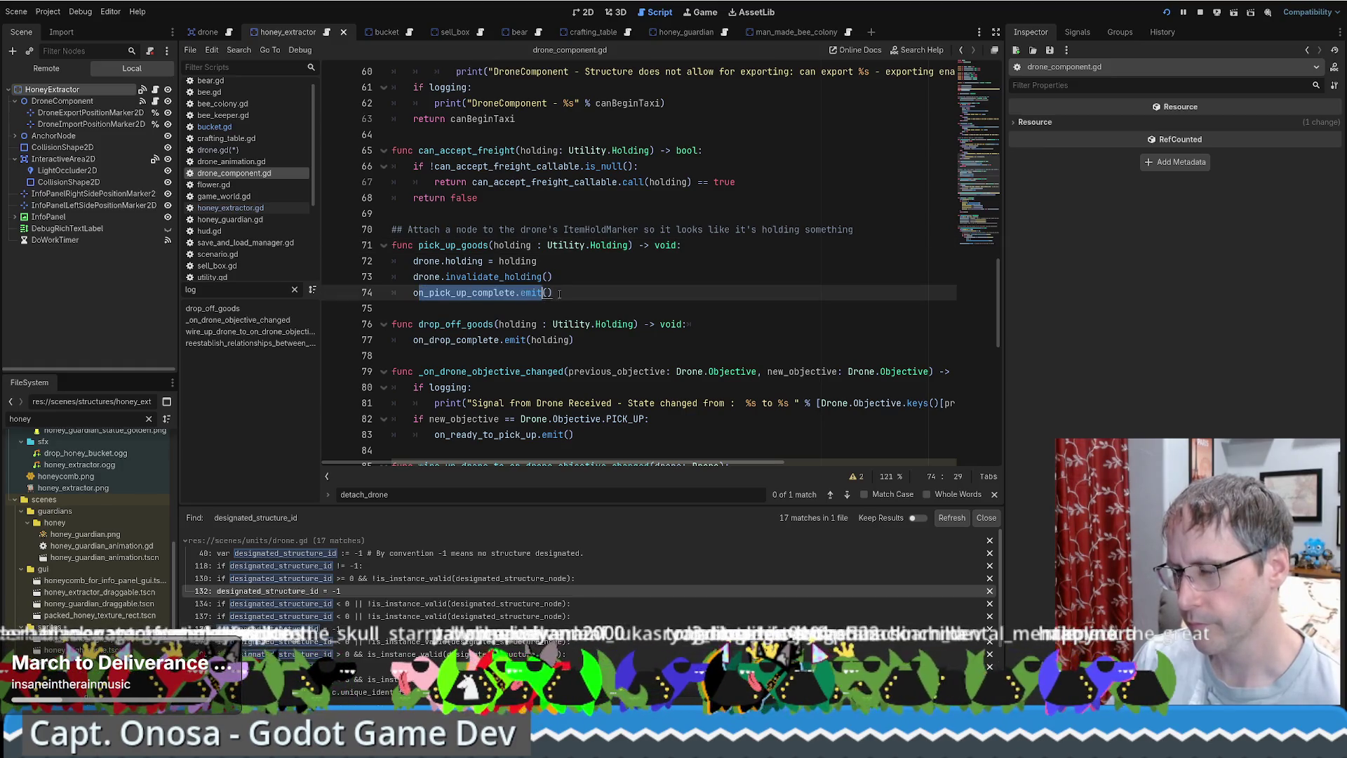
{"action": "left_click", "coordinate": [559, 294]}
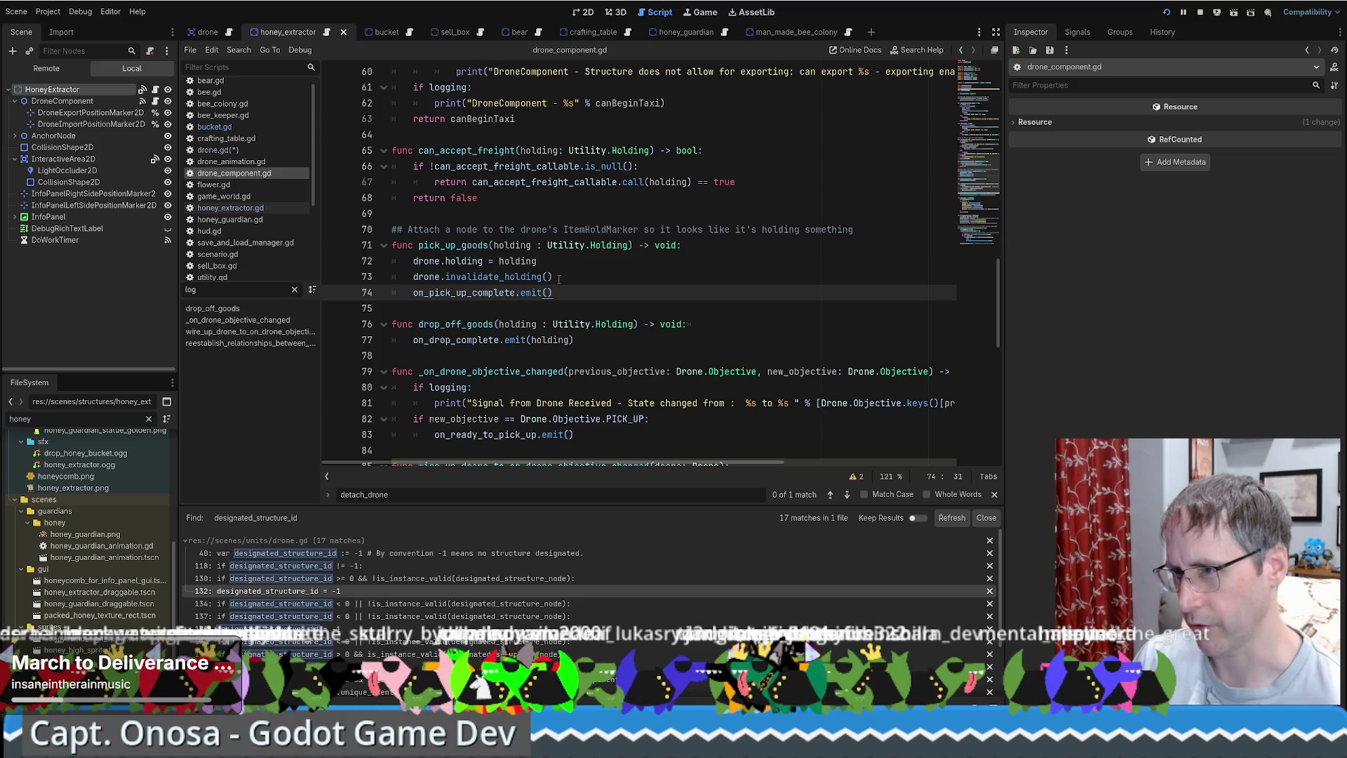
{"action": "key", "text": "alt+Left"}
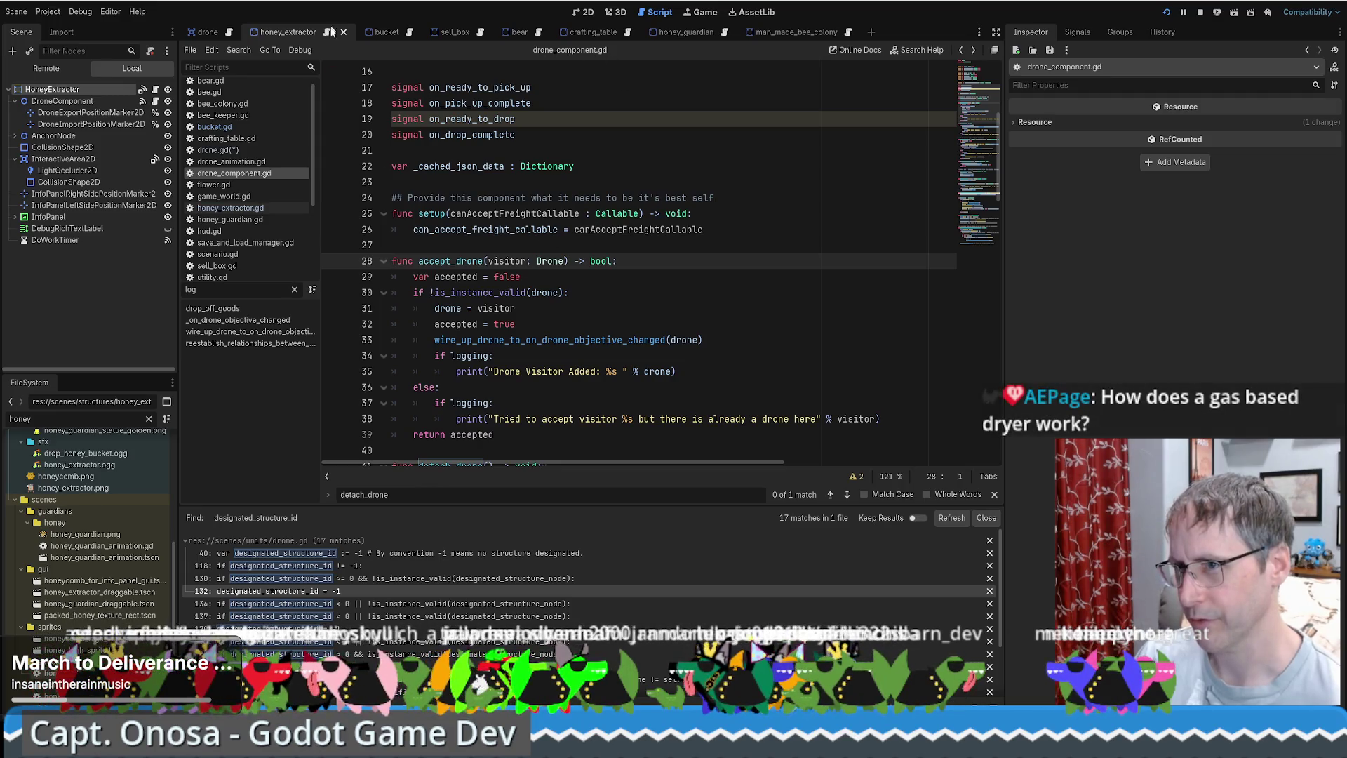
{"action": "left_click", "coordinate": [331, 31]}
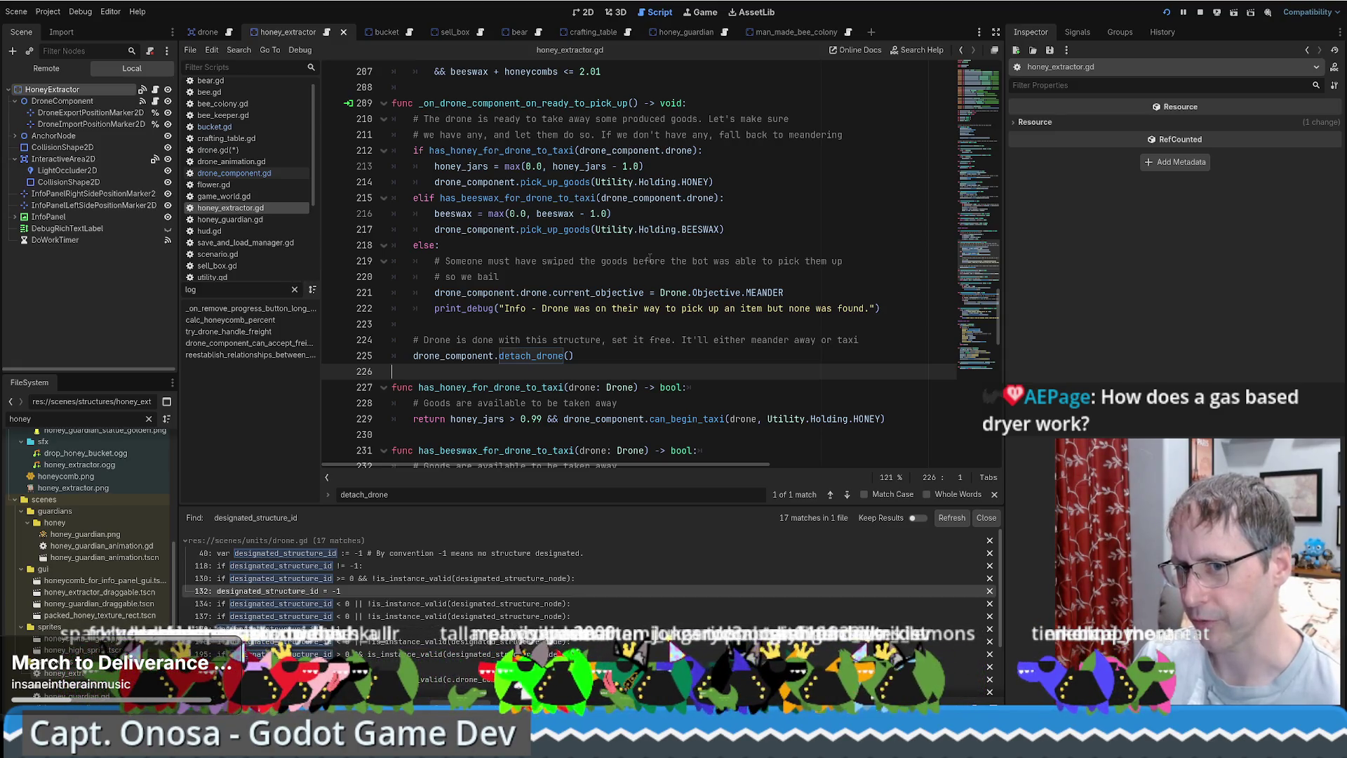
{"action": "left_click", "coordinate": [782, 199]}
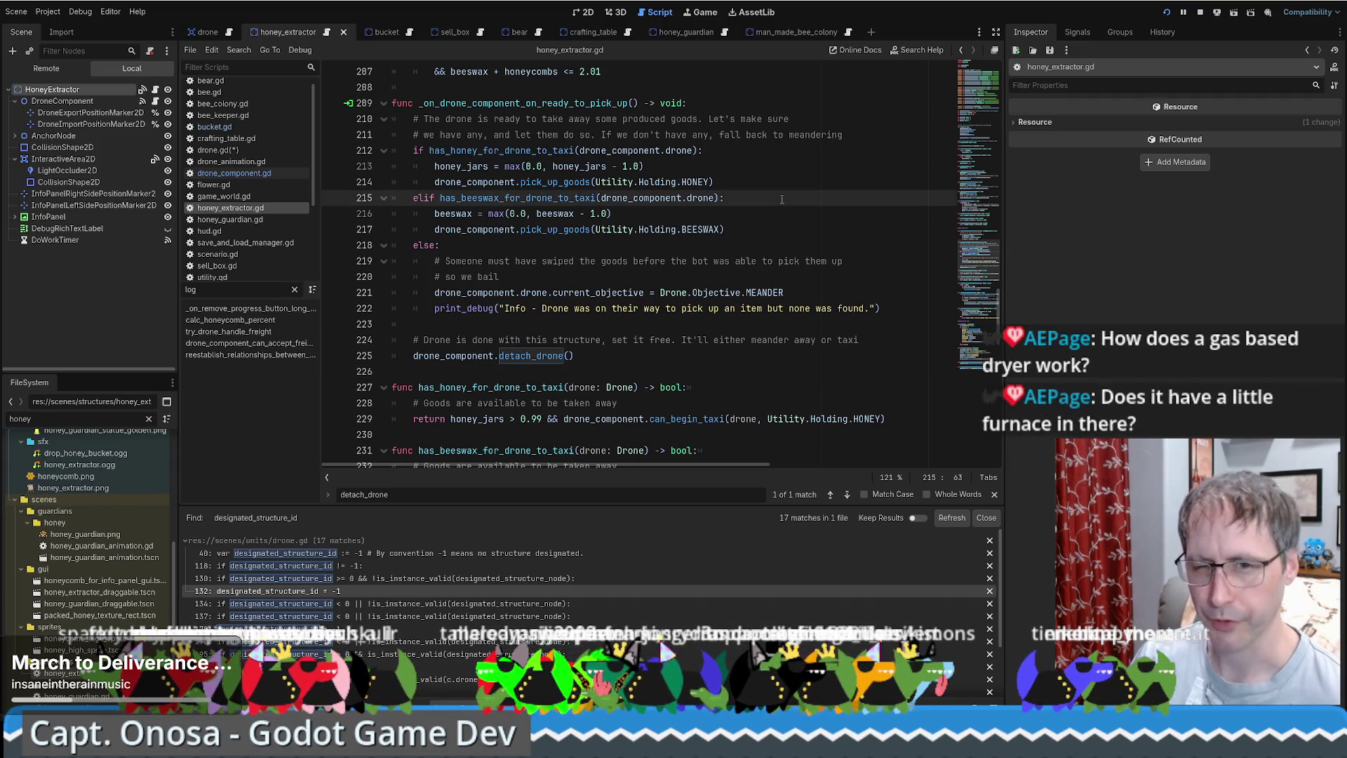
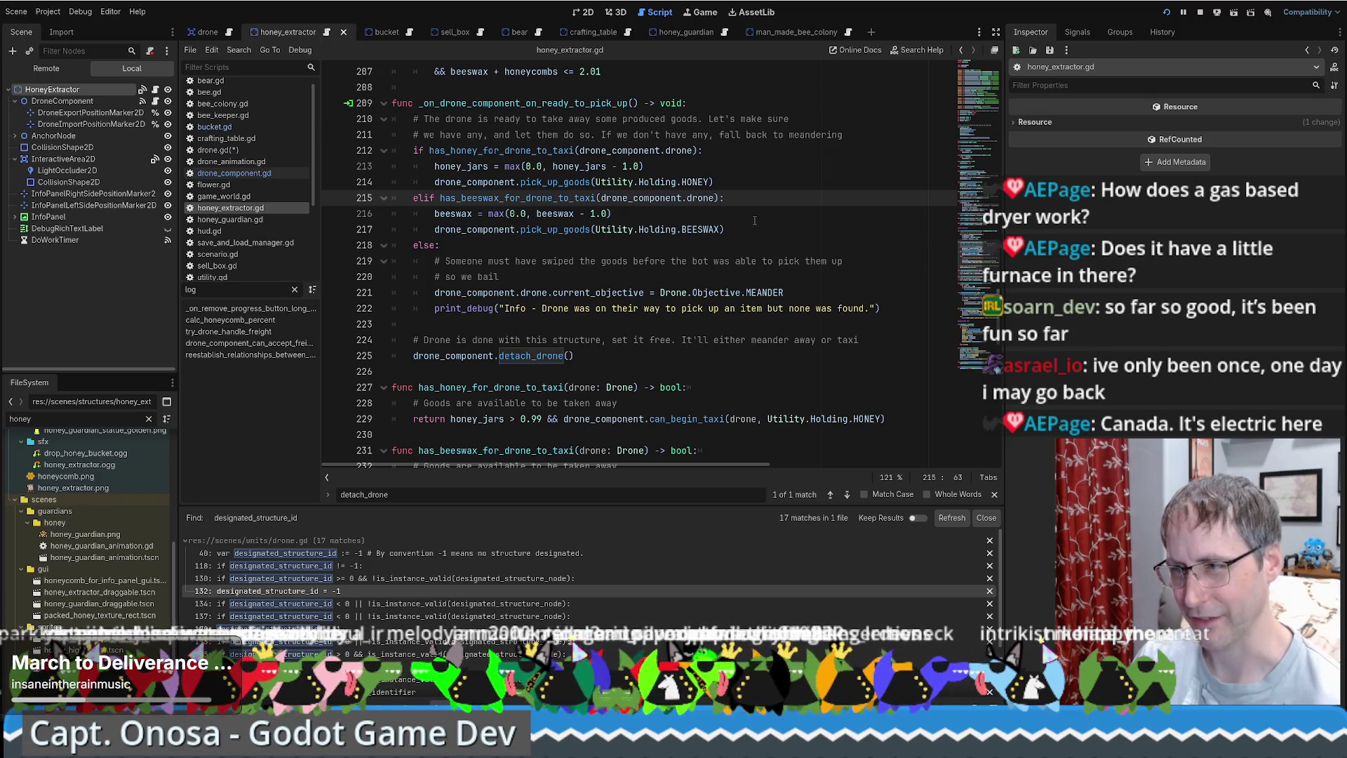
Review the honey and beeswax pick_up_goods calls on lines 214 and 217 of honey_extractor.gd.
{"action": "scroll", "coordinate": [772, 225], "scroll_direction": "up", "scroll_amount": 3}
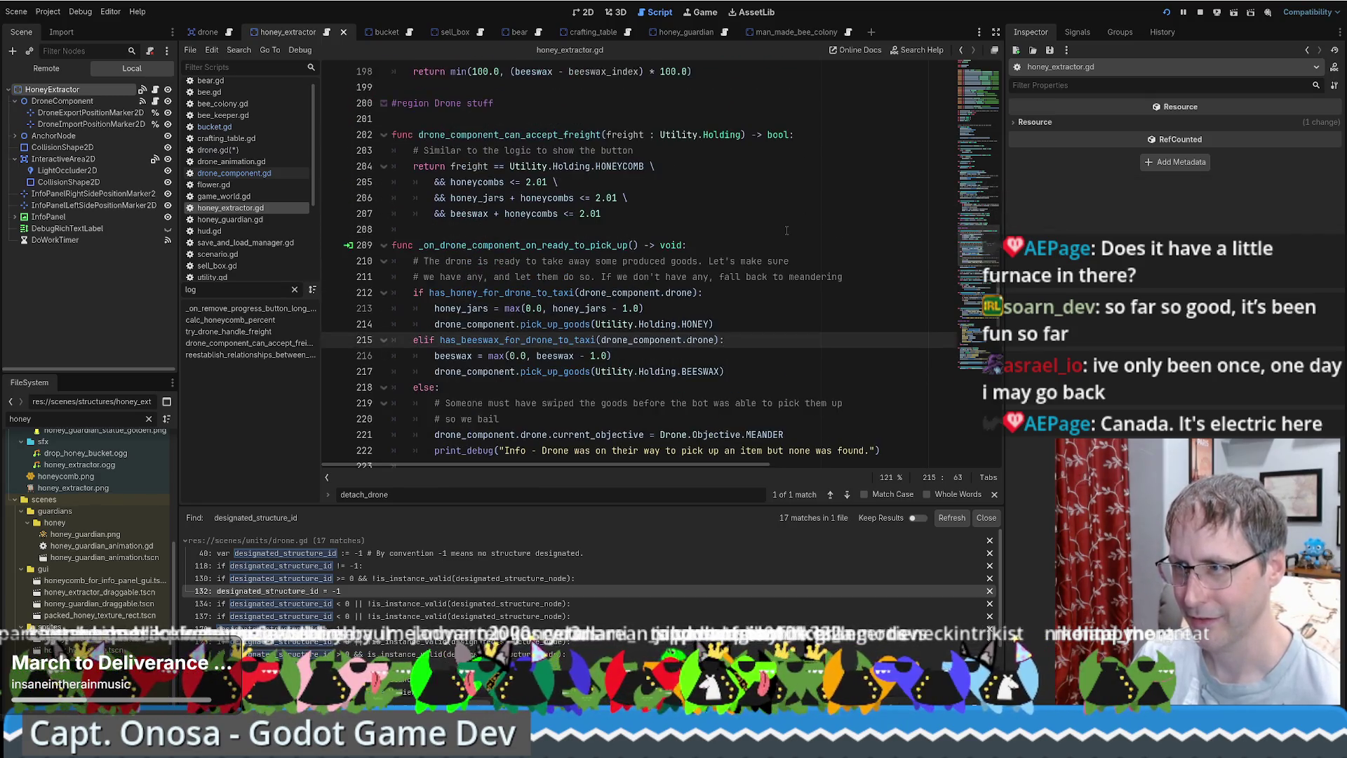
{"action": "scroll", "coordinate": [783, 231], "scroll_direction": "down", "scroll_amount": 2}
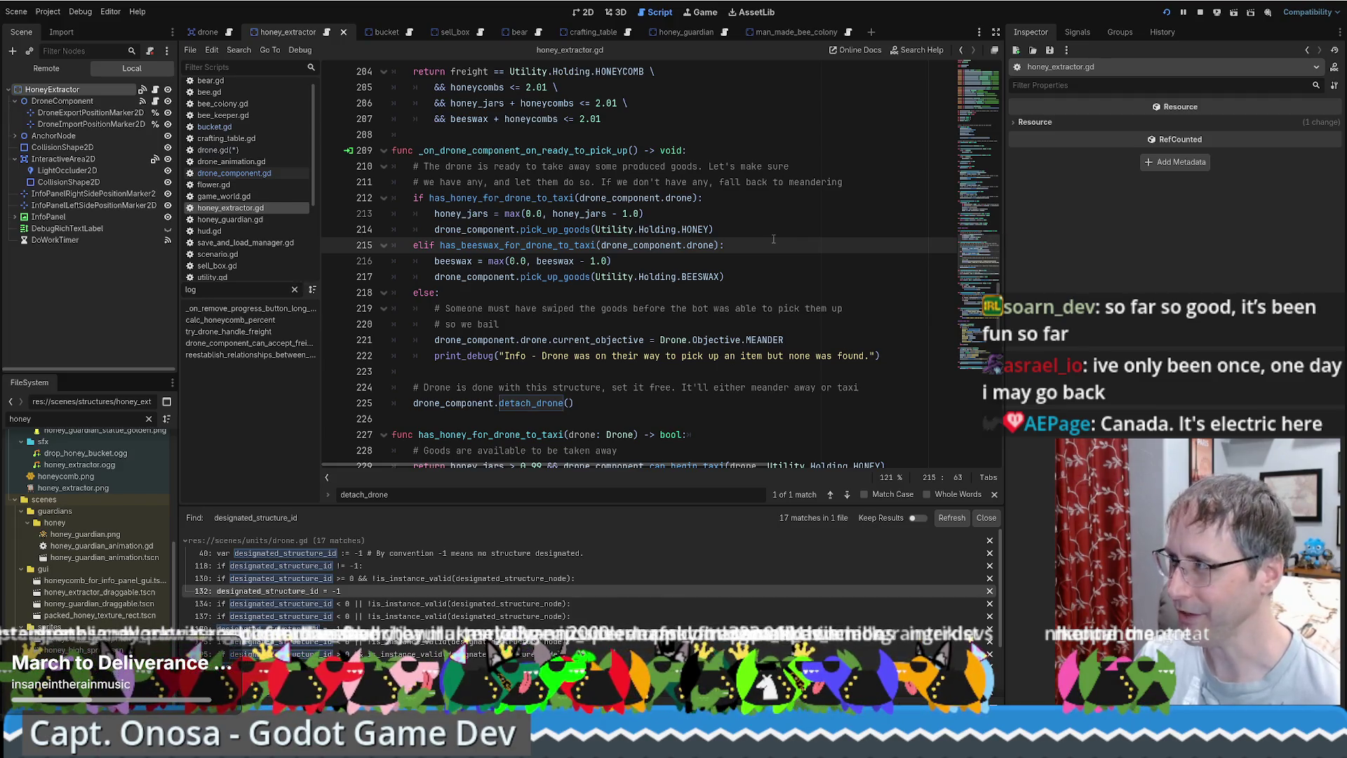
{"action": "scroll", "coordinate": [786, 233], "scroll_direction": "up", "scroll_amount": 1}
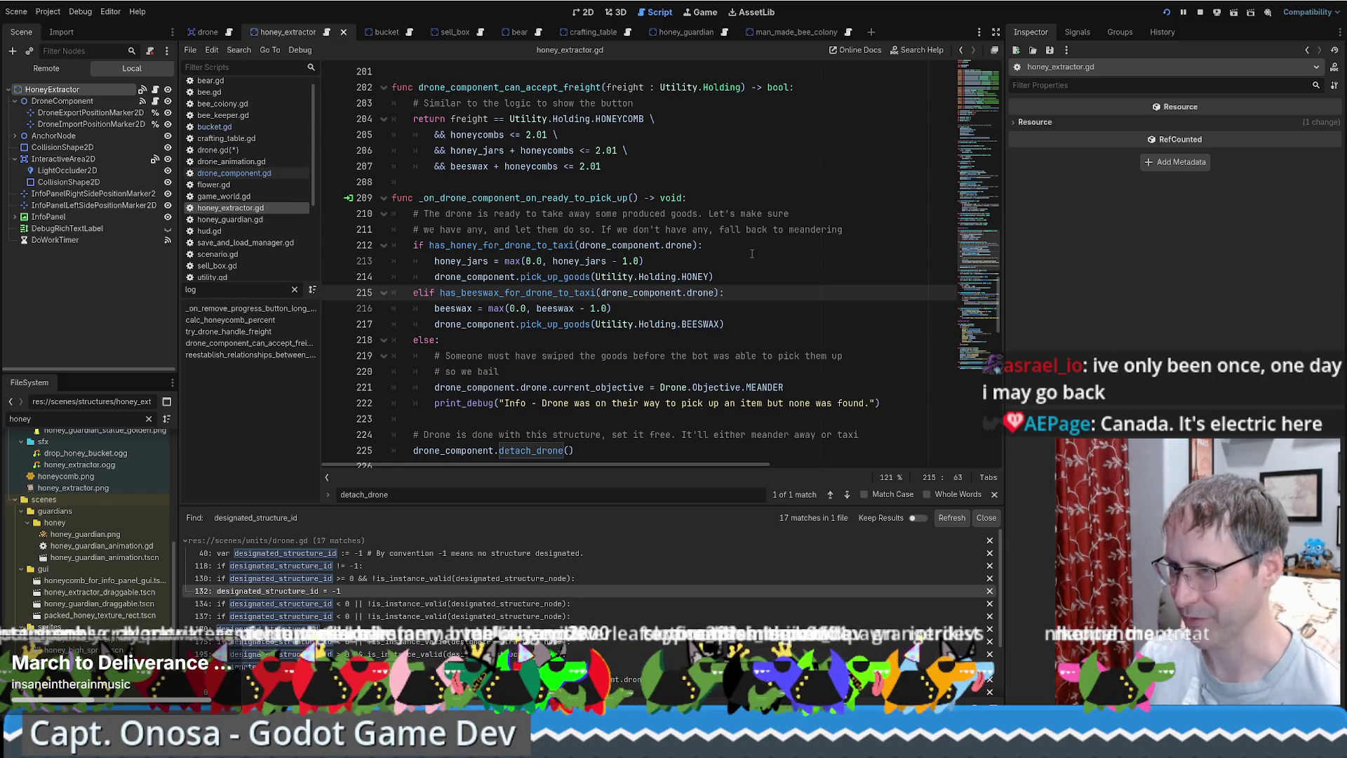
{"action": "scroll", "coordinate": [737, 258], "scroll_direction": "up", "scroll_amount": 2}
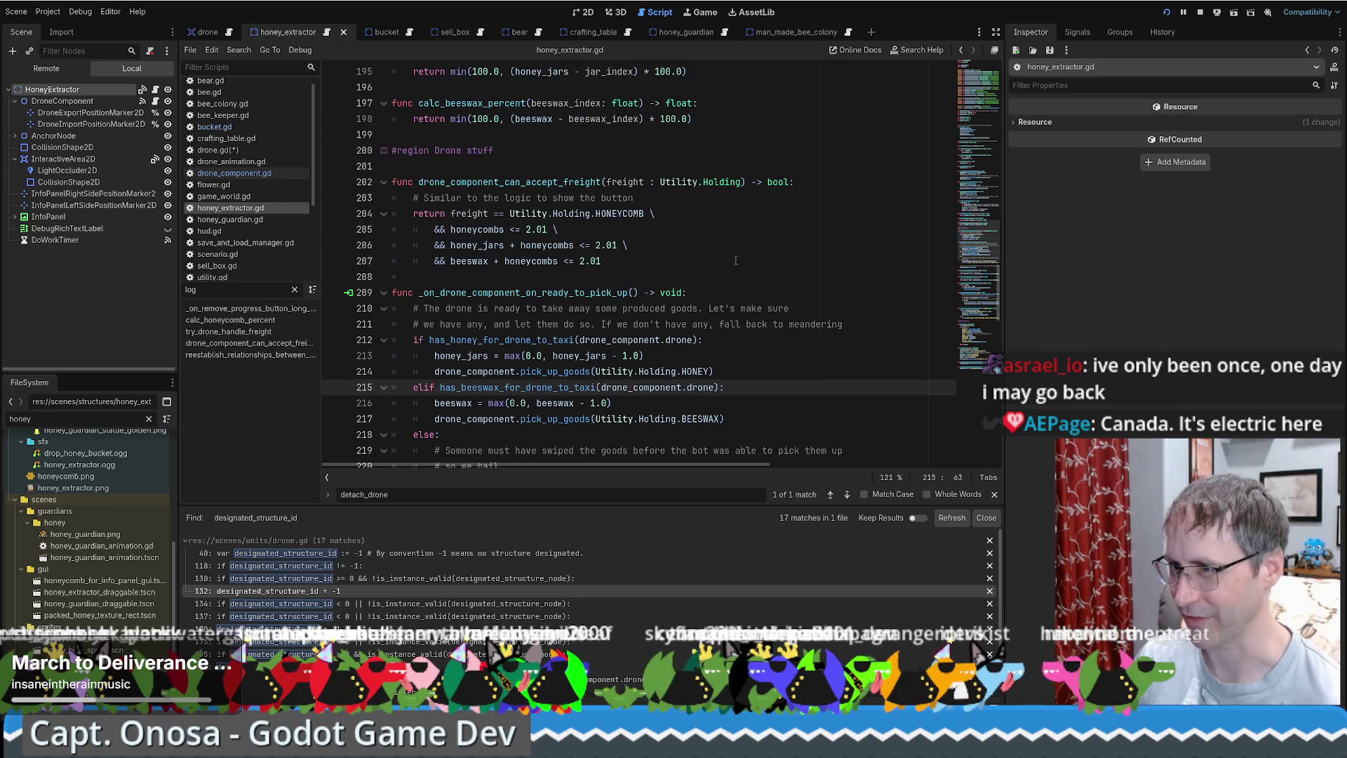
{"action": "scroll", "coordinate": [733, 267], "scroll_direction": "down", "scroll_amount": 4}
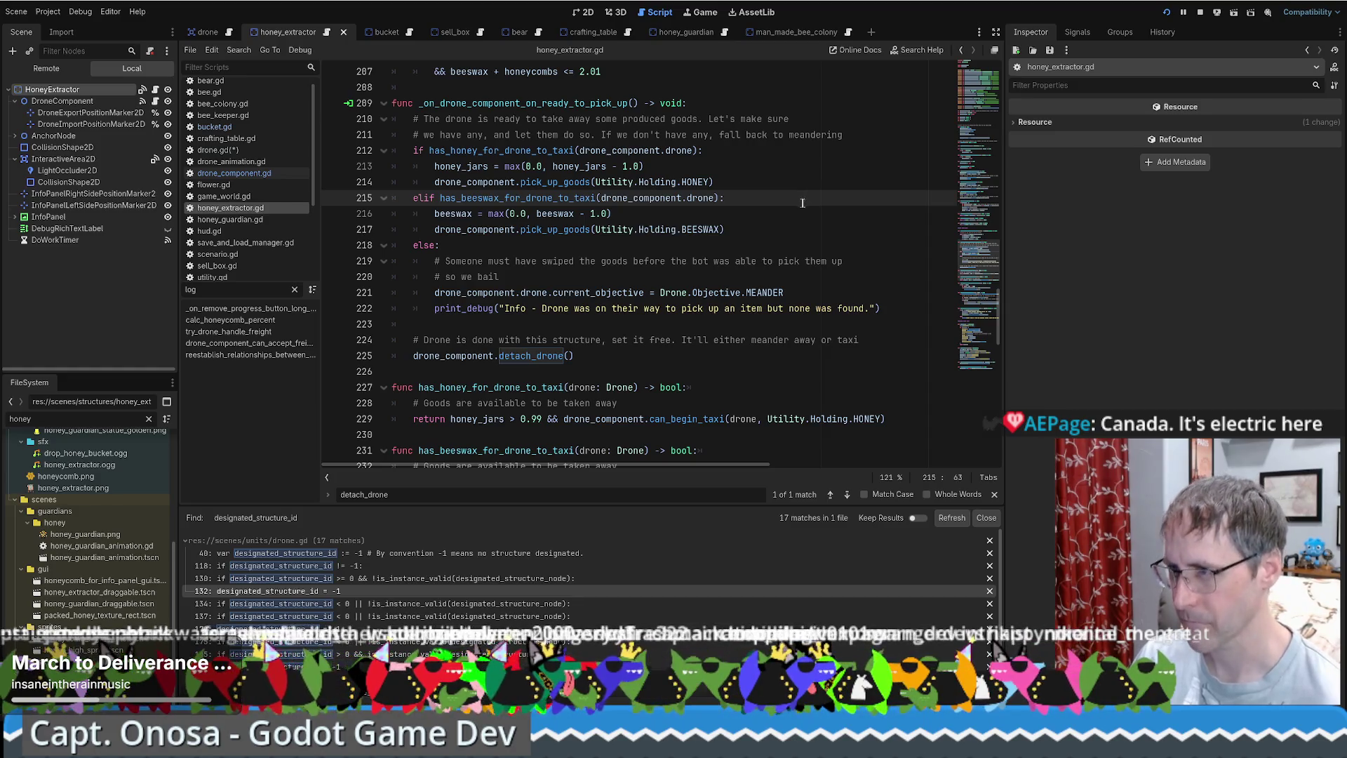
{"action": "scroll", "coordinate": [802, 203], "scroll_direction": "down", "scroll_amount": 1}
{"action": "scroll", "coordinate": [796, 204], "scroll_direction": "up", "scroll_amount": 1}
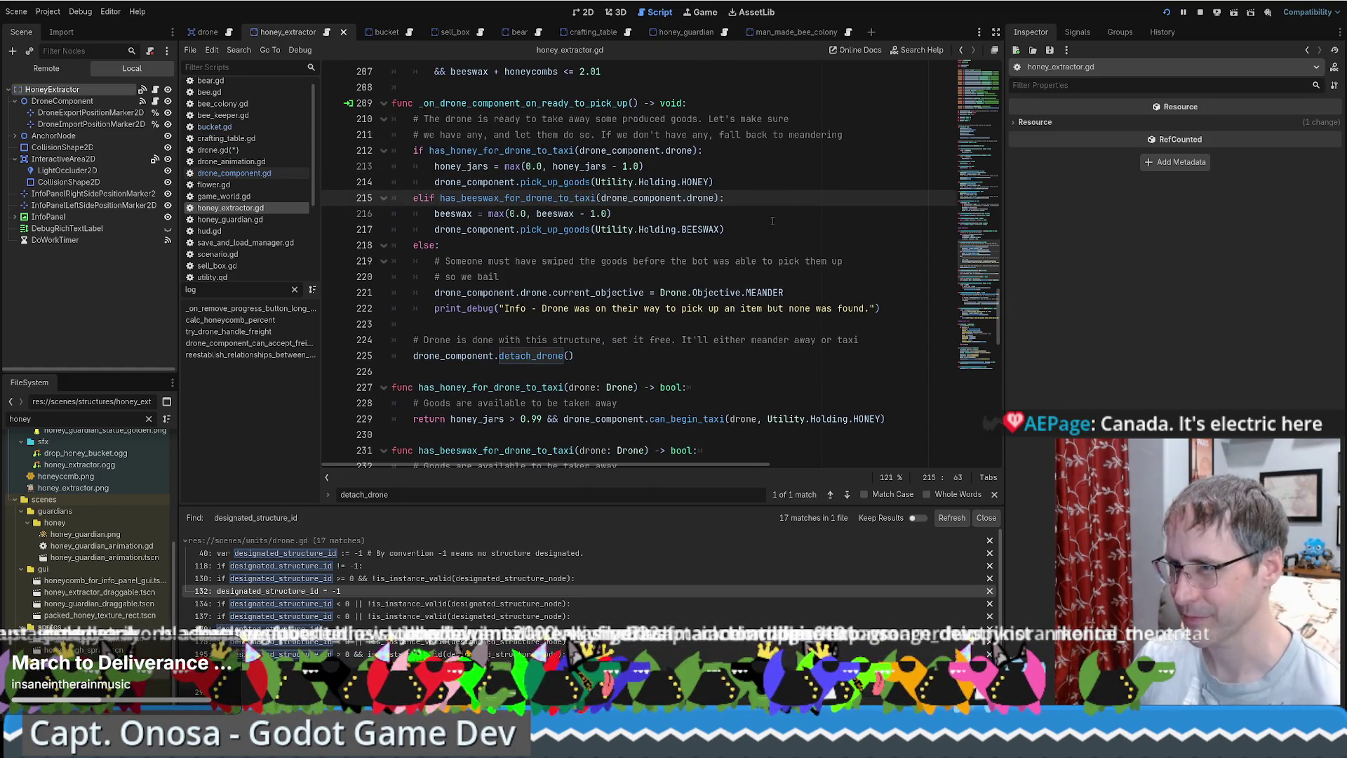
{"action": "scroll", "coordinate": [772, 221], "scroll_direction": "up", "scroll_amount": 1}
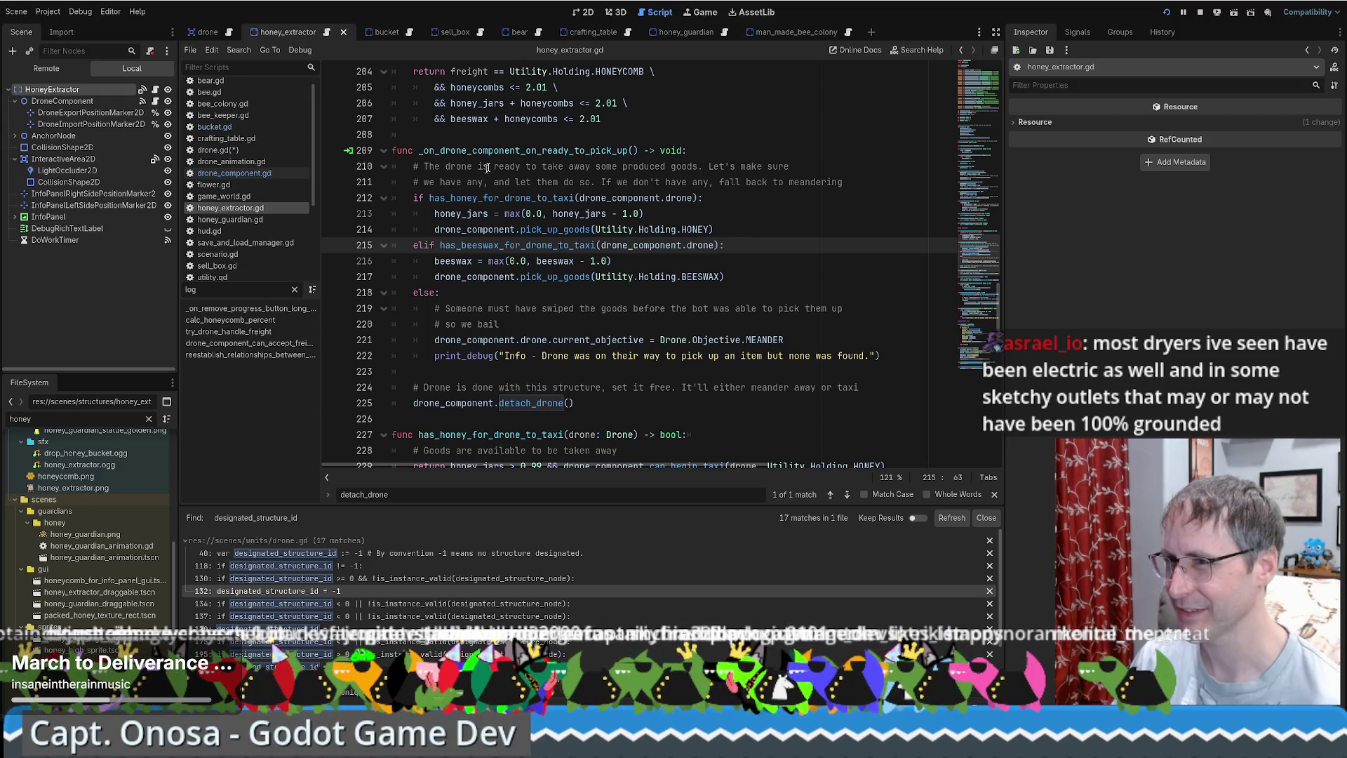
{"action": "left_click_drag", "start_coordinate": [462, 230], "coordinate": [714, 229]}
{"action": "left_click_drag", "start_coordinate": [524, 277], "coordinate": [764, 279]}
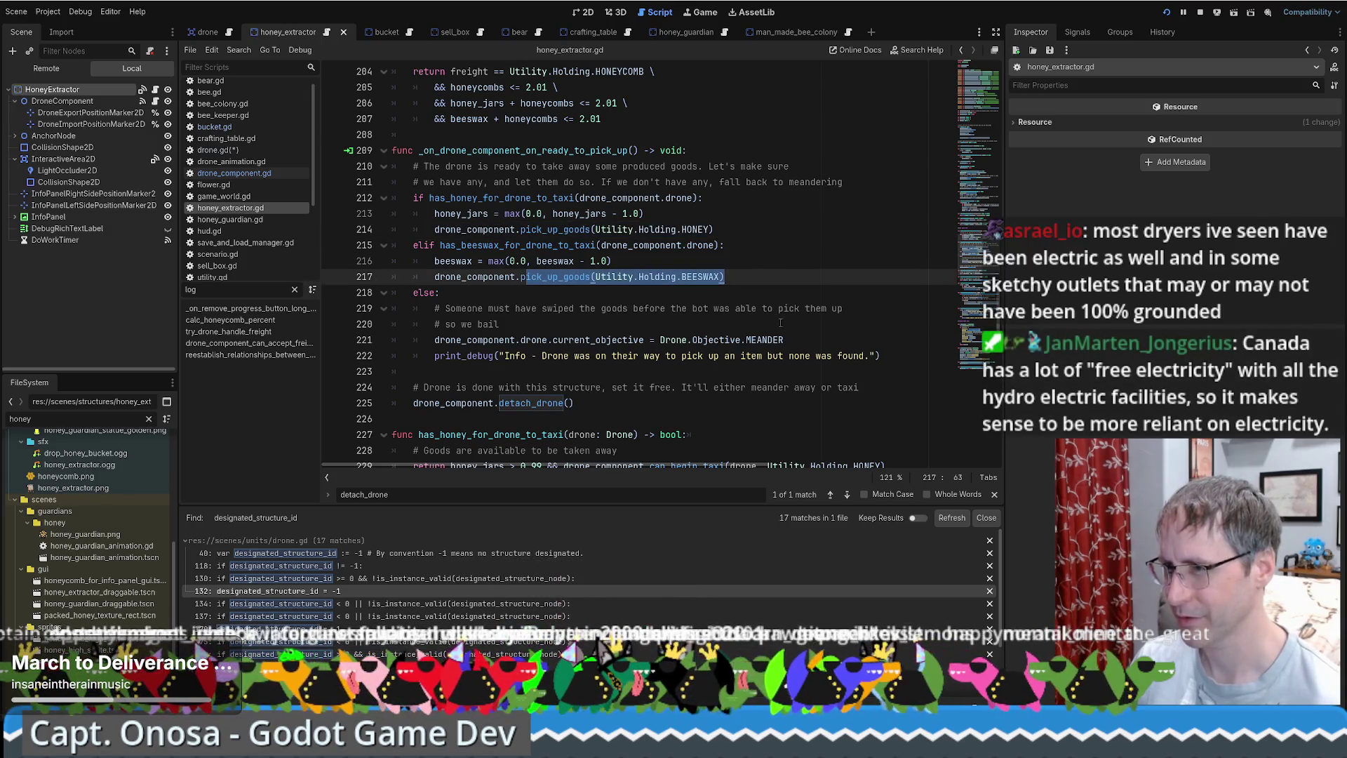
Inspect the detach_drone definition and its signal disconnect line, then return to honey_extractor.gd.
{"action": "left_click", "coordinate": [536, 404]}
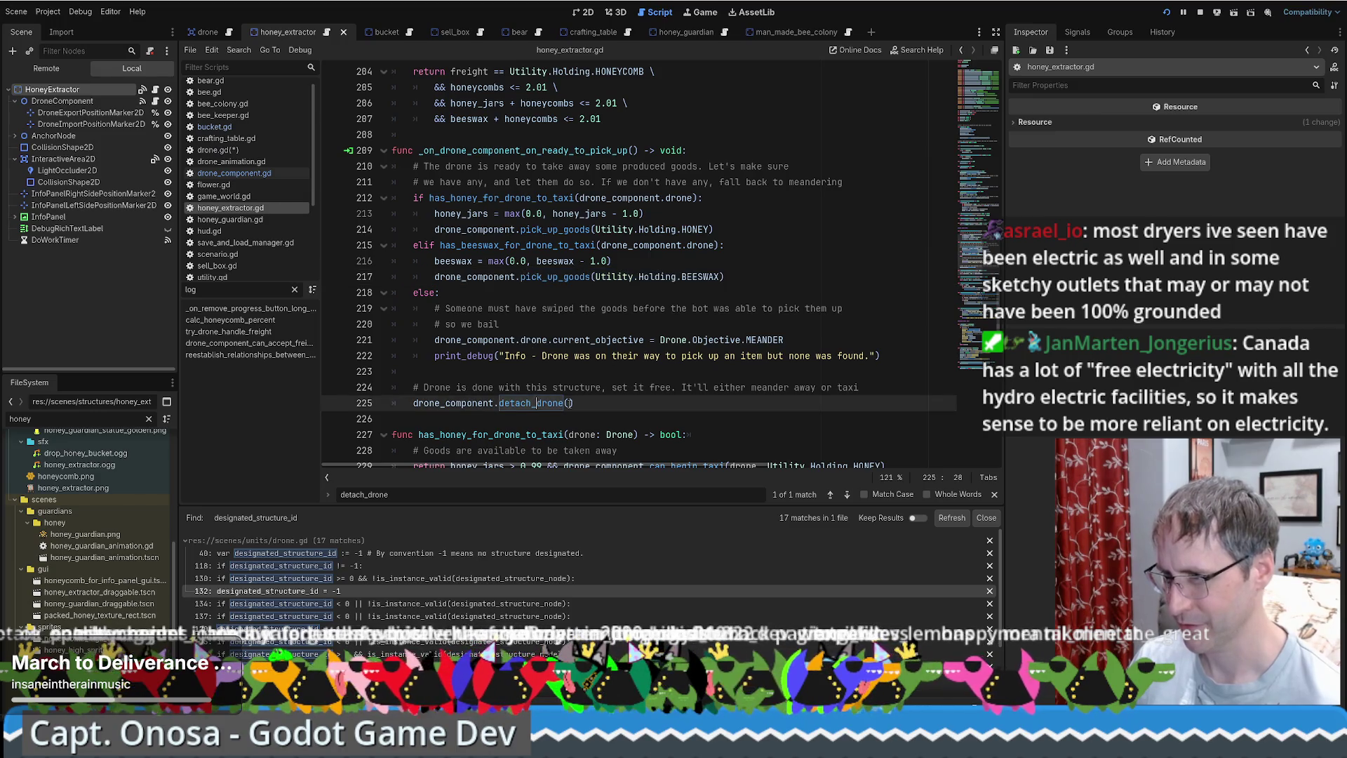
{"action": "left_click", "coordinate": [537, 406], "text": "ctrl"}
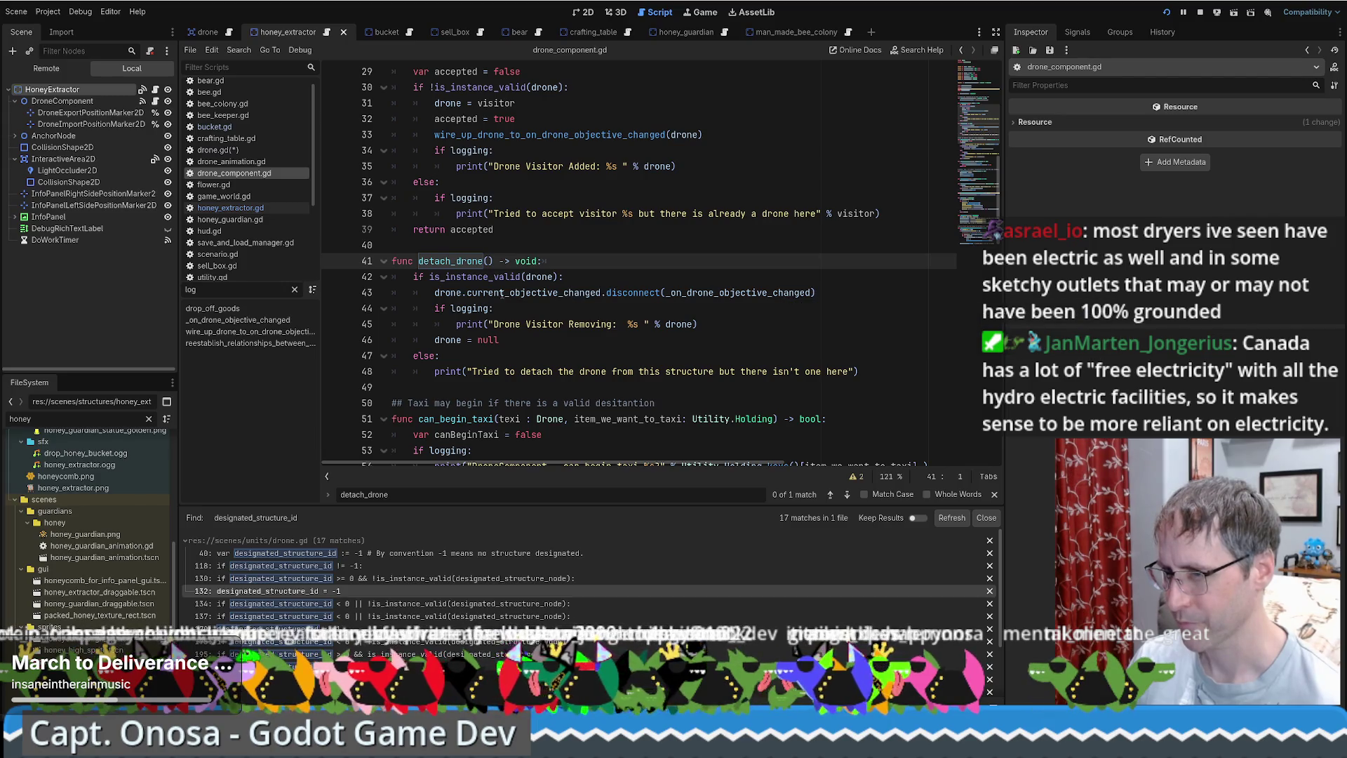
{"action": "left_click", "coordinate": [744, 293]}
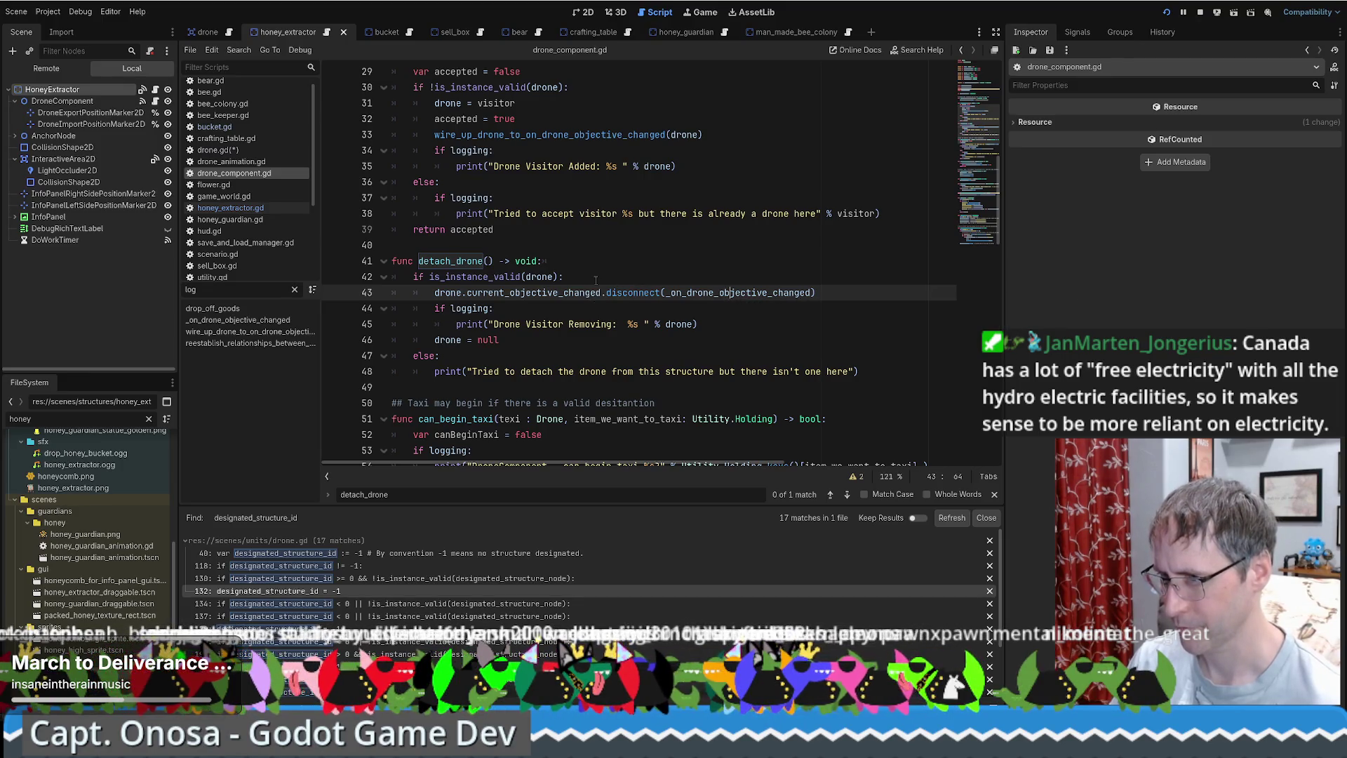
{"action": "key", "text": "alt+Left"}
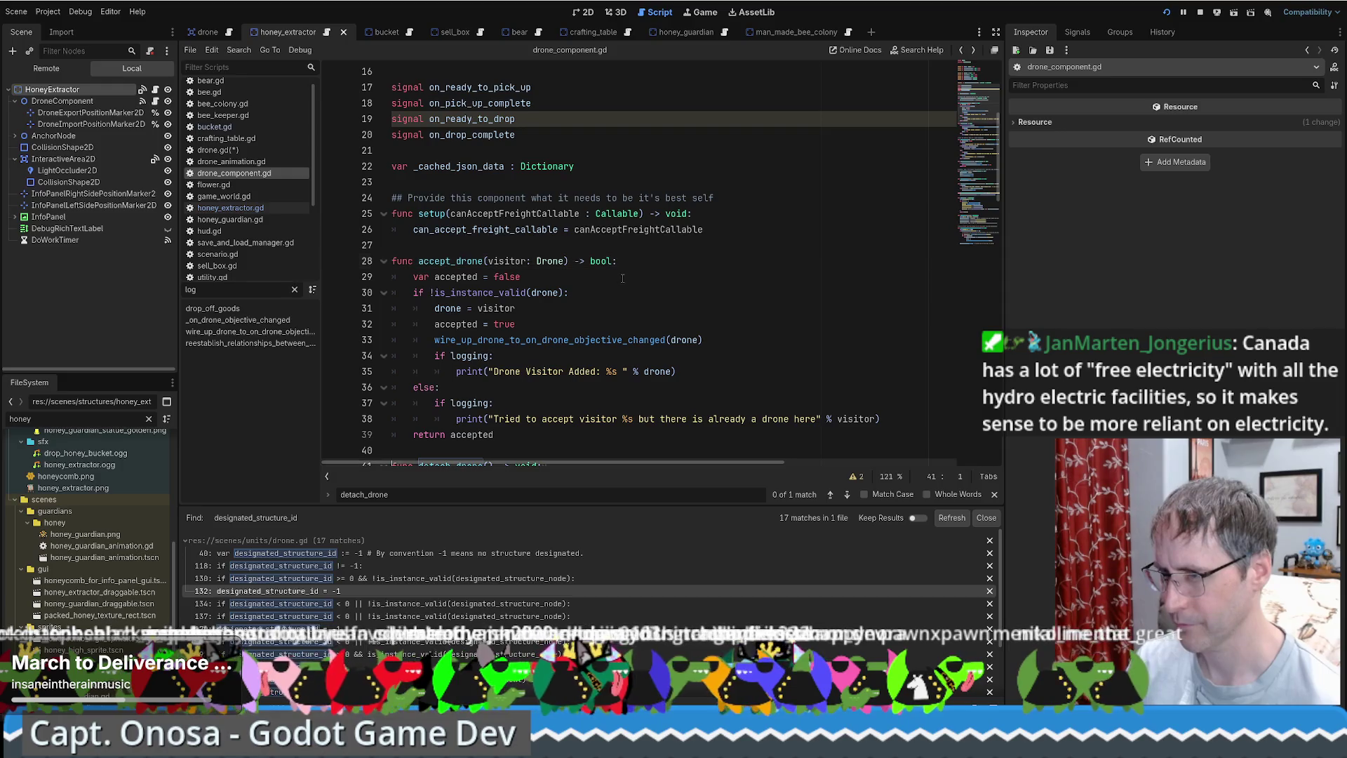
{"action": "key", "text": "alt+Left"}
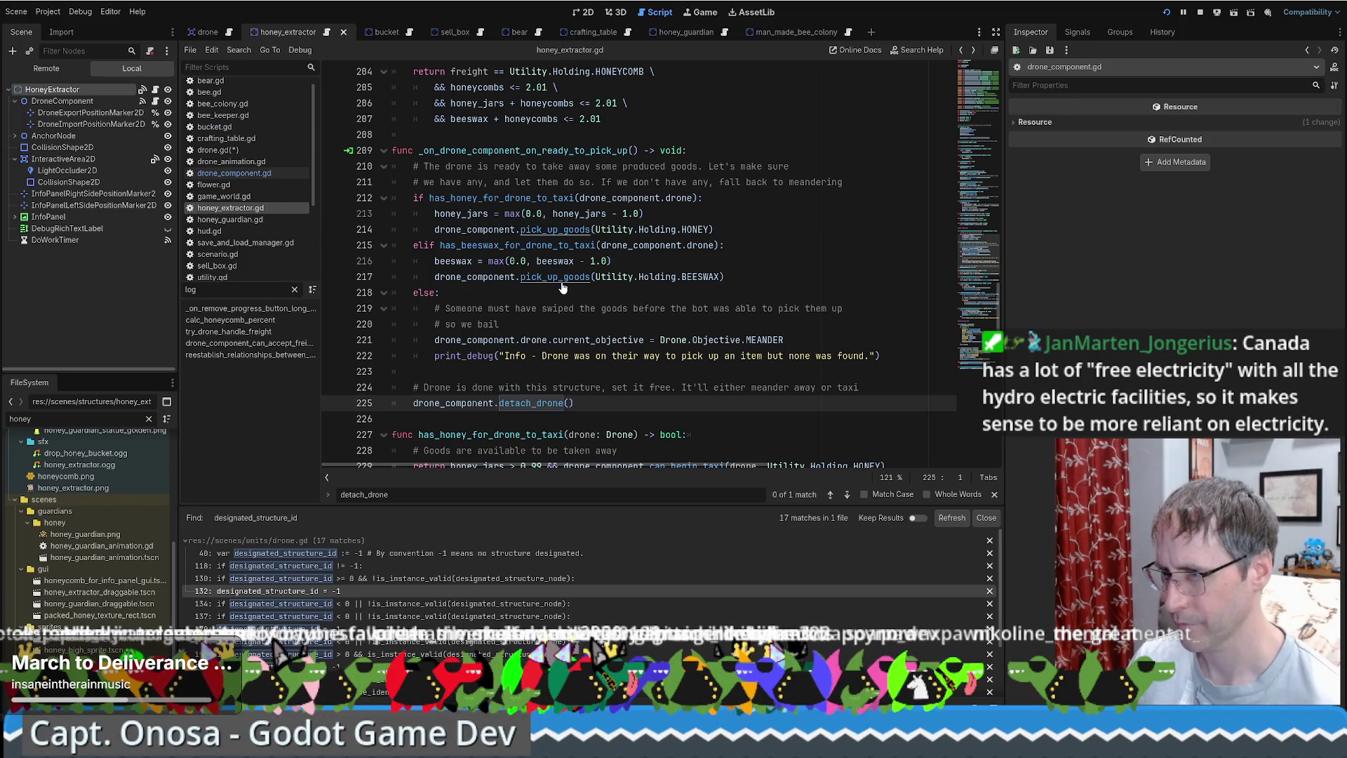
Check the pickup-complete signal emission inside the pick_up_goods definition, then step back.
{"action": "left_click", "coordinate": [561, 280], "text": "ctrl"}
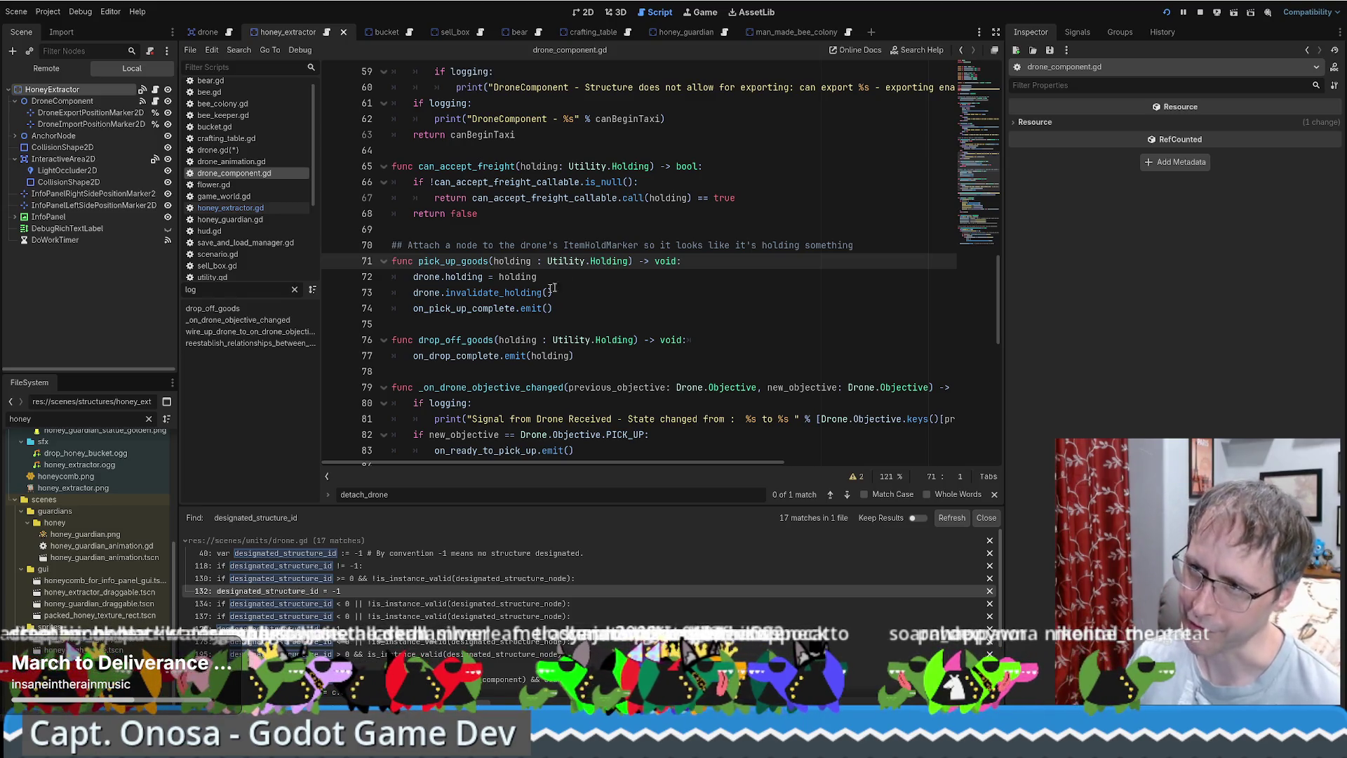
{"action": "left_click_drag", "start_coordinate": [414, 309], "coordinate": [603, 306]}
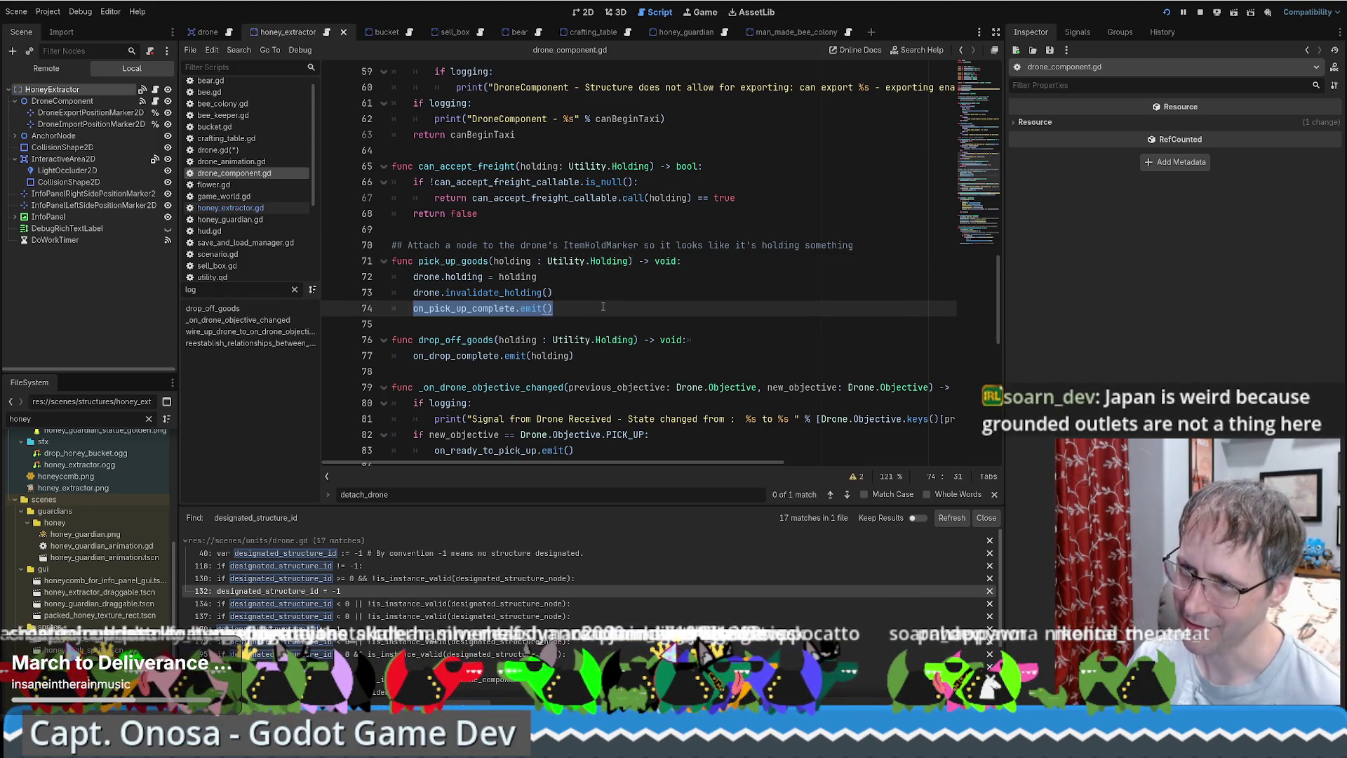
{"action": "key", "text": "alt+Left"}
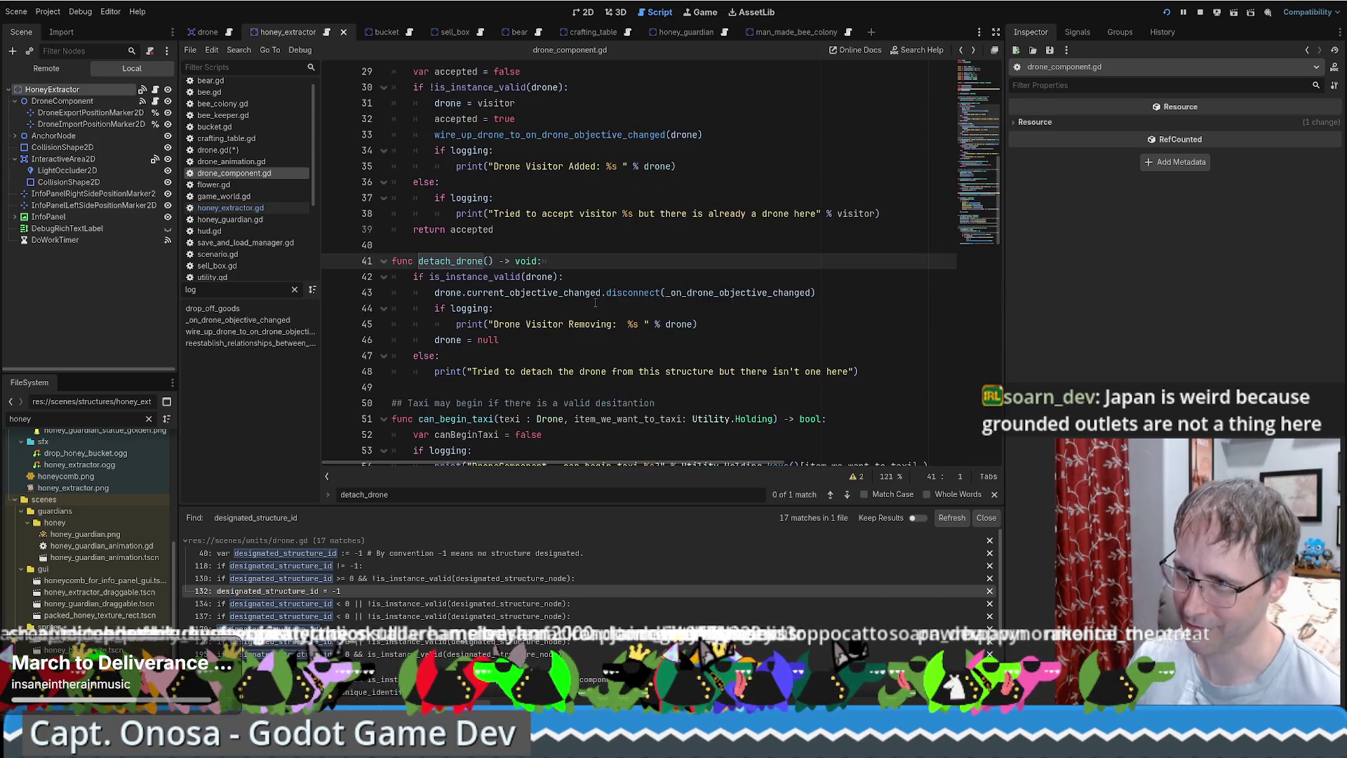
{"action": "scroll", "coordinate": [580, 303], "scroll_direction": "down", "scroll_amount": 1}
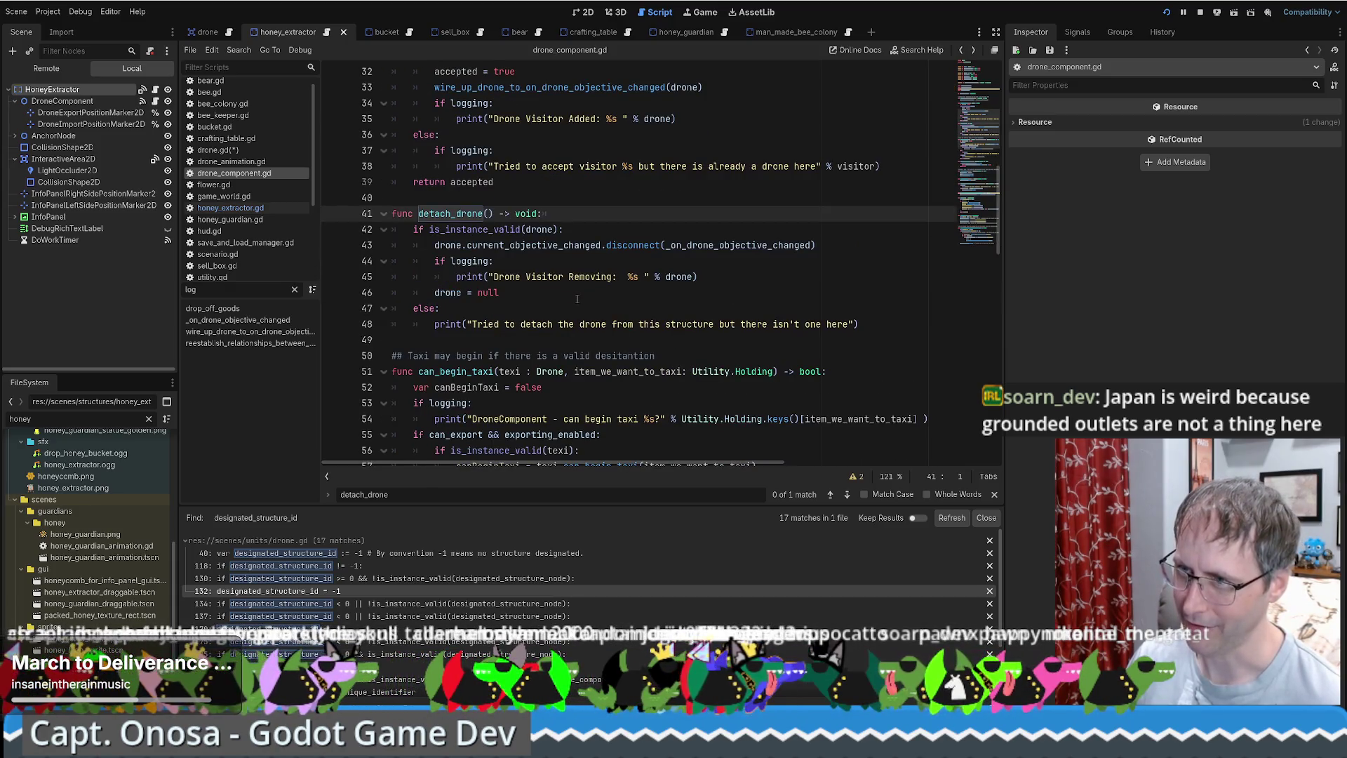
{"action": "key", "text": "alt+Left"}
{"action": "key", "text": "alt+Left"}
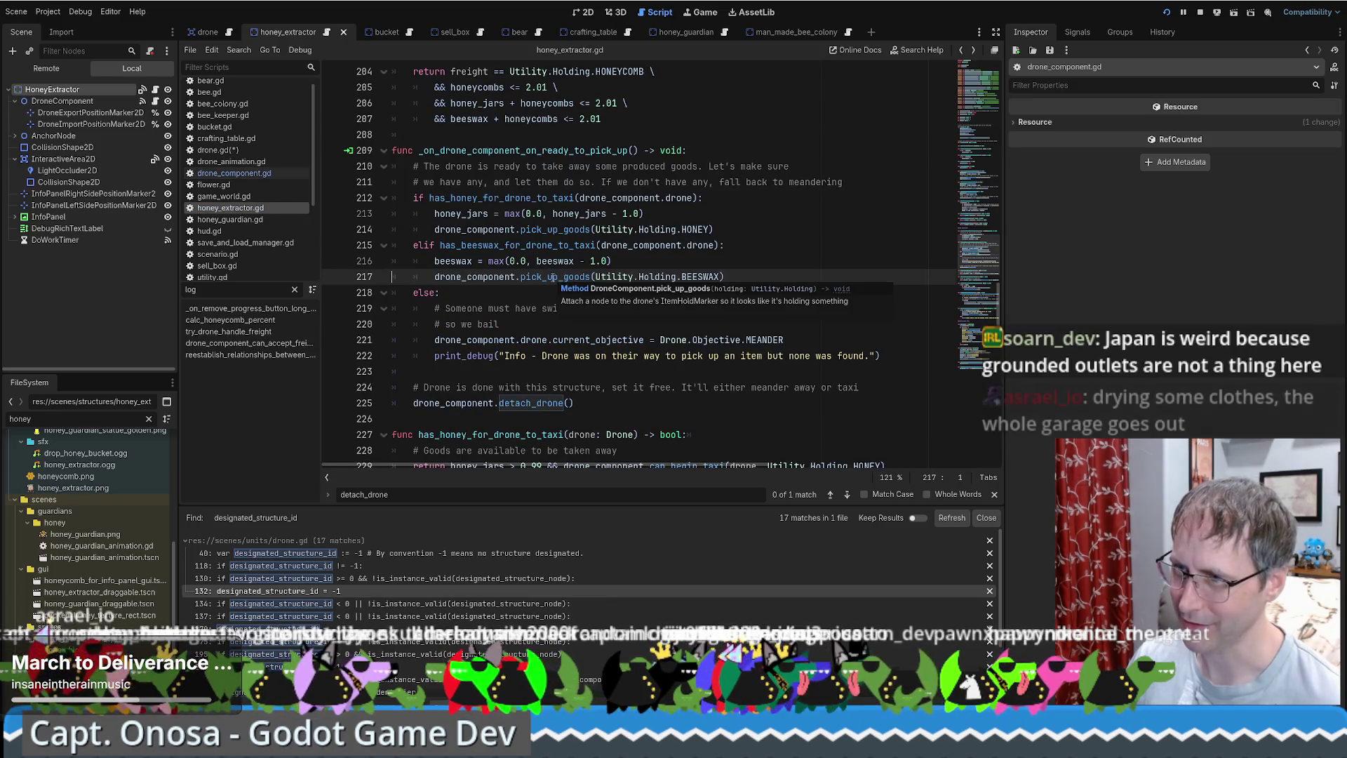
Follow detach_drone to _on_drone_objective_changed and find its on_ready_to_pick_up.emit() call.
{"action": "left_click", "coordinate": [542, 402]}
{"action": "left_click", "coordinate": [543, 402], "text": "ctrl"}
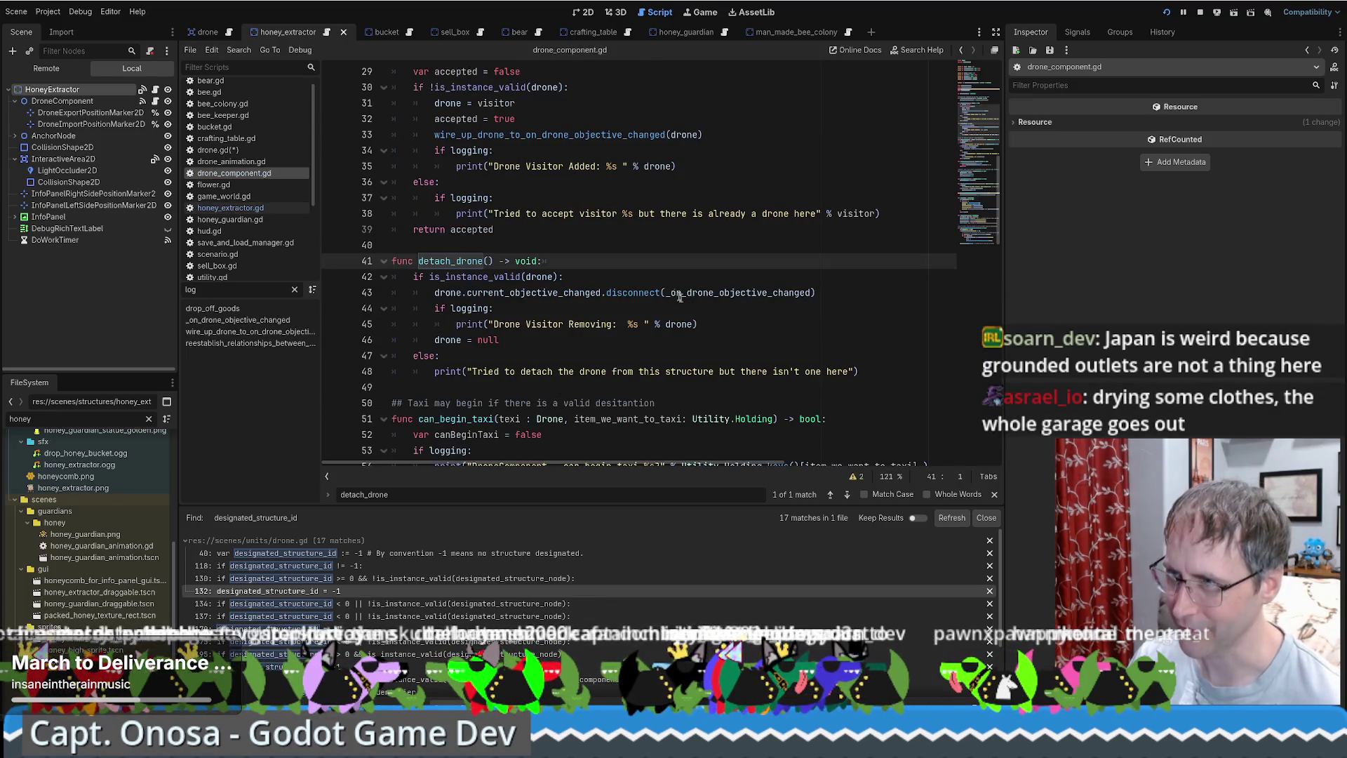
{"action": "left_click", "coordinate": [719, 292]}
{"action": "left_click", "coordinate": [726, 294], "text": "ctrl"}
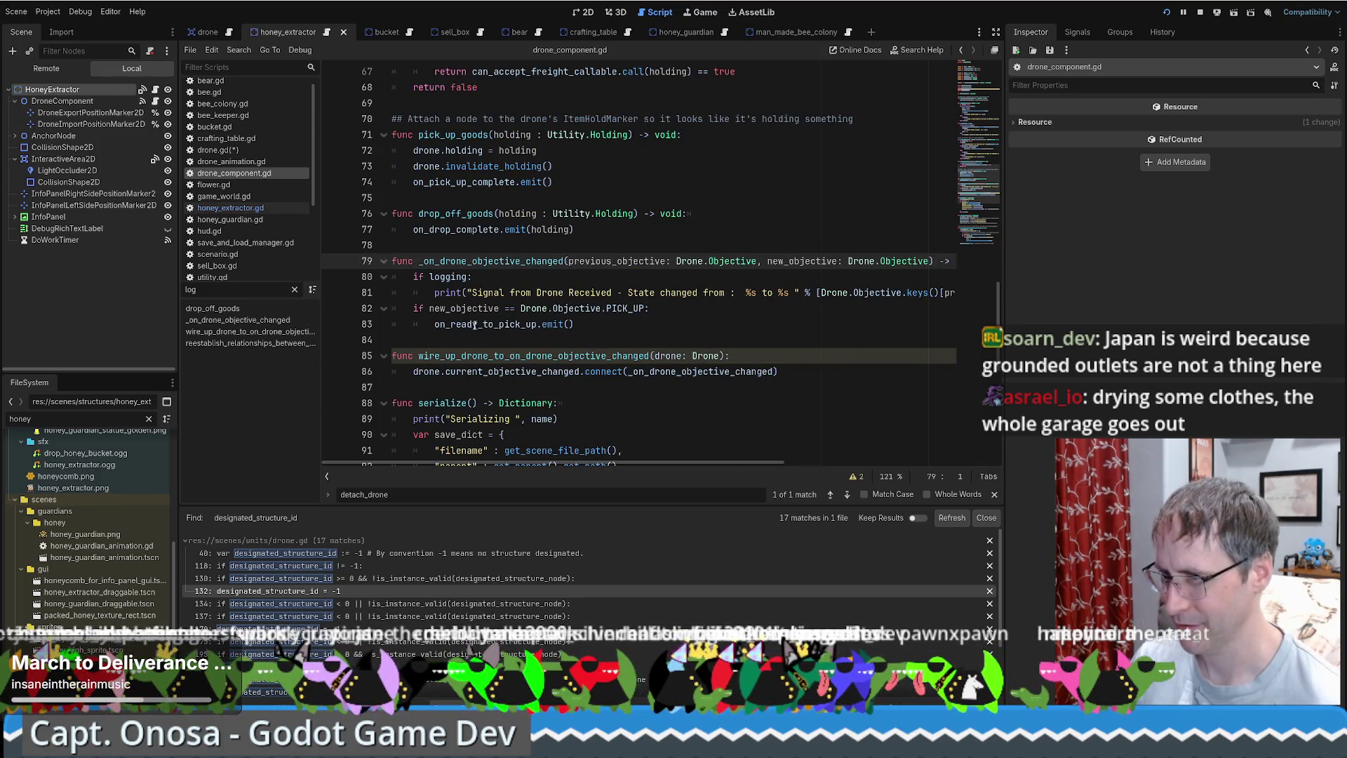
{"action": "left_click_drag", "start_coordinate": [434, 324], "coordinate": [606, 326]}
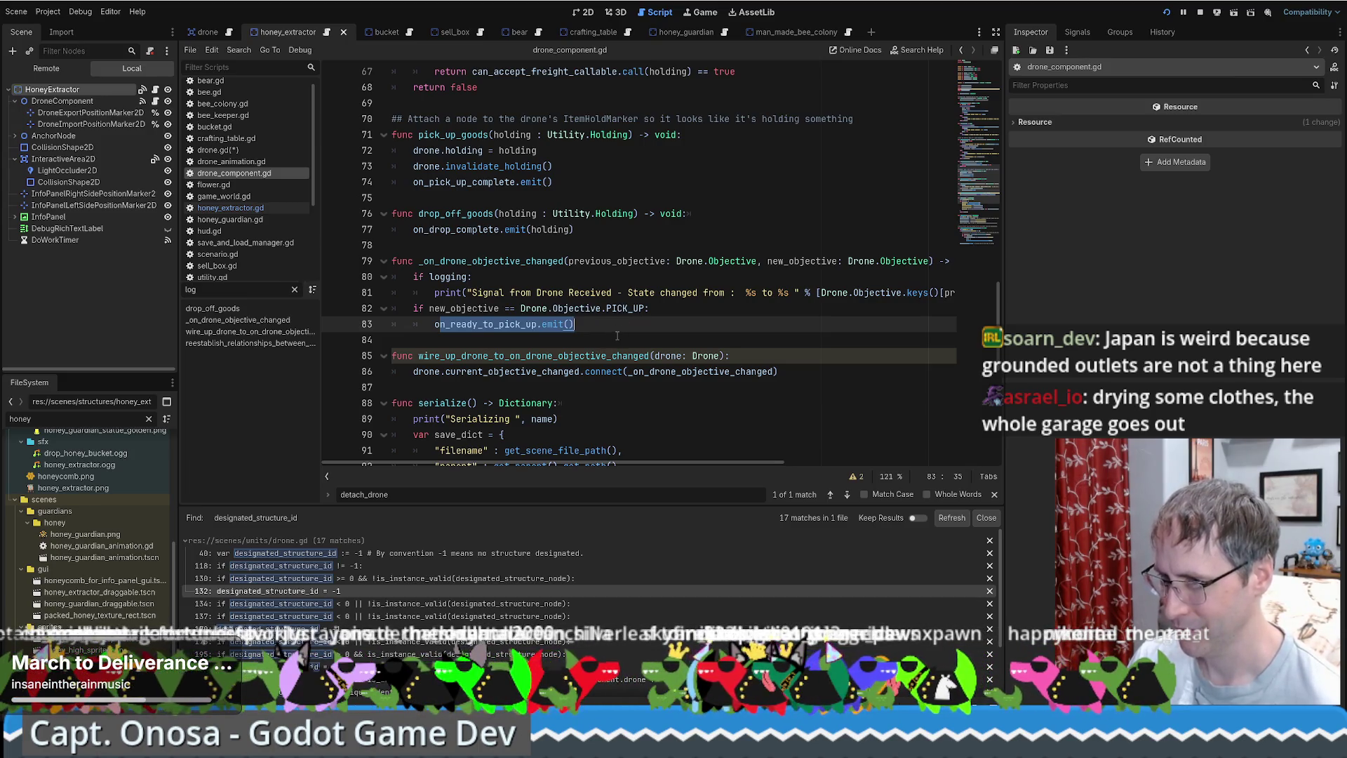
{"action": "key", "text": "alt+Left"}
{"action": "key", "text": "alt+Left"}
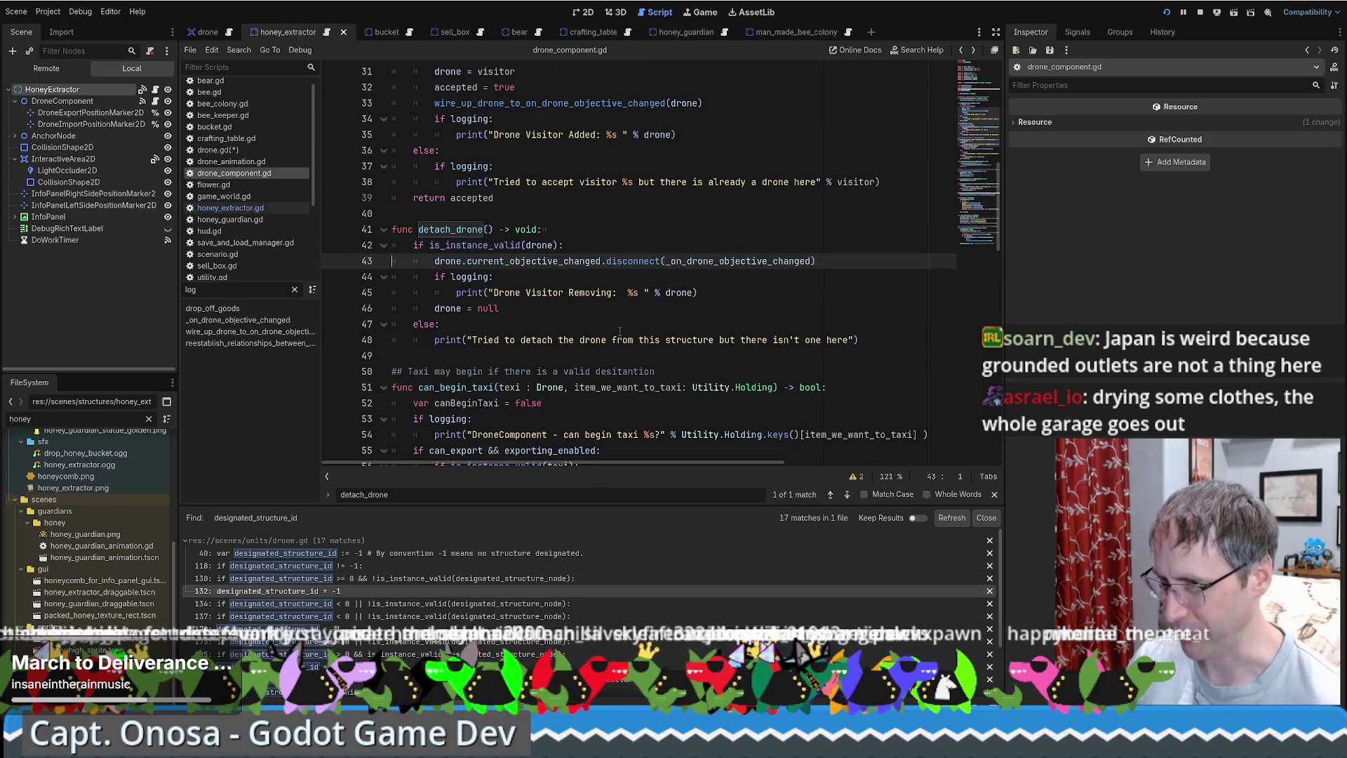
{"action": "key", "text": "alt+Left"}
{"action": "key", "text": "alt+Left"}
{"action": "key", "text": "alt+Left"}
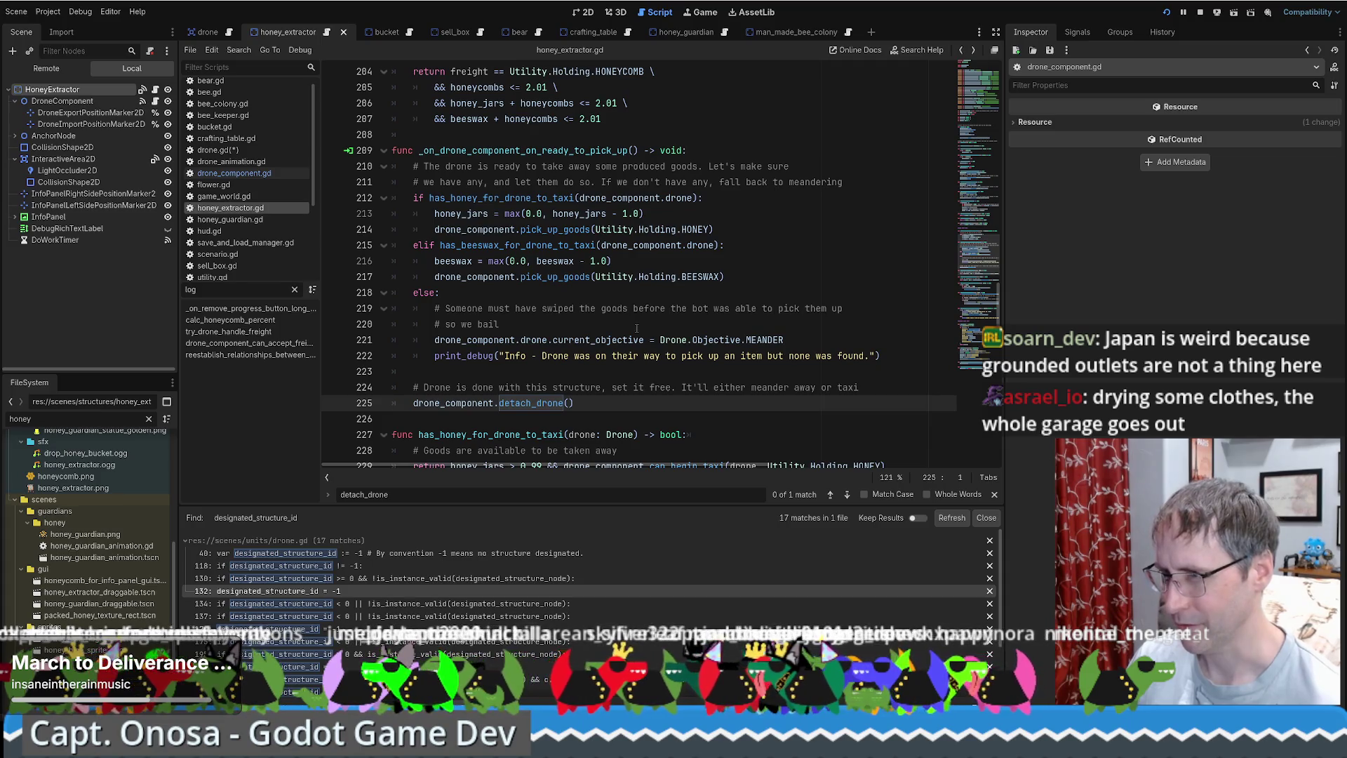
Check the on_pick_up_complete signal in pick_up_goods, then select the DroneComponent node from line 217.
{"action": "scroll", "coordinate": [631, 323], "scroll_direction": "up", "scroll_amount": 1}
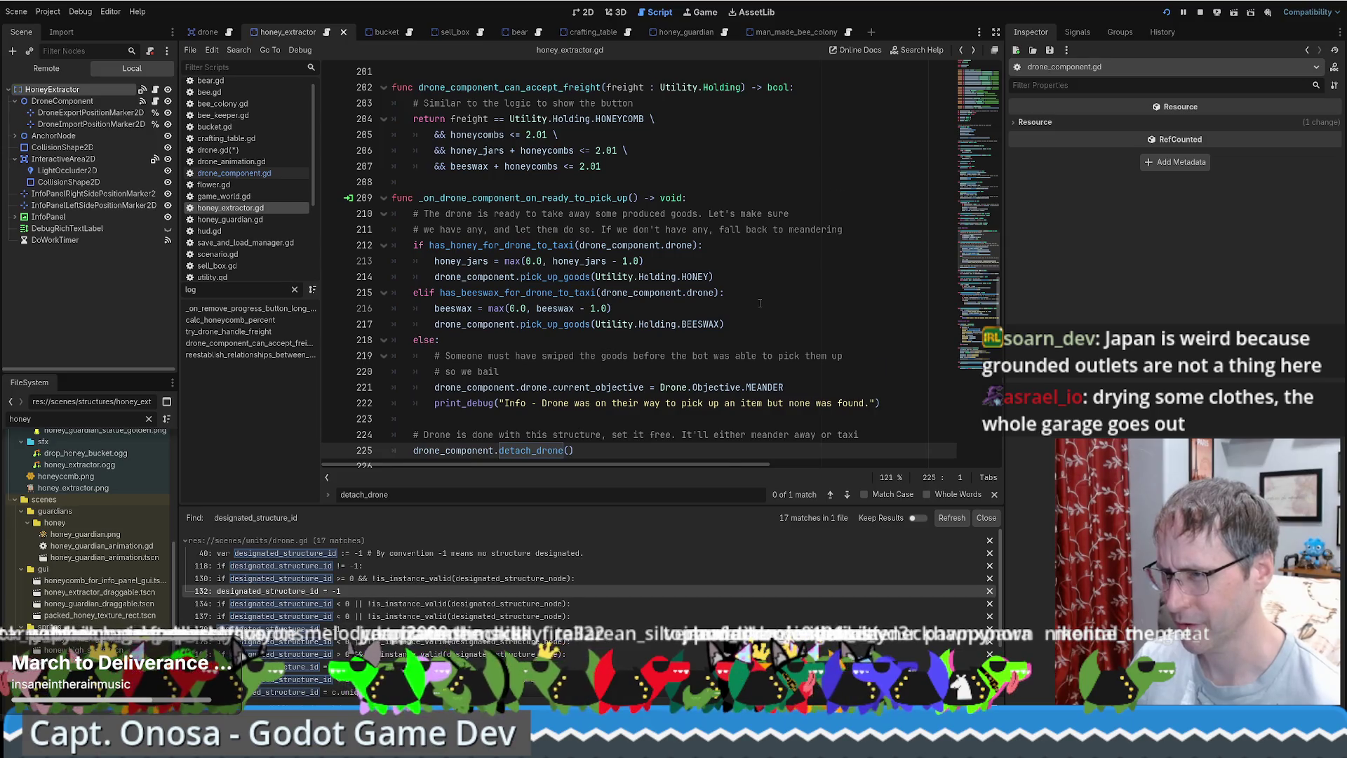
{"action": "scroll", "coordinate": [758, 301], "scroll_direction": "down", "scroll_amount": 1}
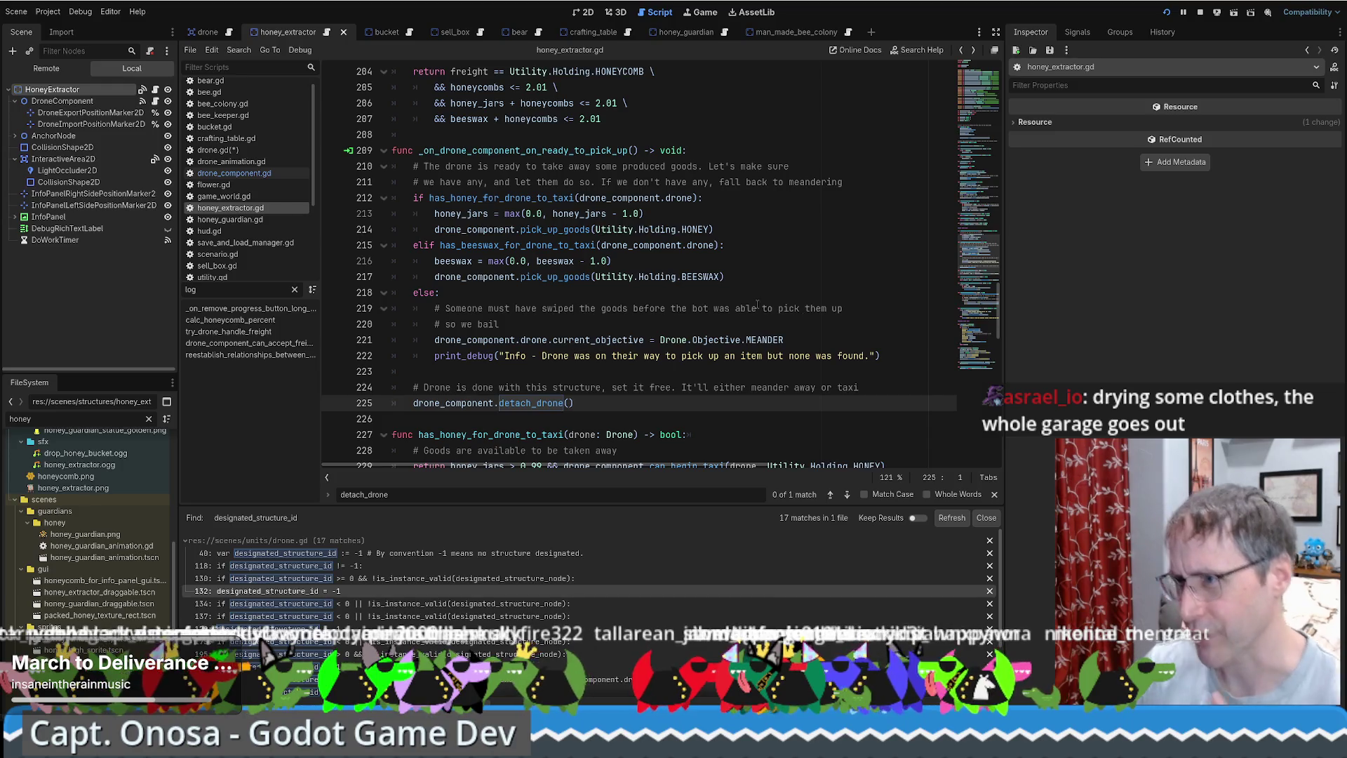
{"action": "scroll", "coordinate": [411, 211], "scroll_direction": "down", "scroll_amount": 1}
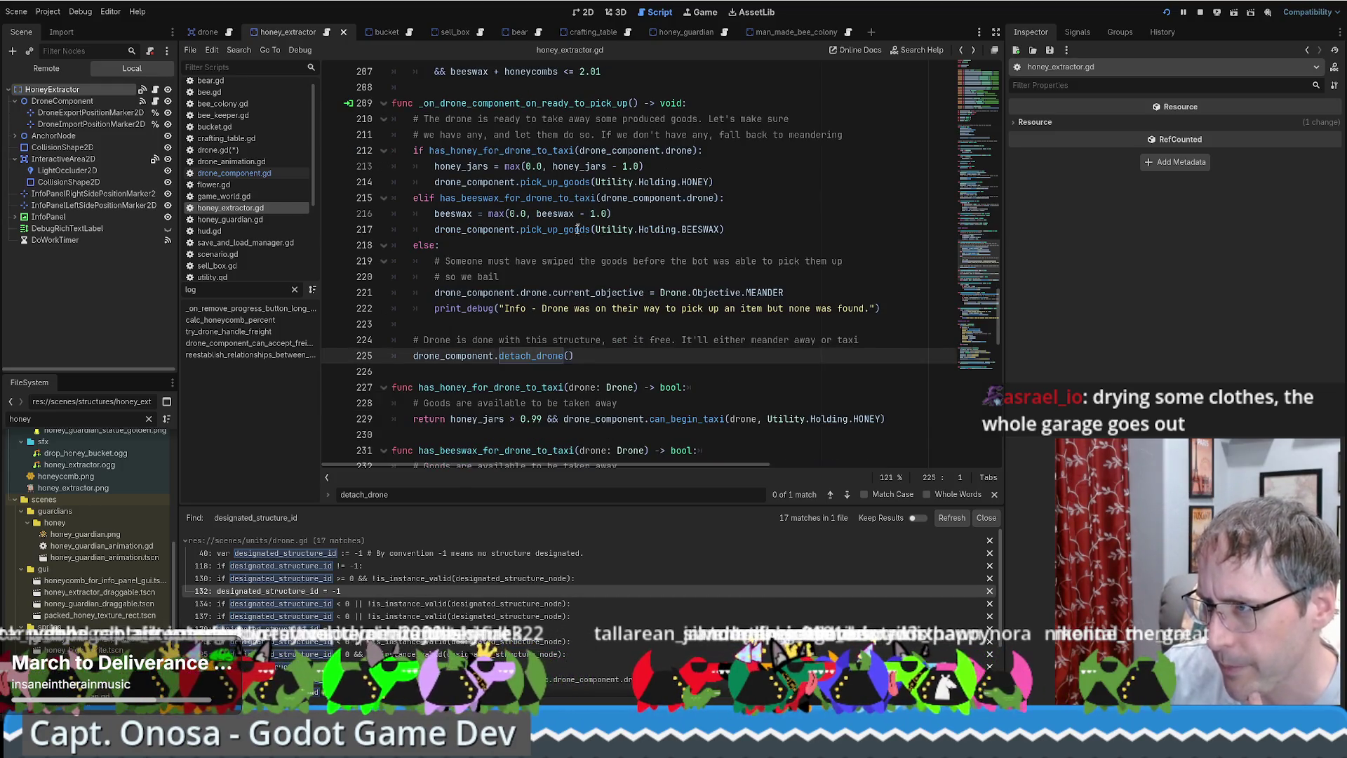
{"action": "left_click", "coordinate": [542, 230]}
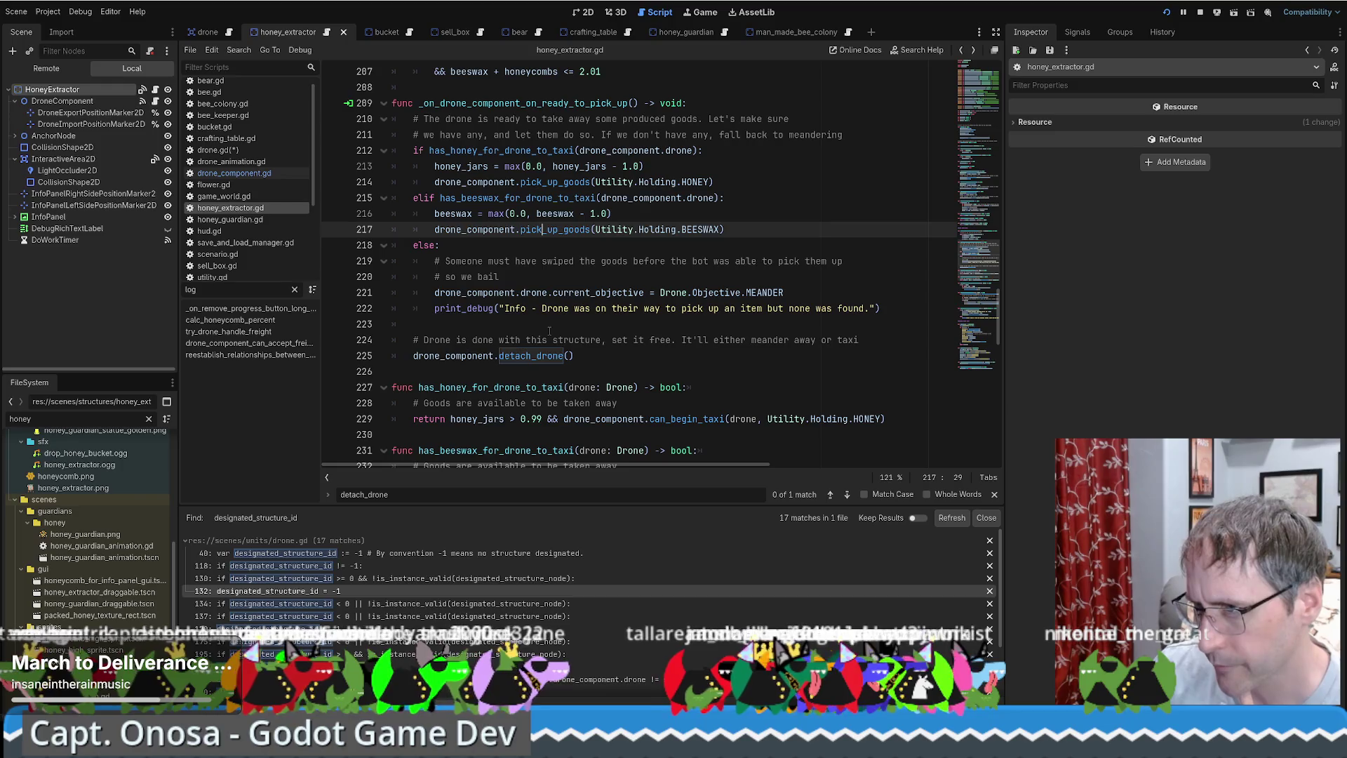
{"action": "left_click", "coordinate": [542, 230], "text": "ctrl"}
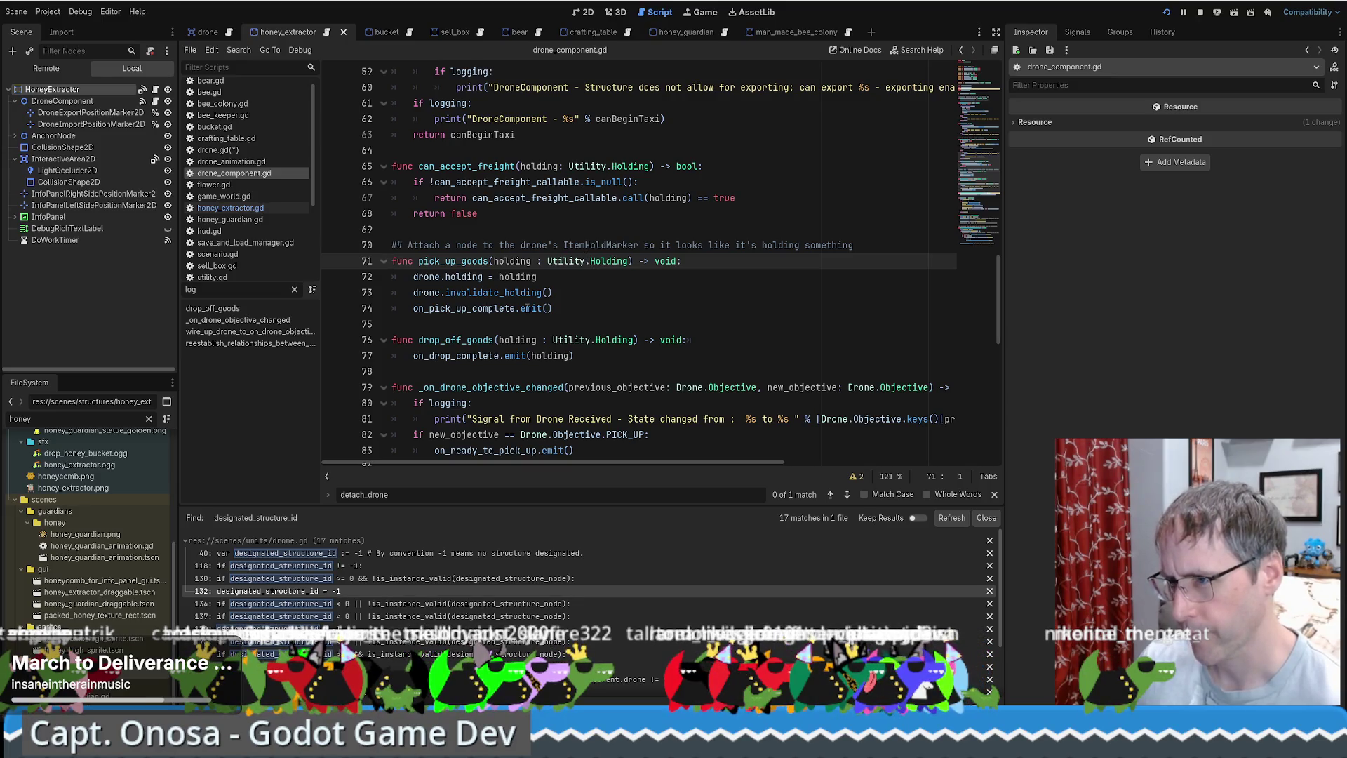
{"action": "double_click", "coordinate": [494, 308]}
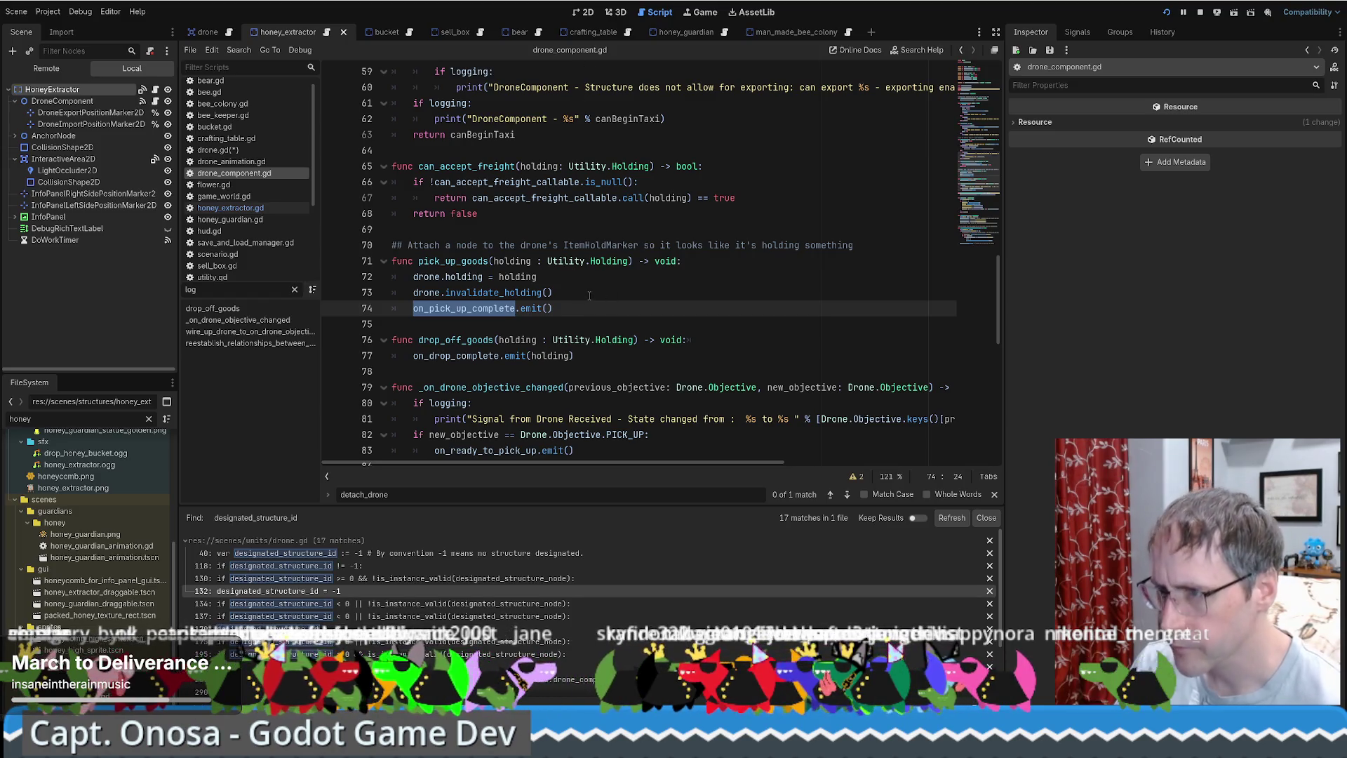
{"action": "key", "text": "alt+Left"}
{"action": "key", "text": "alt+Left"}
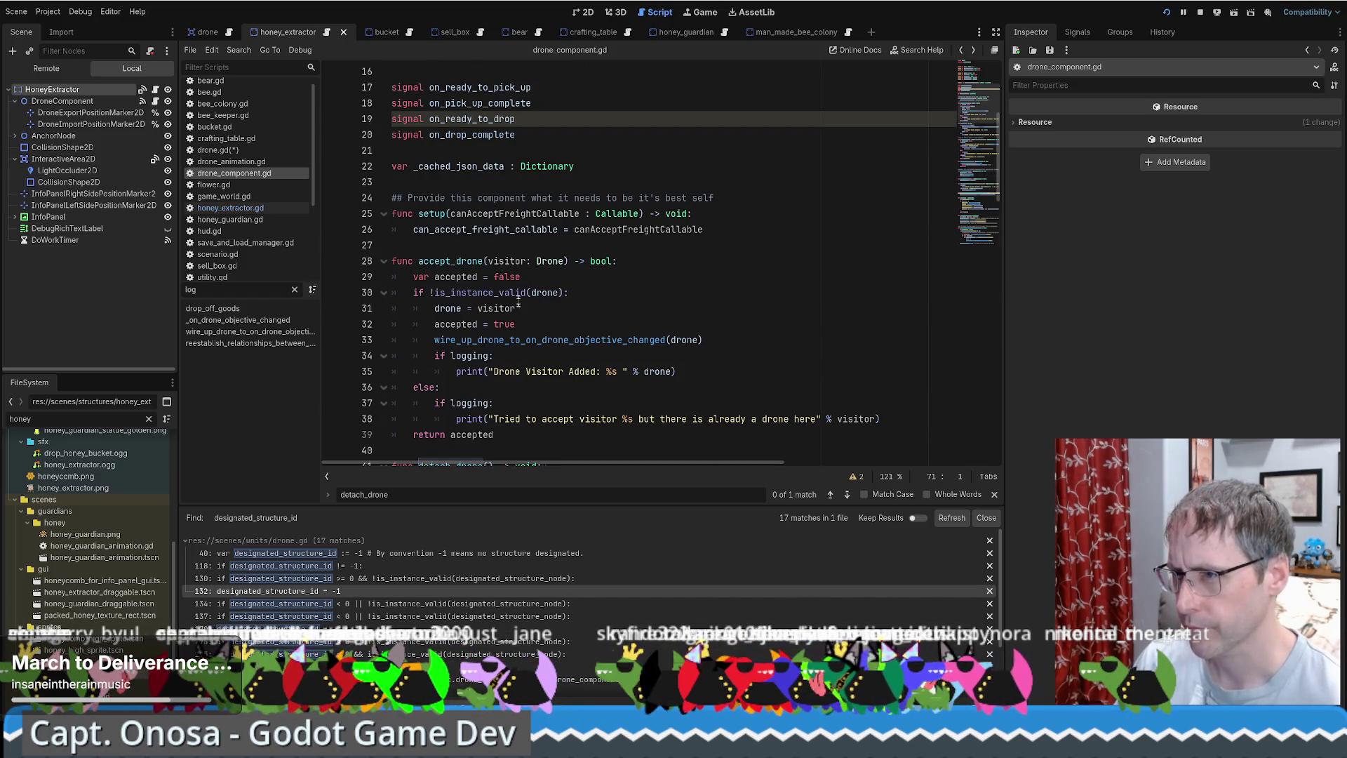
{"action": "key", "text": "alt+Left"}
{"action": "left_click", "coordinate": [495, 230]}
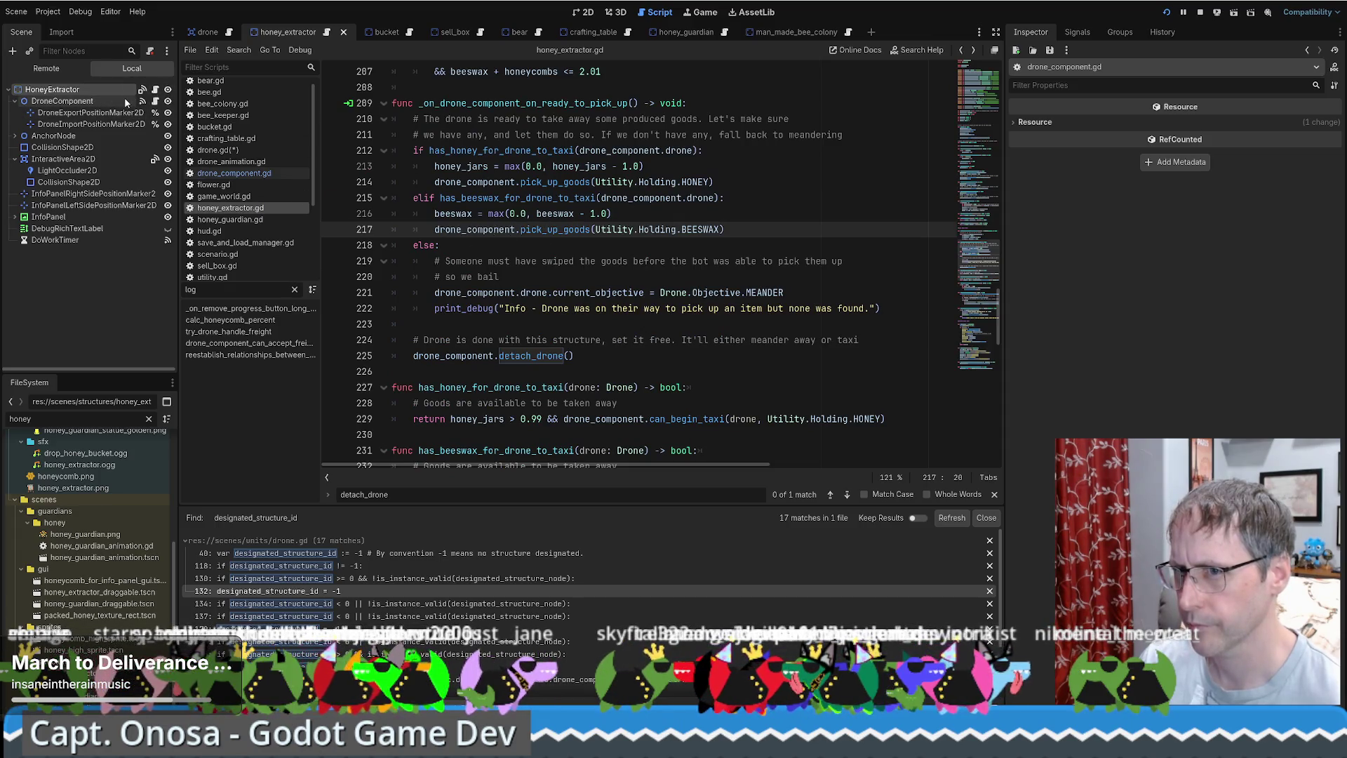
{"action": "left_click", "coordinate": [84, 101]}
Show DroneComponent's signals and follow on_ready_to_pick_up to its honey_extractor.gd handler.
{"action": "left_click", "coordinate": [1078, 32]}
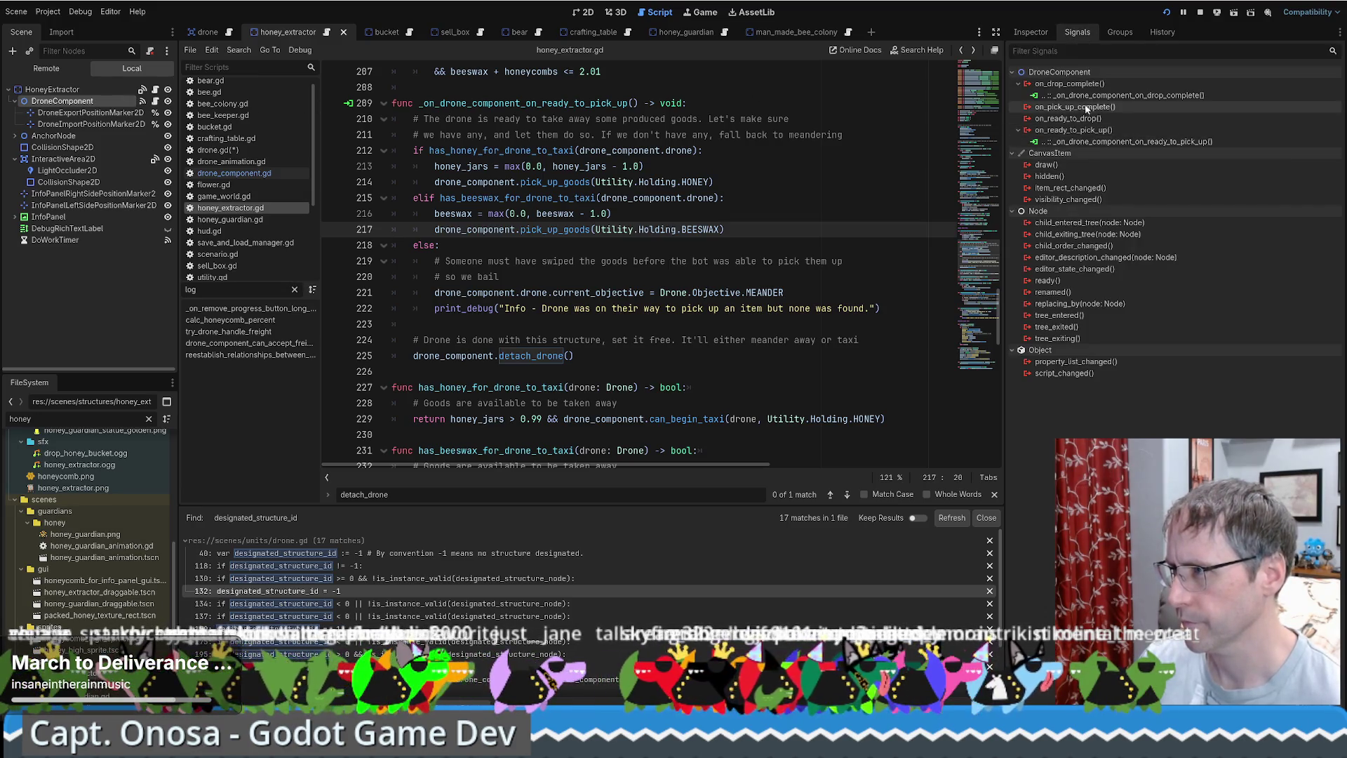
{"action": "double_click", "coordinate": [1084, 142]}
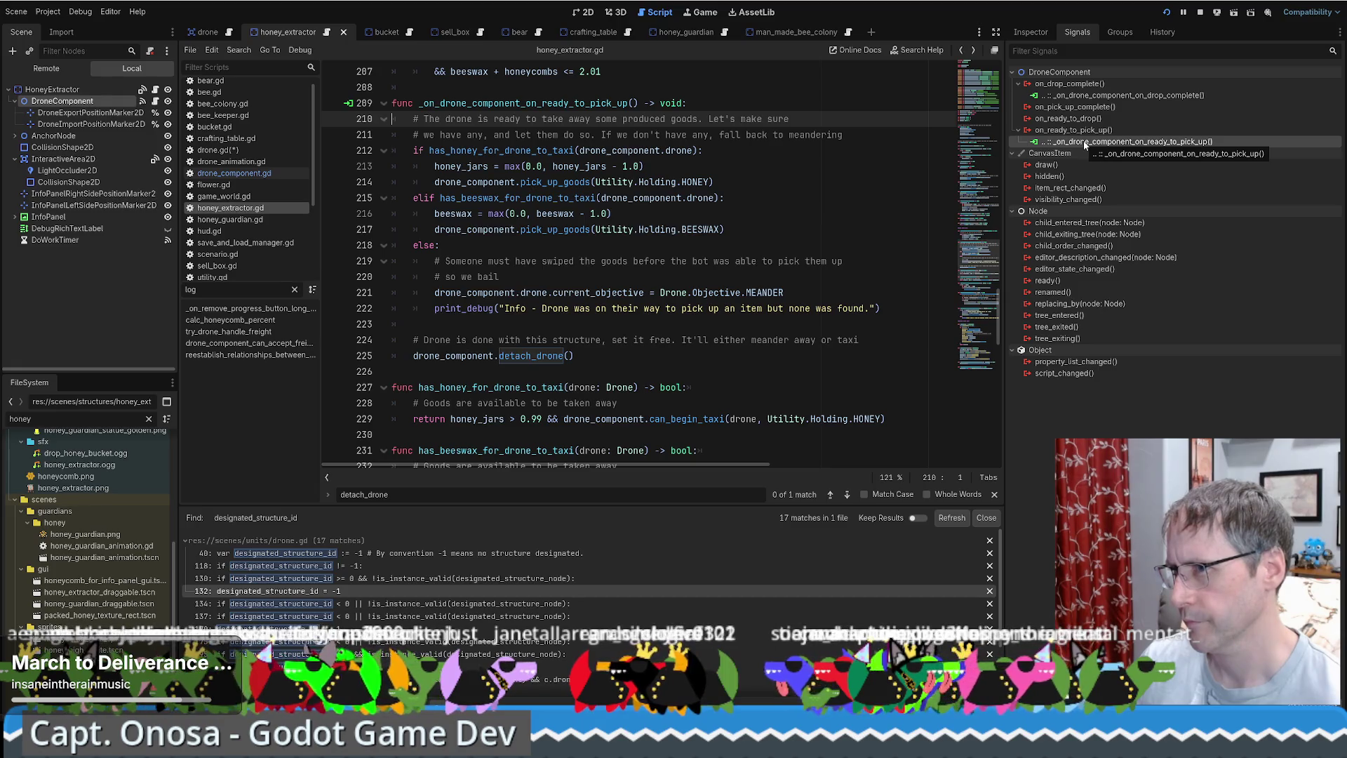
{"action": "left_click", "coordinate": [206, 33]}
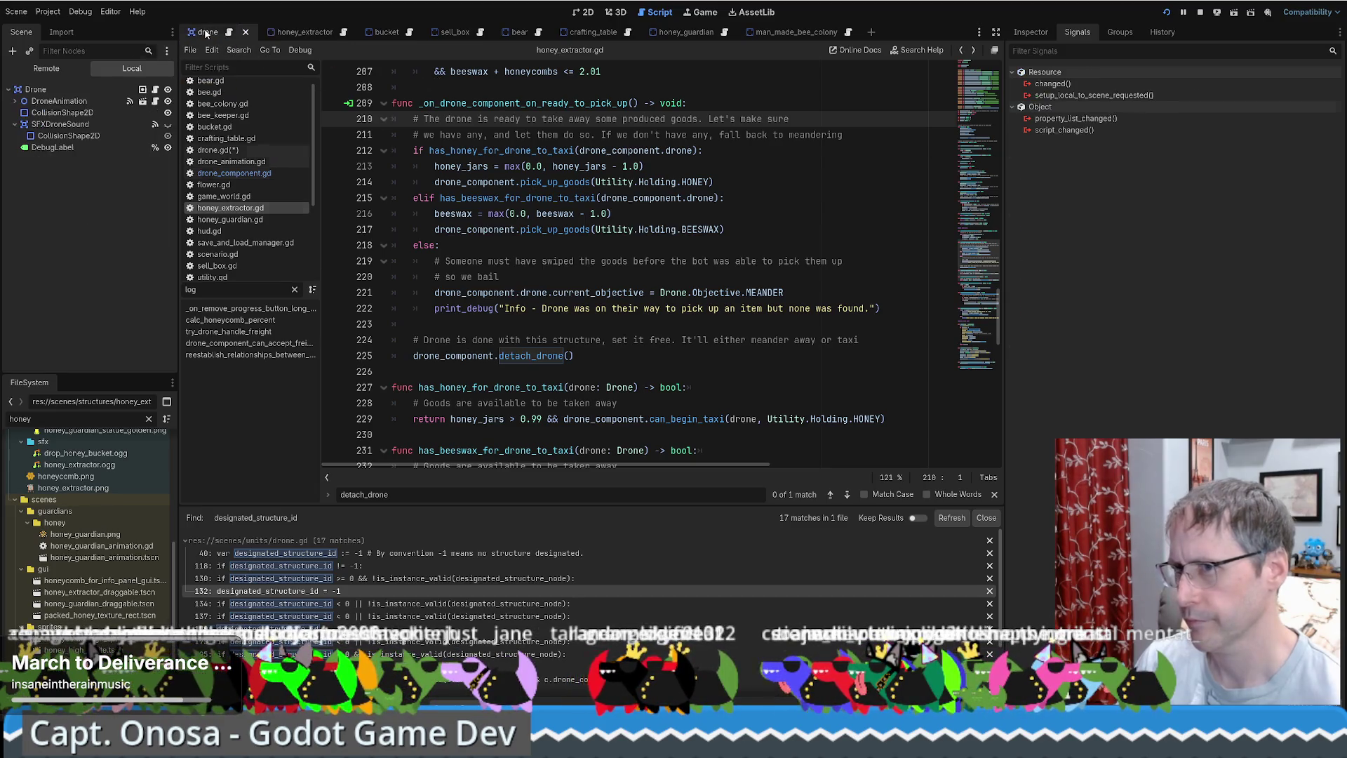
Open drone.gd's on_pickup_complete handler from DroneAnimation's signals, review line 347, then go back.
{"action": "left_click", "coordinate": [105, 99]}
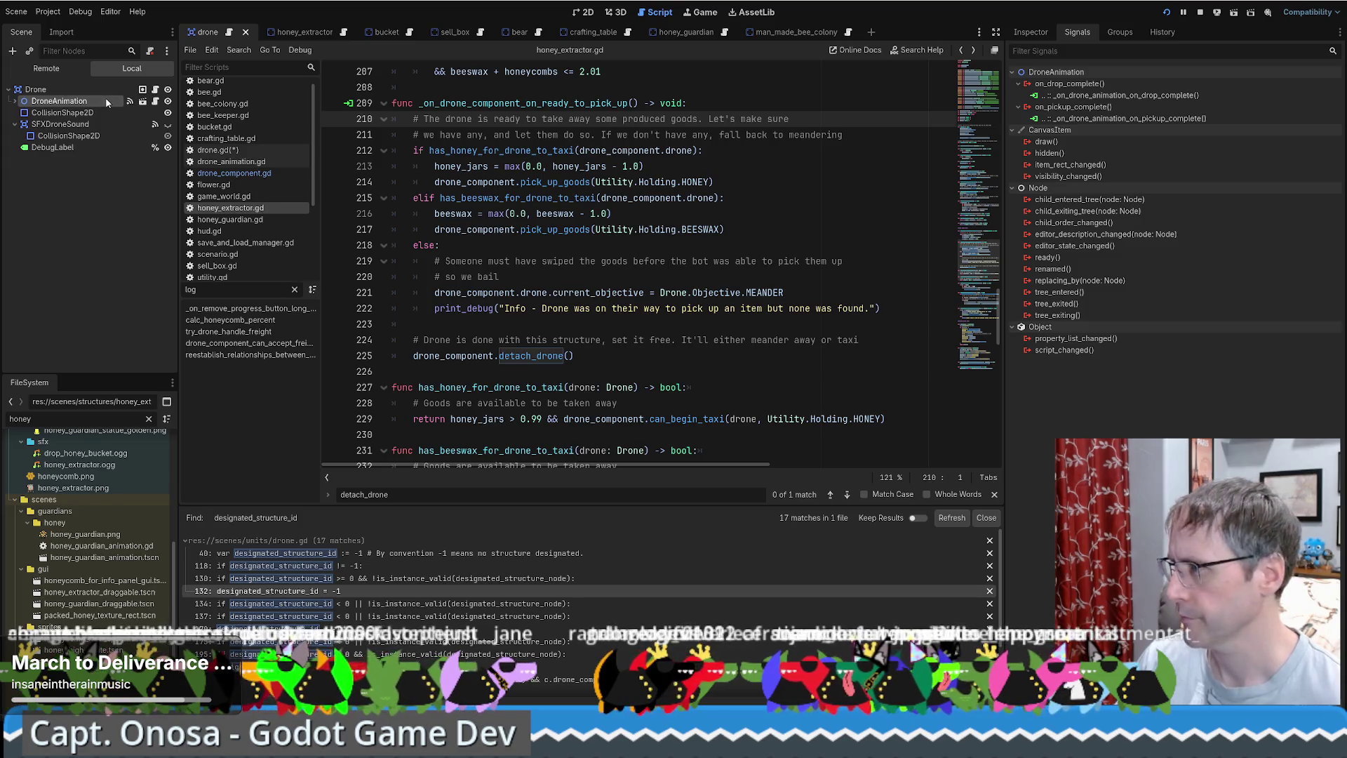
{"action": "double_click", "coordinate": [1083, 118]}
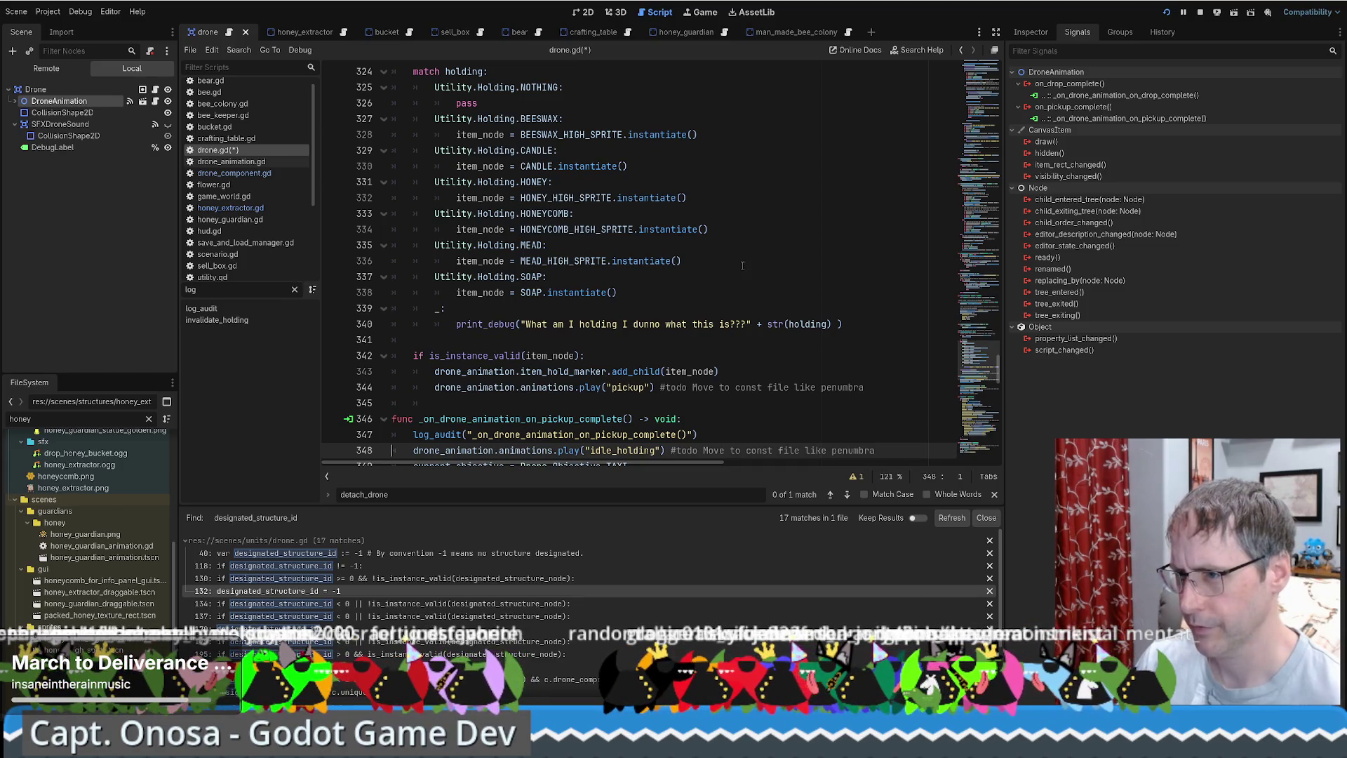
{"action": "scroll", "coordinate": [742, 263], "scroll_direction": "down", "scroll_amount": 3}
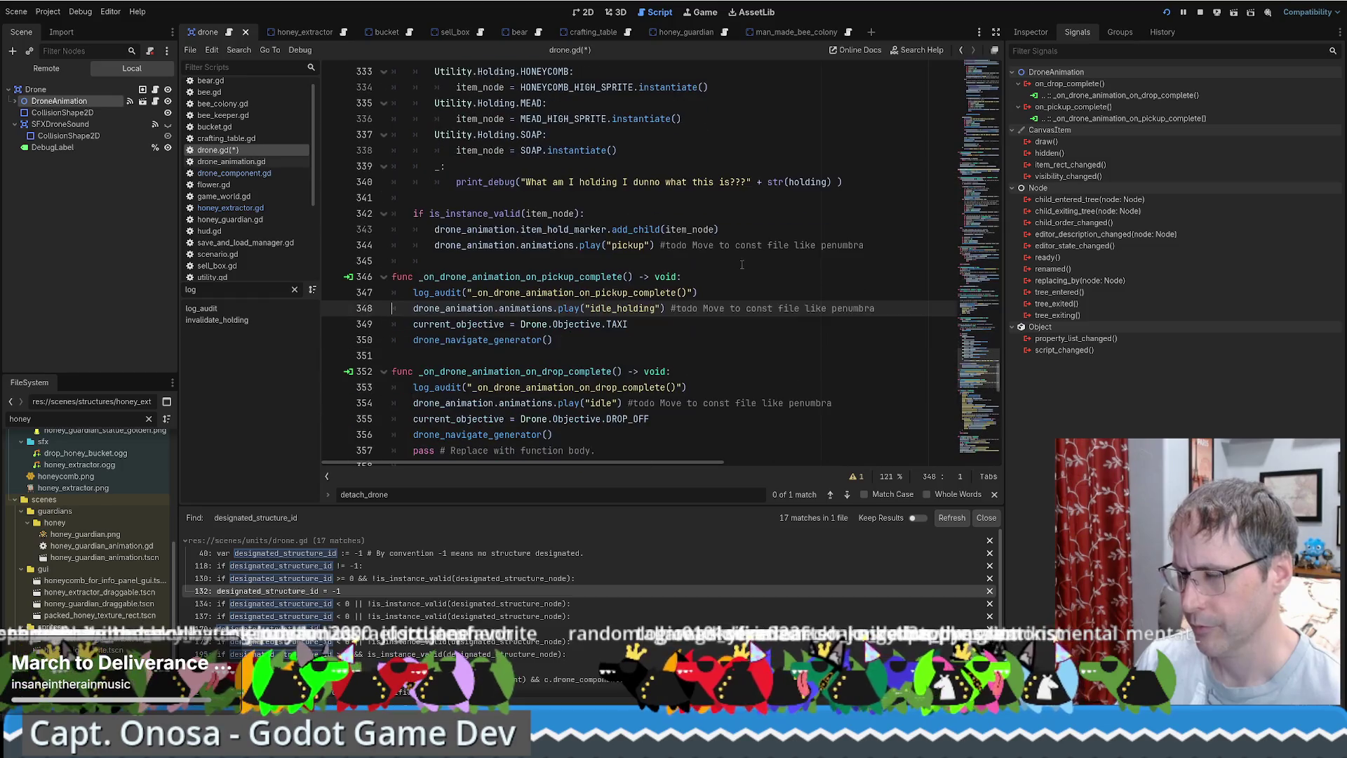
{"action": "left_click_drag", "start_coordinate": [697, 292], "coordinate": [282, 293]}
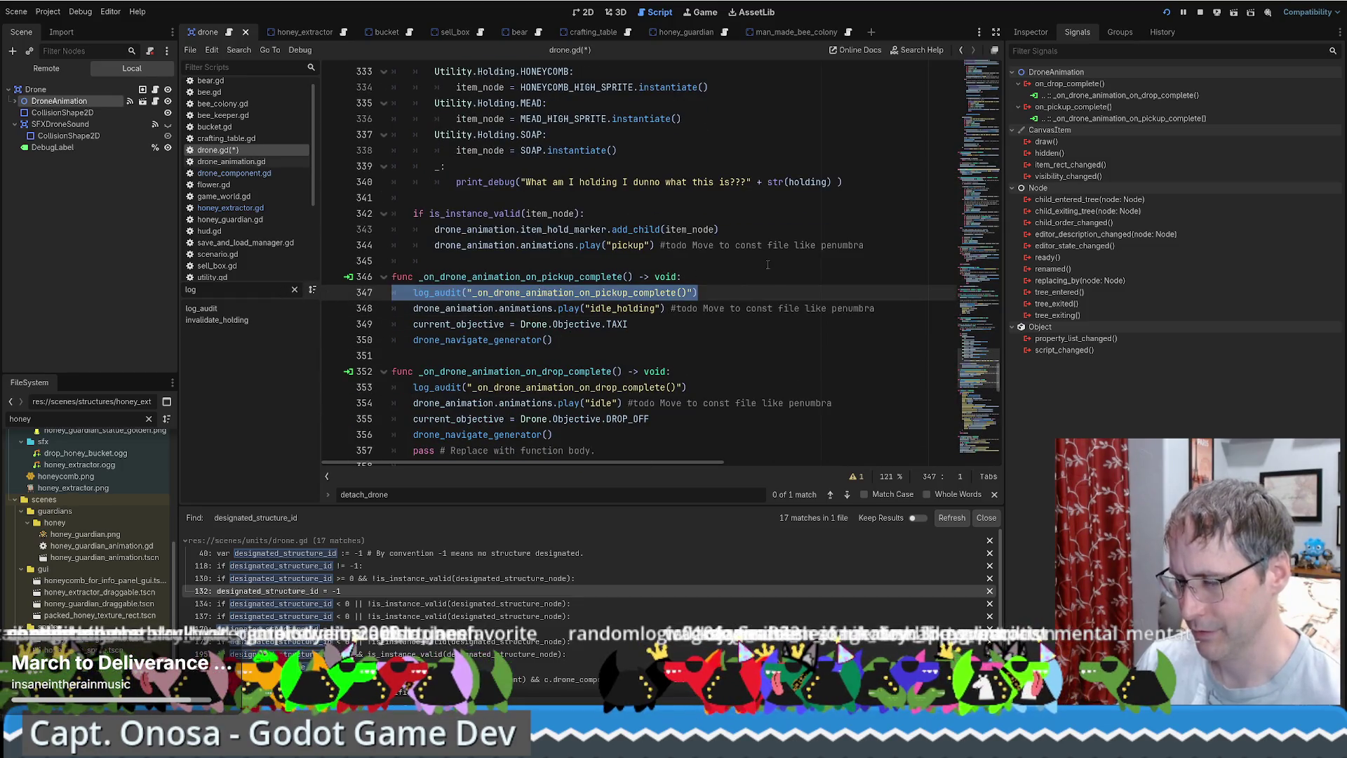
{"action": "left_click", "coordinate": [735, 290]}
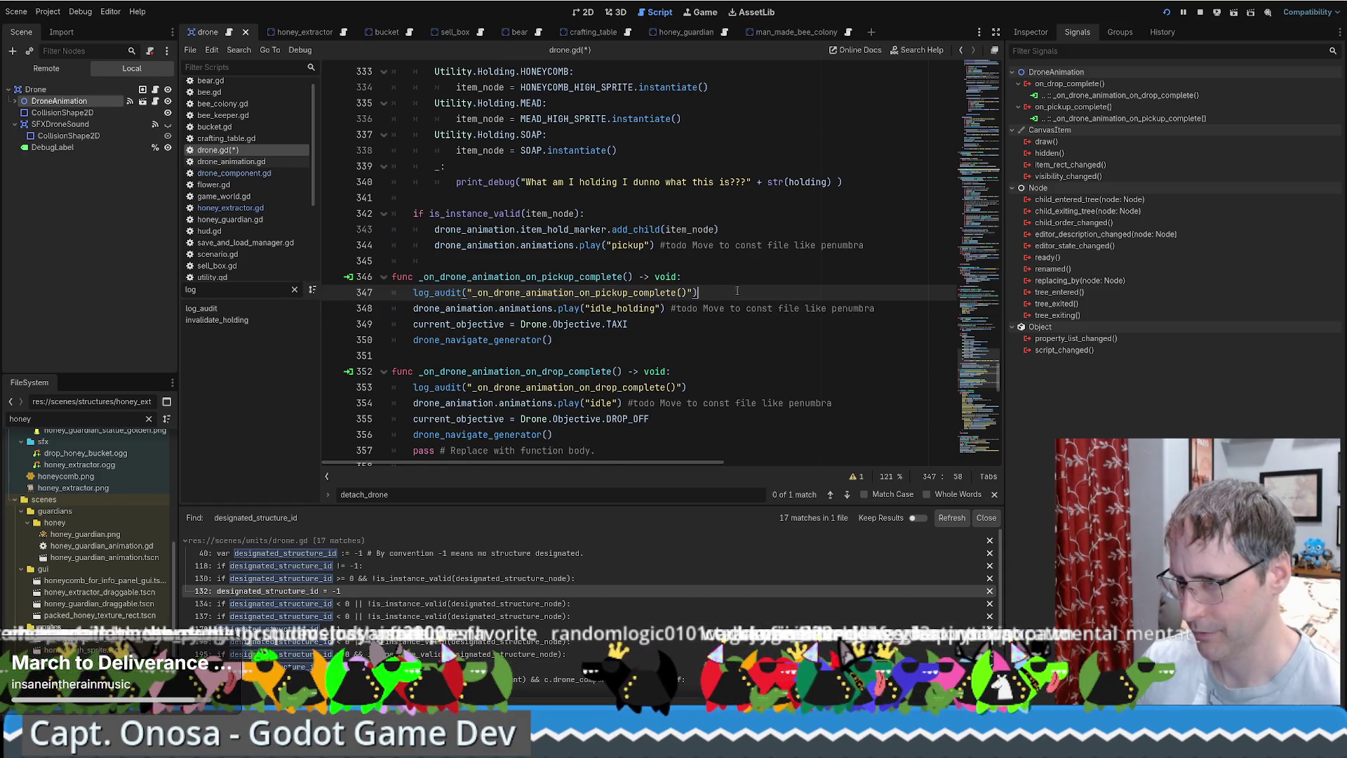
{"action": "key", "text": "alt+Left"}
{"action": "key", "text": "alt+Left"}
{"action": "key", "text": "alt+Left"}
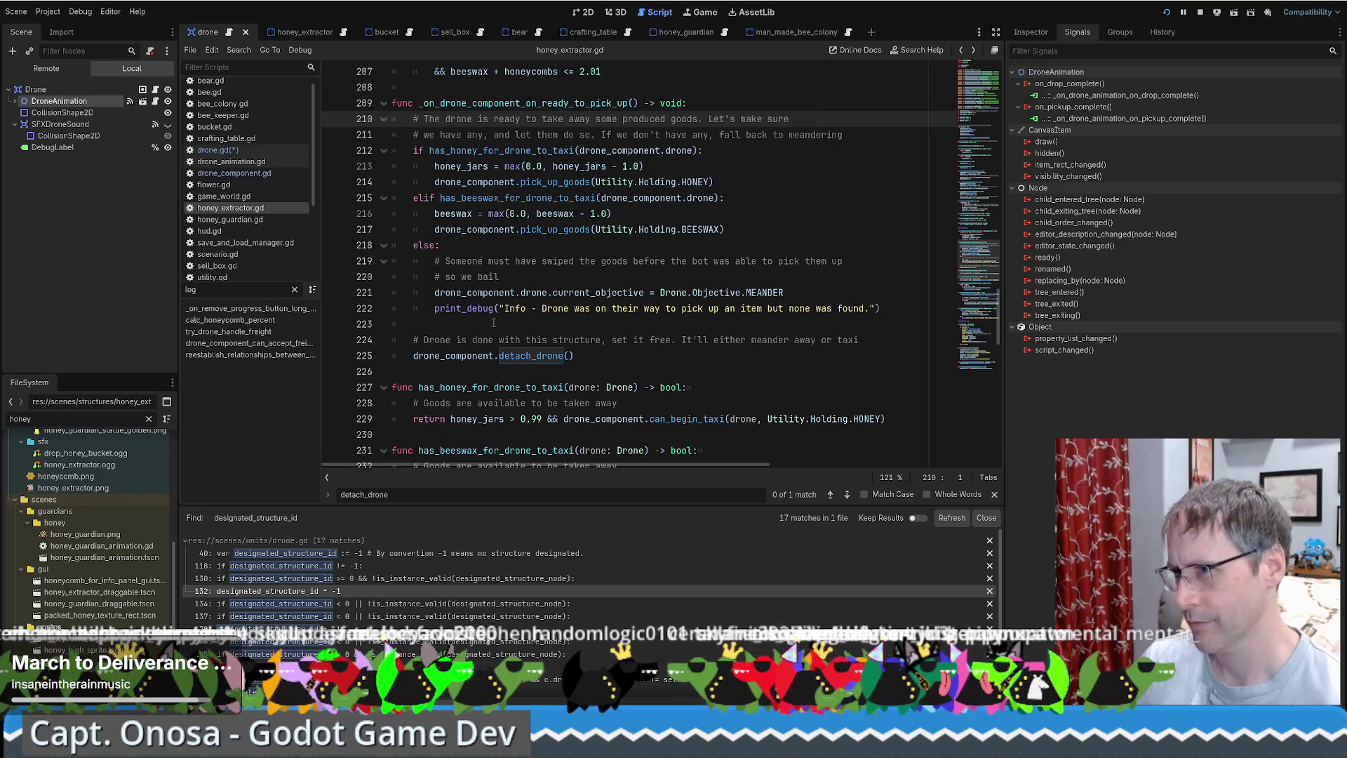
{"action": "left_click", "coordinate": [344, 33]}
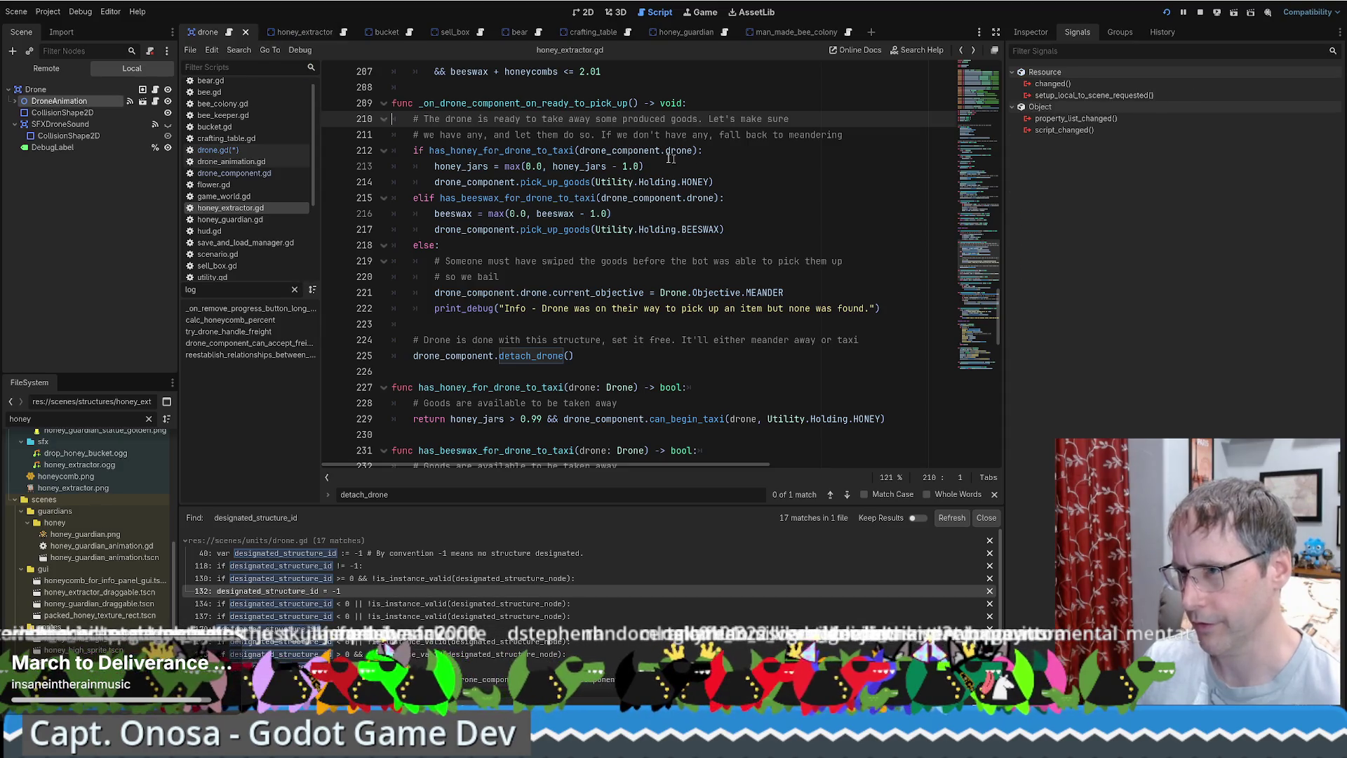
{"action": "double_click", "coordinate": [618, 151]}
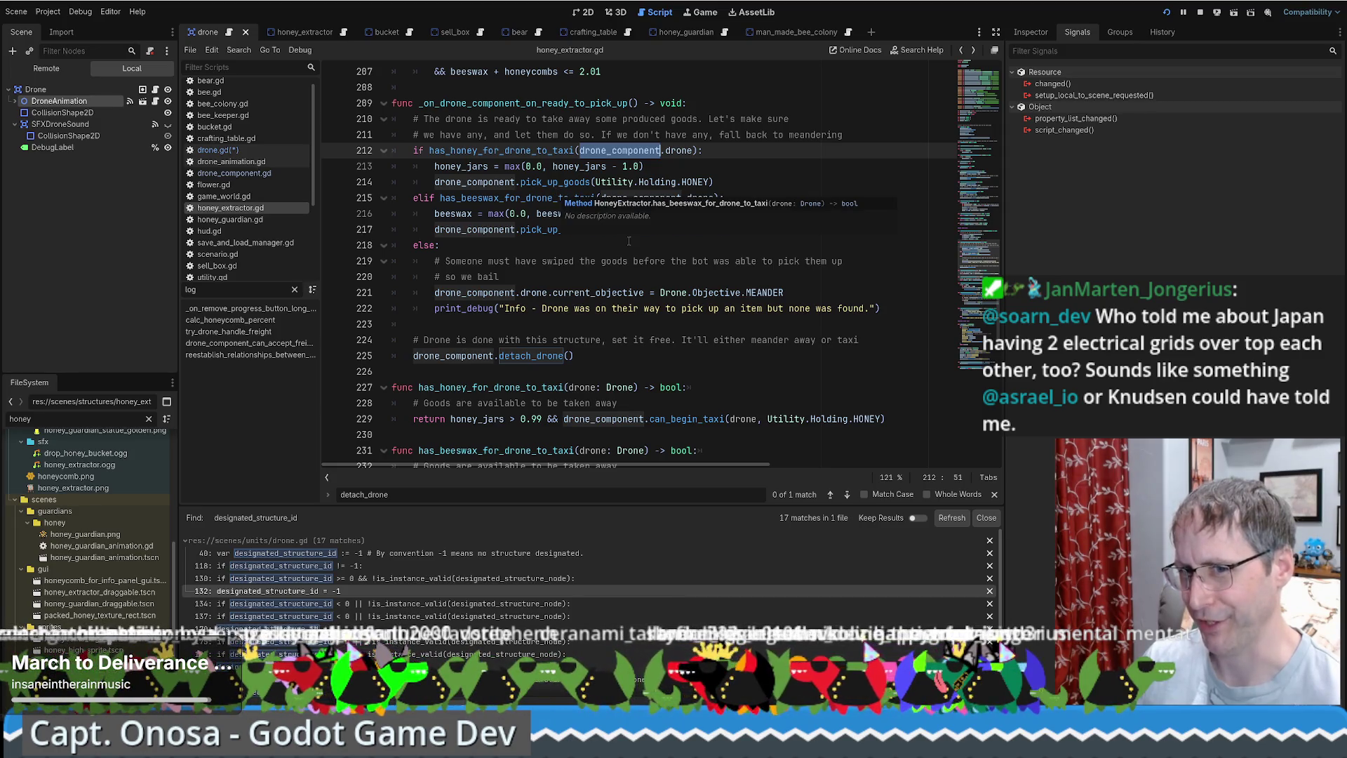
{"action": "scroll", "coordinate": [739, 240], "scroll_direction": "up", "scroll_amount": 1}
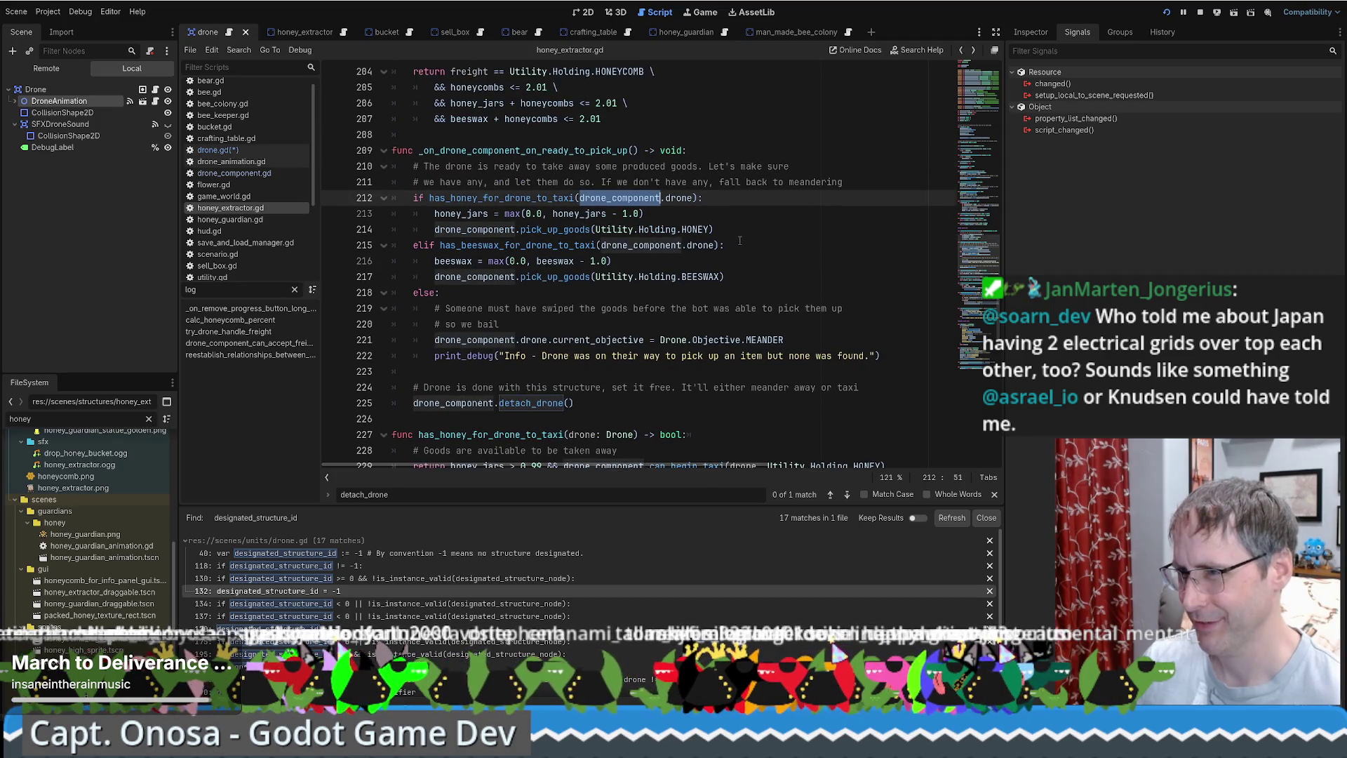
{"action": "left_click", "coordinate": [739, 241]}
{"action": "scroll", "coordinate": [739, 241], "scroll_direction": "down", "scroll_amount": 1}
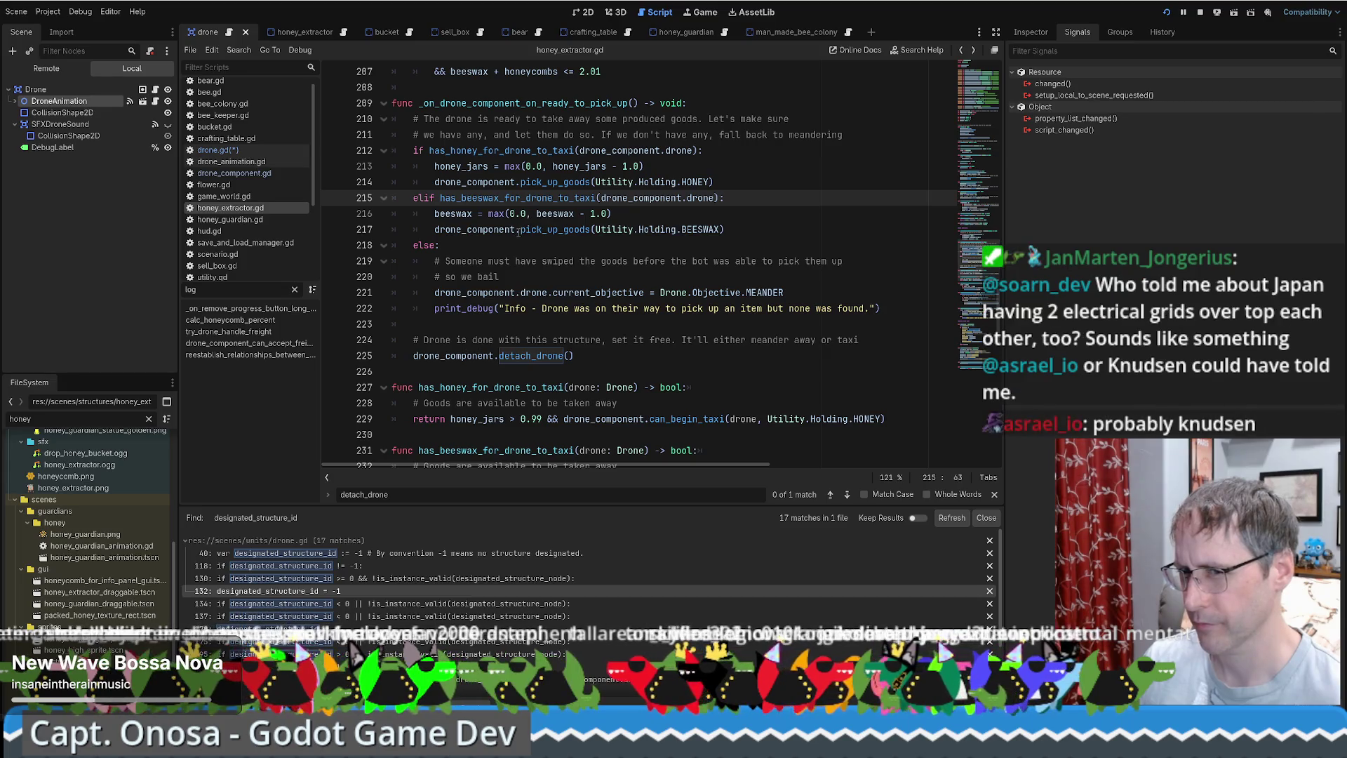
{"action": "scroll", "coordinate": [723, 229], "scroll_direction": "down", "scroll_amount": 3}
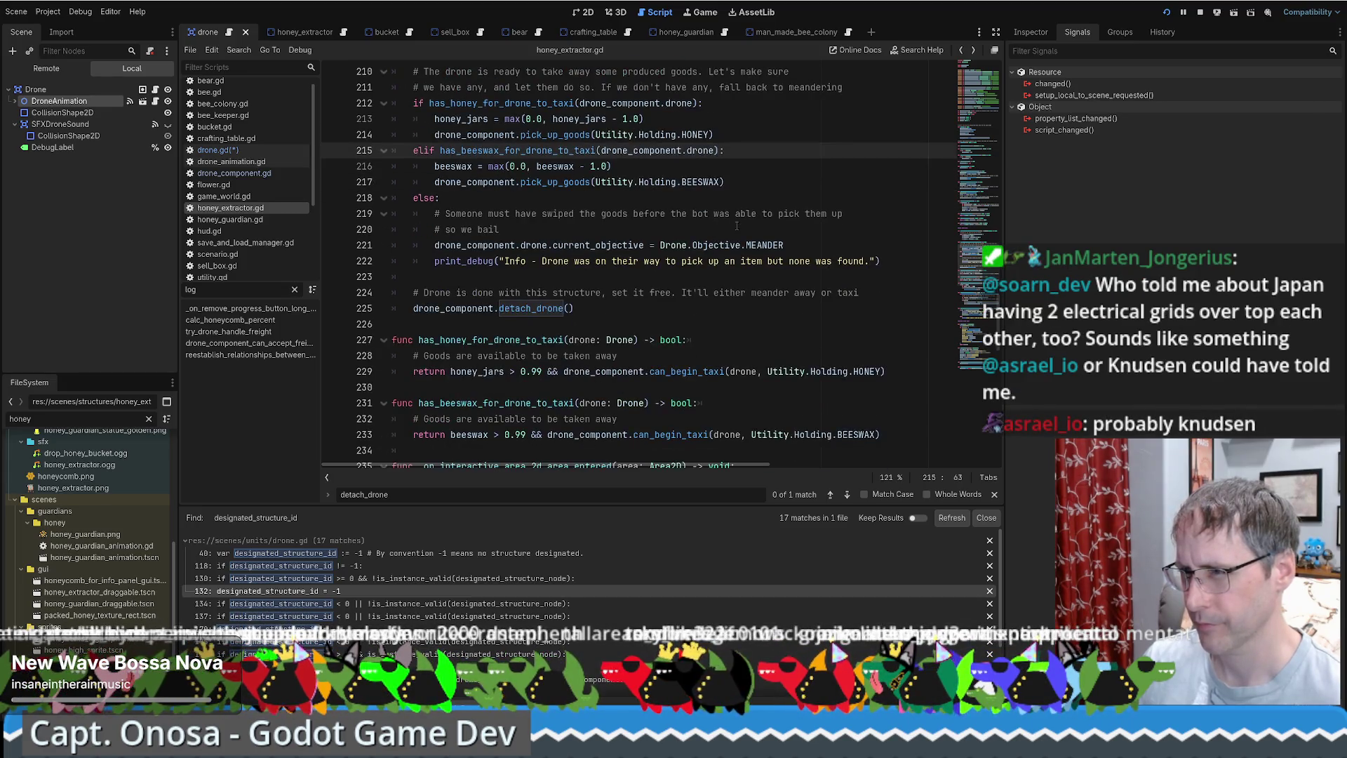
{"action": "scroll", "coordinate": [737, 225], "scroll_direction": "up", "scroll_amount": 3}
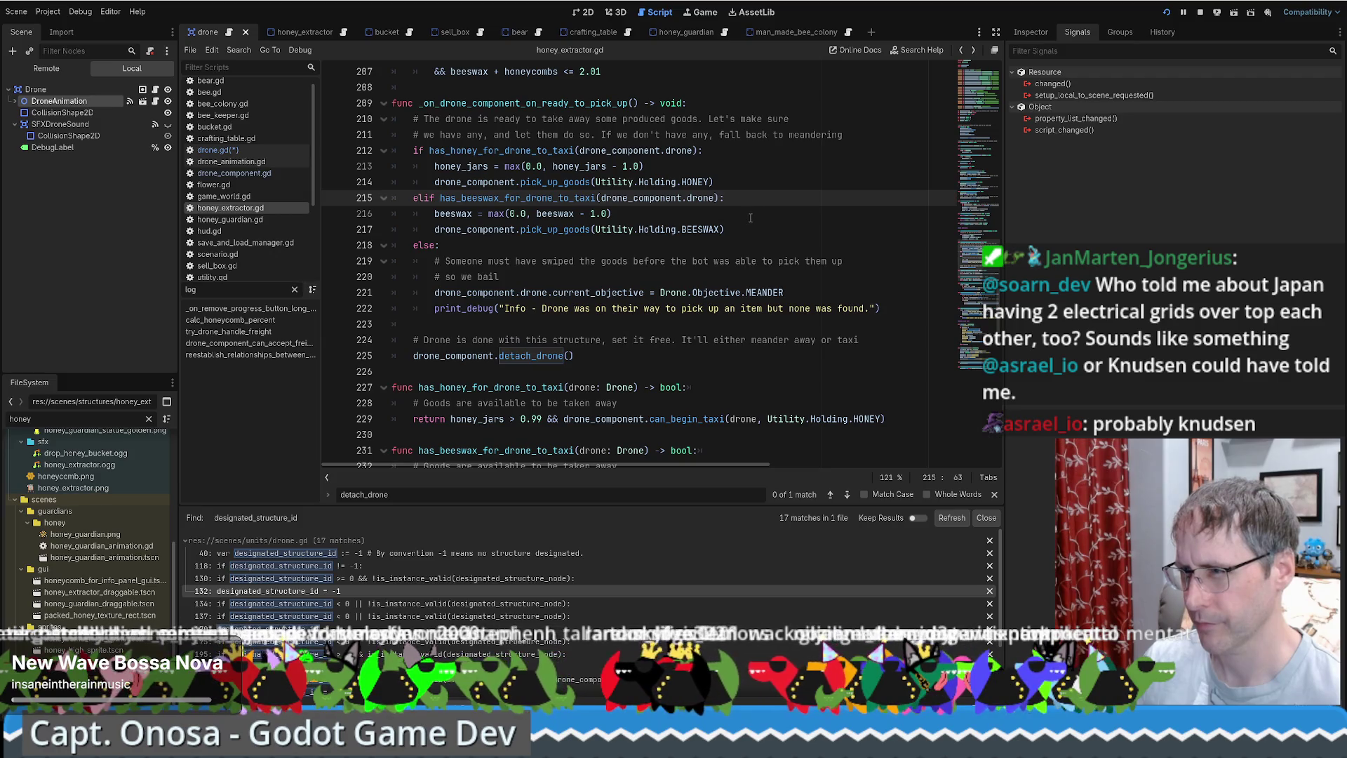
{"action": "scroll", "coordinate": [751, 219], "scroll_direction": "up", "scroll_amount": 1}
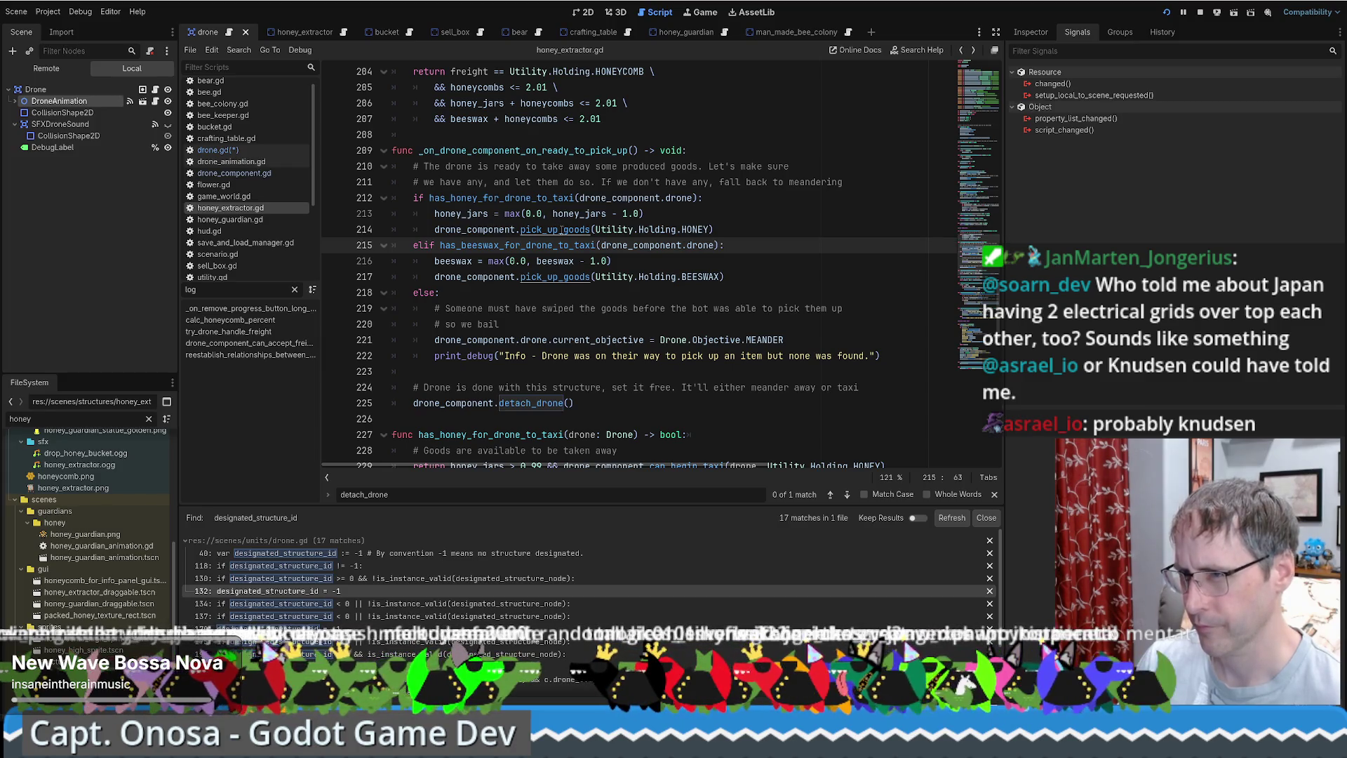
{"action": "left_click", "coordinate": [554, 230], "text": "ctrl"}
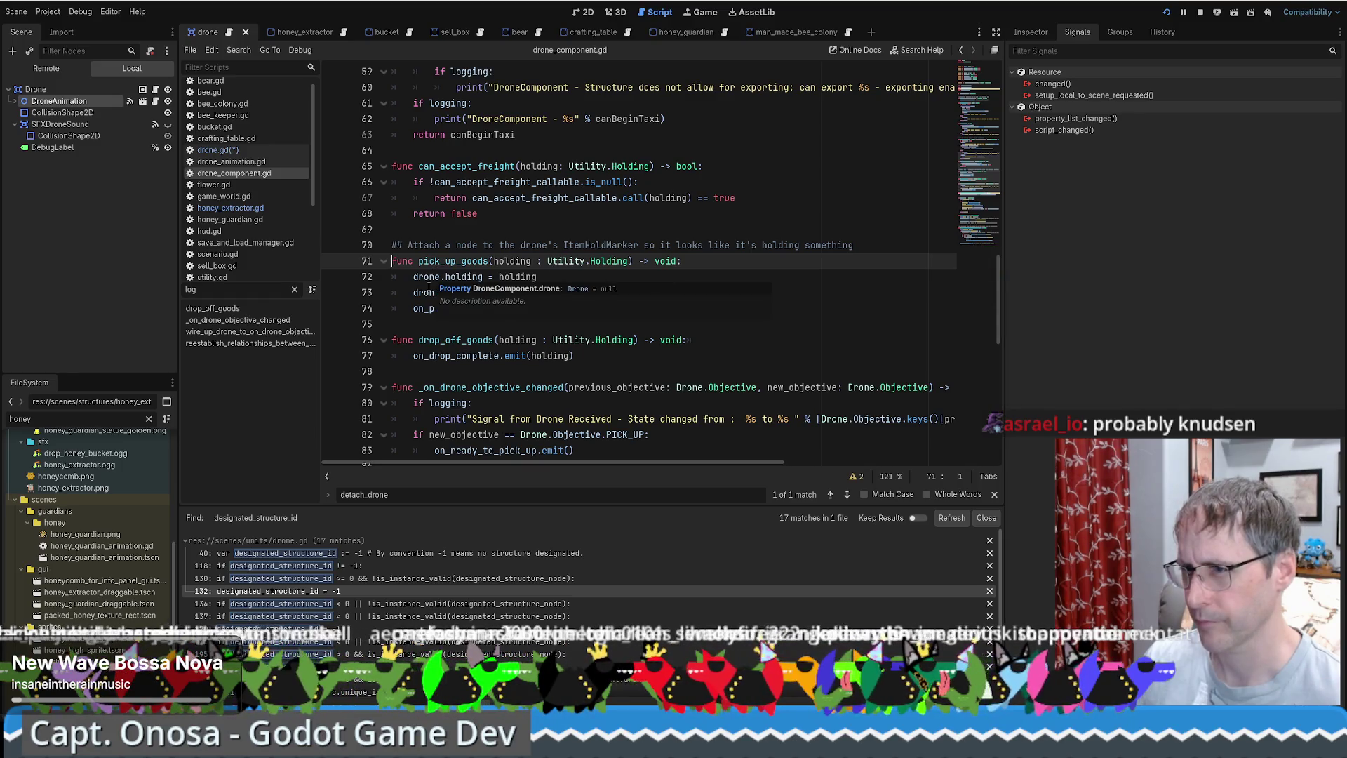
{"action": "double_click", "coordinate": [426, 277]}
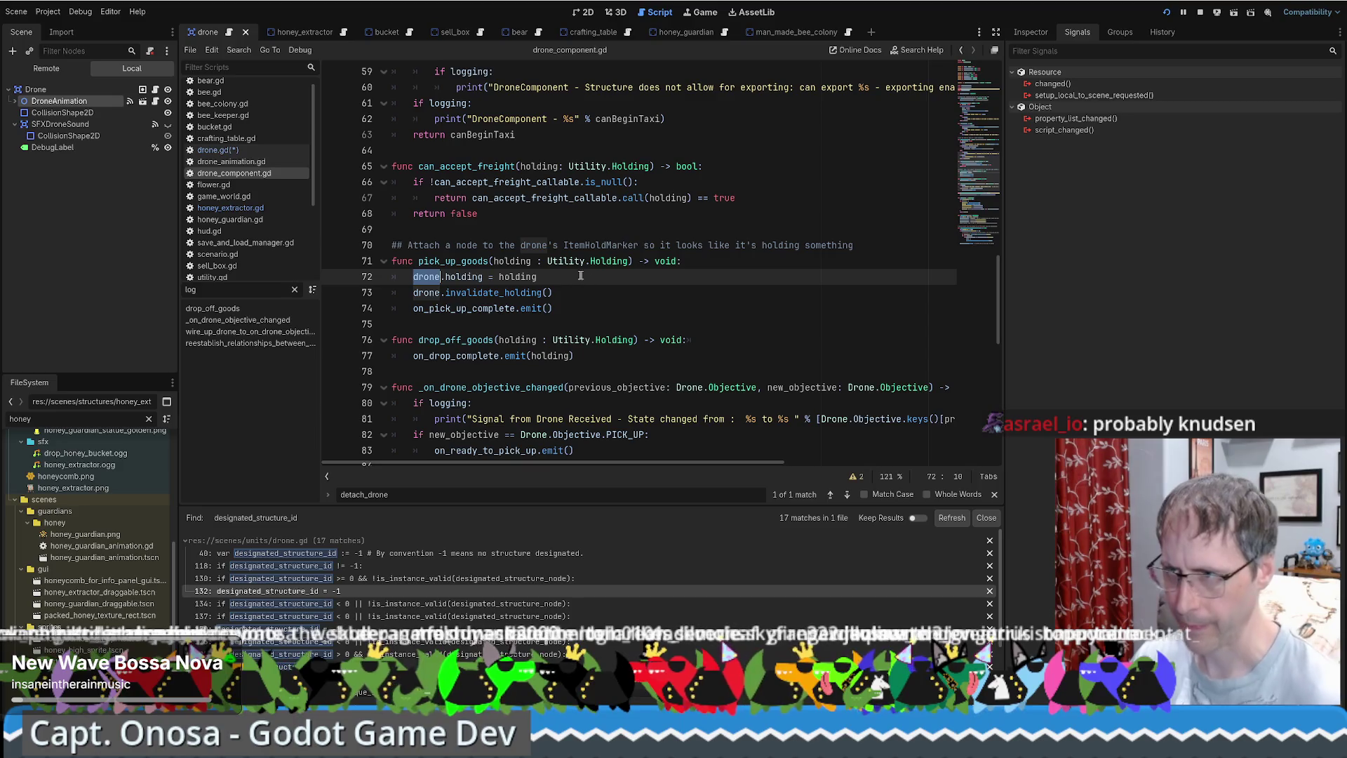
{"action": "scroll", "coordinate": [580, 276], "scroll_direction": "up", "scroll_amount": 10}
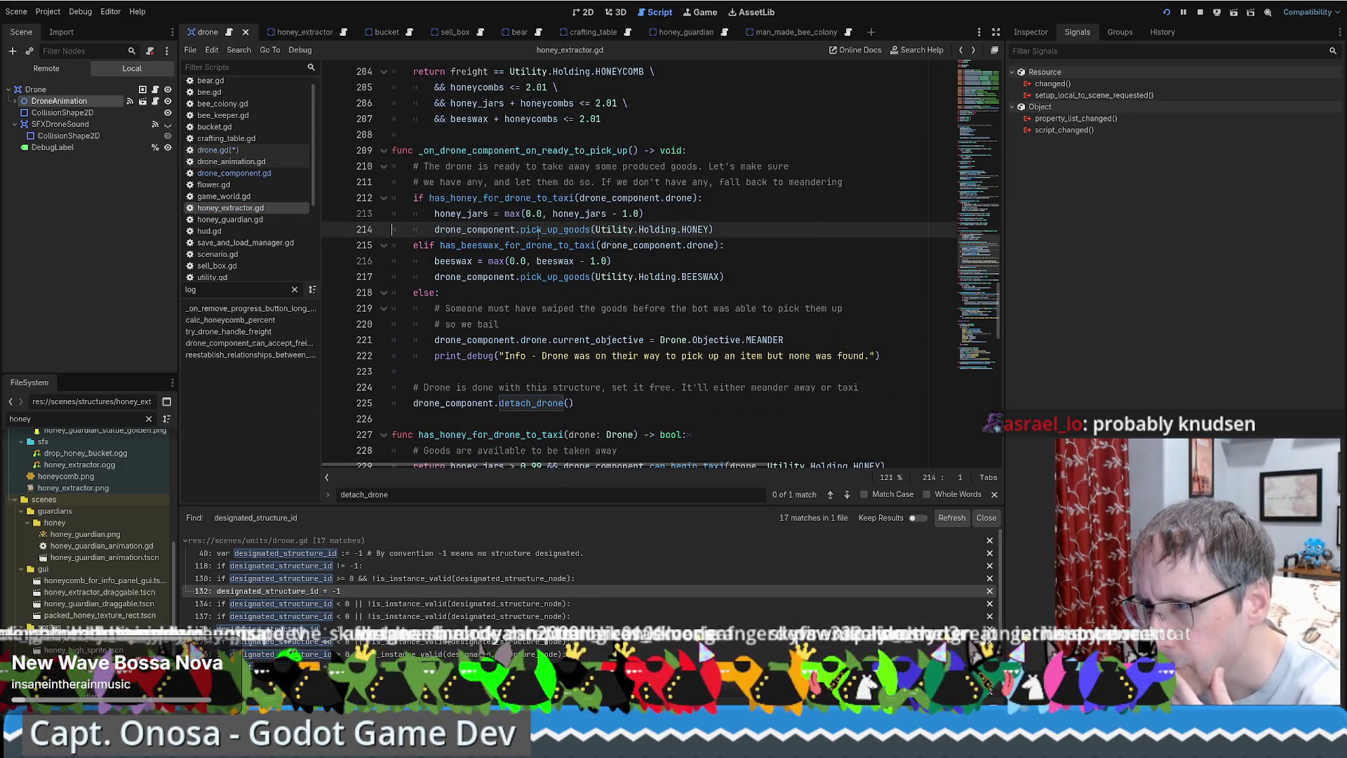
Add a log_audit("About to detach from %s" % name) call after the line 224 comment.
{"action": "left_click", "coordinate": [882, 387]}
{"action": "key", "text": "Return"}
{"action": "type", "text": "drone"}
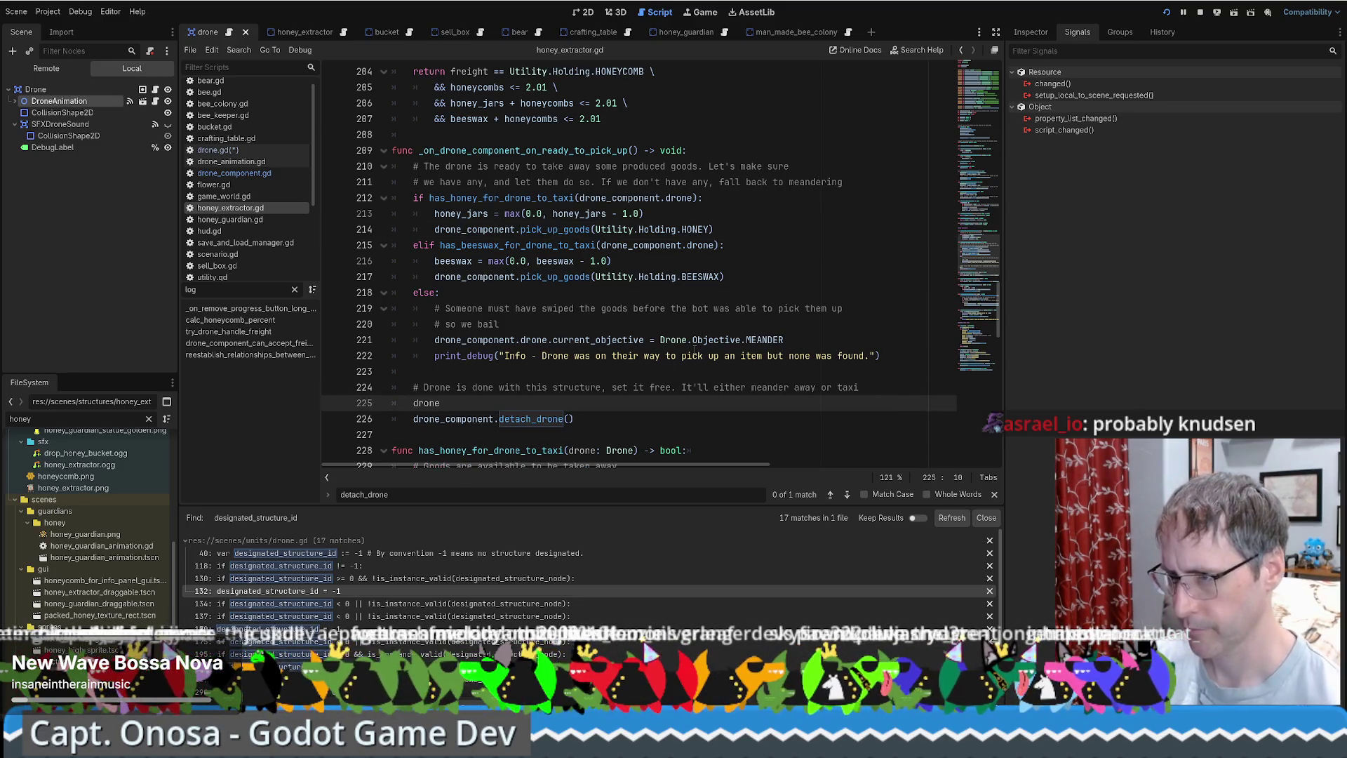
{"action": "key", "text": "BackSpace"}
{"action": "key", "text": "BackSpace"}
{"action": "key", "text": "BackSpace"}
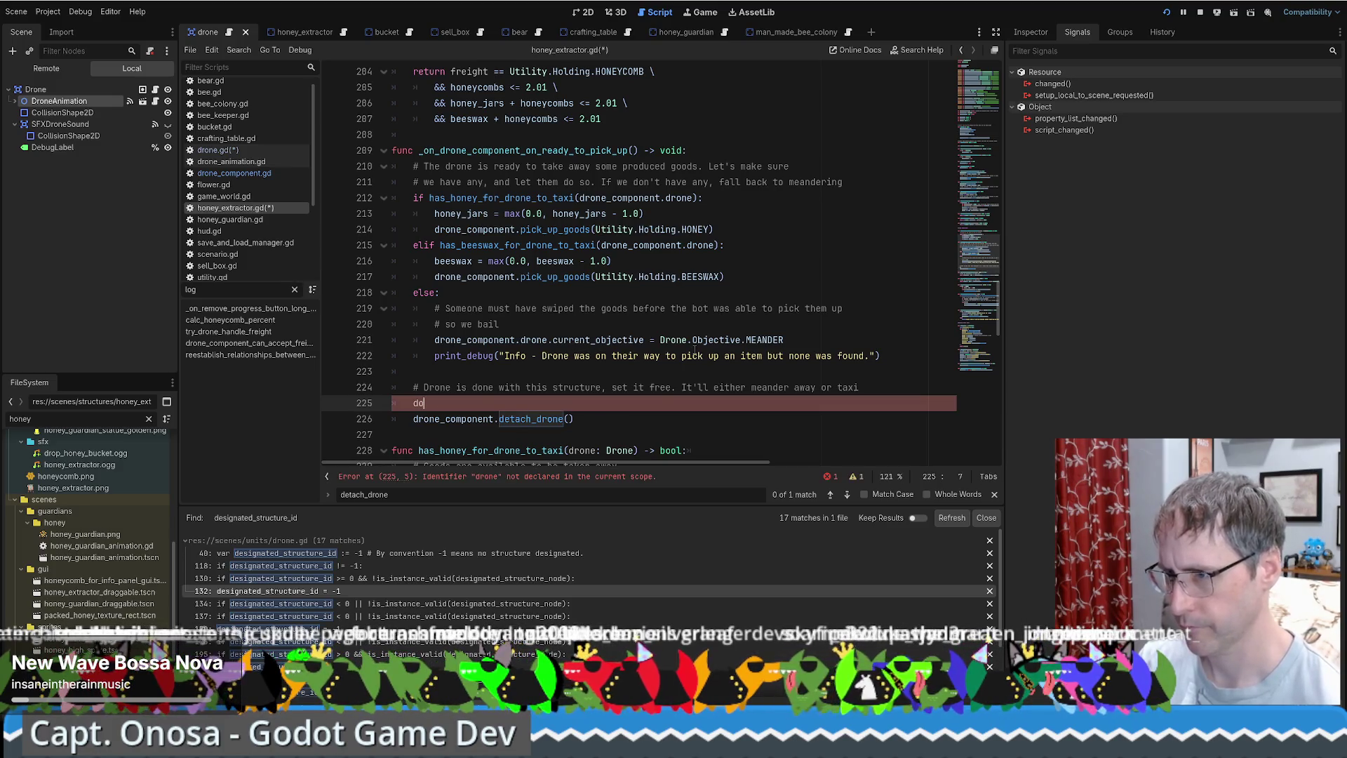
{"action": "type", "text": "r"}
{"action": "key", "text": "Return"}
{"action": "type", "text": ".dr"}
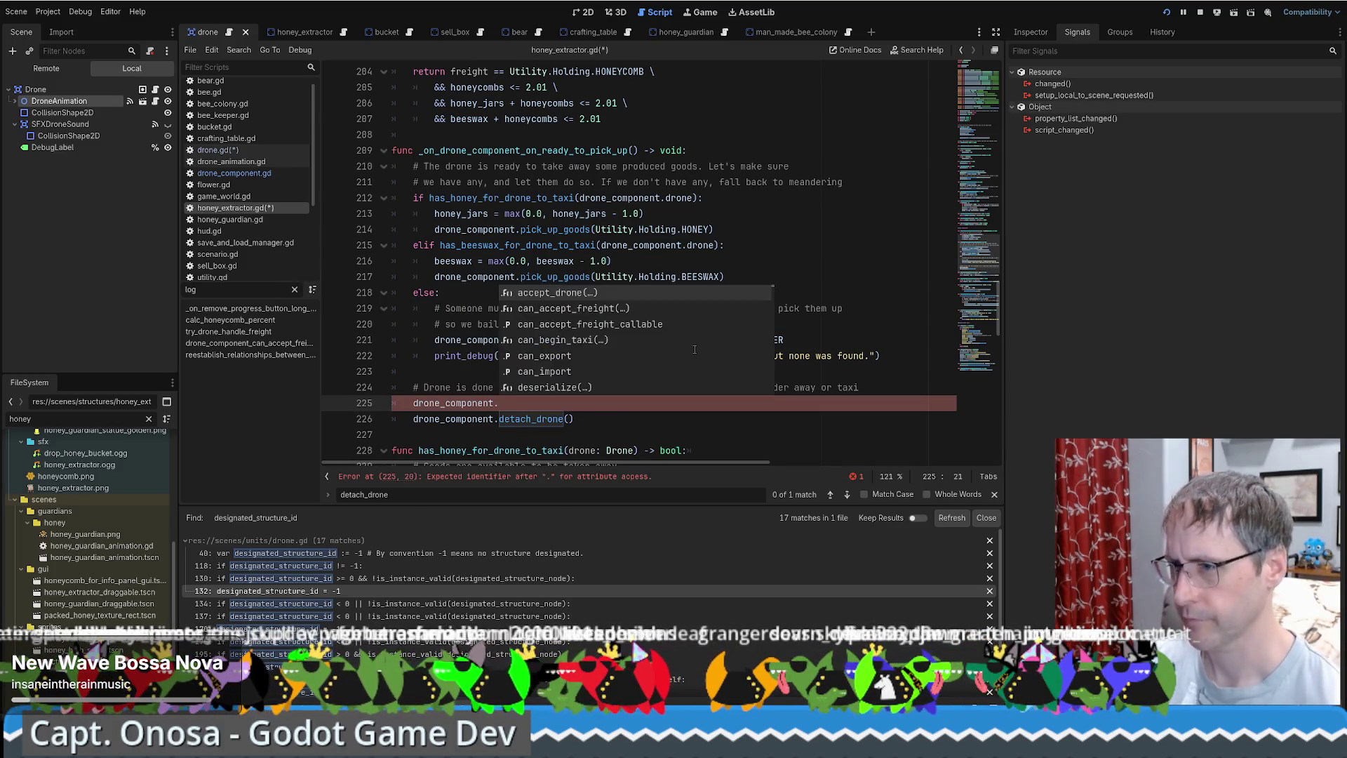
{"action": "key", "text": "Return"}
{"action": "type", "text": "."}
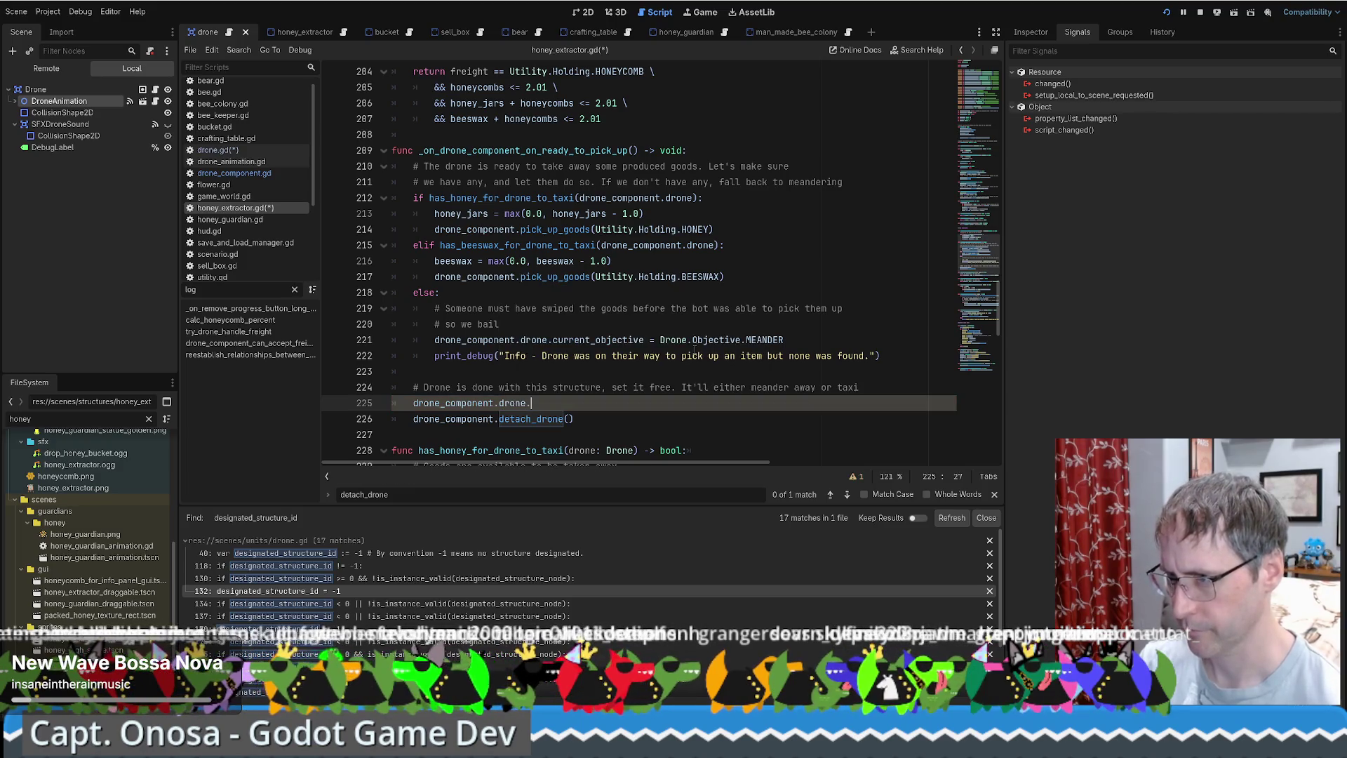
{"action": "type", "text": "log"}
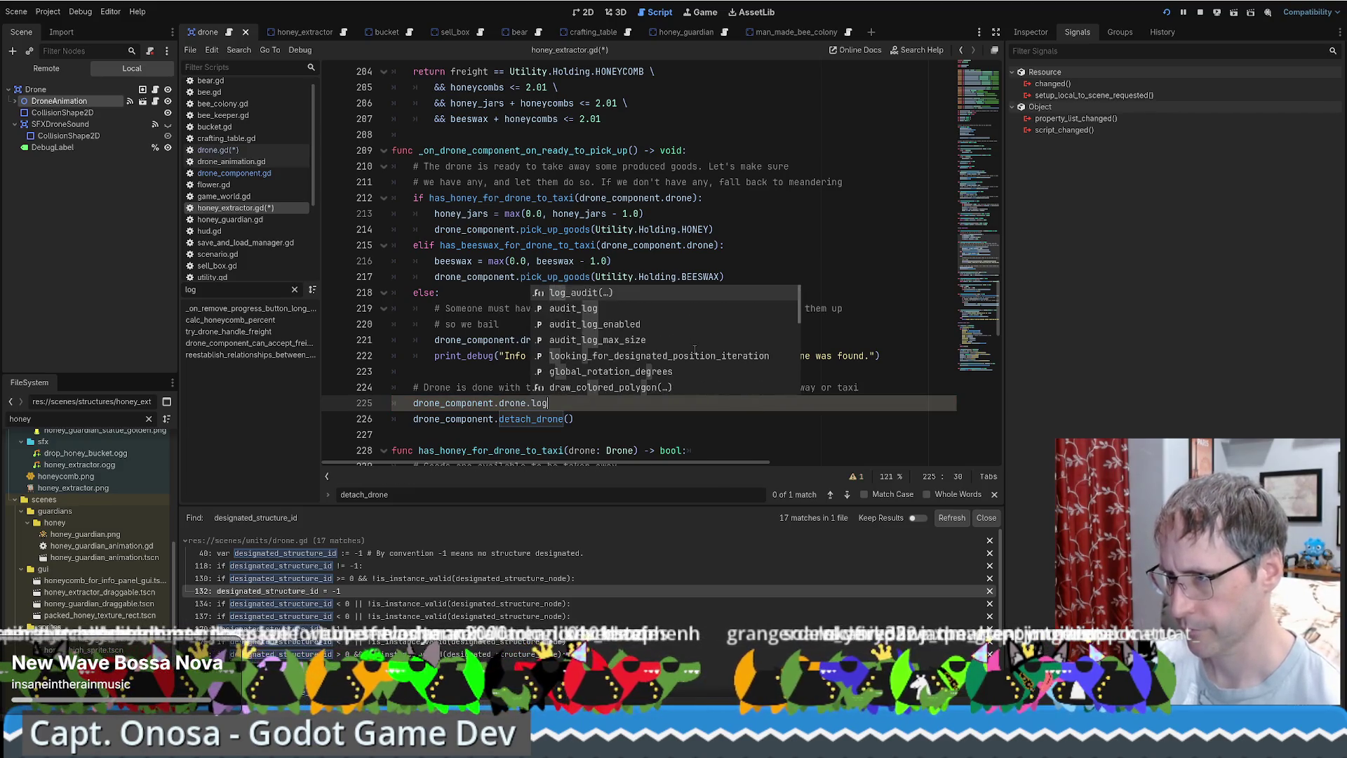
{"action": "key", "text": "Return"}
{"action": "type", "text": "\""}
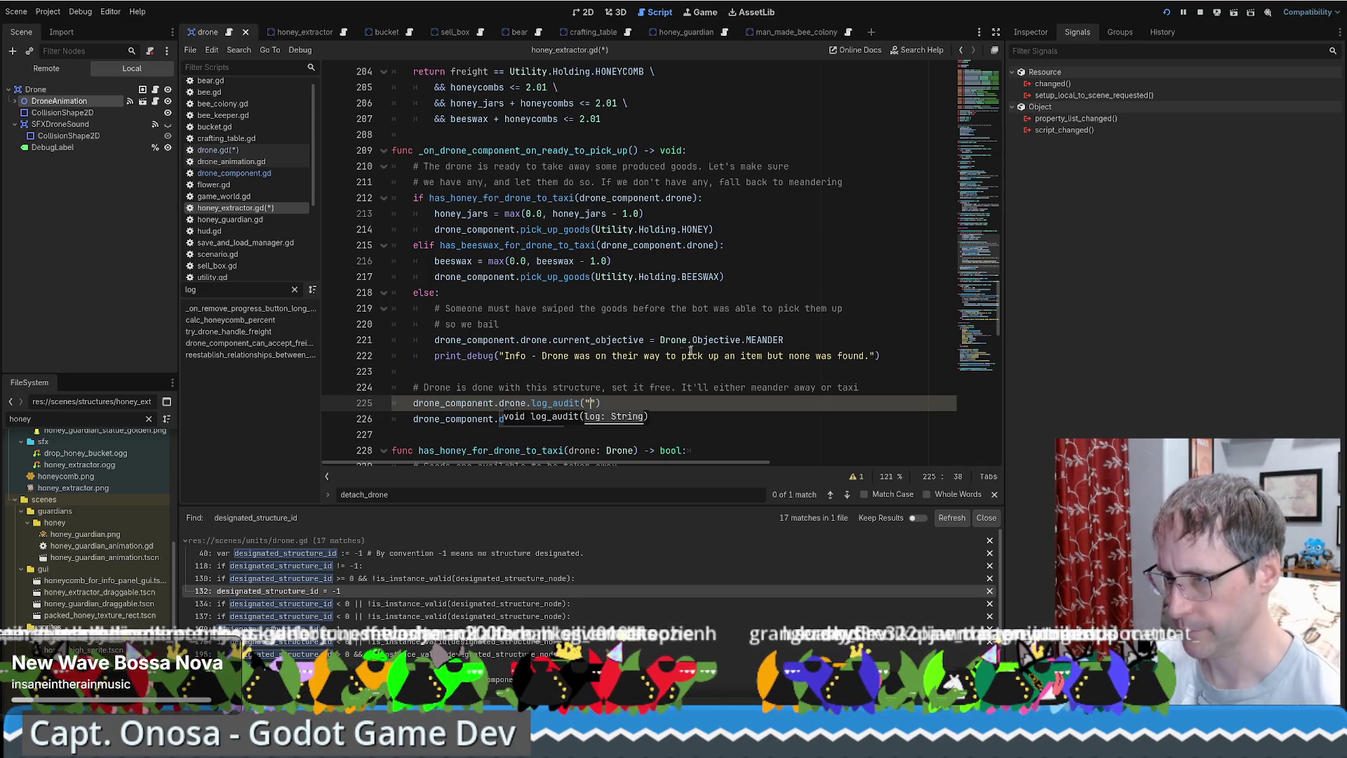
{"action": "type", "text": "About to detat"}
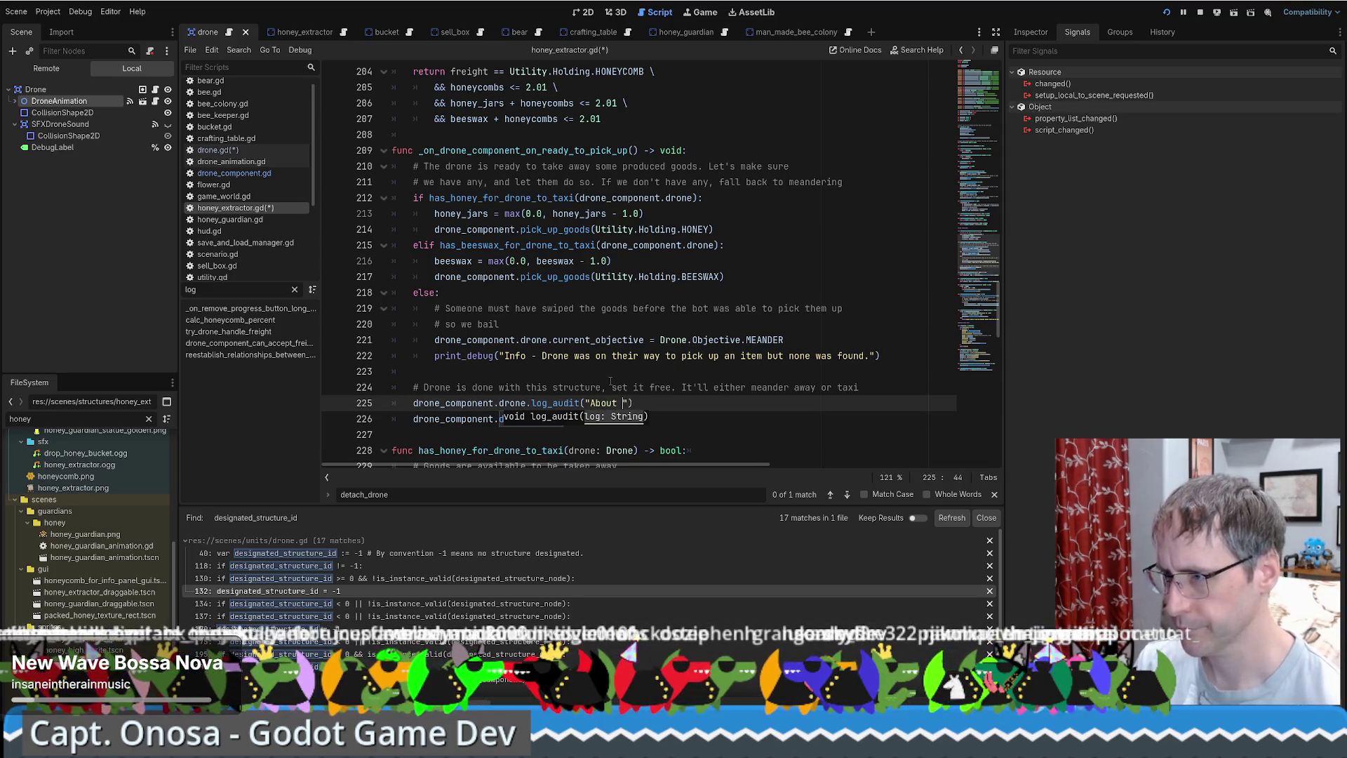
{"action": "key", "text": "BackSpace"}
{"action": "key", "text": "BackSpace"}
{"action": "key", "text": "BackSpace"}
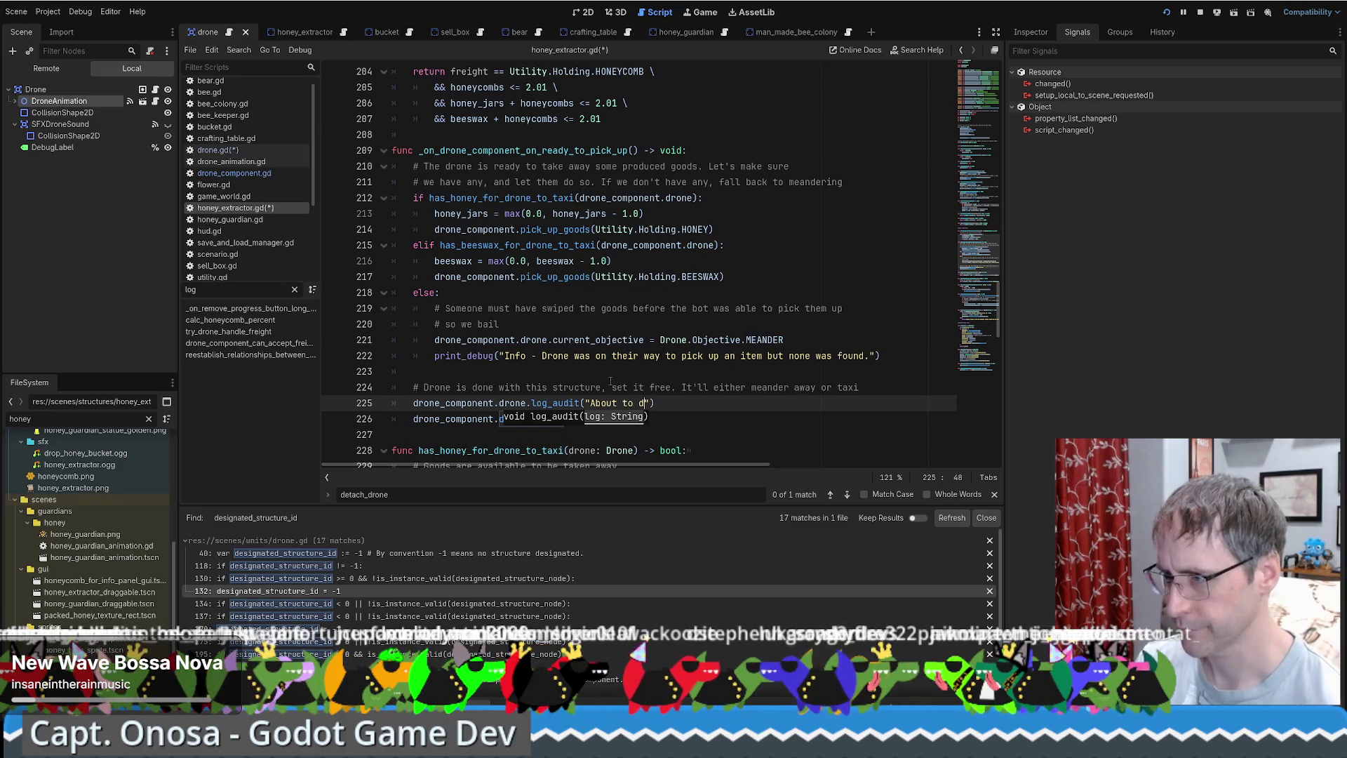
{"action": "type", "text": "etach"}
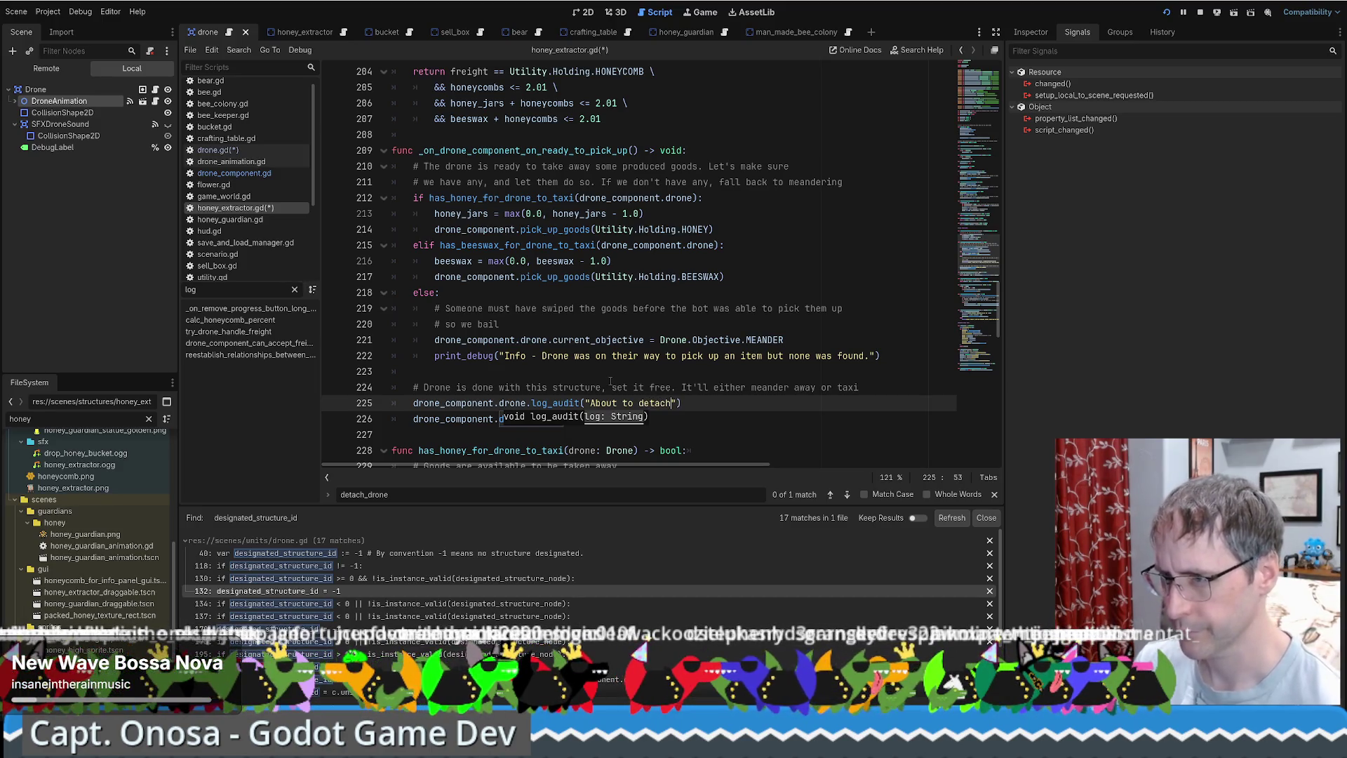
{"action": "scroll", "coordinate": [595, 377], "scroll_direction": "down", "scroll_amount": 1}
{"action": "type", "text": "from "}
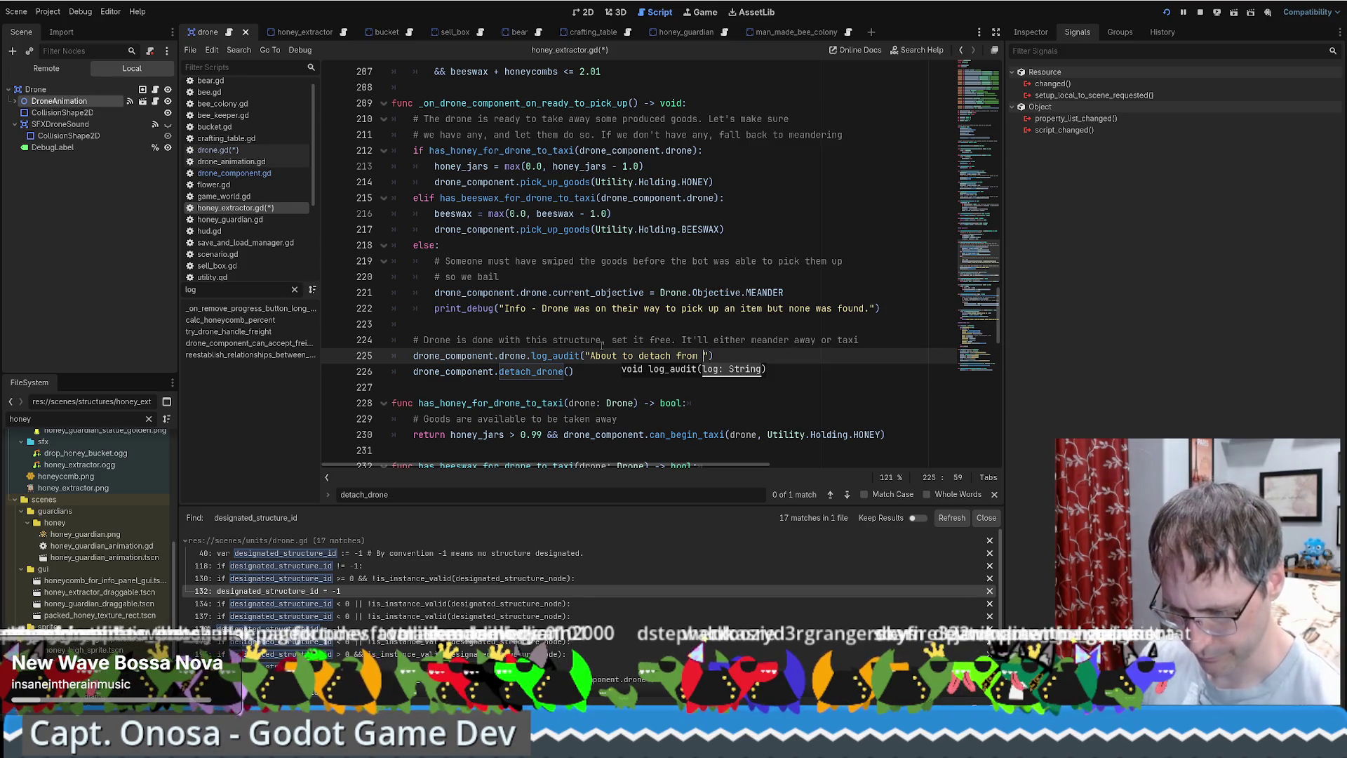
{"action": "type", "text": "%s\" %"}
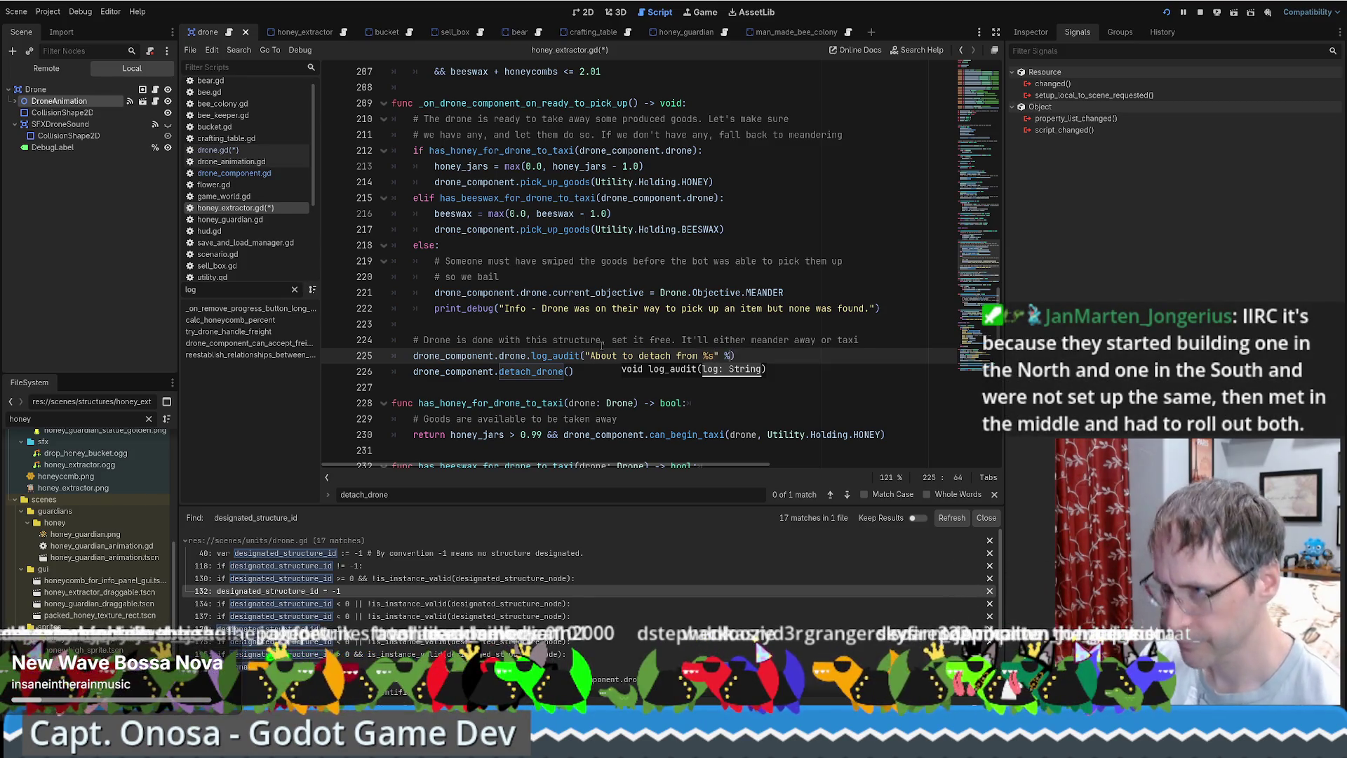
{"action": "type", "text": " name"}
Select the new detach log line for copying.
{"action": "left_click", "coordinate": [611, 339]}
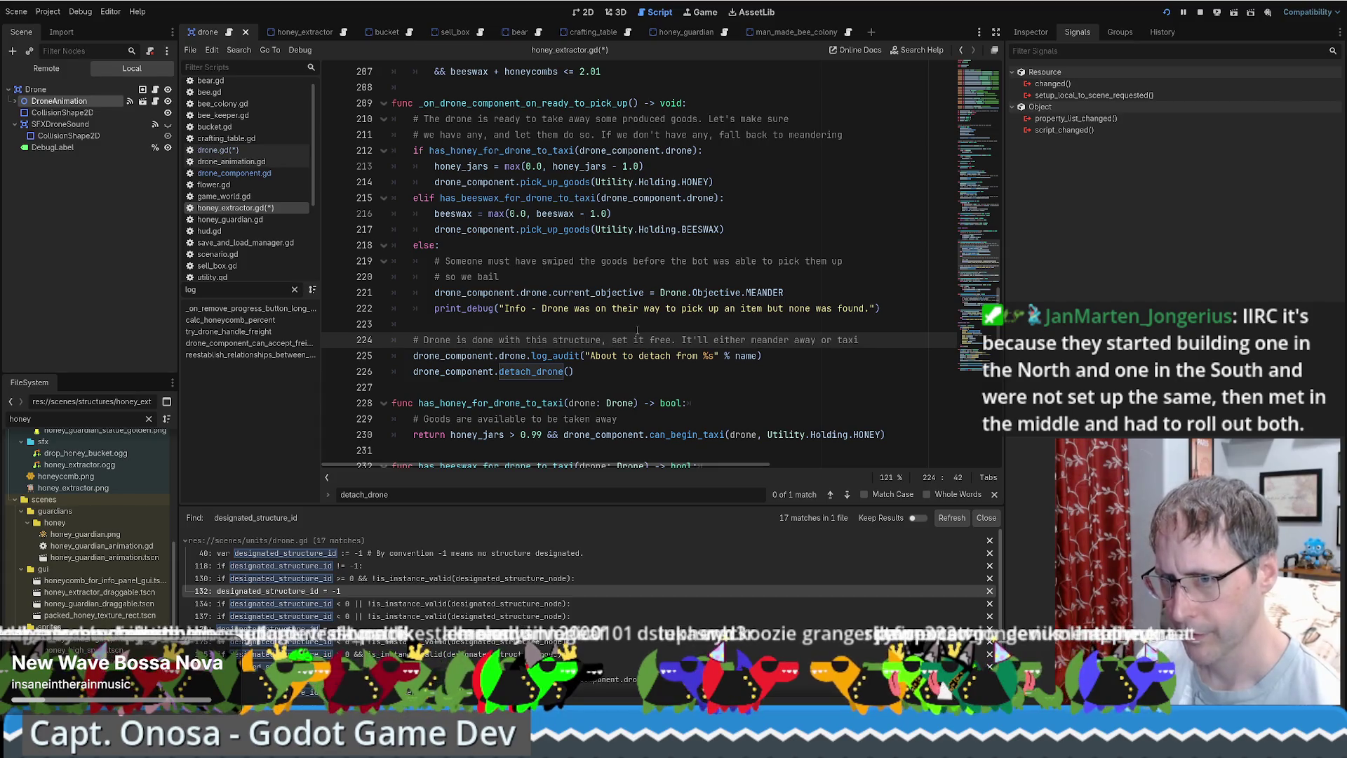
{"action": "key", "text": "Down"}
{"action": "key", "text": "End"}
{"action": "key", "text": "shift+Up"}
{"action": "key", "text": "shift+End"}
{"action": "key", "text": "ctrl+c"}
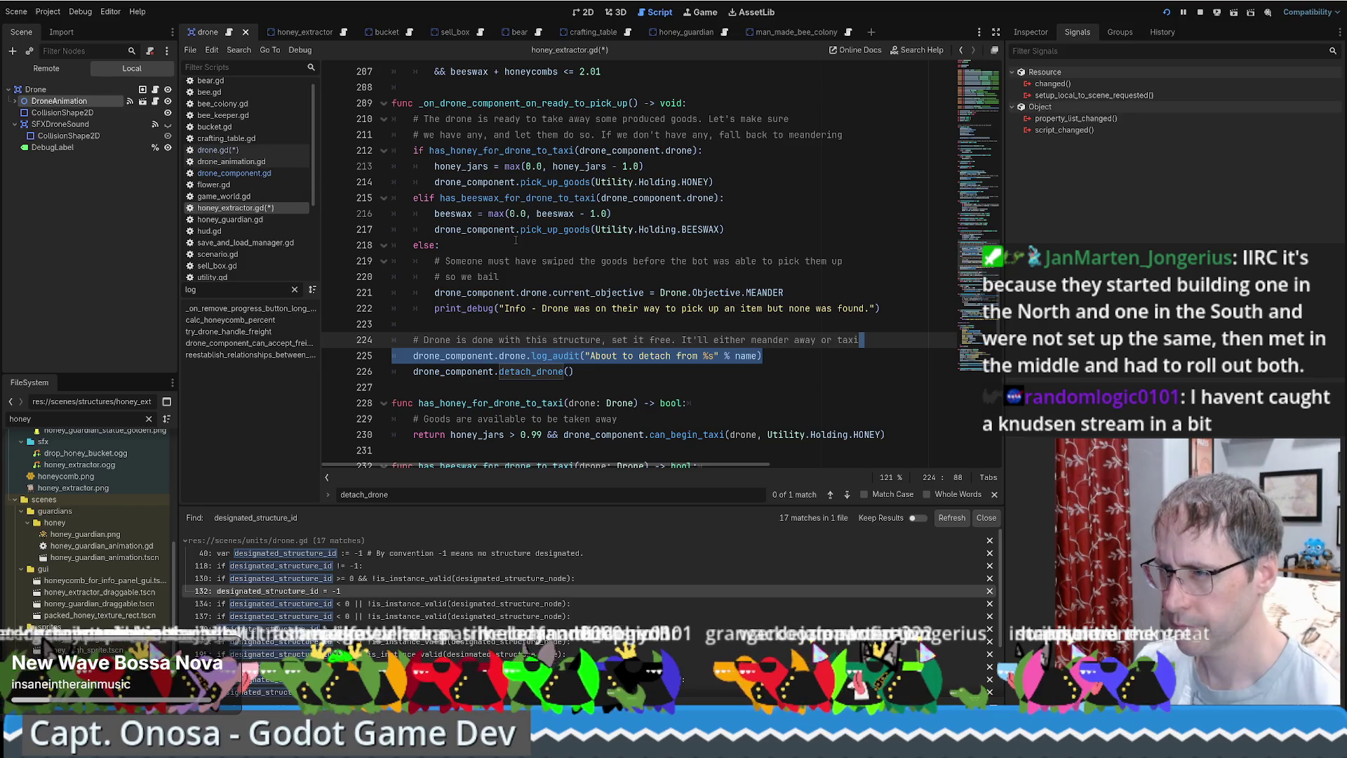
{"action": "mouse_move", "coordinate": [524, 237]}
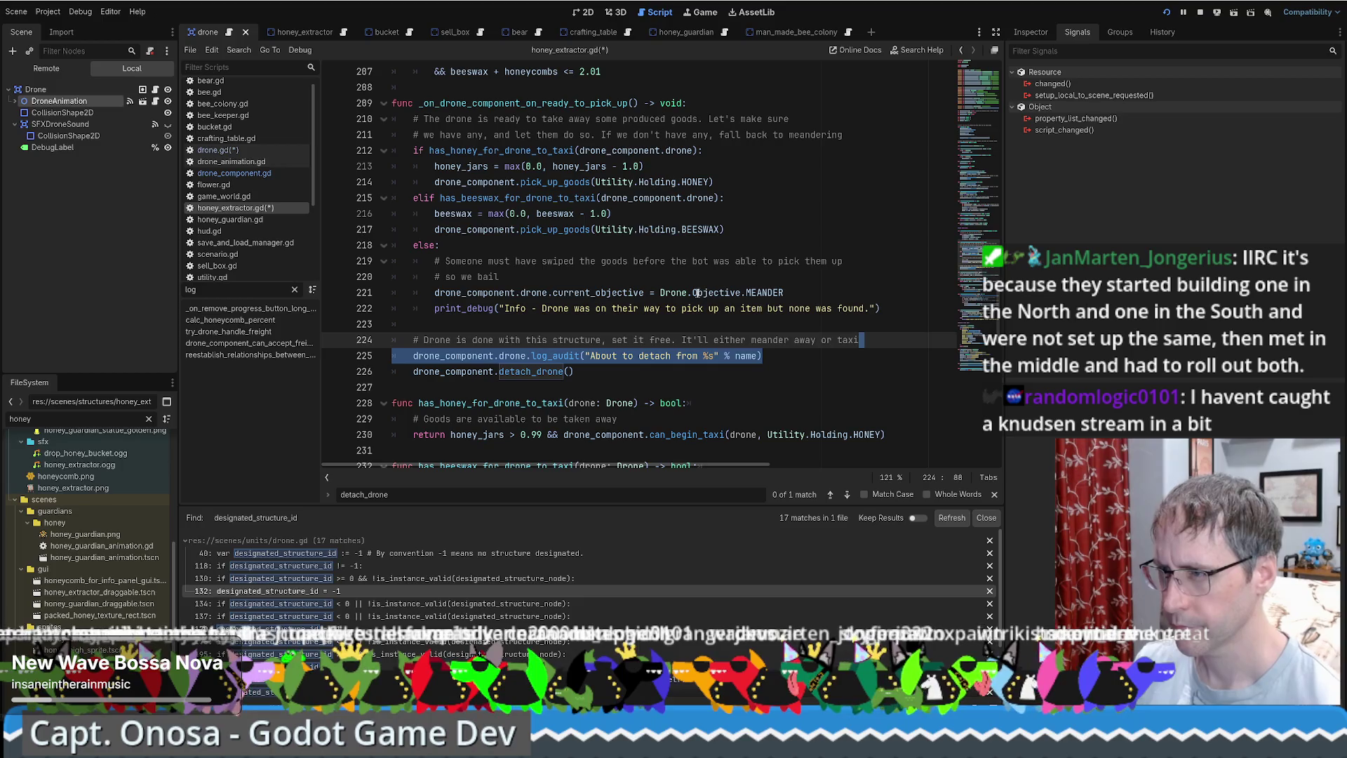
{"action": "left_click", "coordinate": [612, 274]}
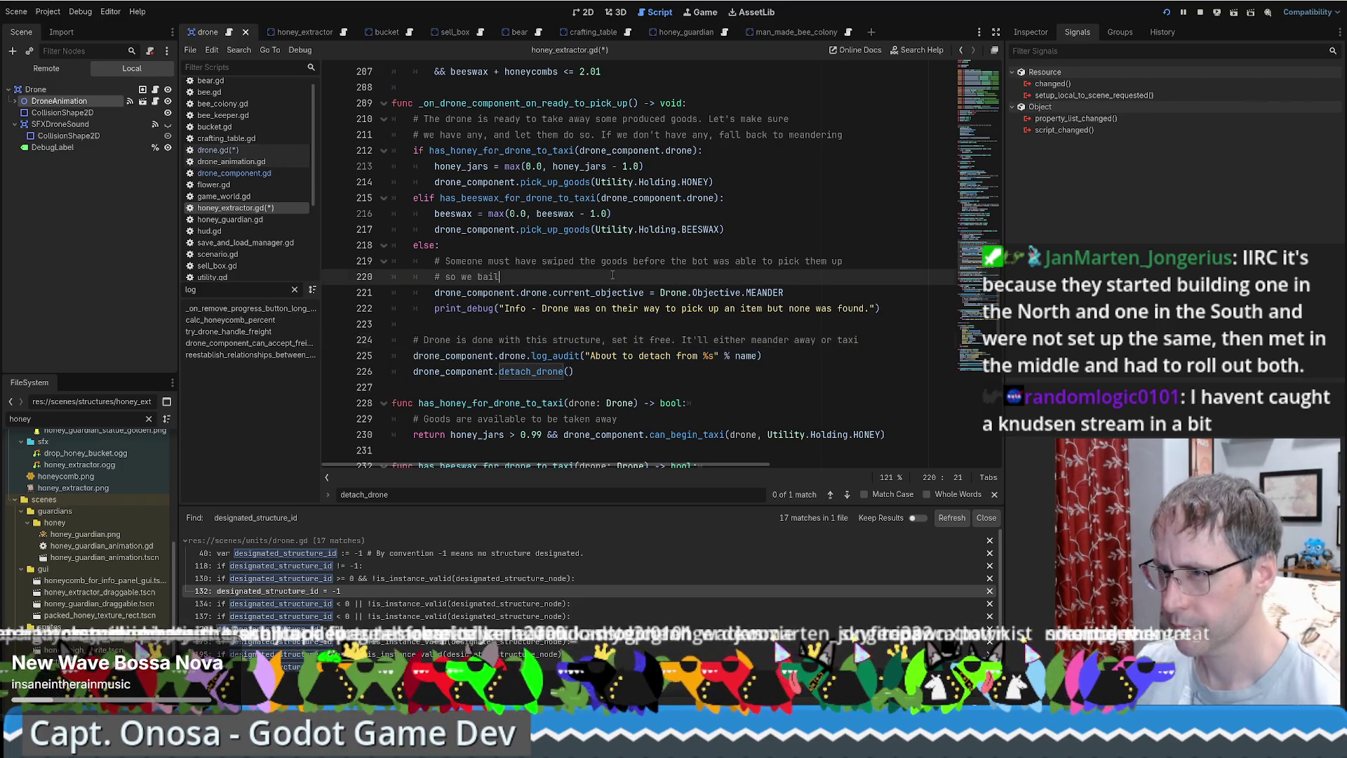
Paste the log line into the else branch, indent it, and change its message to 'Tried to pick up from %s but there was nothing to get'.
{"action": "key", "text": "ctrl+v"}
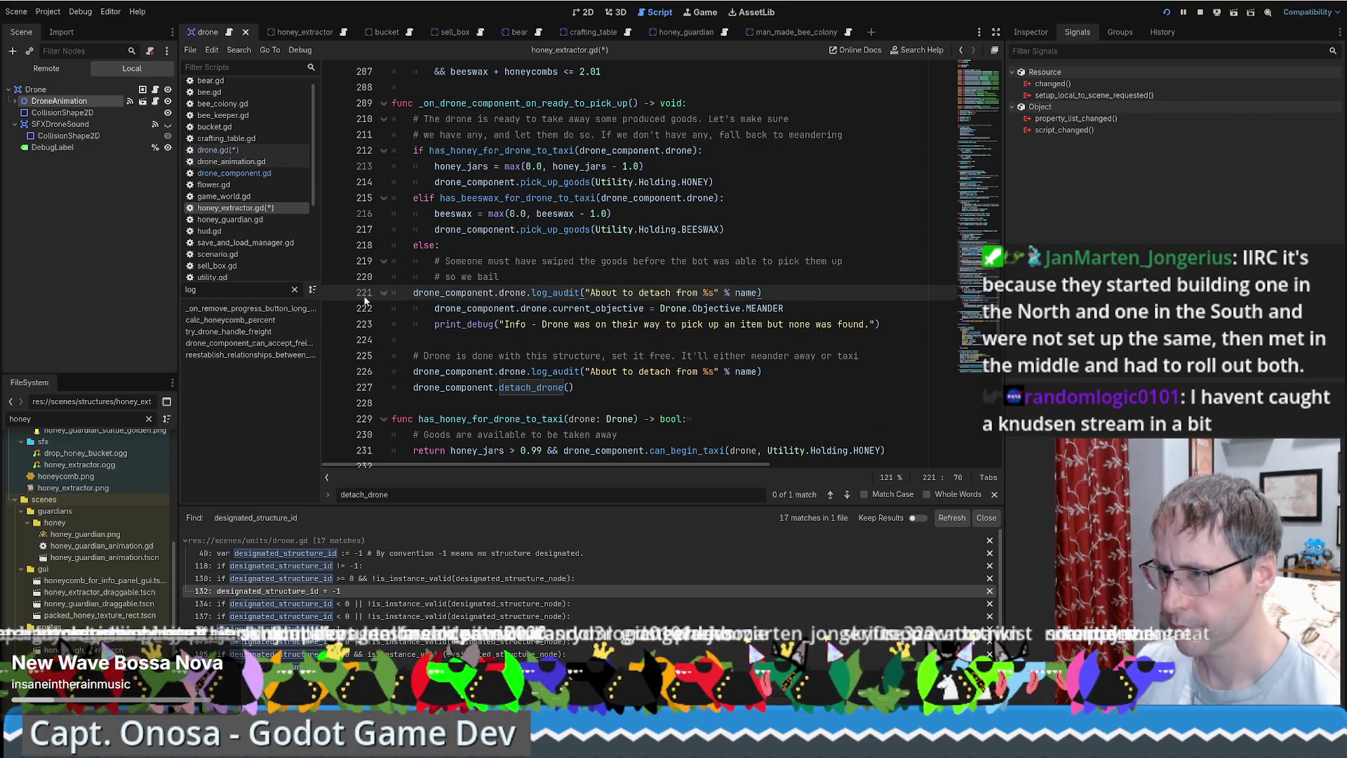
{"action": "left_click", "coordinate": [413, 292]}
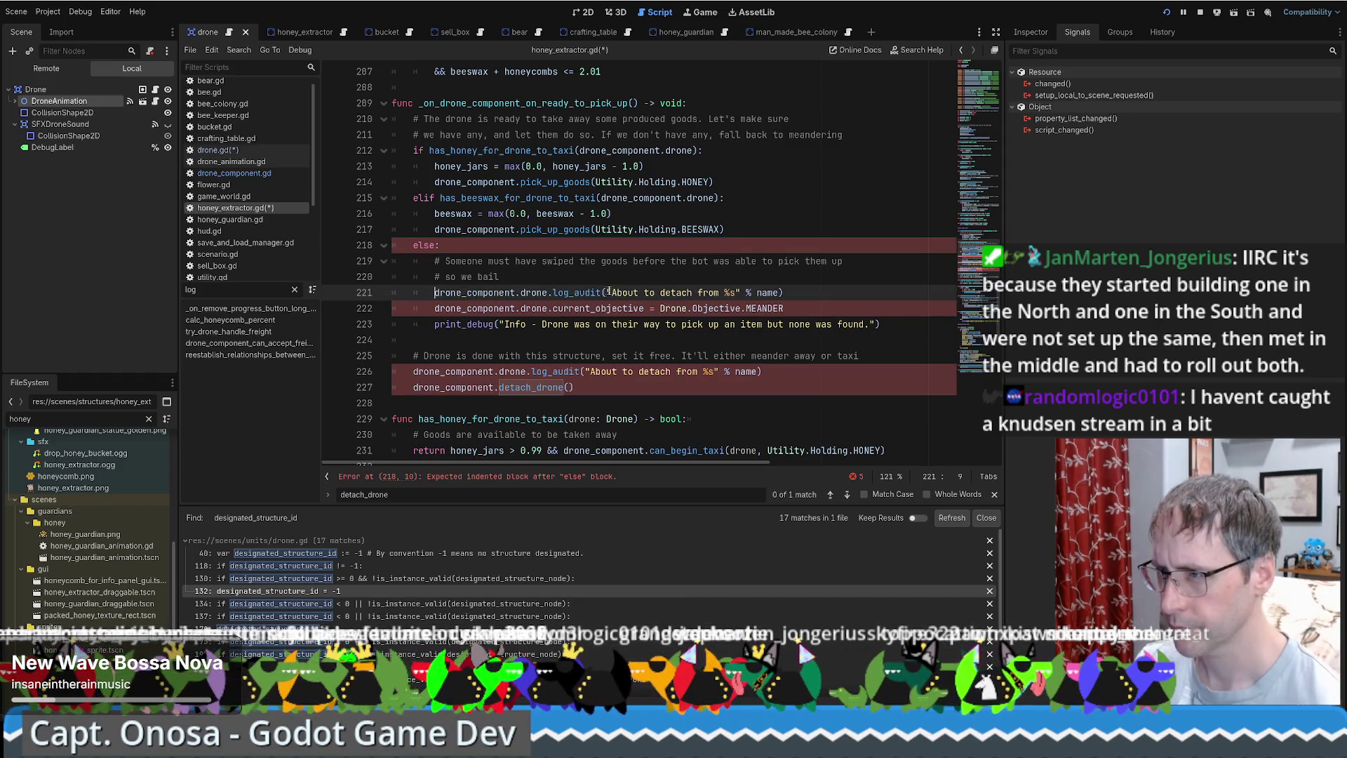
{"action": "key", "text": "Tab"}
{"action": "mouse_move", "coordinate": [612, 291]}
{"action": "left_mouse_down"}
{"action": "mouse_move", "coordinate": [745, 292]}
{"action": "mouse_move", "coordinate": [719, 292]}
{"action": "left_mouse_up"}
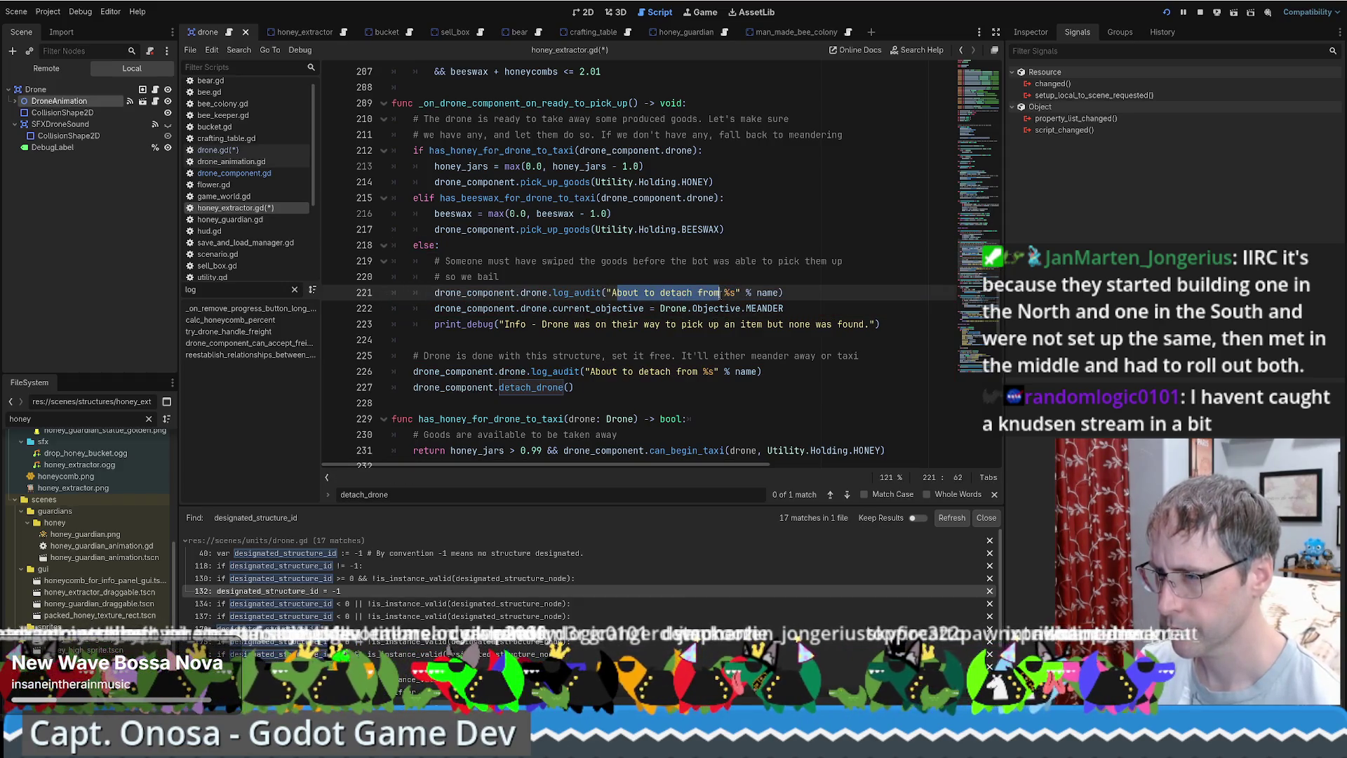
{"action": "type", "text": "Tried to pi"}
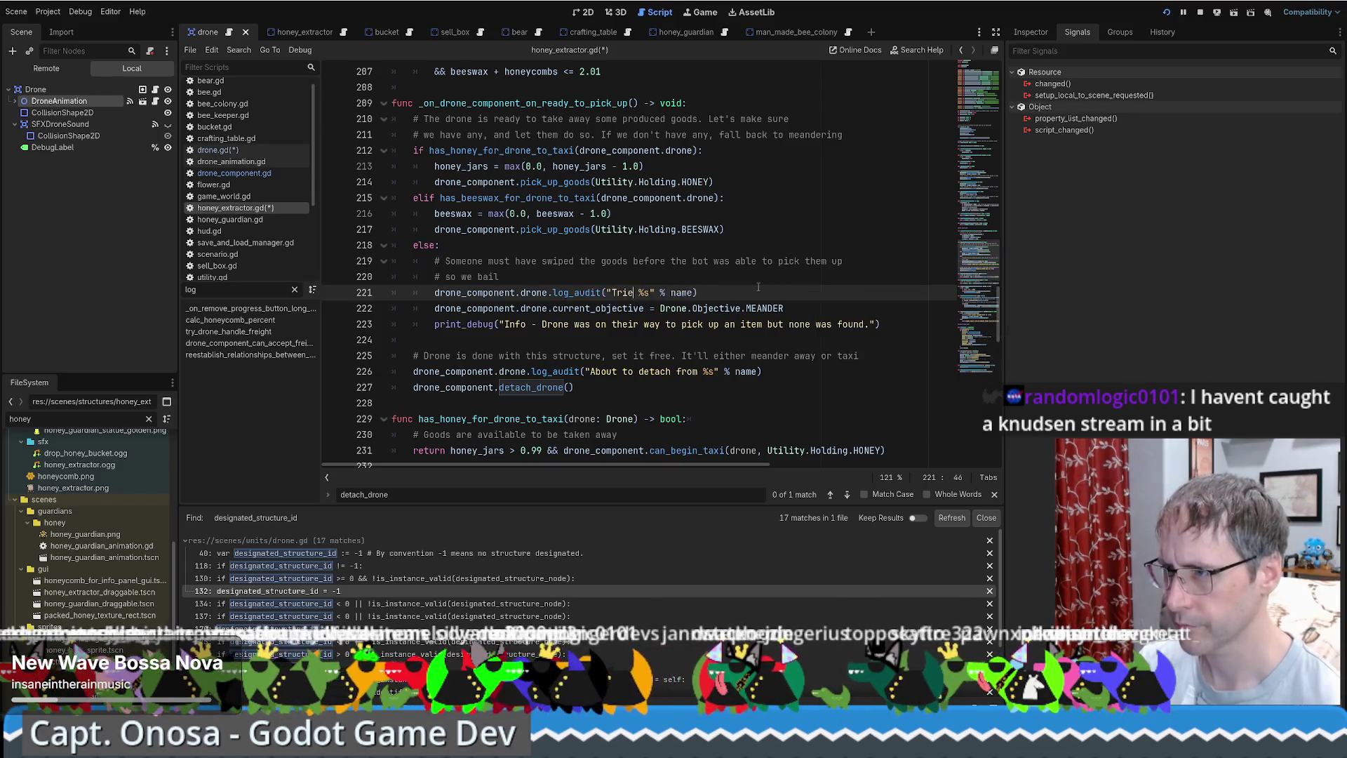
{"action": "type", "text": "ck up from"}
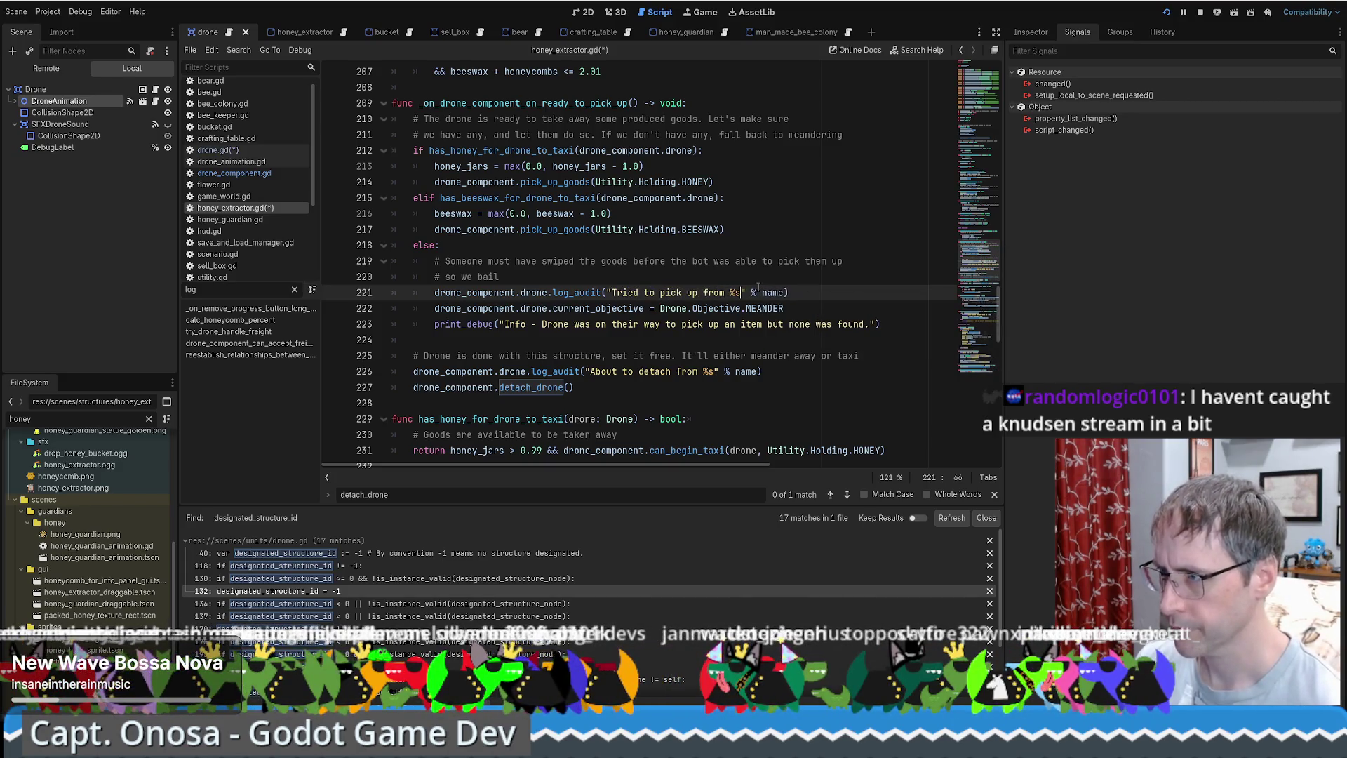
{"action": "type", "text": " %s but"}
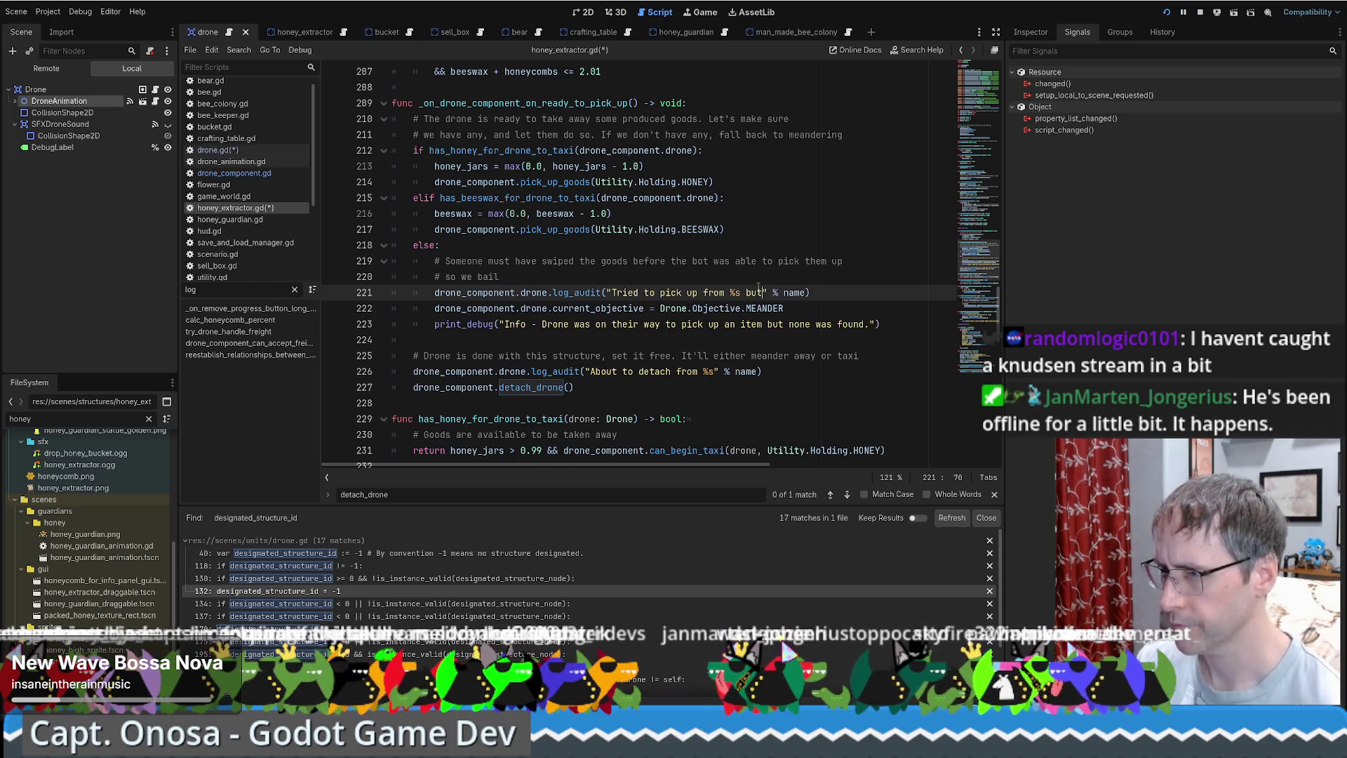
{"action": "type", "text": " there was nothign "}
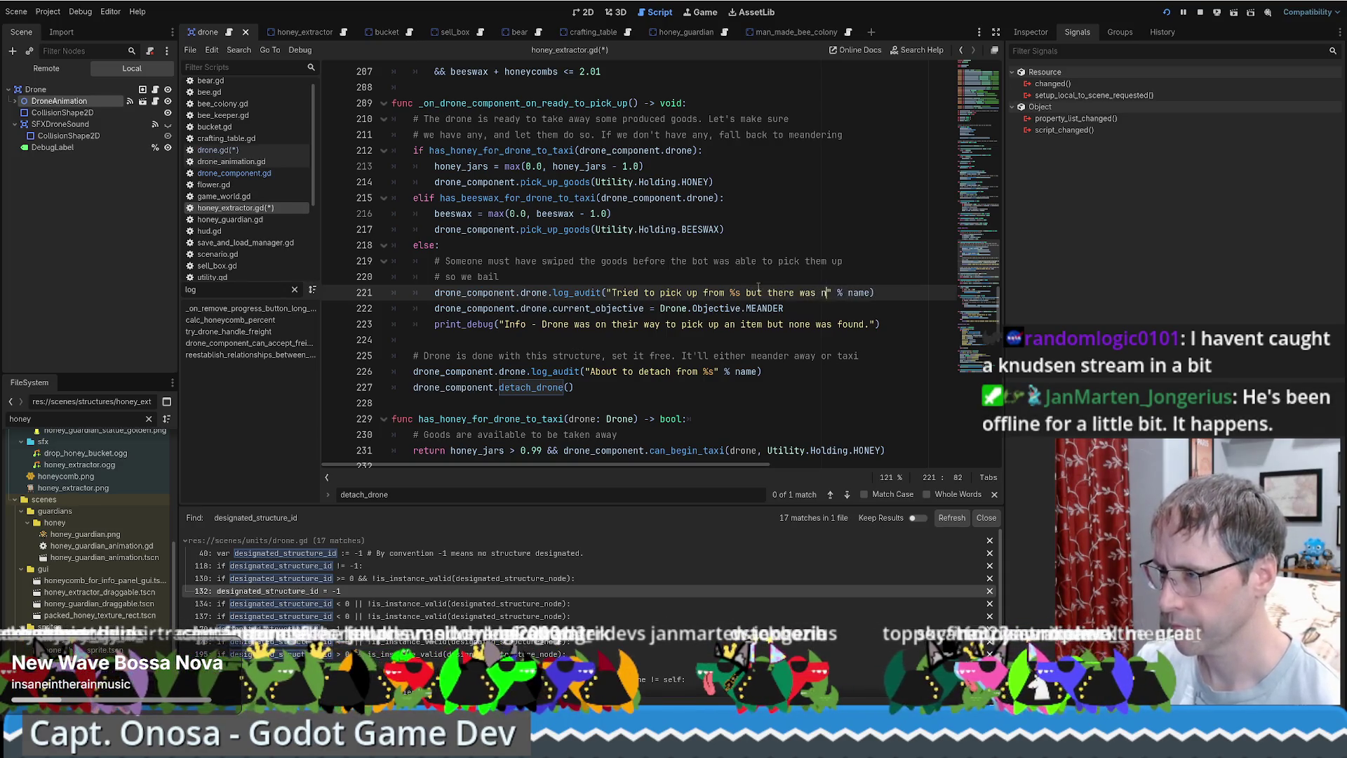
{"action": "type", "text": "to get"}
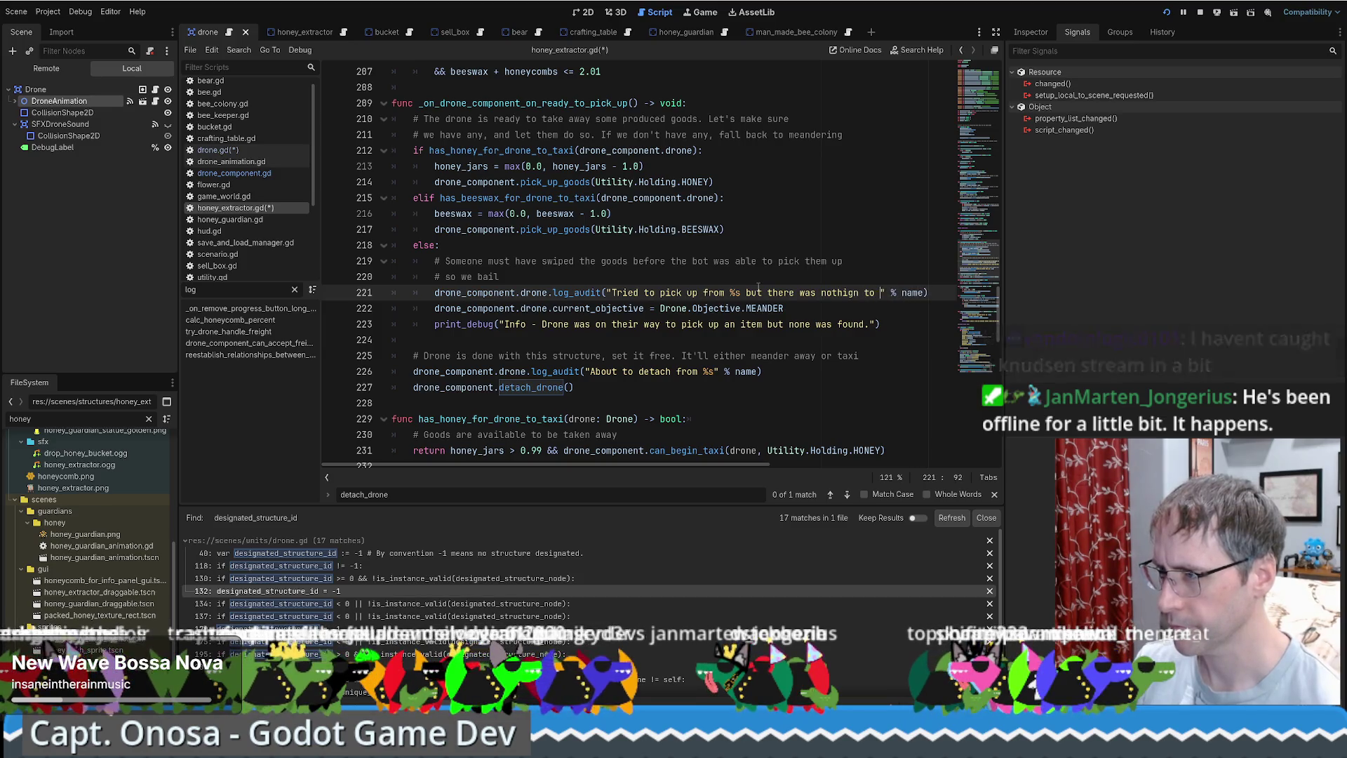
{"action": "key", "text": "BackSpace"}
{"action": "key", "text": "BackSpace"}
{"action": "key", "text": "BackSpace"}
{"action": "type", "text": "ing to get"}
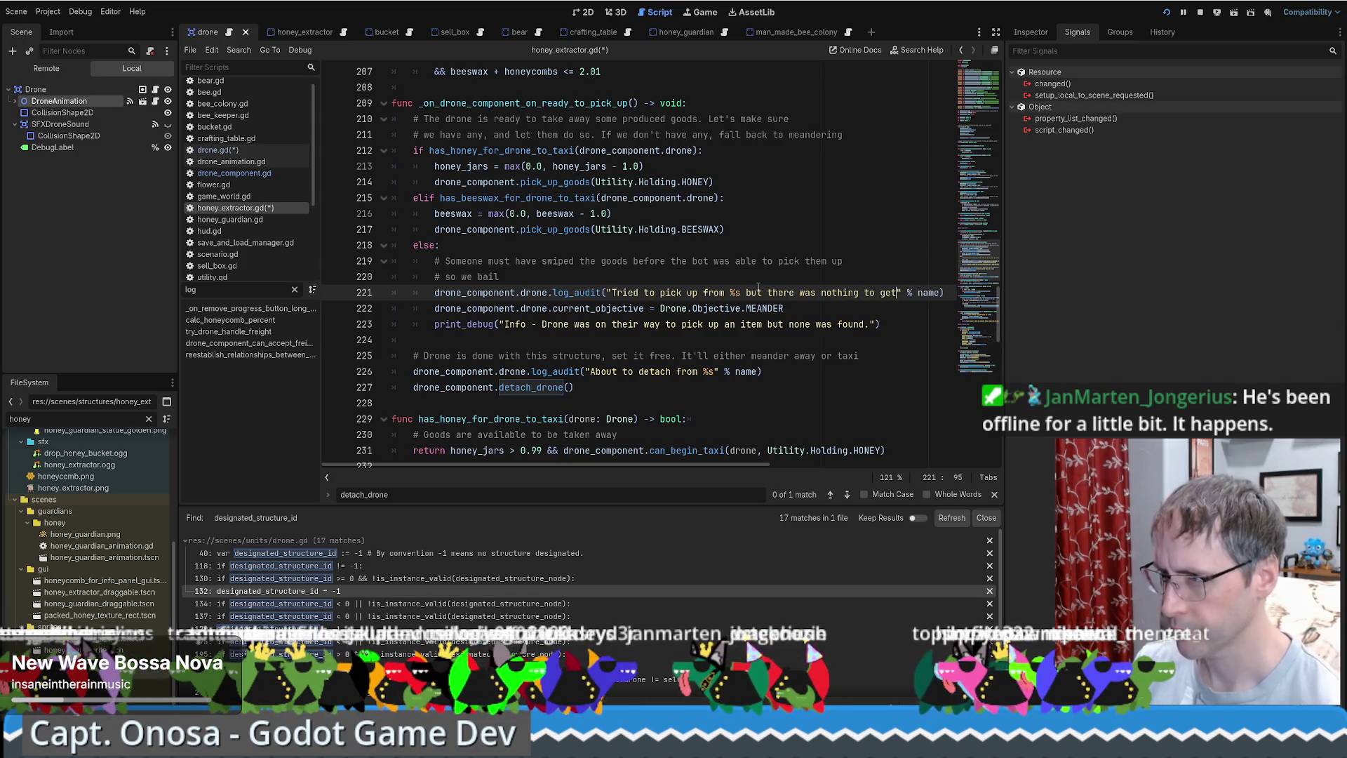
Select the line 221 log call and go to pick_up_goods in drone_component.gd.
{"action": "key", "text": "End"}
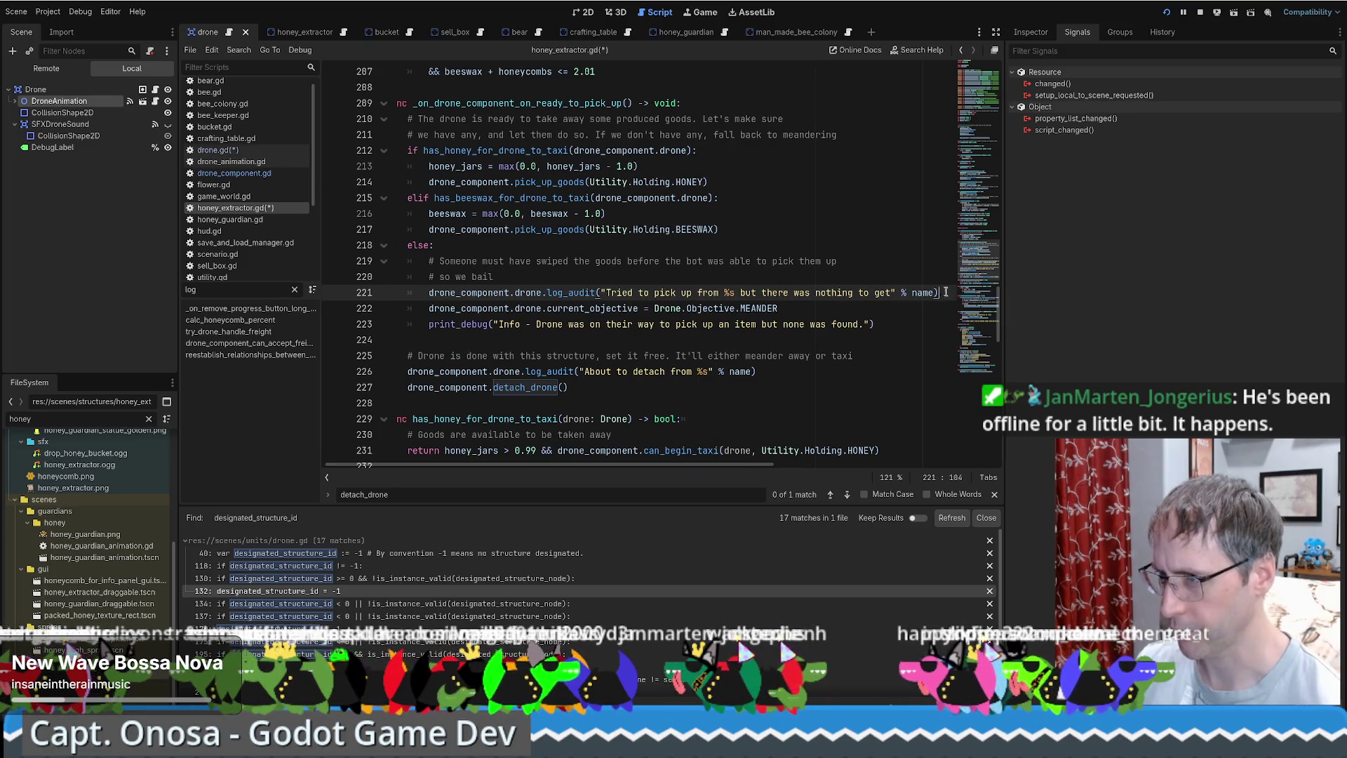
{"action": "key", "text": "shift+Up"}
{"action": "left_click", "coordinate": [579, 274]}
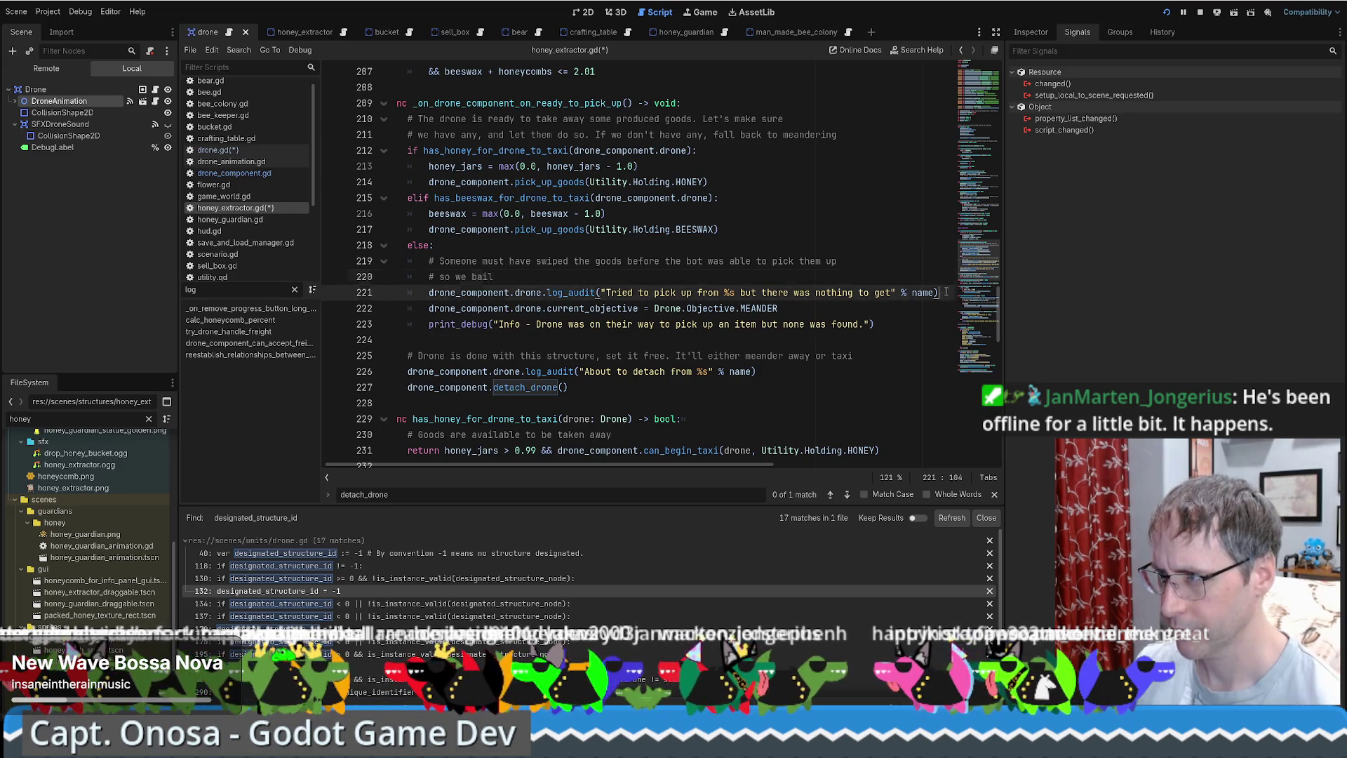
{"action": "left_click_drag", "start_coordinate": [938, 292], "coordinate": [771, 276]}
{"action": "key", "text": "ctrl+c"}
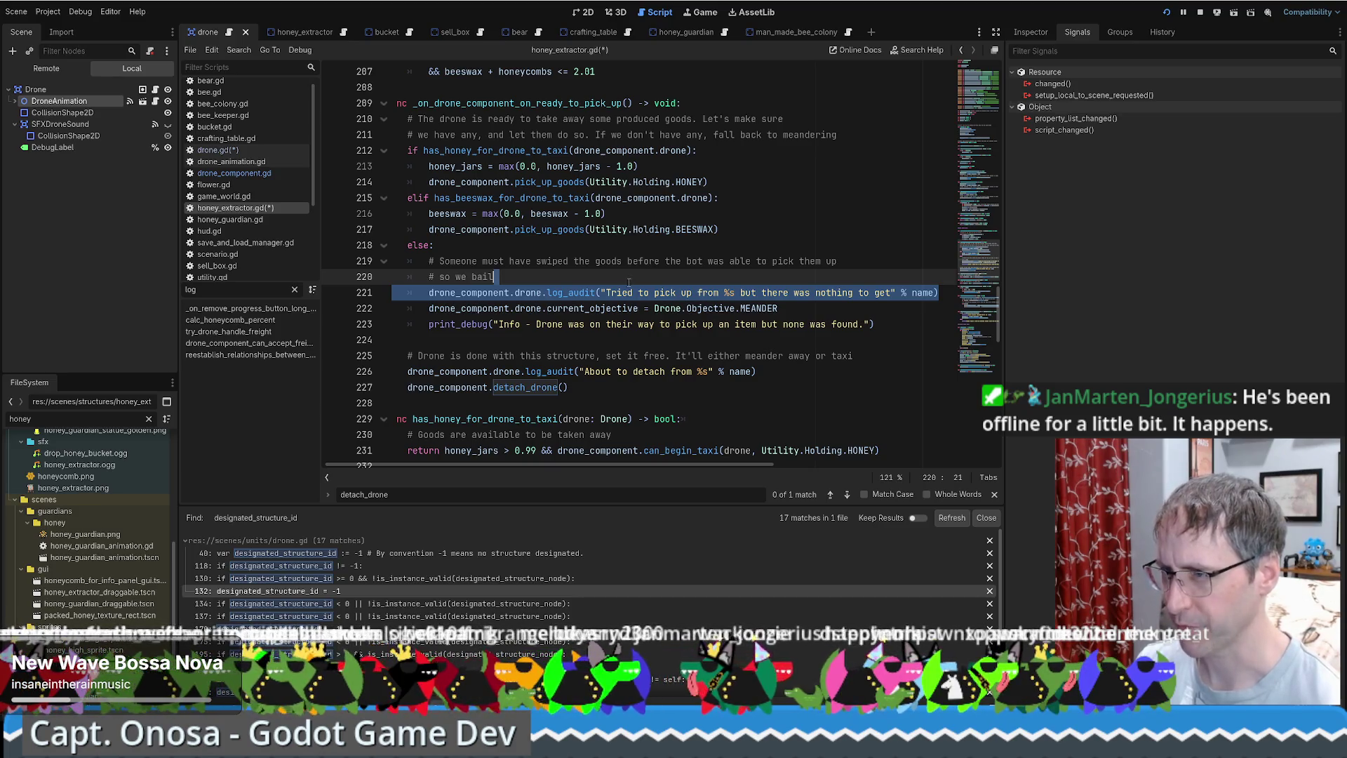
{"action": "scroll", "coordinate": [629, 282], "scroll_direction": "up", "scroll_amount": 1}
{"action": "left_click", "coordinate": [562, 277], "text": "ctrl"}
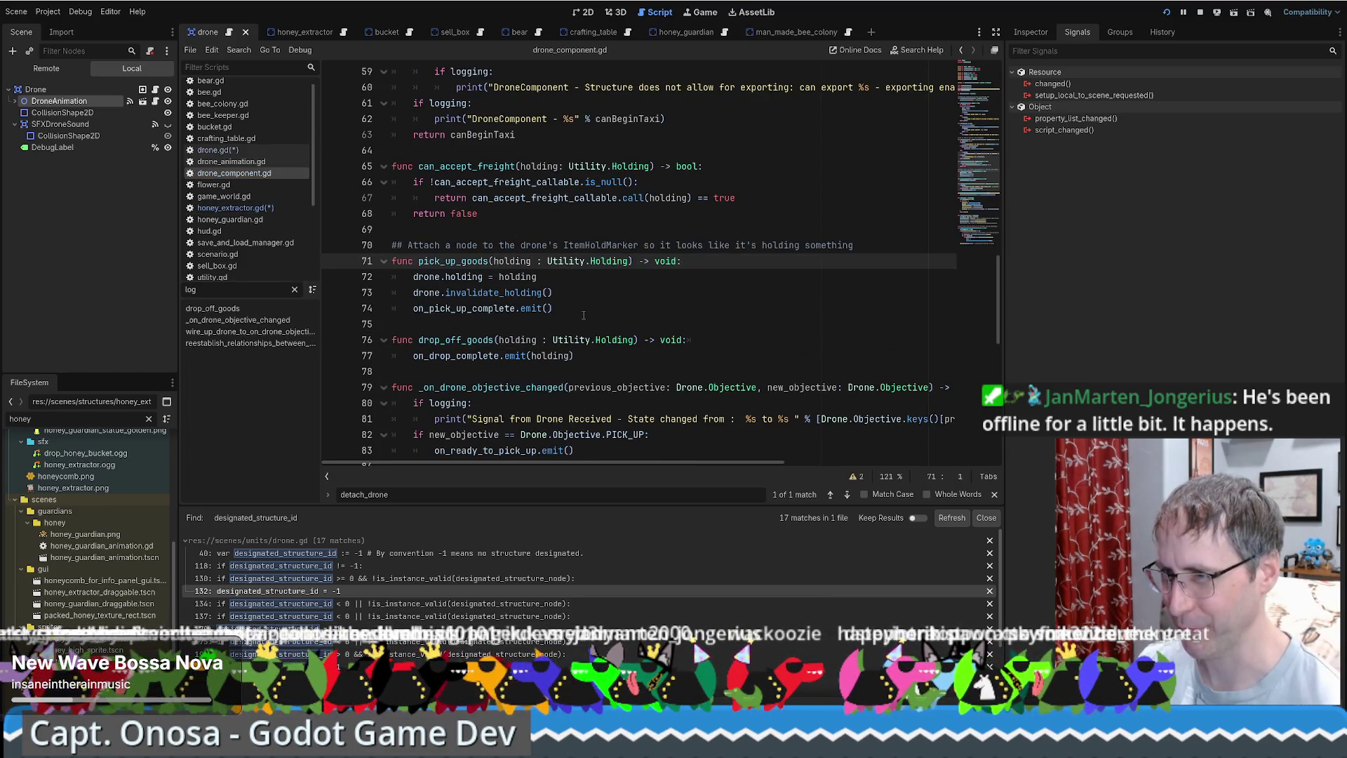
Add drone.log_audit("About to emit pick up complete") before the on_pick_up_complete emit.
{"action": "left_click", "coordinate": [583, 315]}
{"action": "left_click", "coordinate": [590, 297]}
{"action": "key", "text": "Return"}
{"action": "key", "text": "ctrl+v"}
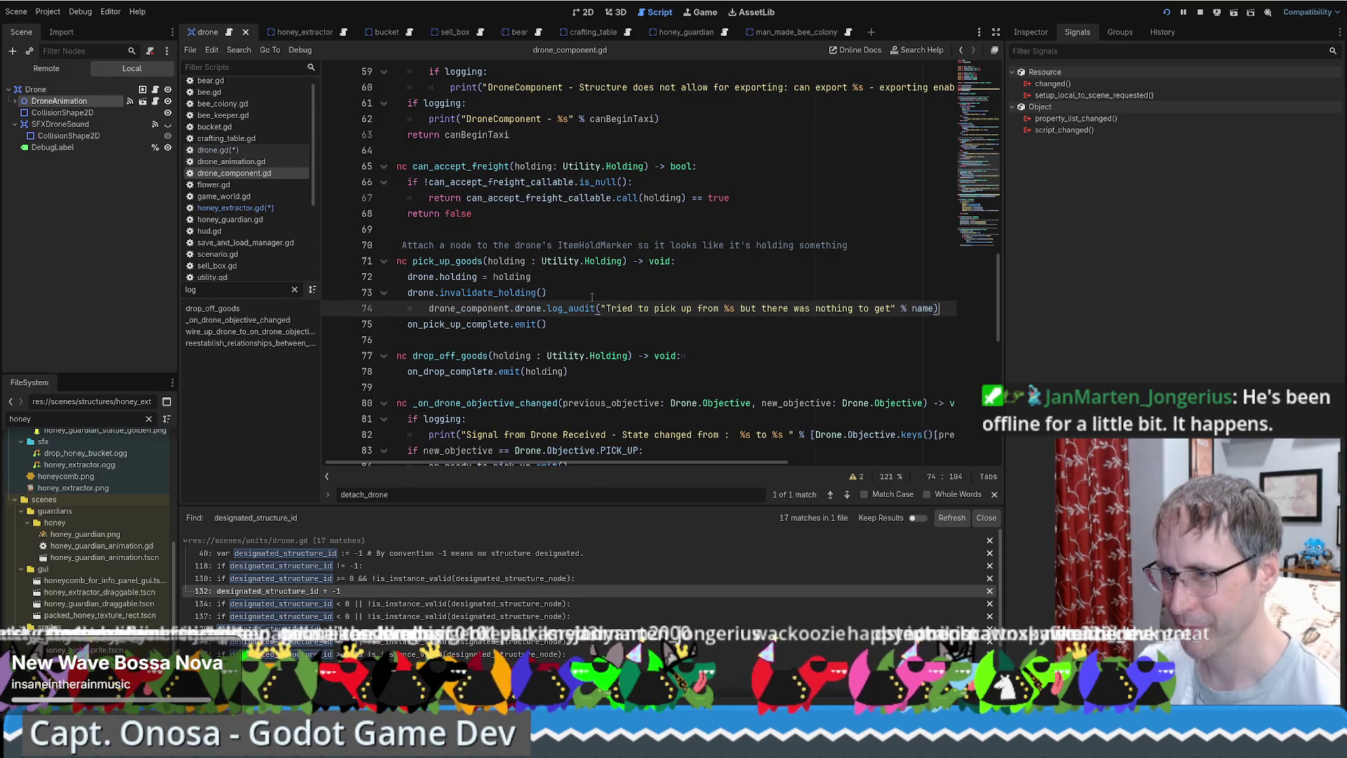
{"action": "left_click", "coordinate": [426, 308]}
{"action": "key", "text": "BackSpace"}
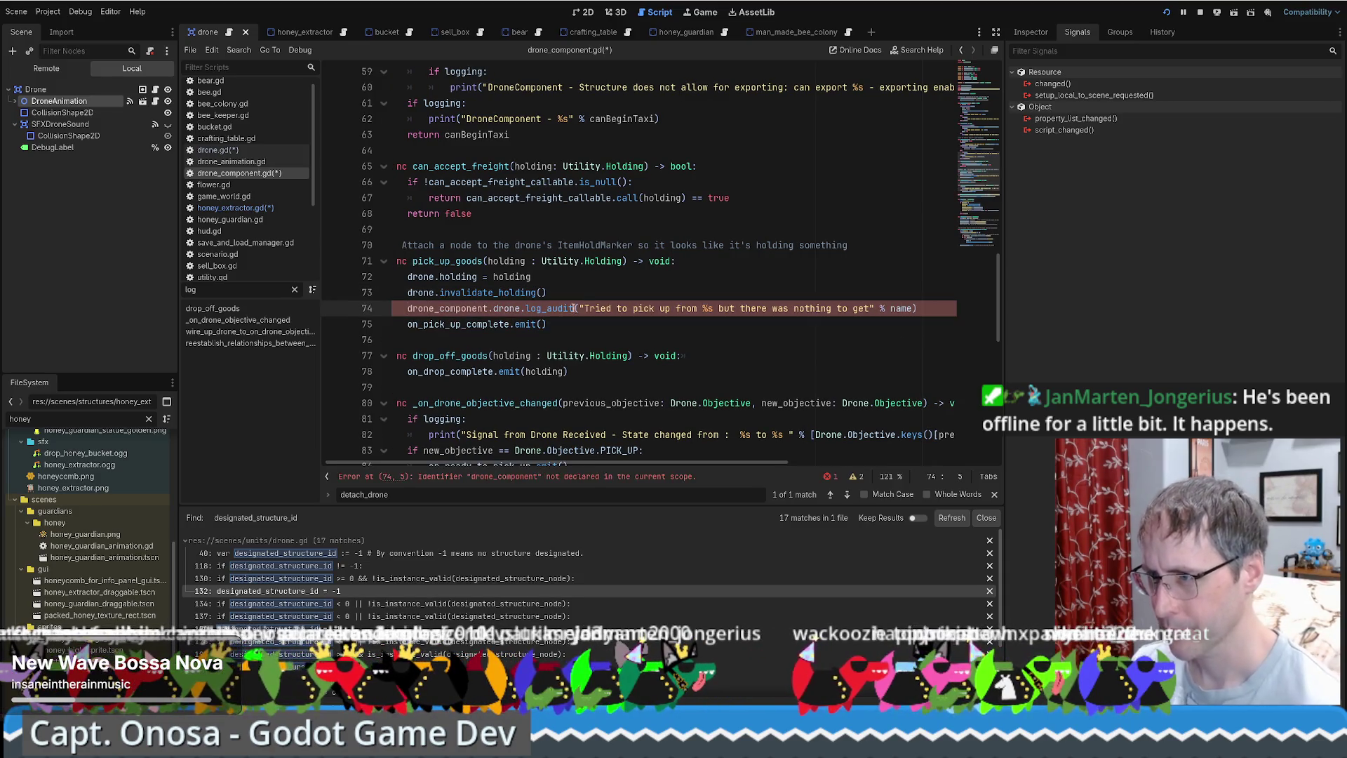
{"action": "left_click_drag", "start_coordinate": [583, 308], "coordinate": [870, 310]}
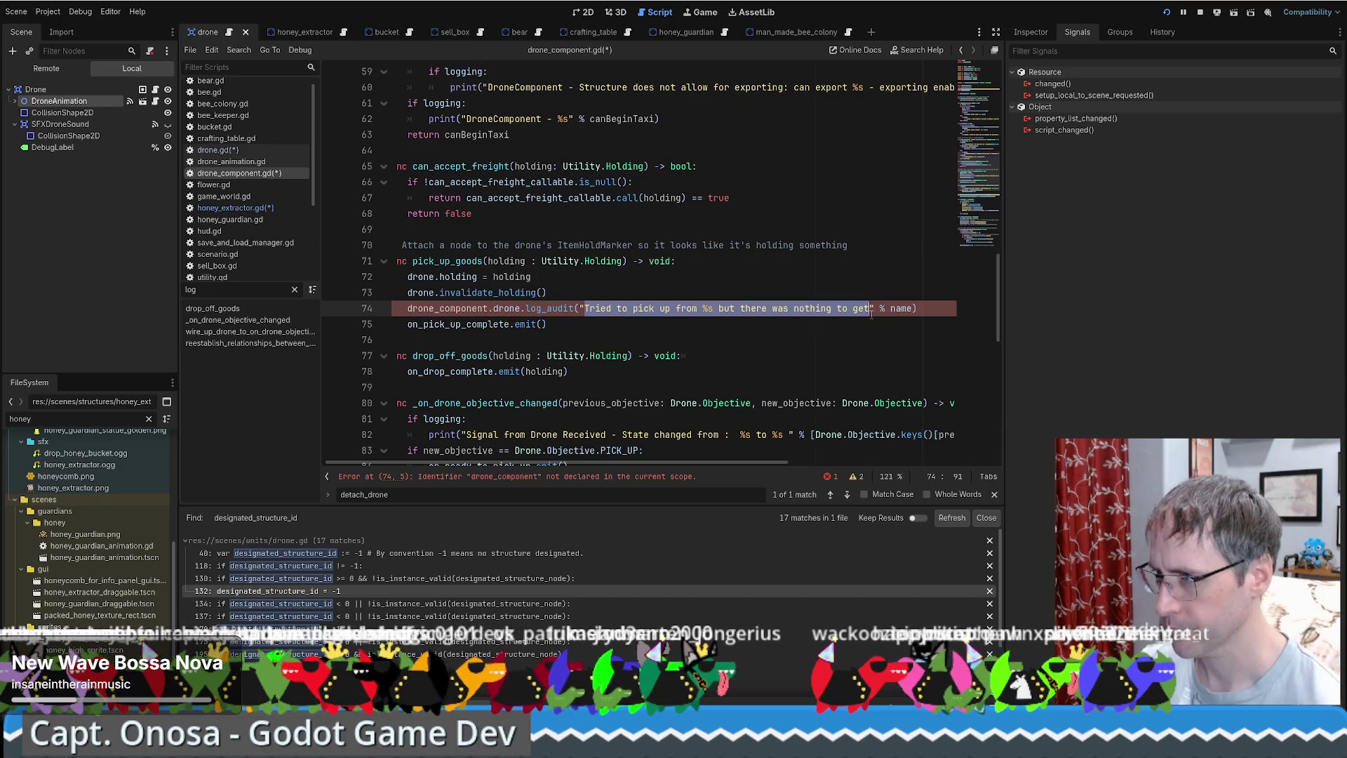
{"action": "type", "text": "About to edmit"}
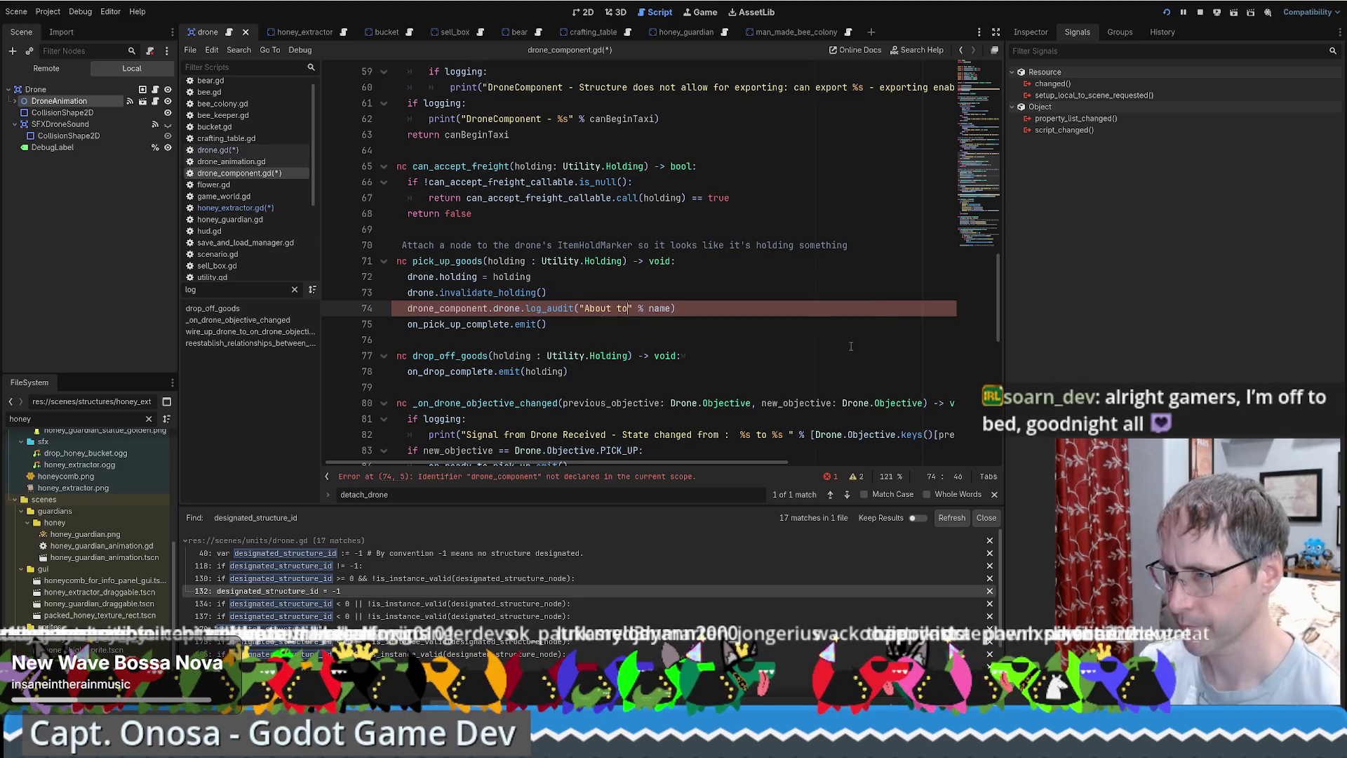
{"action": "key", "text": "BackSpace"}
{"action": "key", "text": "BackSpace"}
{"action": "key", "text": "BackSpace"}
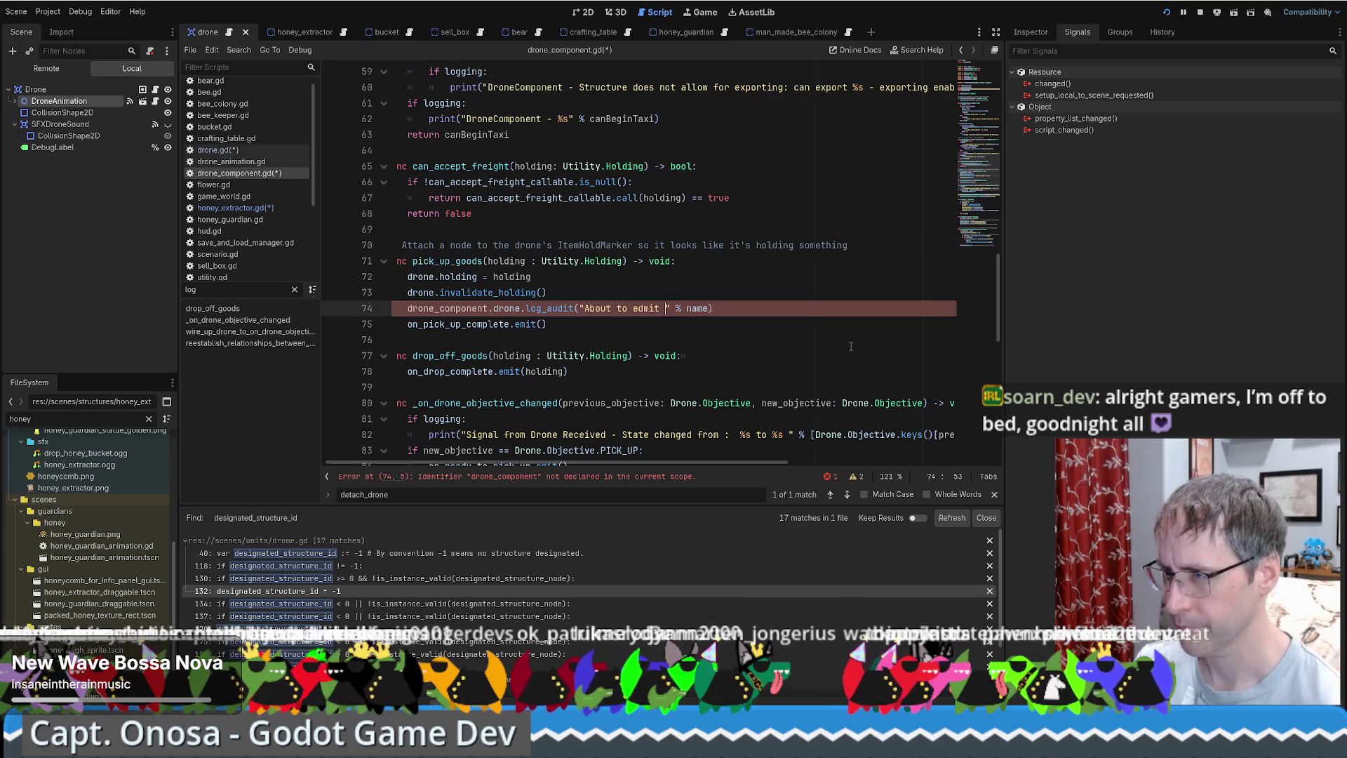
{"action": "type", "text": "mit pick up c"}
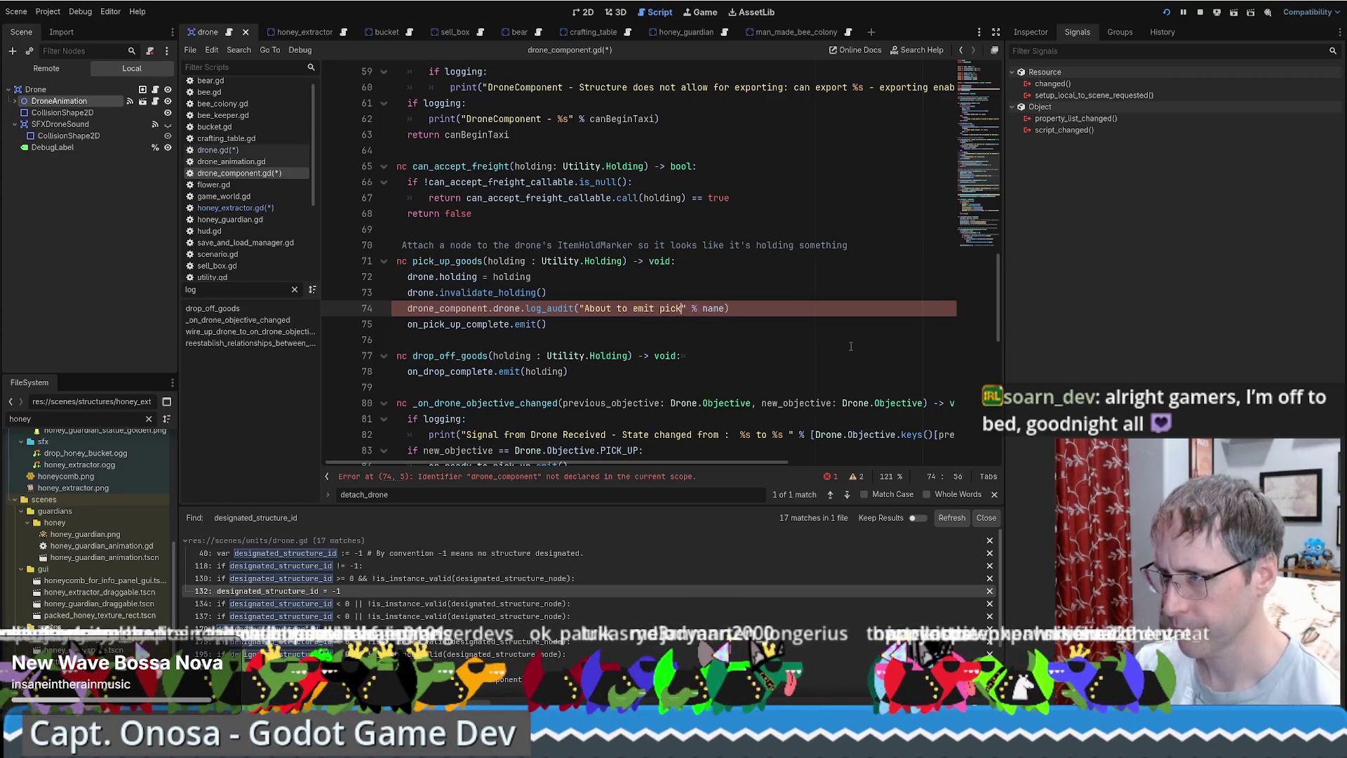
{"action": "type", "text": "omplete"}
{"action": "key", "text": "Right"}
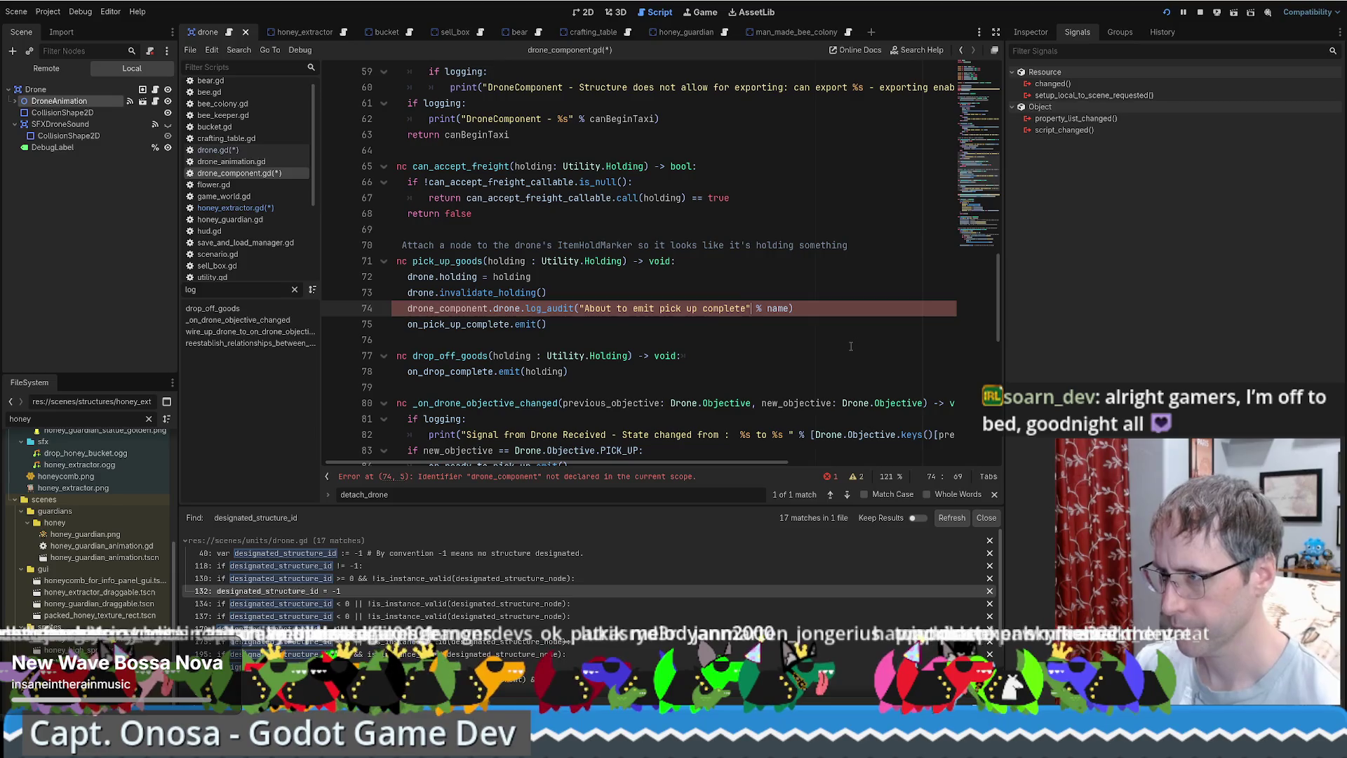
{"action": "key", "text": "Delete"}
{"action": "key", "text": "Delete"}
{"action": "key", "text": "Delete"}
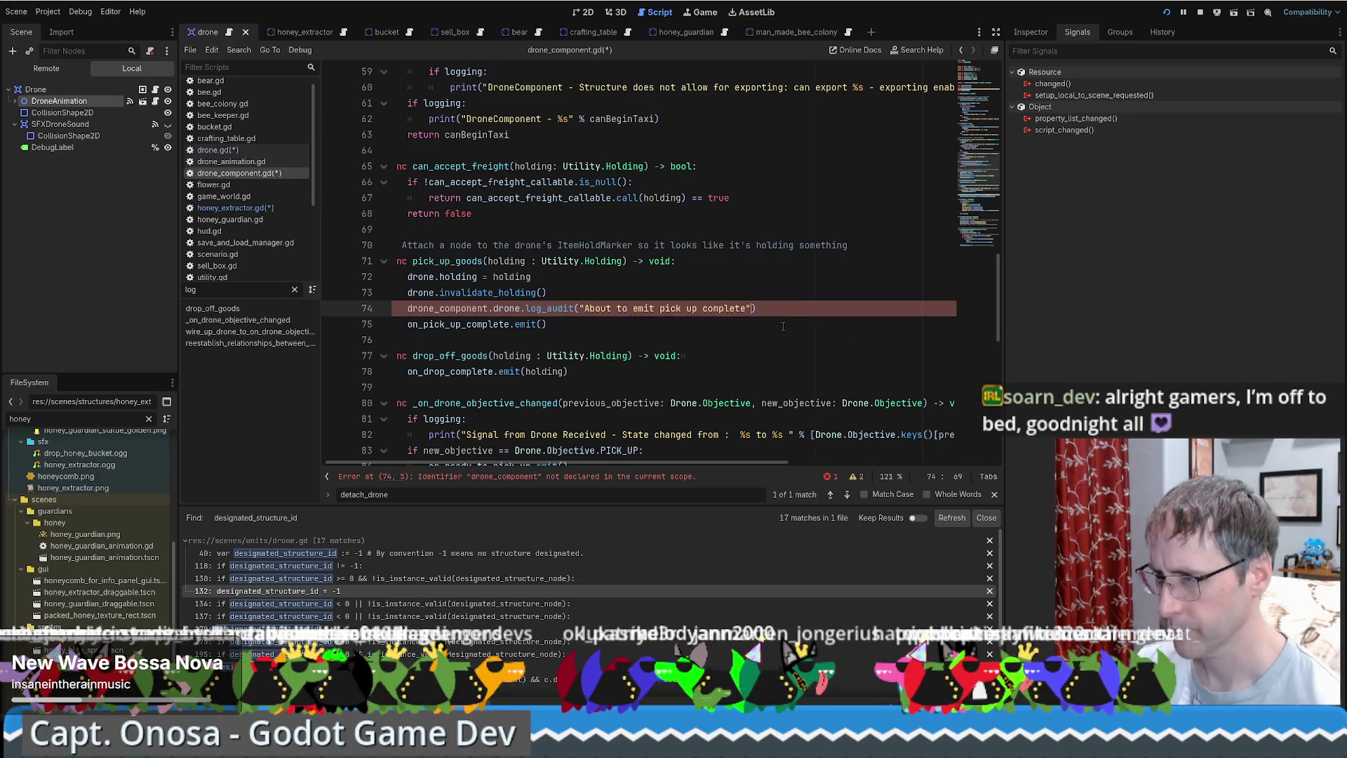
{"action": "double_click", "coordinate": [457, 308]}
{"action": "key", "text": "Delete"}
{"action": "key", "text": "Delete"}
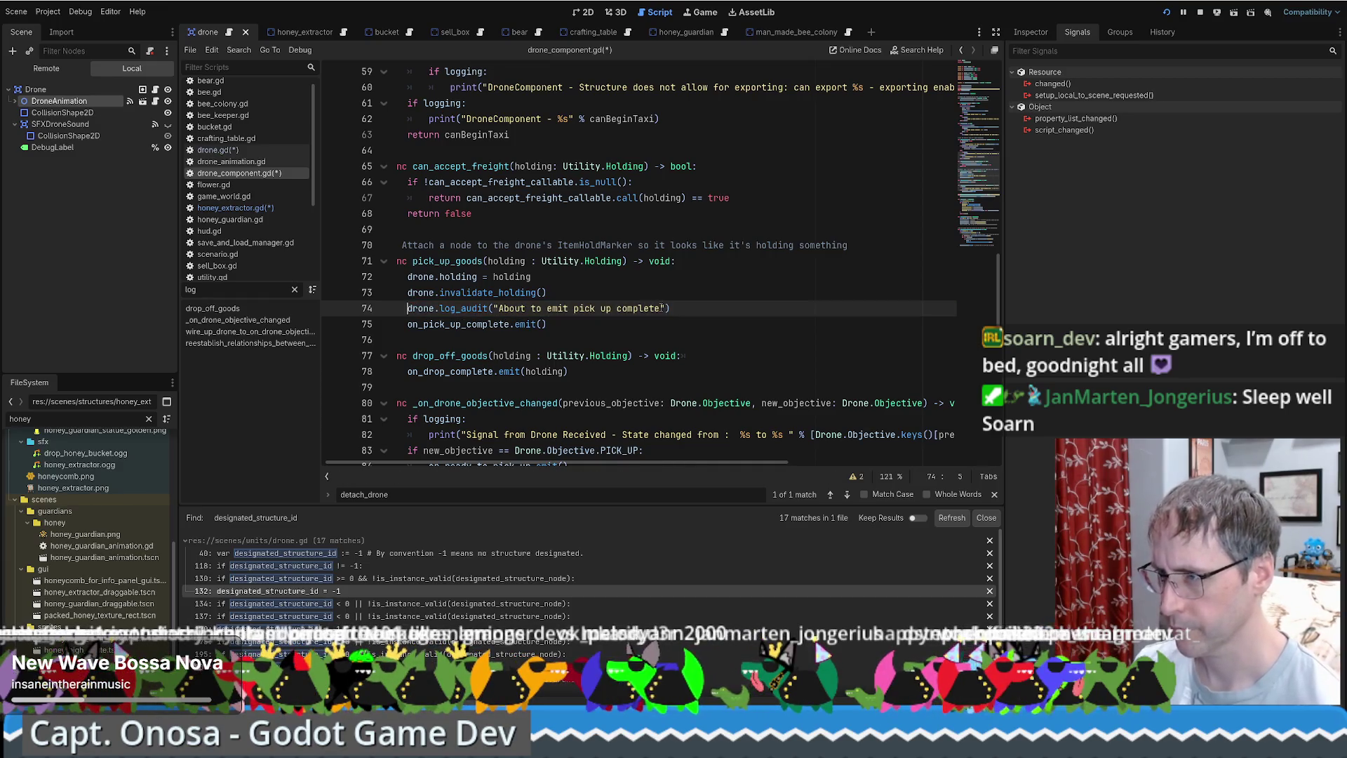
{"action": "left_click", "coordinate": [661, 308]}
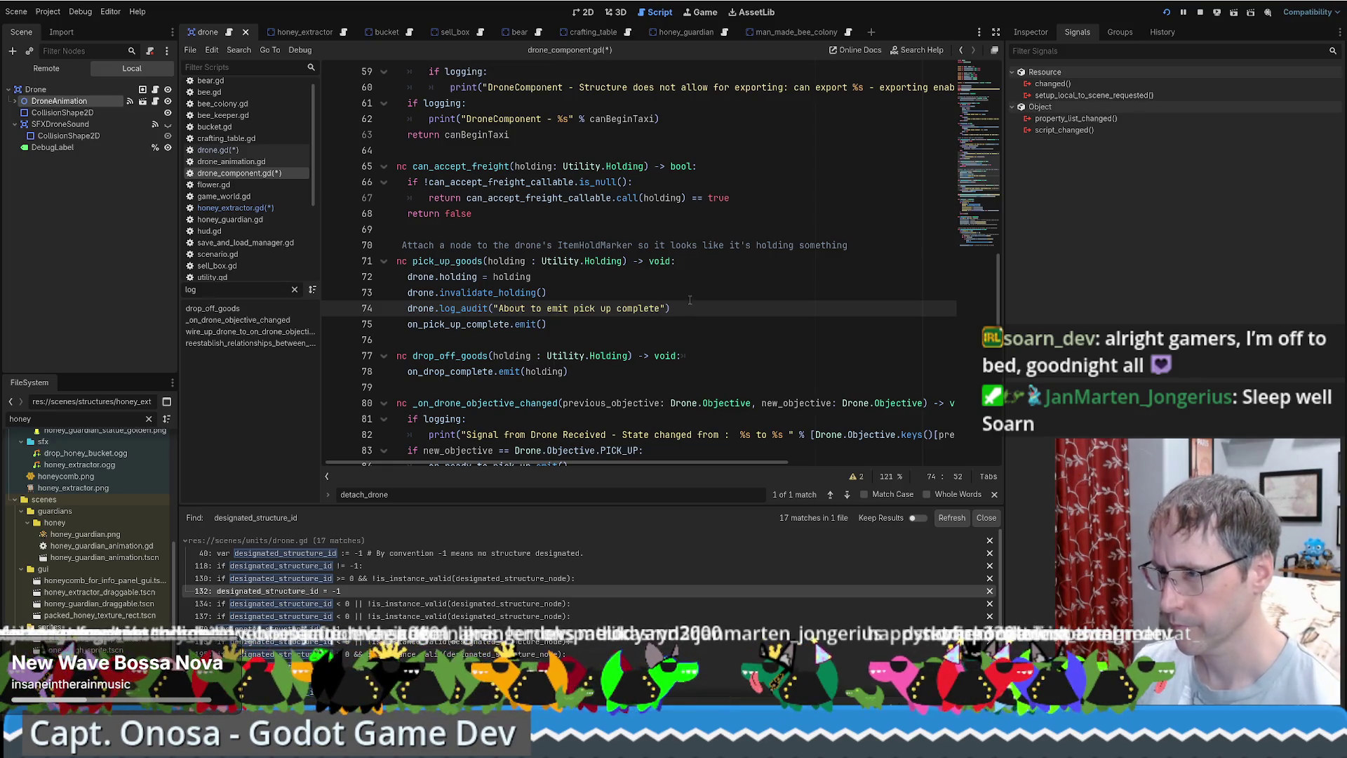
Add an "Emitted pick up complete" audit log after the emit and save drone_component.gd.
{"action": "left_click_drag", "start_coordinate": [549, 292], "coordinate": [671, 308]}
{"action": "key", "text": "ctrl+c"}
{"action": "left_click", "coordinate": [569, 324]}
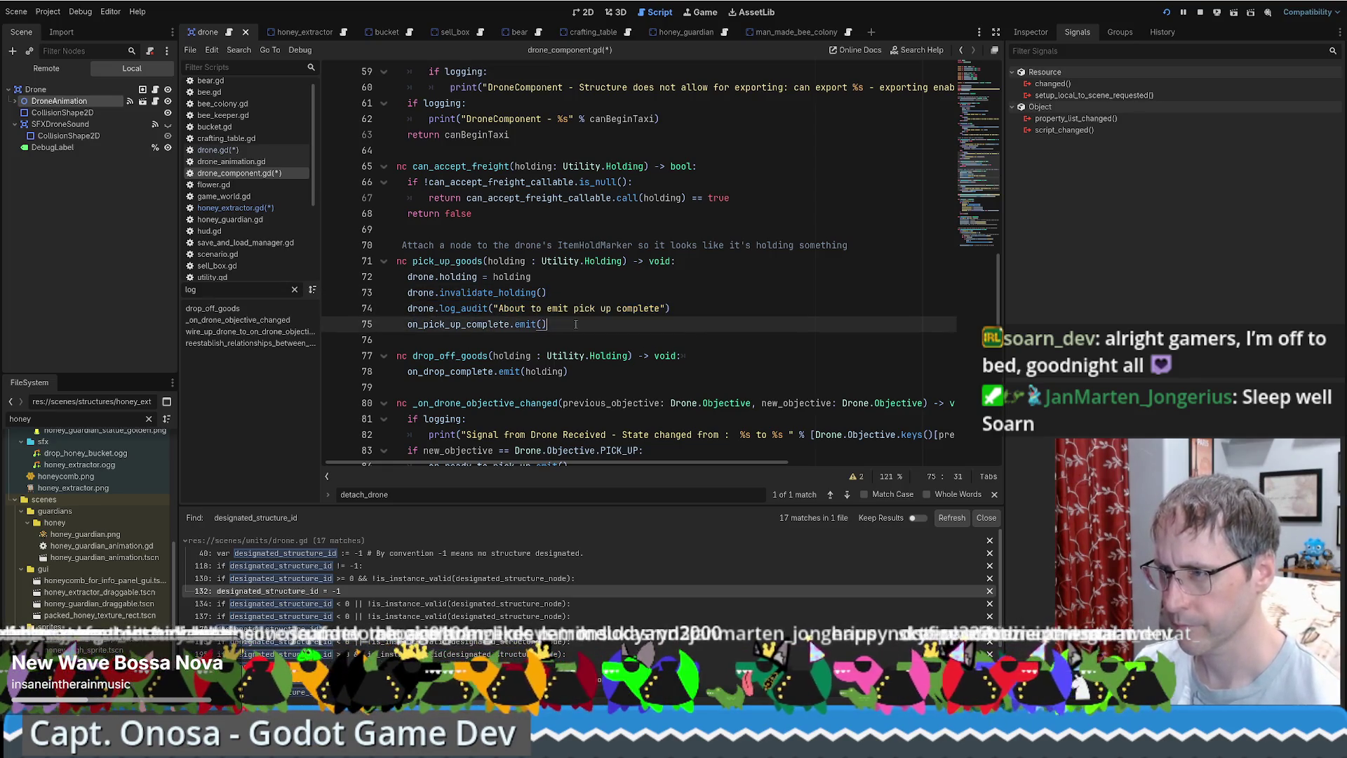
{"action": "key", "text": "ctrl+v"}
{"action": "double_click", "coordinate": [512, 340]}
{"action": "type", "text": "Emitted"}
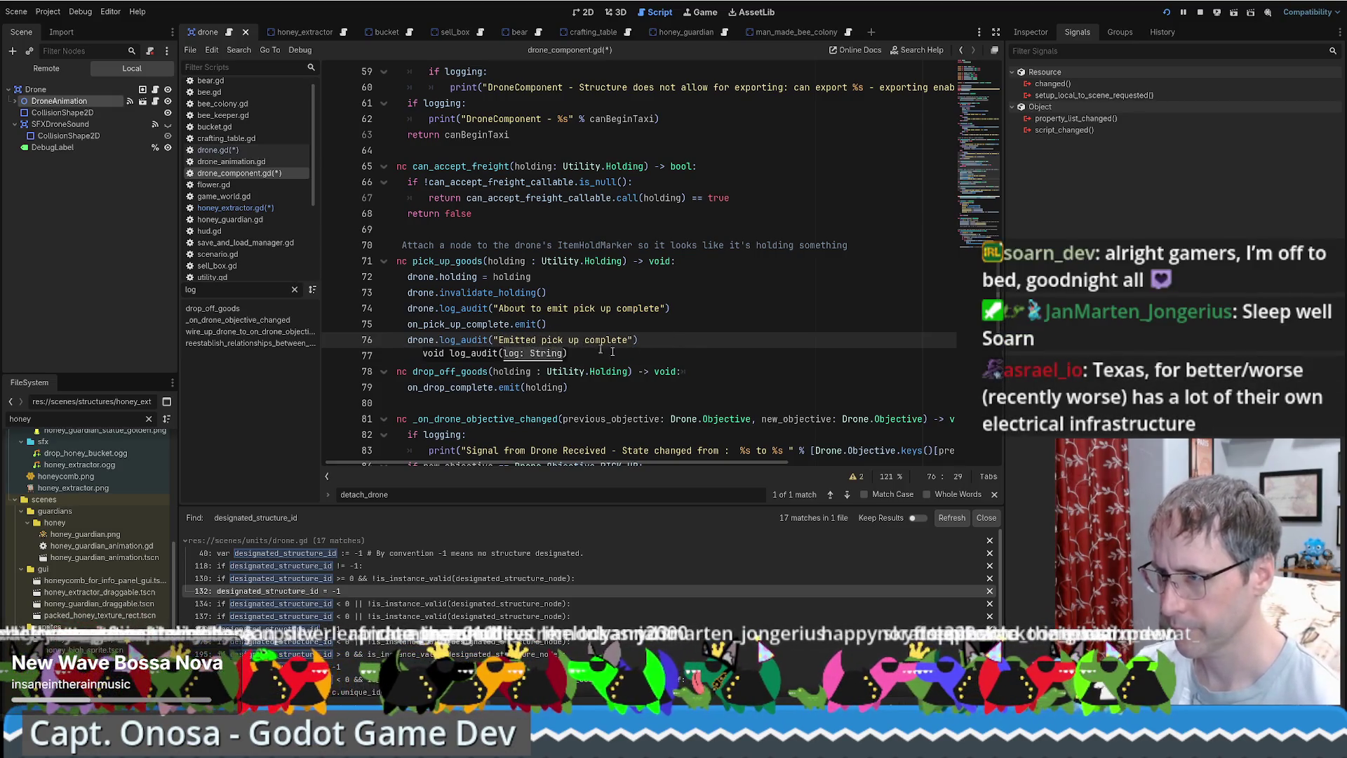
{"action": "key", "text": "End"}
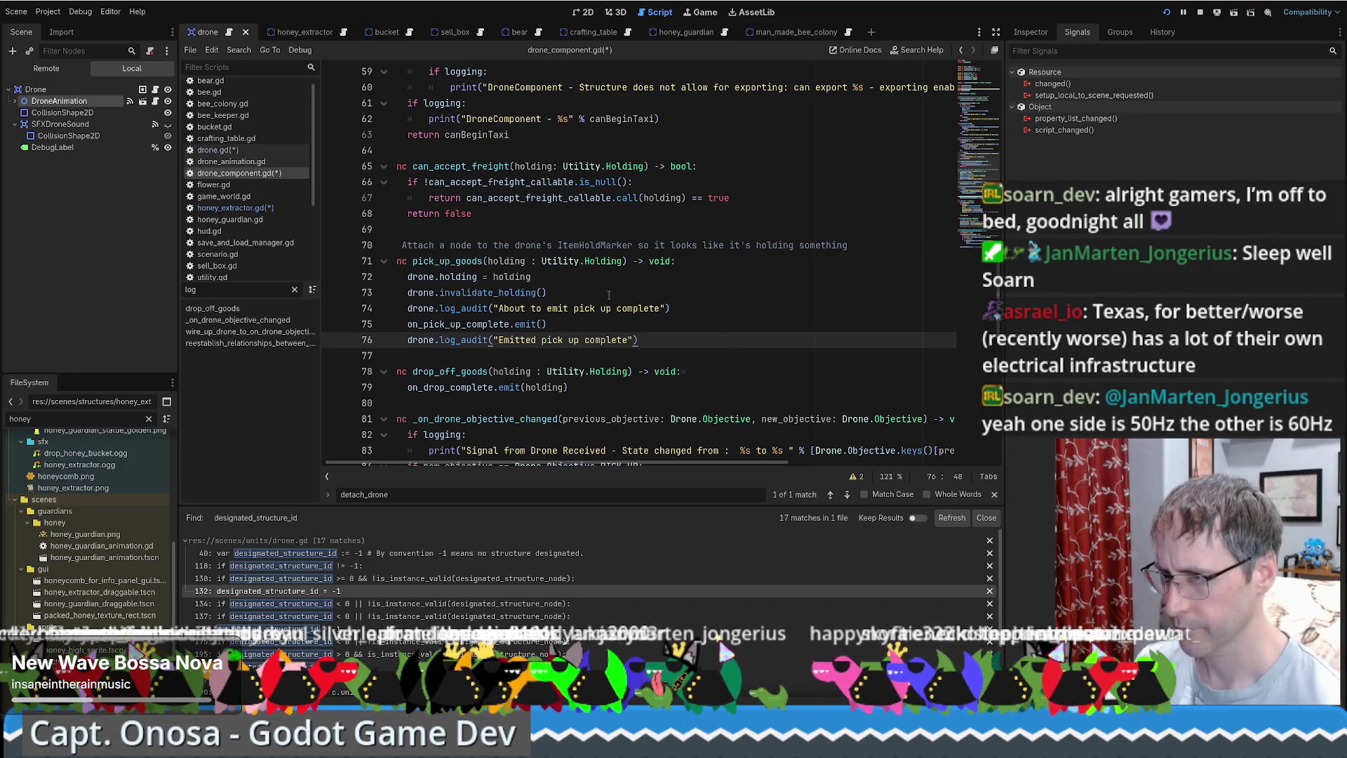
{"action": "left_click", "coordinate": [608, 294]}
{"action": "key", "text": "ctrl+s"}
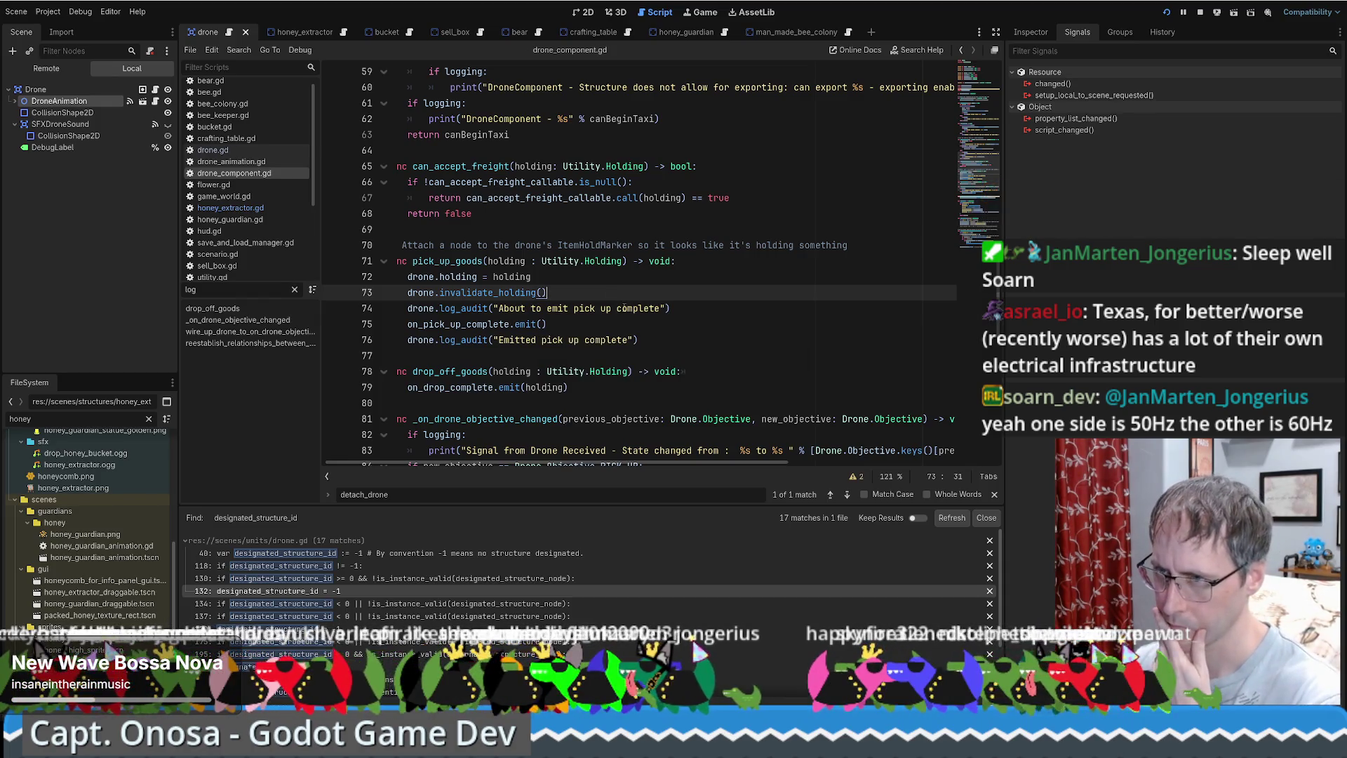
Wrap log_audit's three logging lines in 'if audit_log_enabled:' and save drone.gd.
{"action": "left_click", "coordinate": [479, 310], "text": "ctrl"}
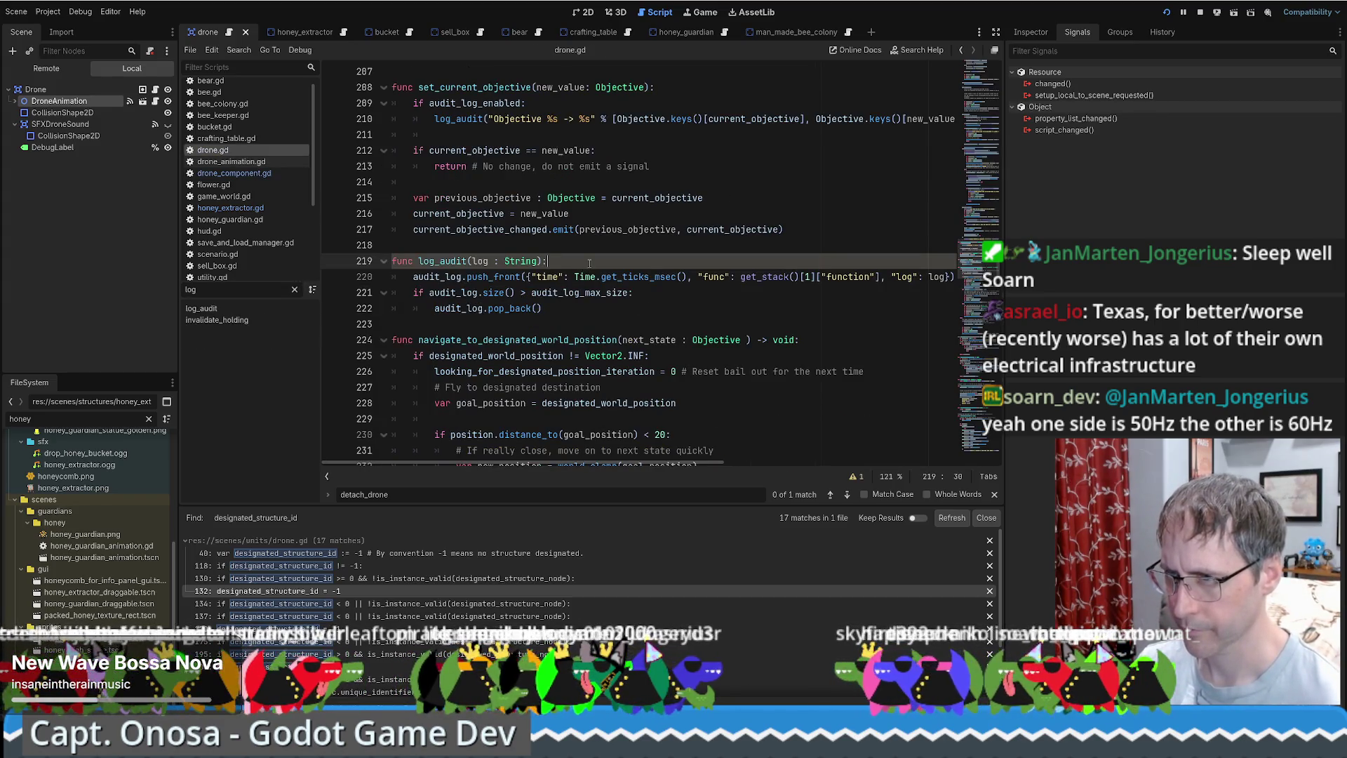
{"action": "key", "text": "Return"}
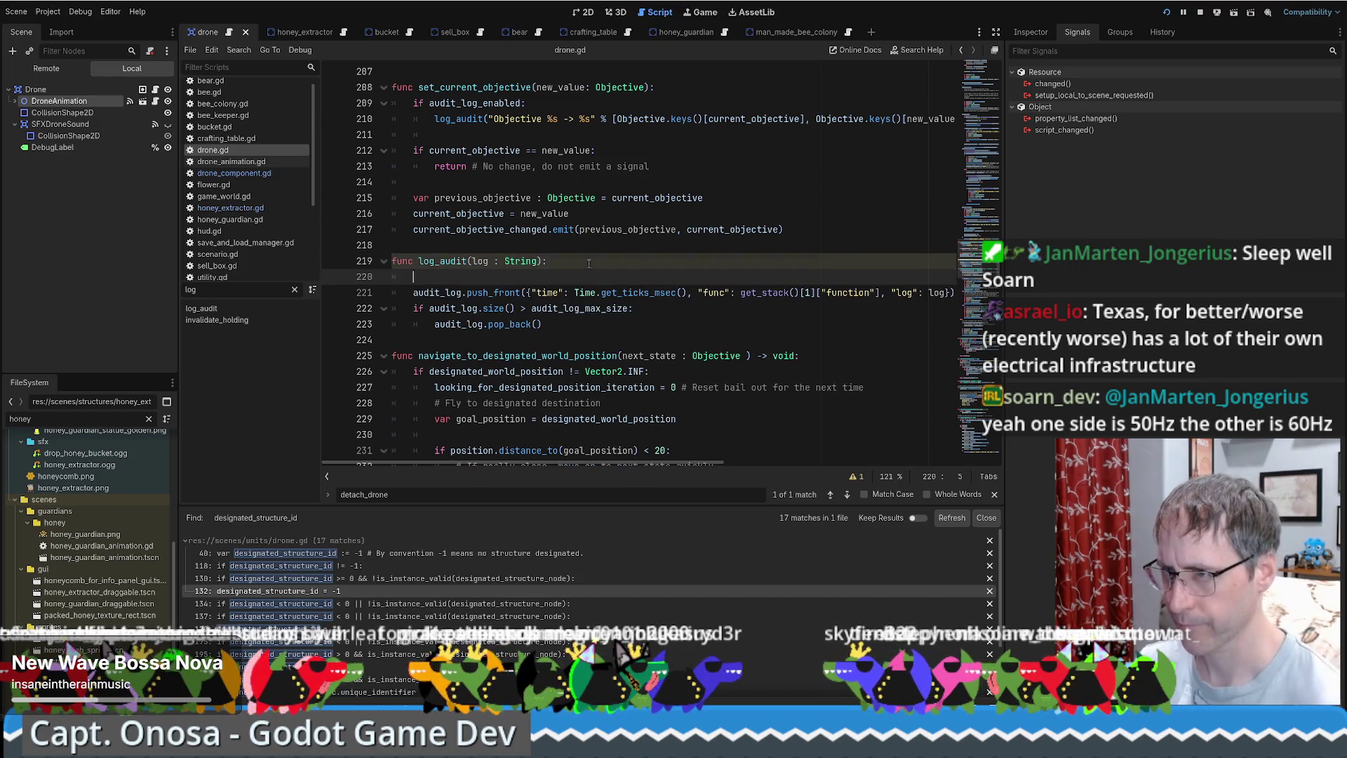
{"action": "type", "text": "if au"}
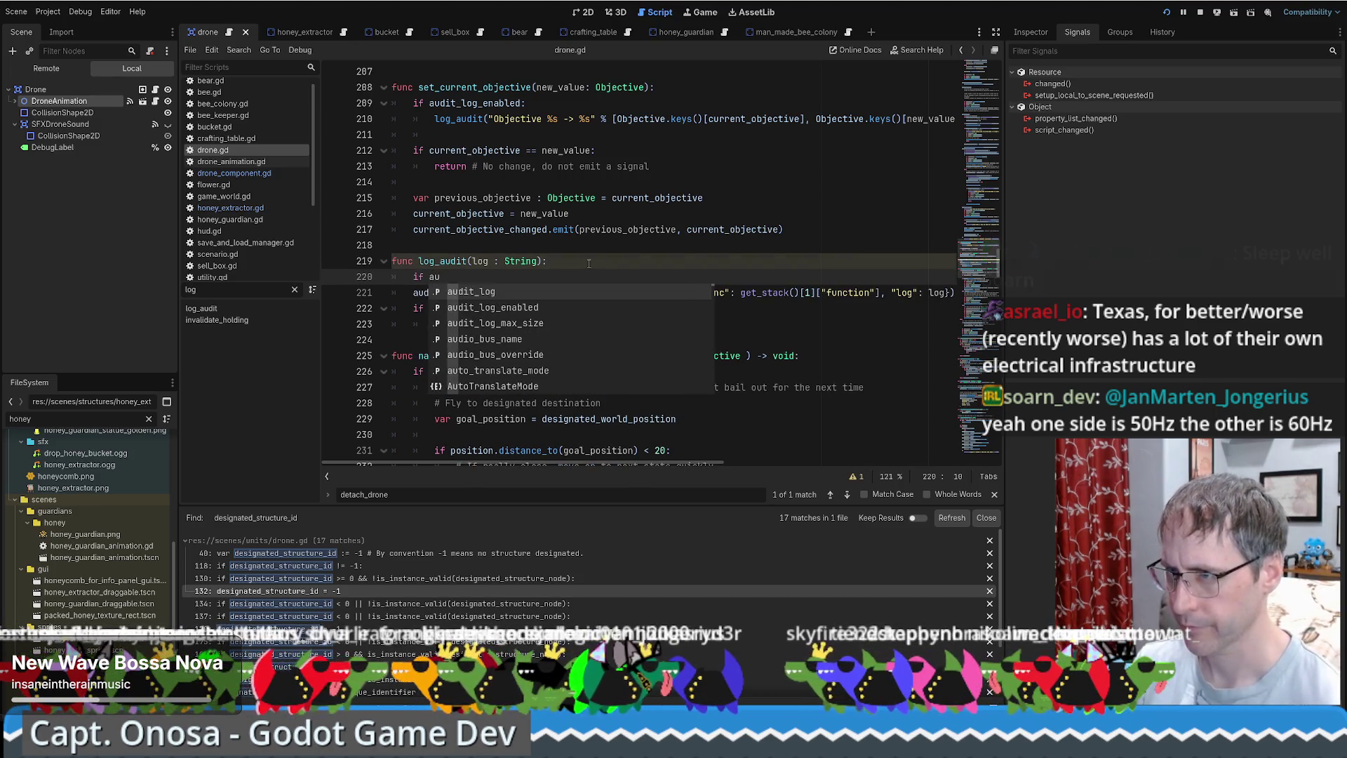
{"action": "key", "text": "Down"}
{"action": "key", "text": "Return"}
{"action": "type", "text": ":"}
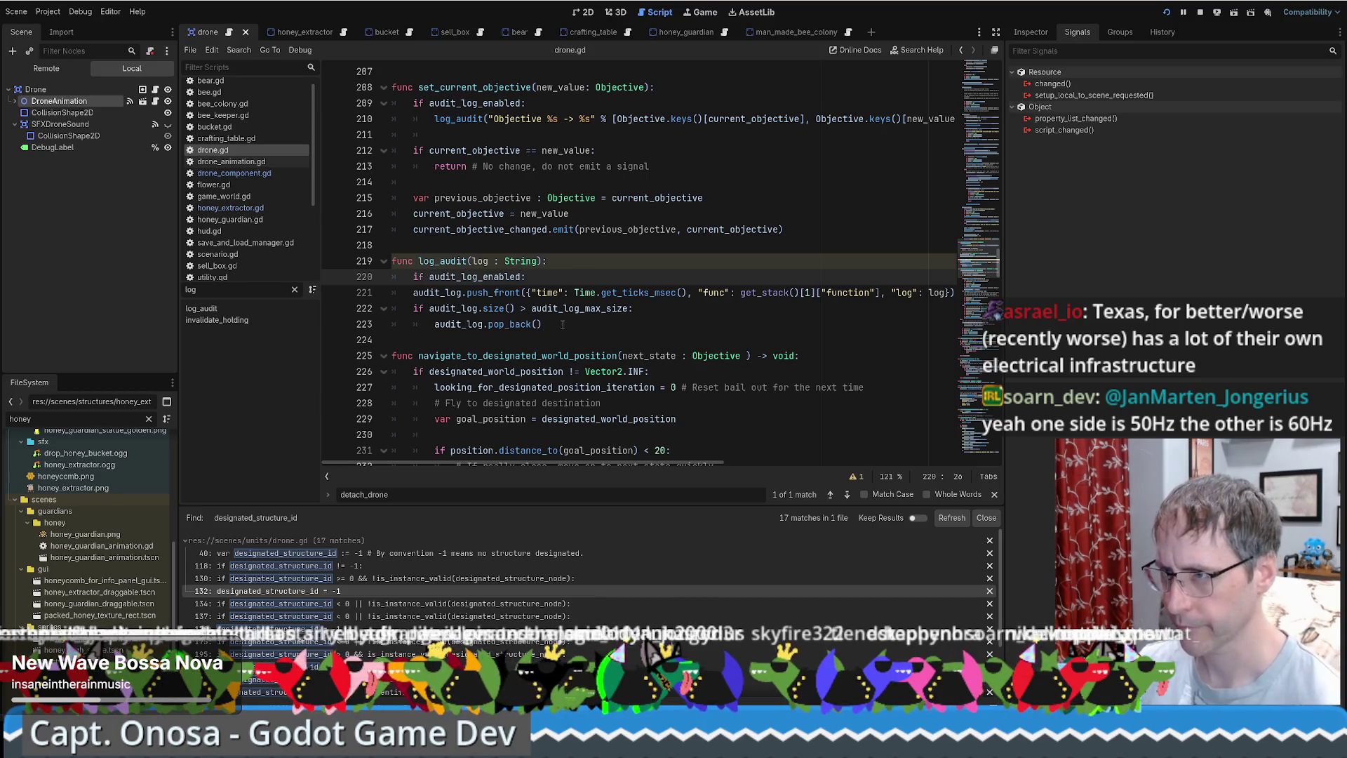
{"action": "left_click_drag", "start_coordinate": [394, 292], "coordinate": [394, 340]}
{"action": "key", "text": "Tab"}
{"action": "left_click", "coordinate": [606, 292]}
{"action": "key", "text": "ctrl+s"}
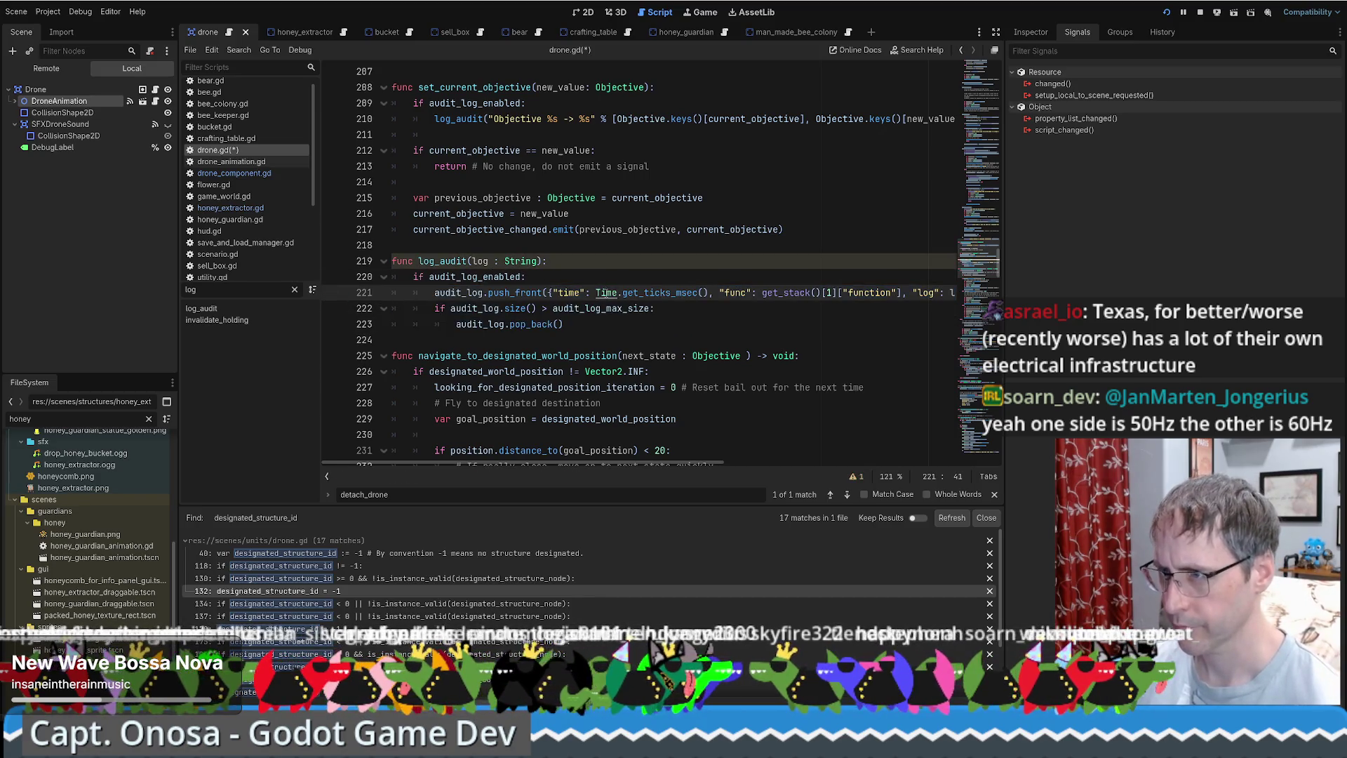
Navigate back through recent scripts to honey_extractor.gd.
{"action": "key", "text": "alt+Left"}
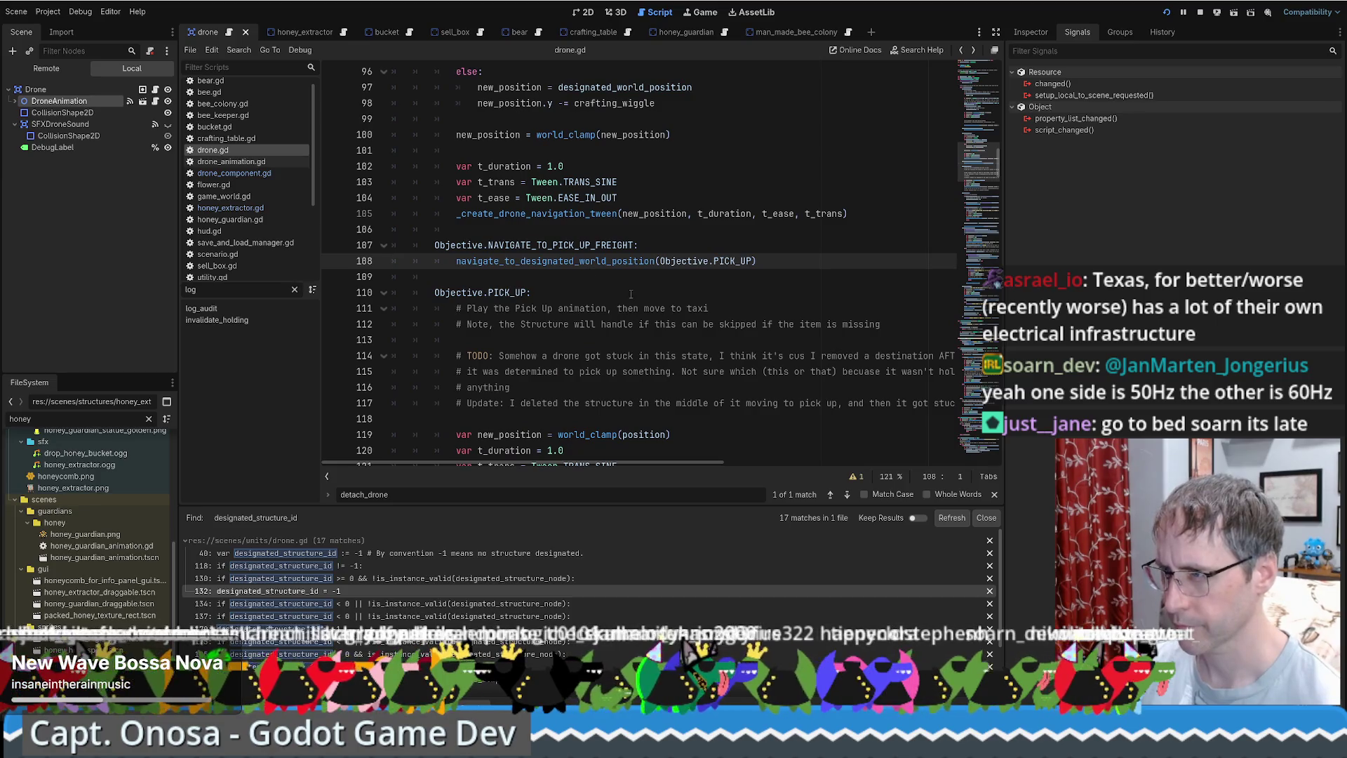
{"action": "key", "text": "alt+Left"}
{"action": "key", "text": "alt+Right"}
{"action": "key", "text": "alt+Left"}
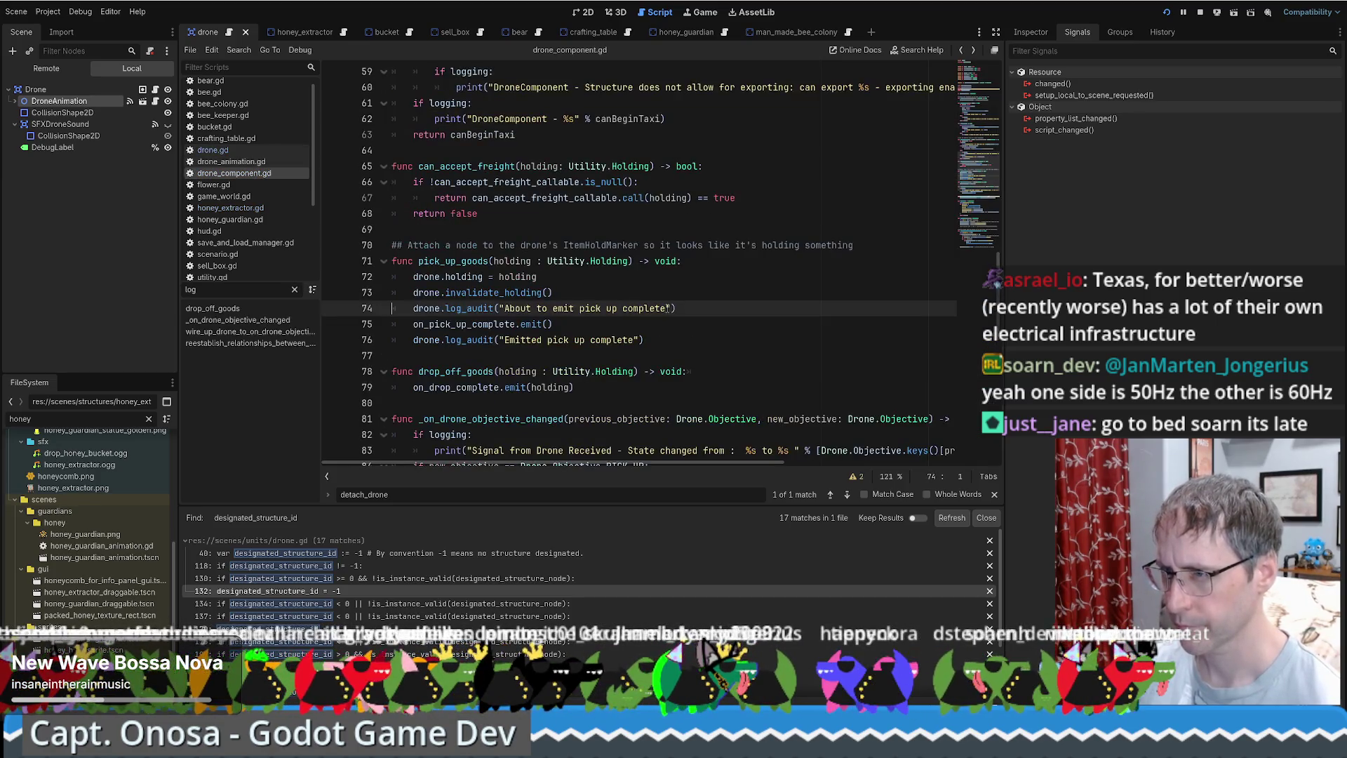
{"action": "key", "text": "alt+Right"}
{"action": "key", "text": "alt+Right"}
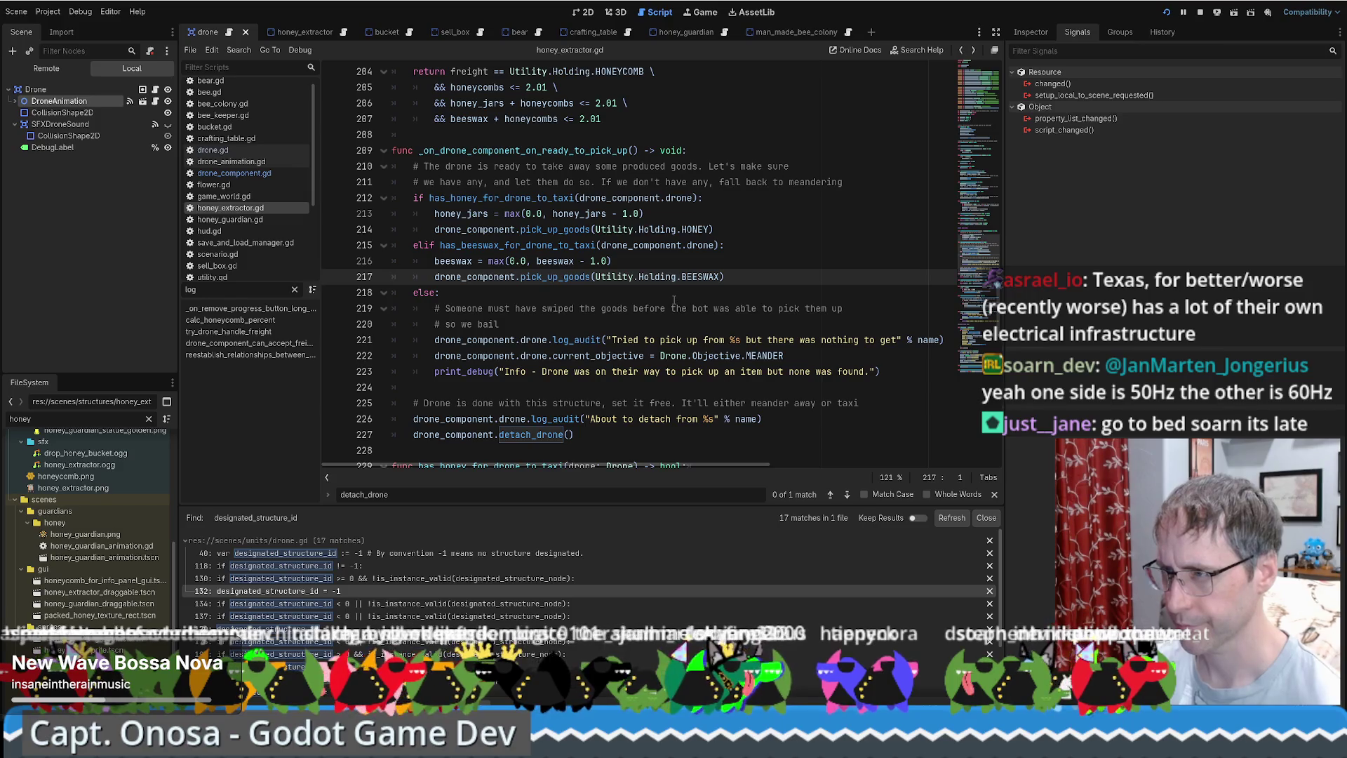
{"action": "left_click", "coordinate": [794, 247]}
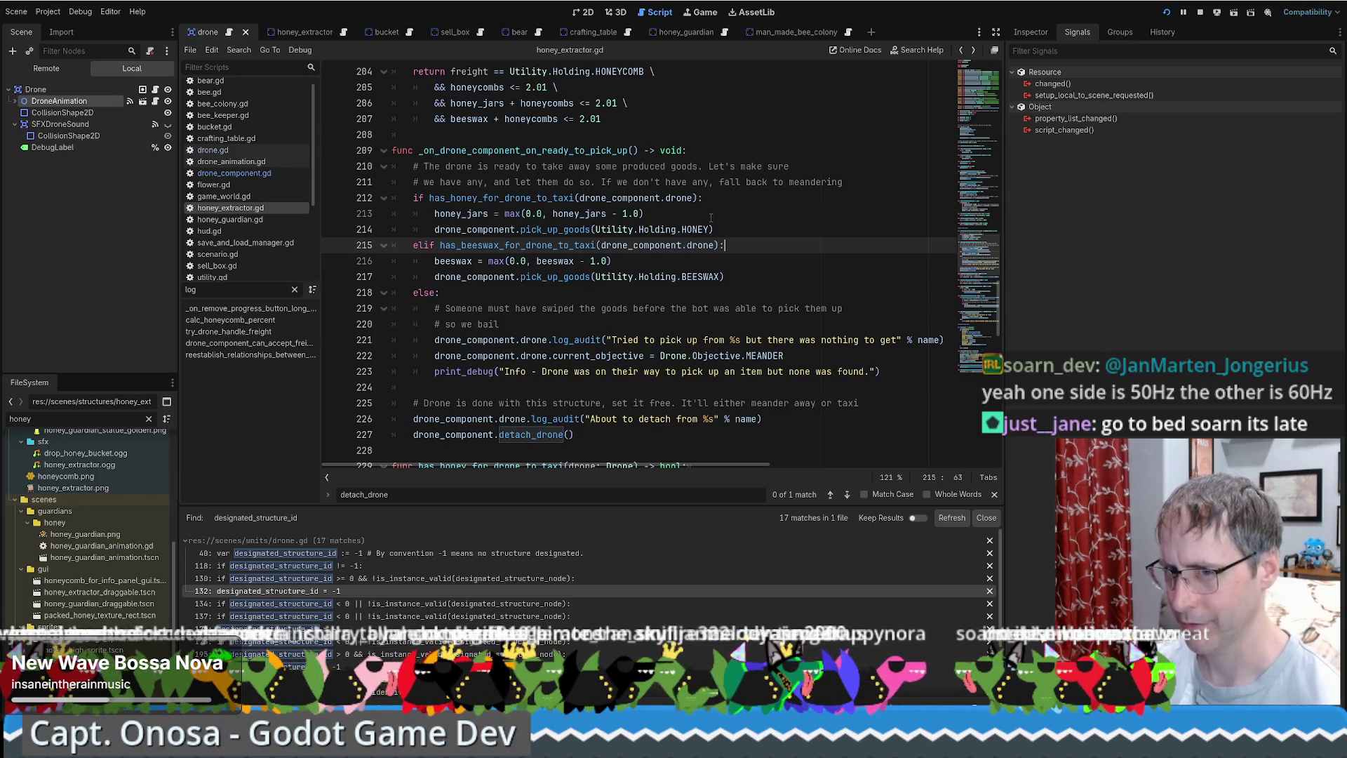
{"action": "left_click", "coordinate": [745, 261]}
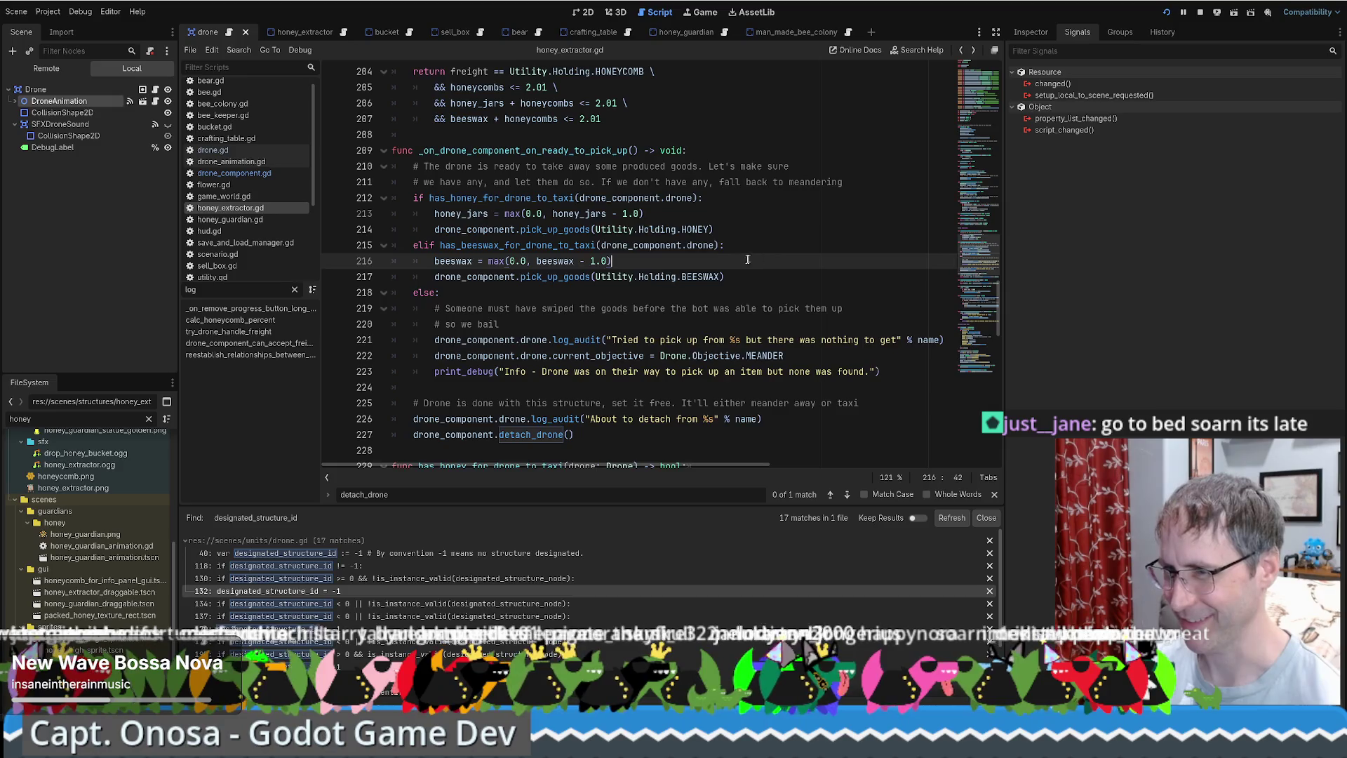
{"action": "scroll", "coordinate": [744, 263], "scroll_direction": "down", "scroll_amount": 1}
{"action": "scroll", "coordinate": [742, 265], "scroll_direction": "up", "scroll_amount": 1}
{"action": "scroll", "coordinate": [743, 275], "scroll_direction": "down", "scroll_amount": 2}
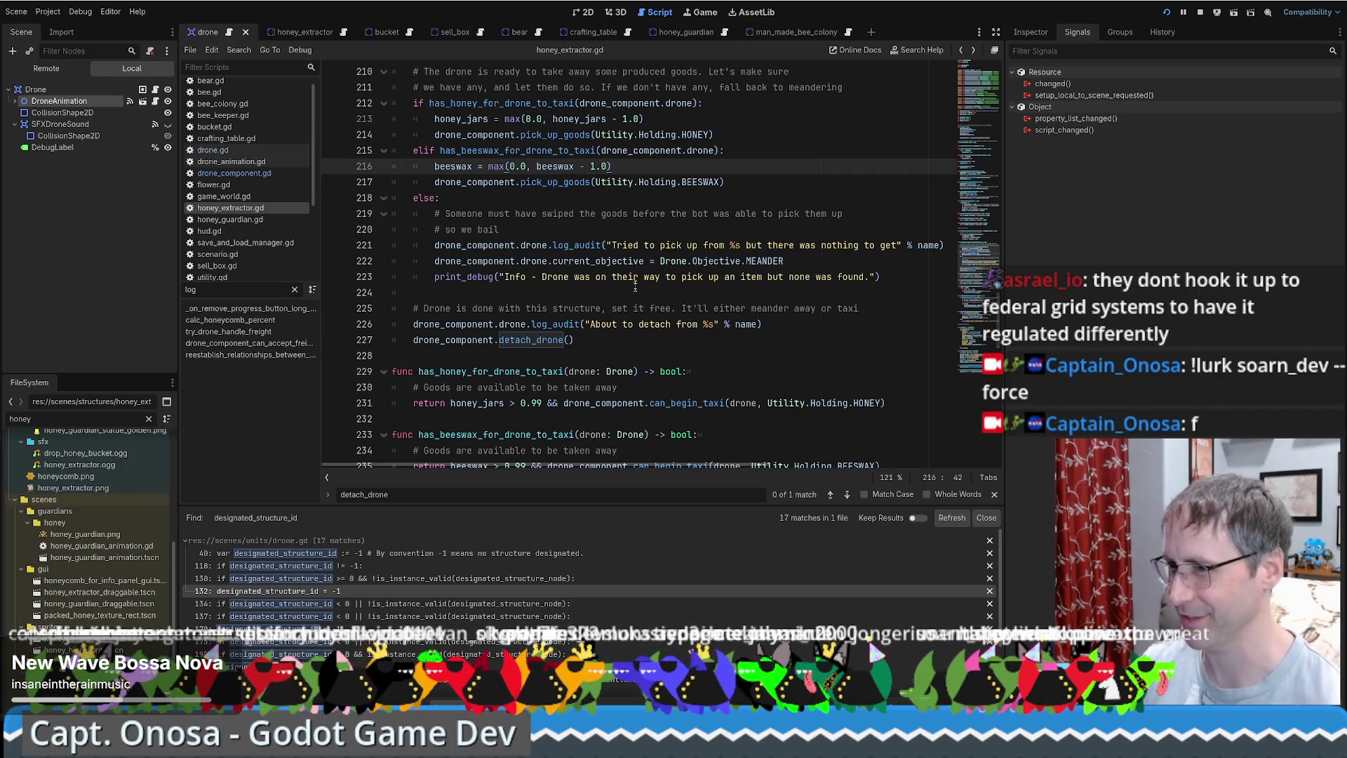
{"action": "scroll", "coordinate": [735, 249], "scroll_direction": "up", "scroll_amount": 2}
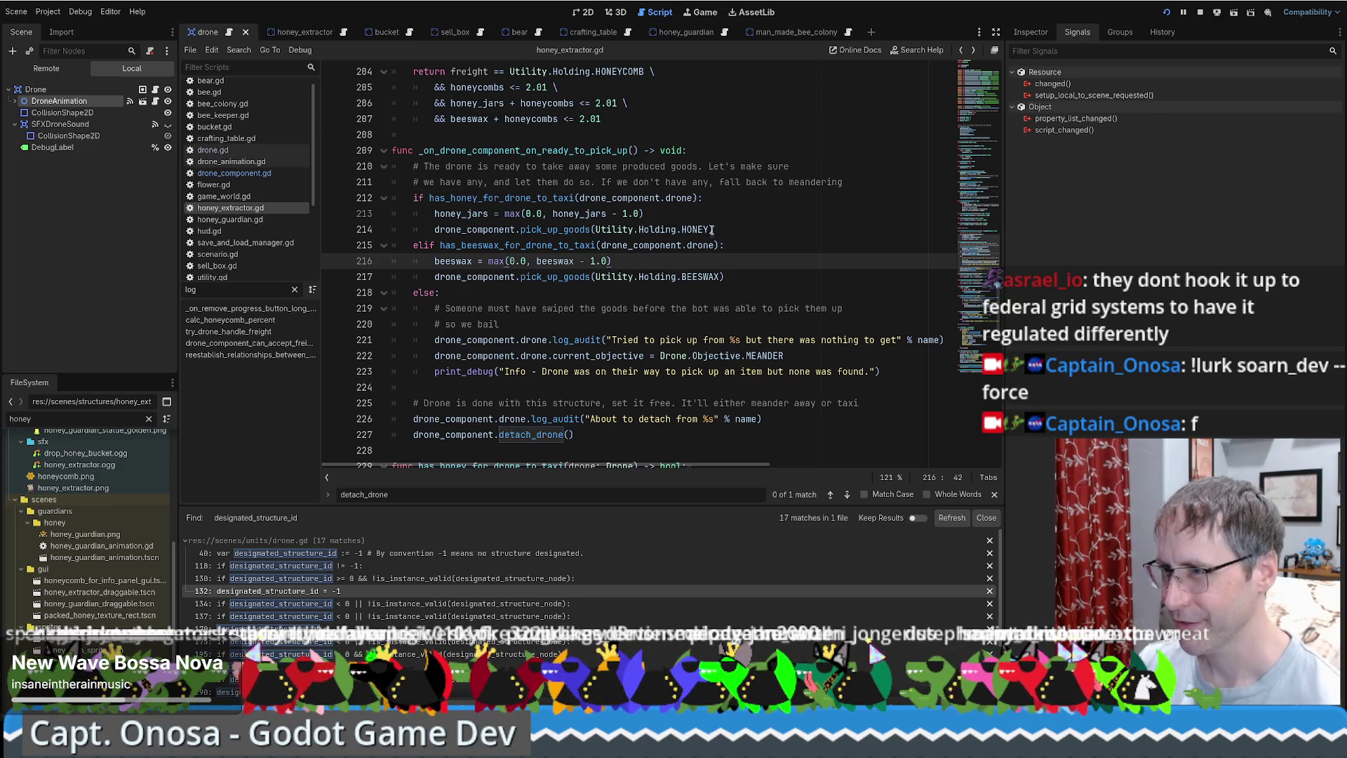
{"action": "double_click", "coordinate": [573, 151]}
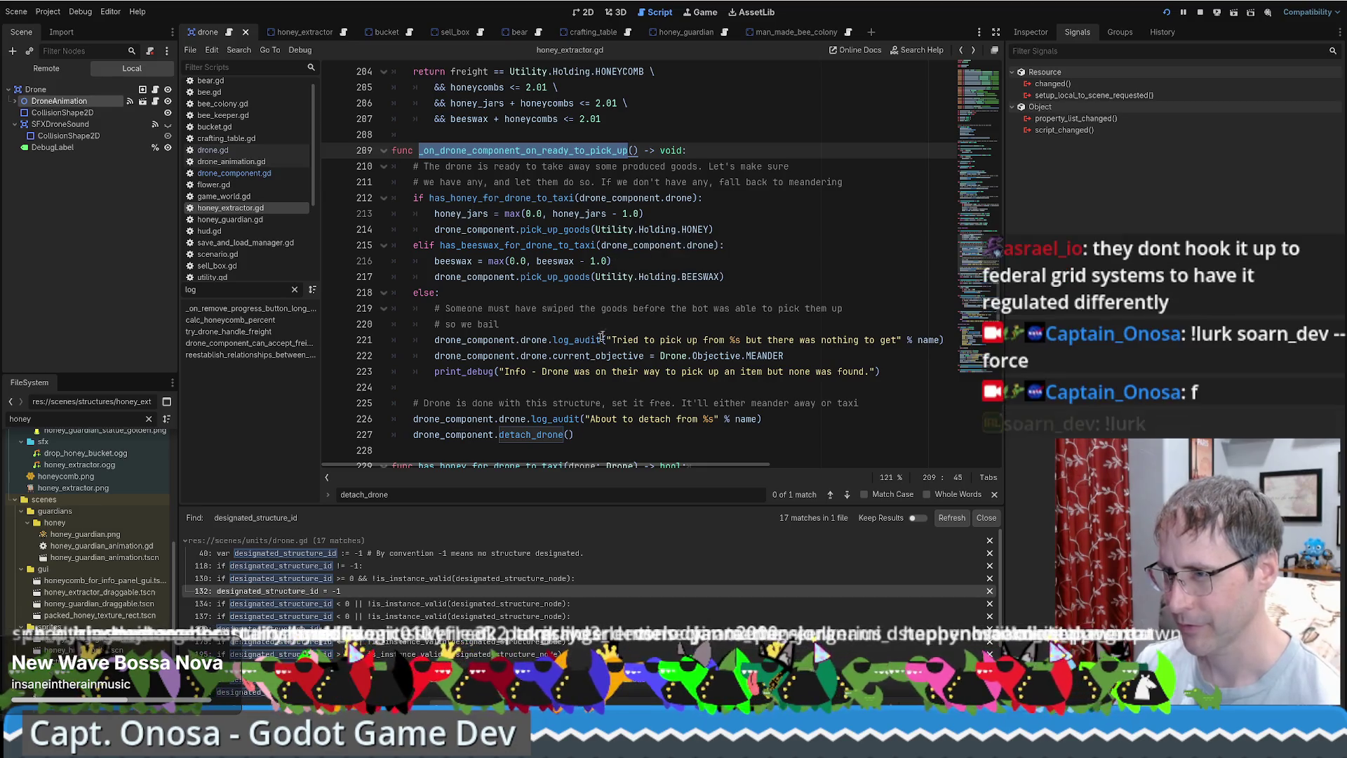
{"action": "left_click", "coordinate": [687, 420]}
Copy the detach log line to line 210 as 'Entering on_ready_to_pick_up %s' and save.
{"action": "left_click_drag", "start_coordinate": [781, 421], "coordinate": [892, 404]}
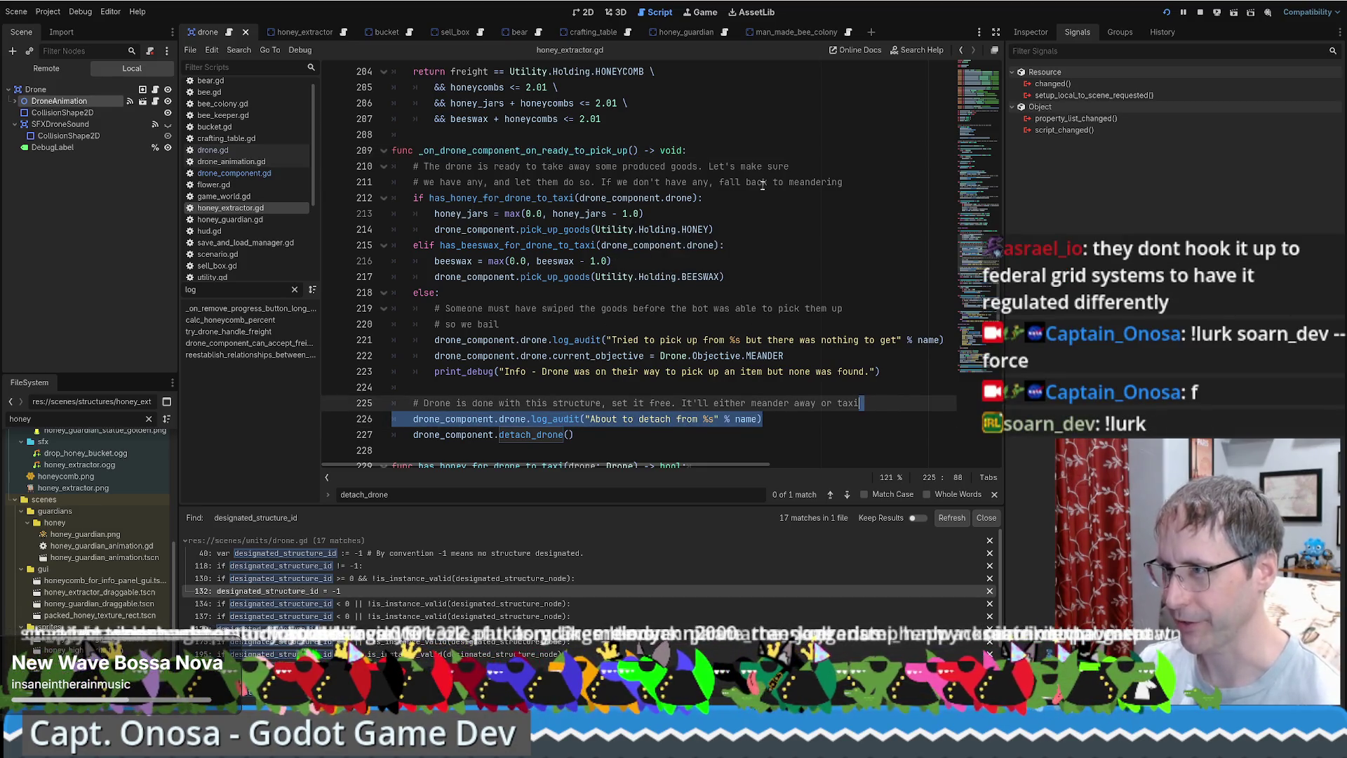
{"action": "key", "text": "ctrl+c"}
{"action": "left_click", "coordinate": [748, 152]}
{"action": "key", "text": "ctrl+v"}
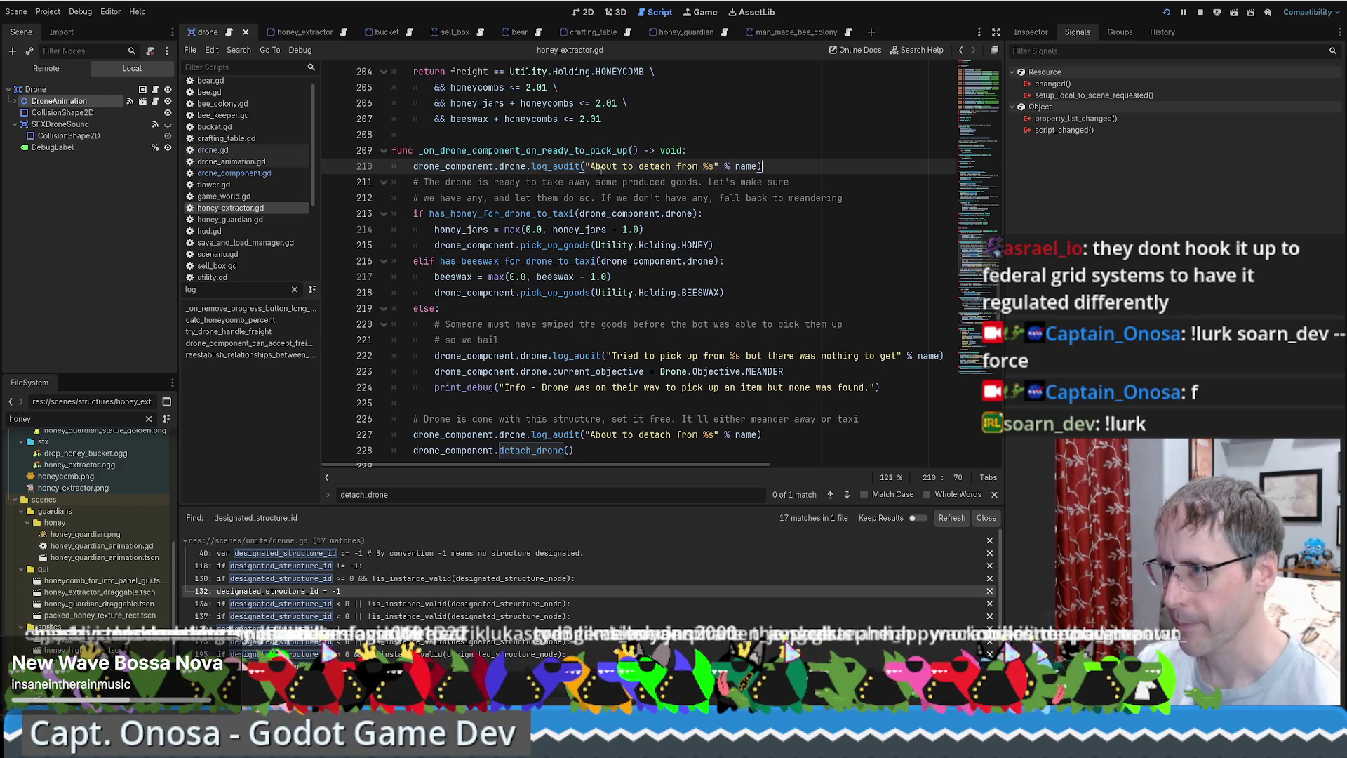
{"action": "left_click", "coordinate": [502, 150]}
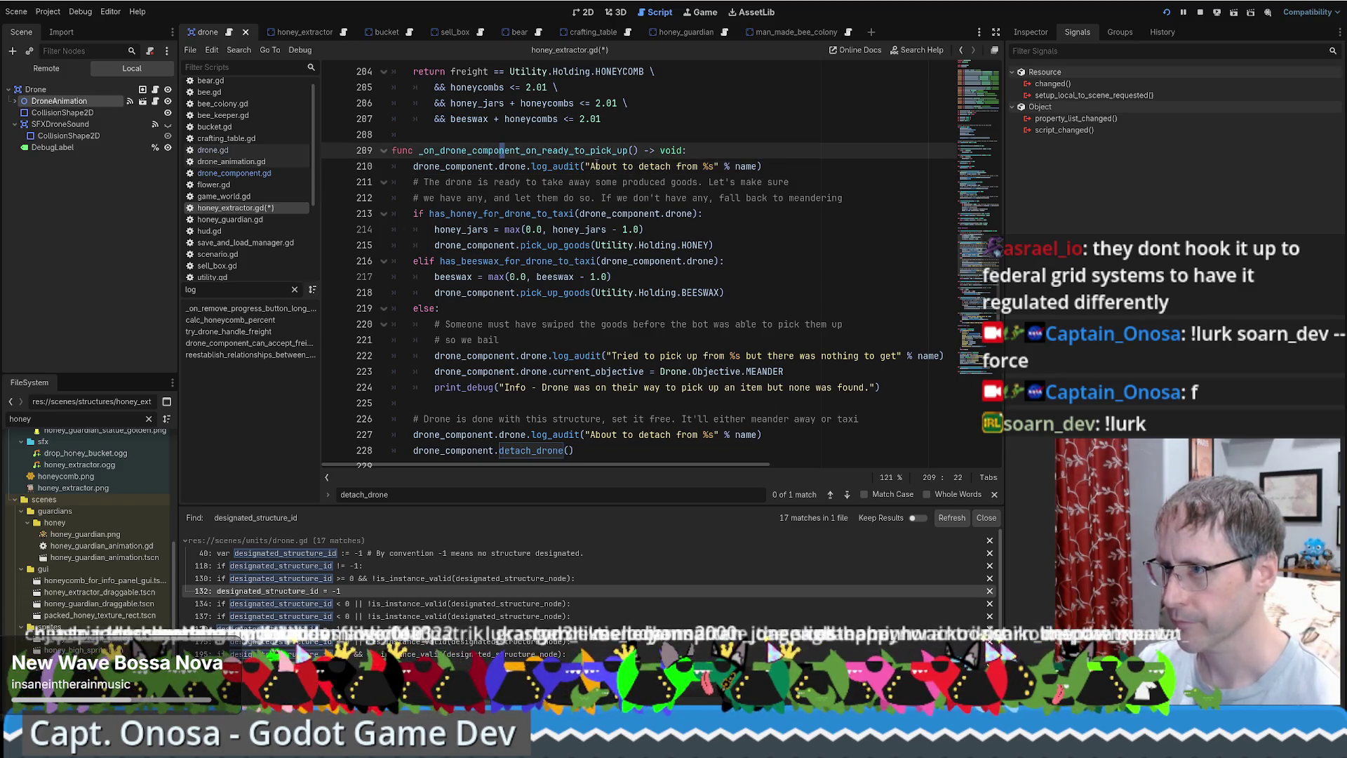
{"action": "mouse_move", "coordinate": [591, 166]}
{"action": "left_mouse_down"}
{"action": "mouse_move", "coordinate": [716, 167]}
{"action": "mouse_move", "coordinate": [595, 167]}
{"action": "mouse_move", "coordinate": [700, 169]}
{"action": "left_mouse_up"}
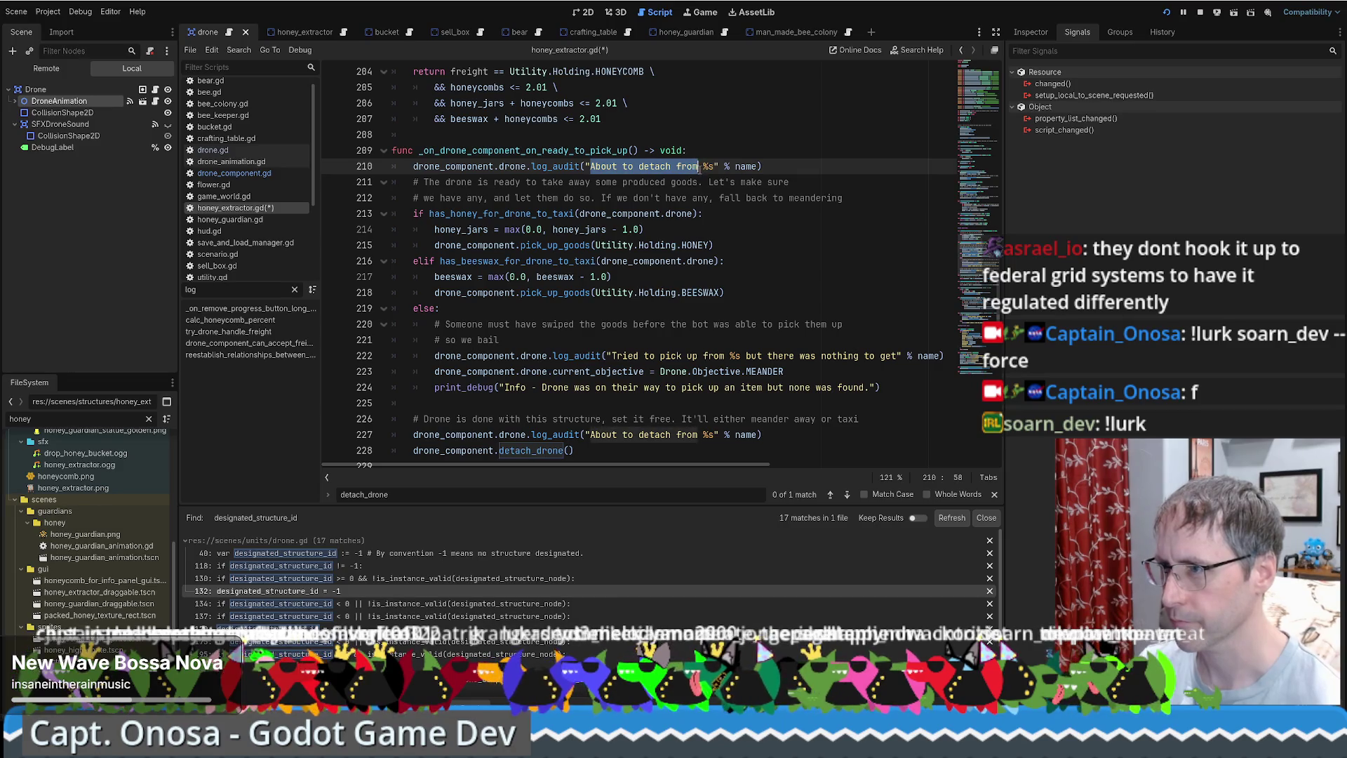
{"action": "type", "text": "Enet"}
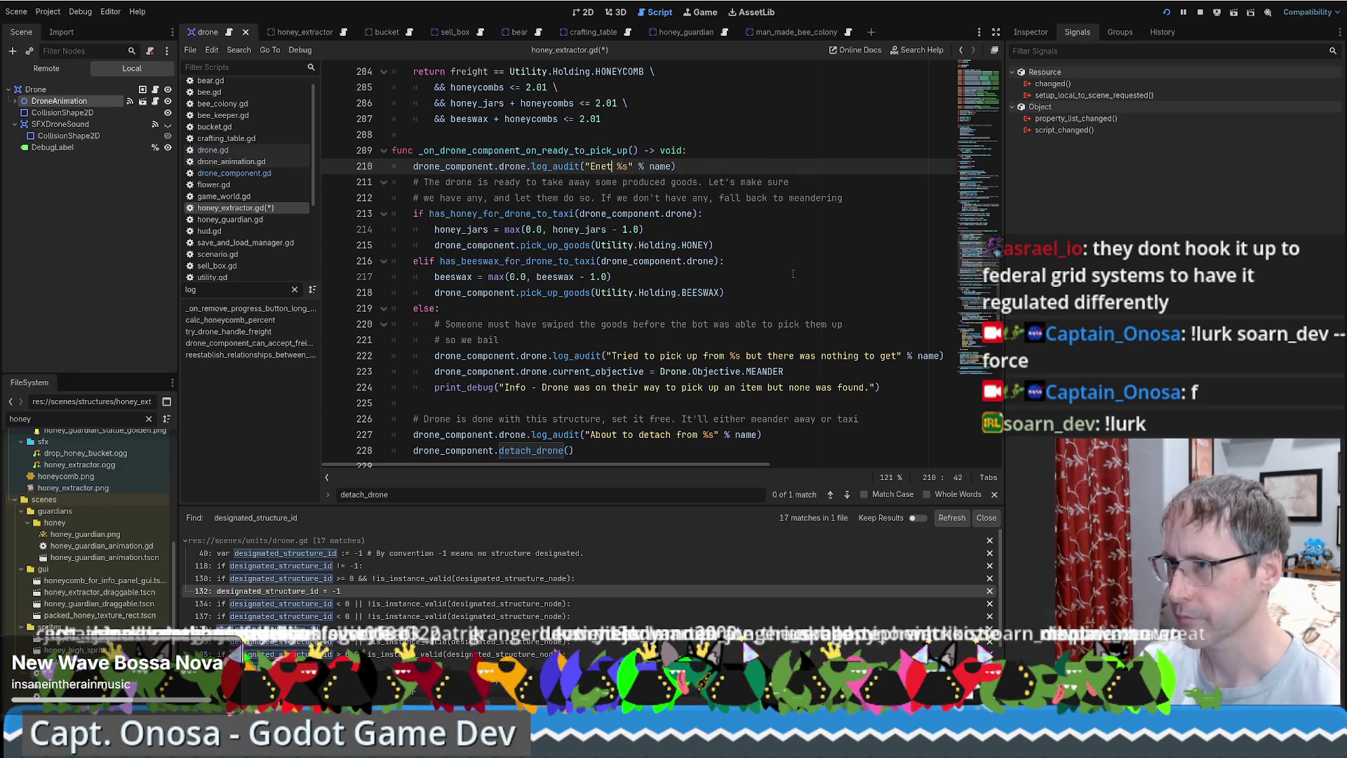
{"action": "key", "text": "BackSpace"}
{"action": "key", "text": "BackSpace"}
{"action": "type", "text": "tering"}
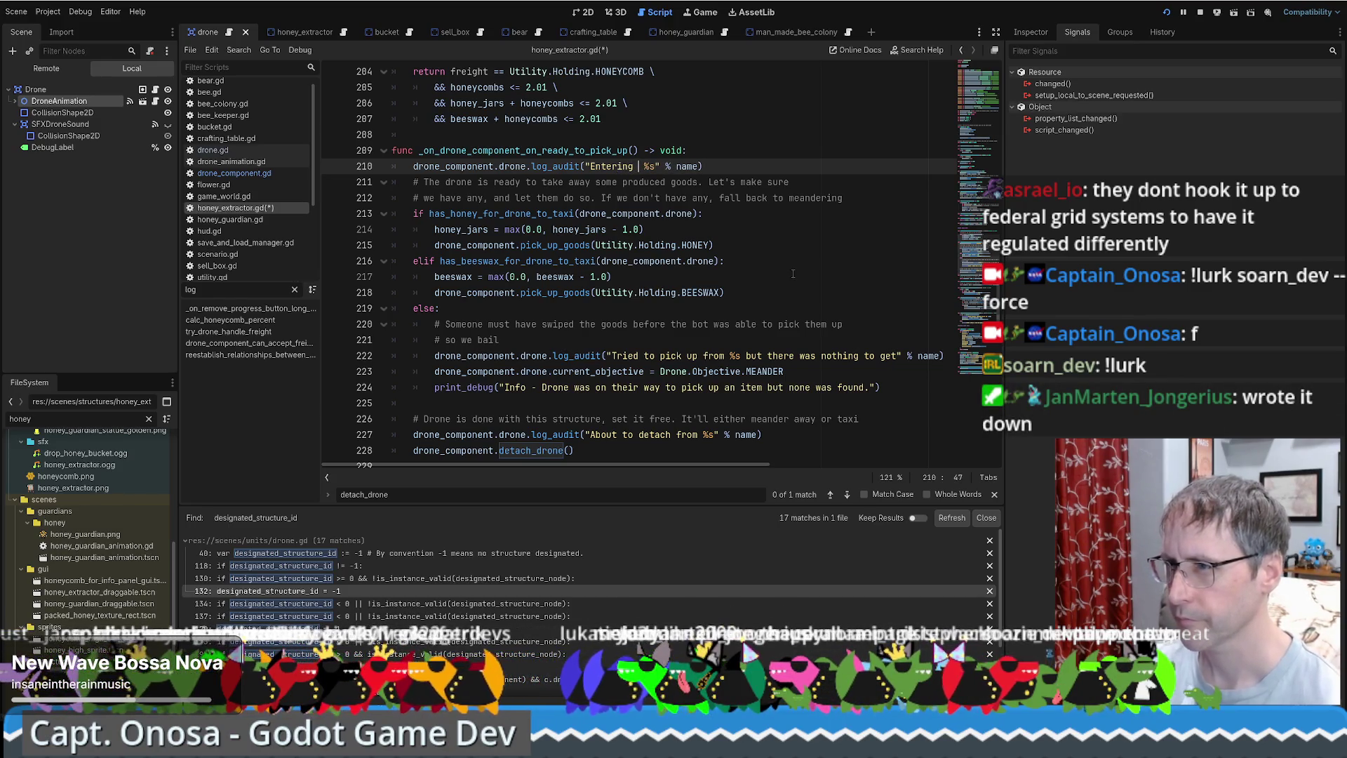
{"action": "left_click_drag", "start_coordinate": [526, 150], "coordinate": [628, 150]}
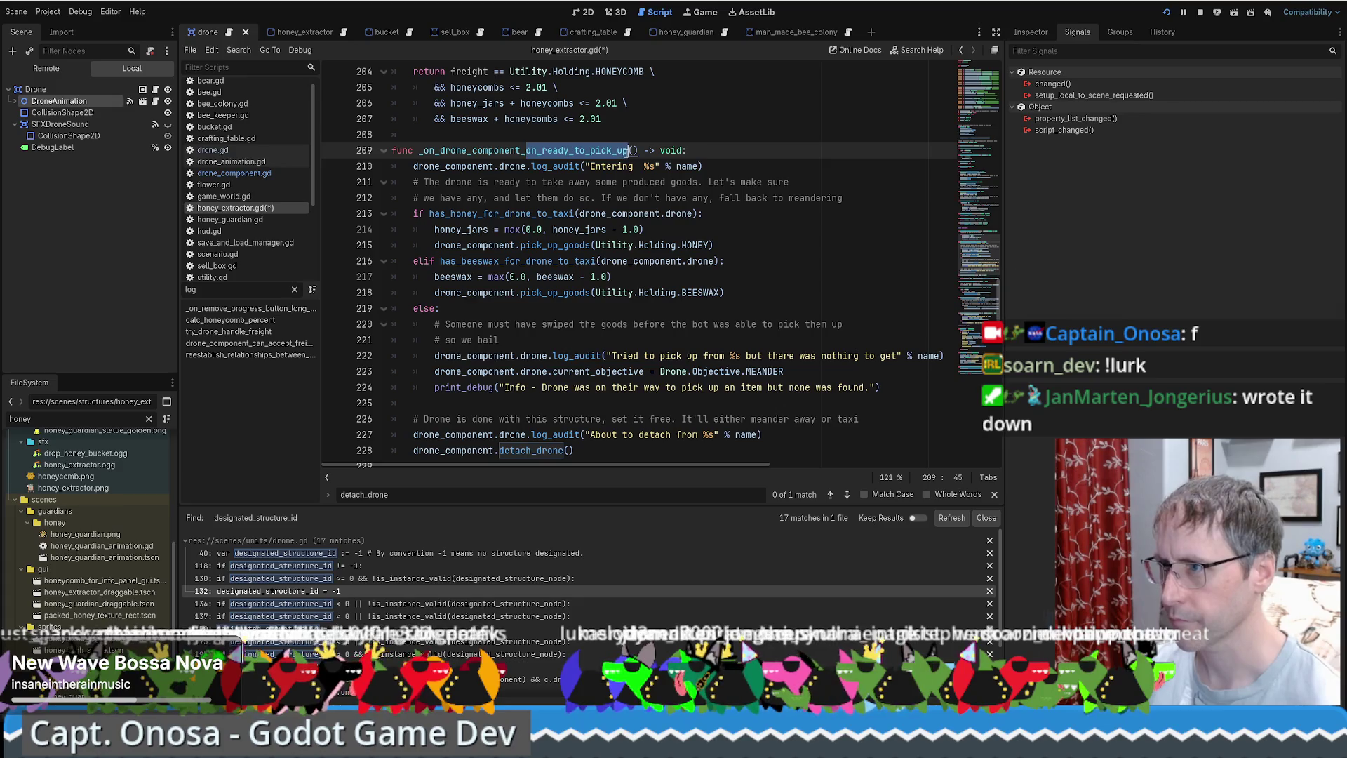
{"action": "key", "text": "ctrl+c"}
{"action": "left_click", "coordinate": [633, 166]}
{"action": "key", "text": "ctrl+v"}
{"action": "key", "text": "ctrl+s"}
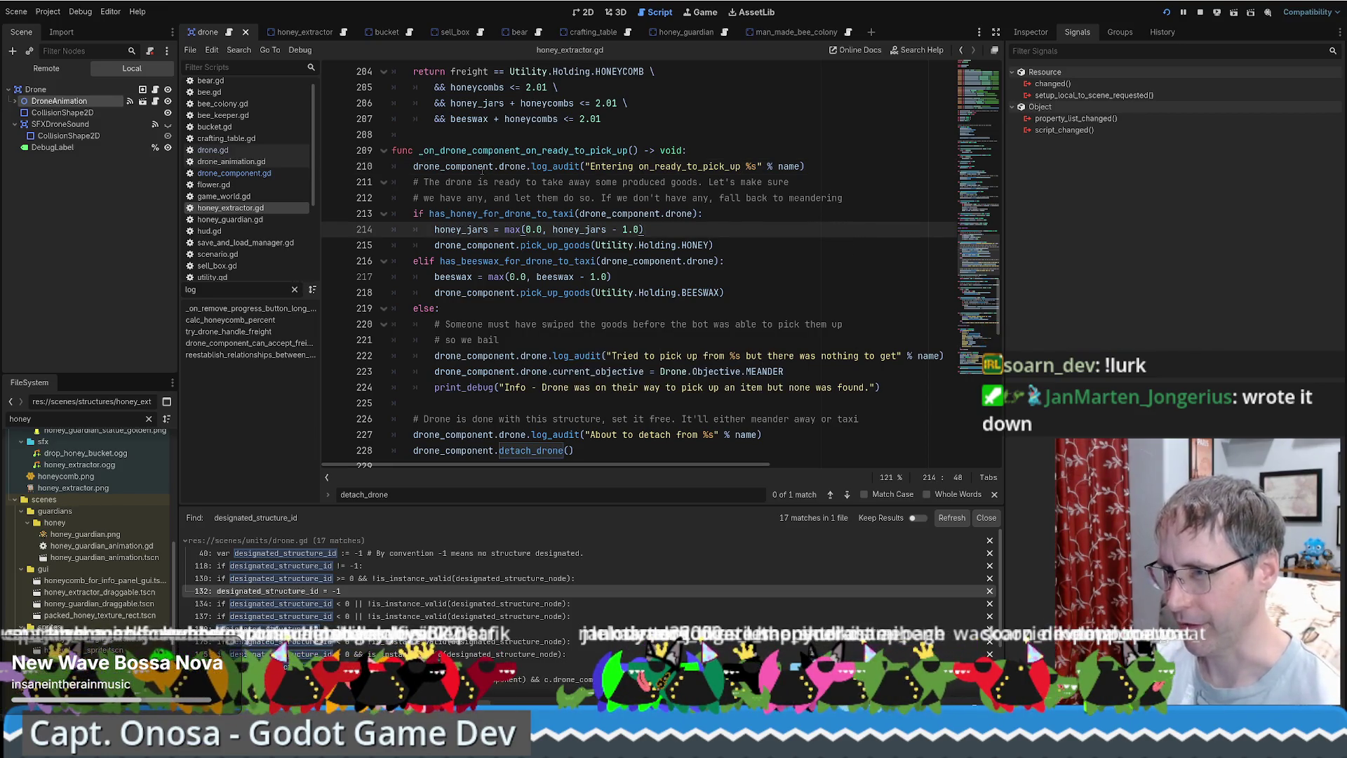
Review the new log call and pick-up branches, then open pick_up_goods in drone_component.gd.
{"action": "left_click_drag", "start_coordinate": [473, 166], "coordinate": [785, 166]}
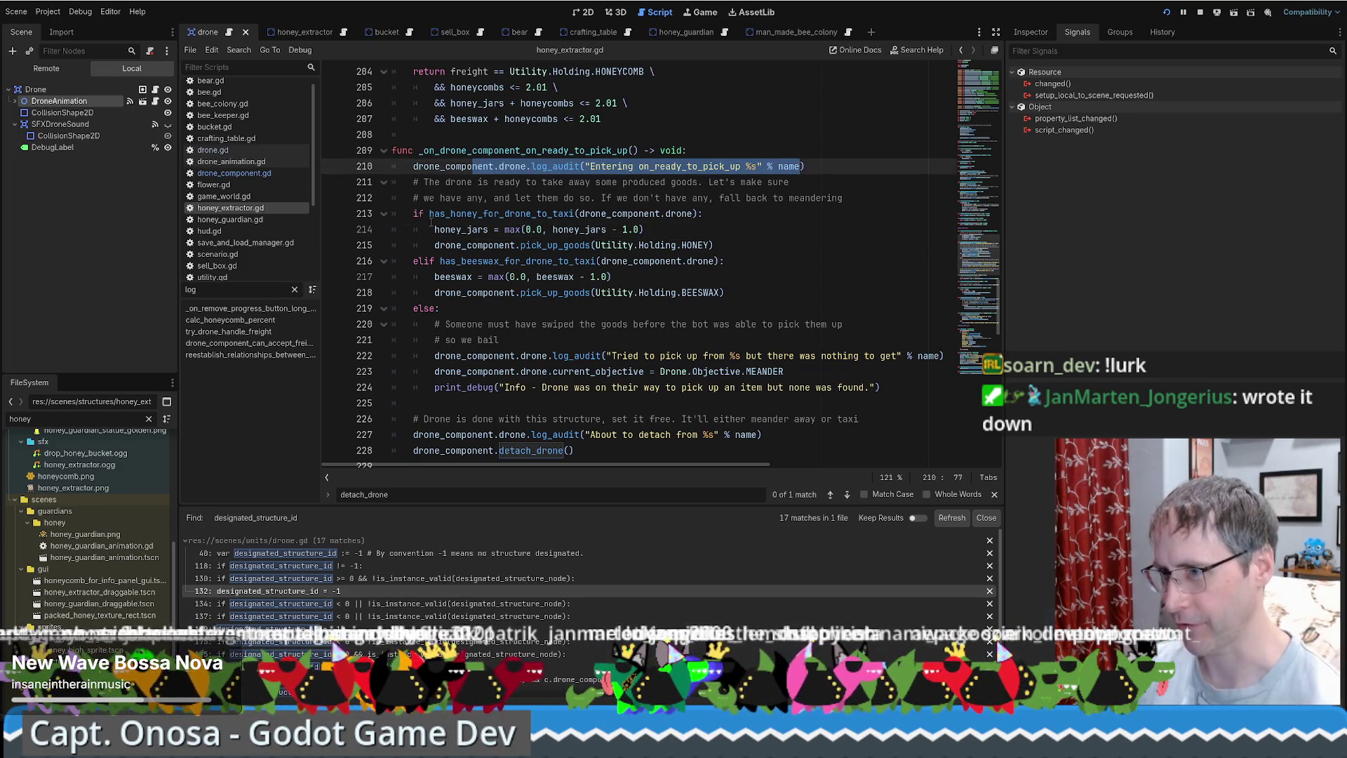
{"action": "left_click_drag", "start_coordinate": [430, 218], "coordinate": [526, 387]}
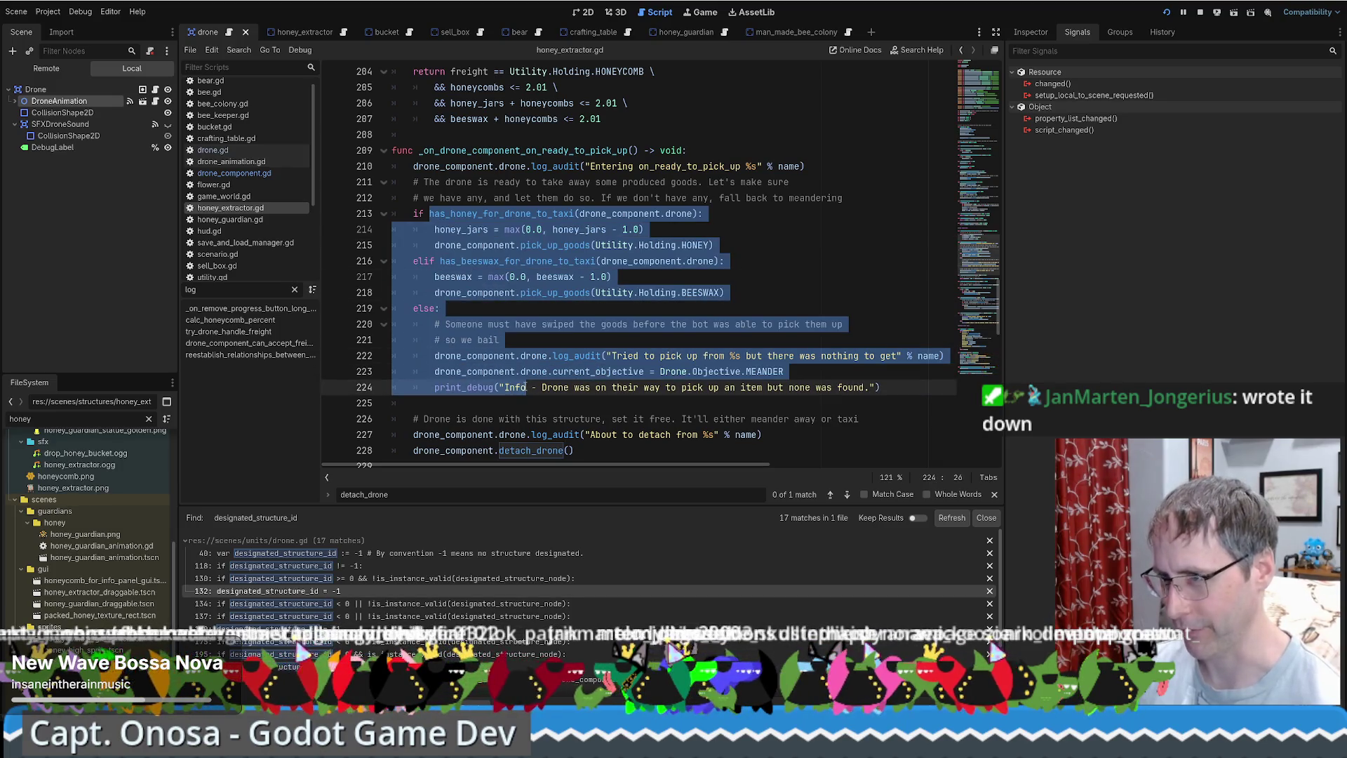
{"action": "scroll", "coordinate": [503, 373], "scroll_direction": "down", "scroll_amount": 2}
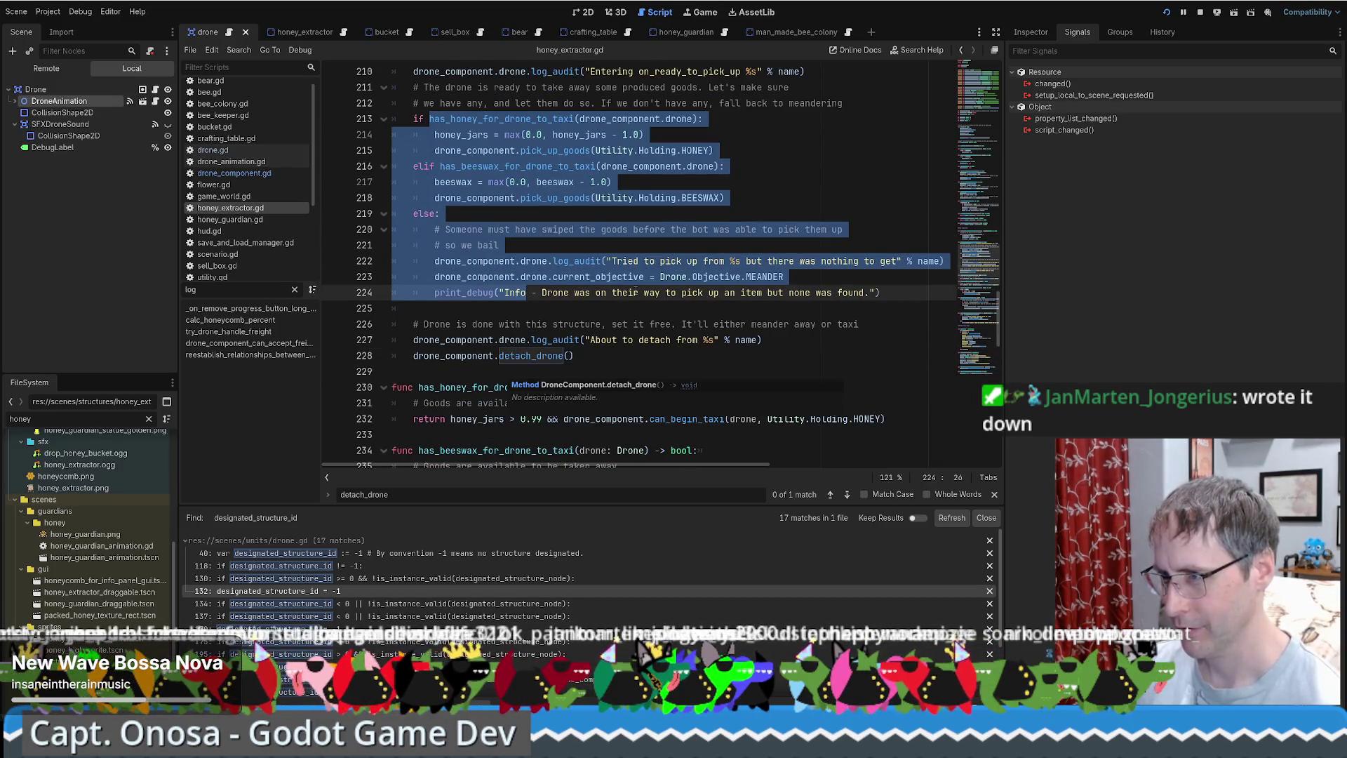
{"action": "left_click", "coordinate": [554, 150], "text": "ctrl"}
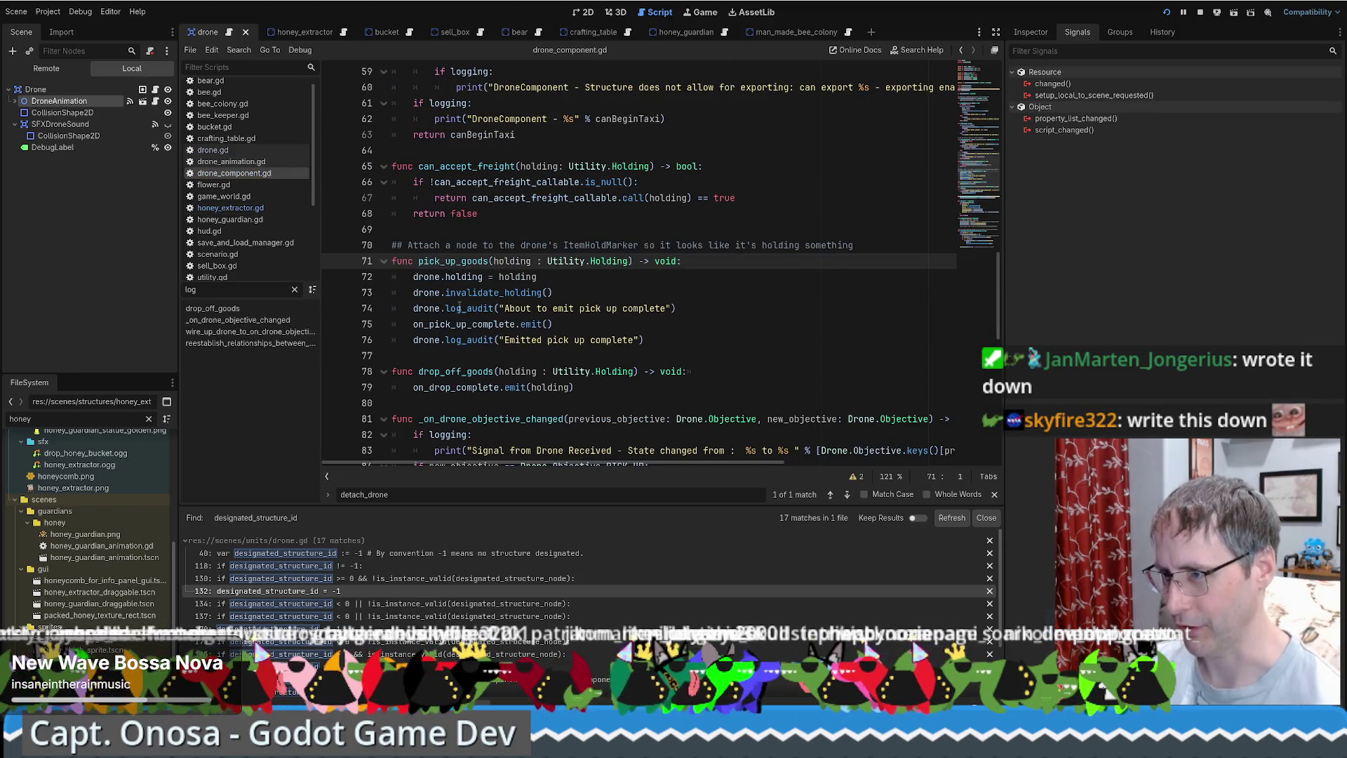
Select the pick-up logging lines and the on_pick_up_complete.emit() line in the script.
{"action": "left_click_drag", "start_coordinate": [459, 308], "coordinate": [562, 310]}
{"action": "left_click_drag", "start_coordinate": [461, 340], "coordinate": [542, 339]}
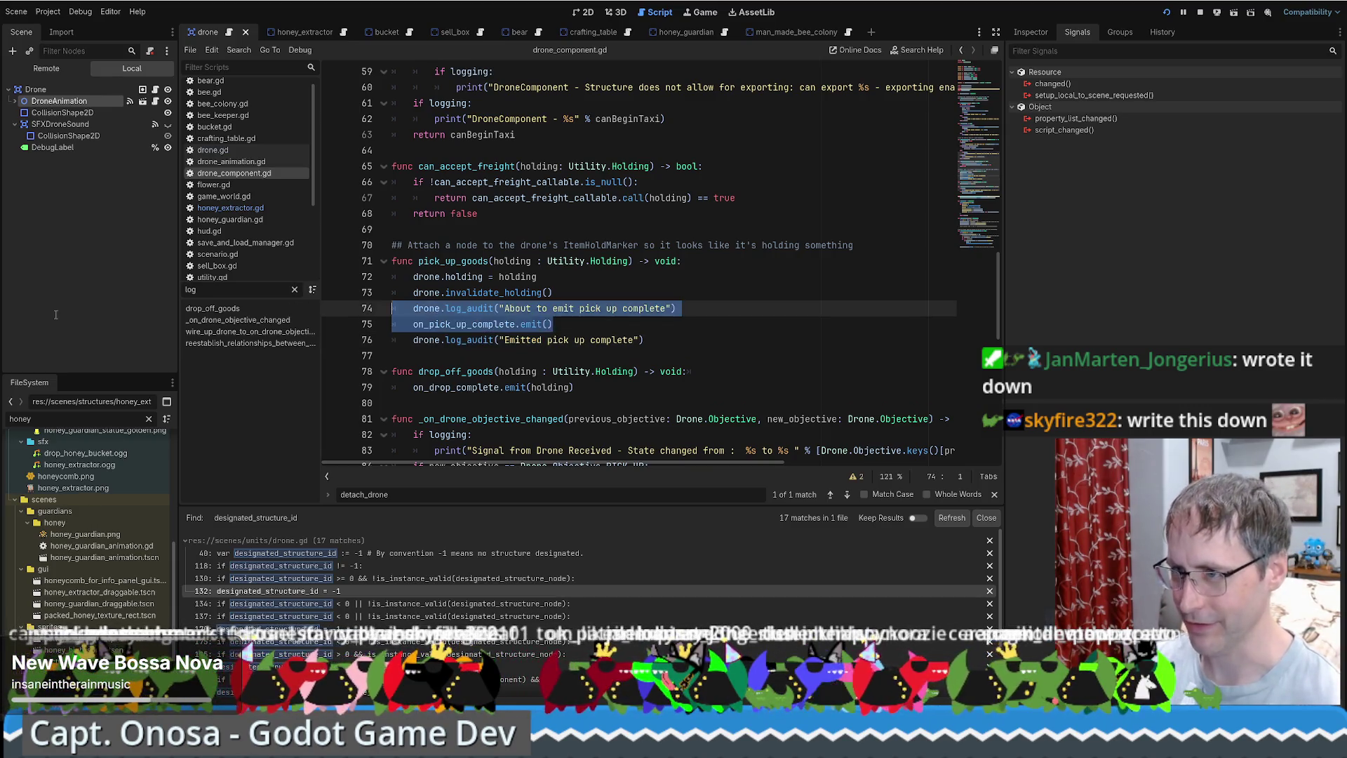
{"action": "left_click_drag", "start_coordinate": [573, 323], "coordinate": [392, 324]}
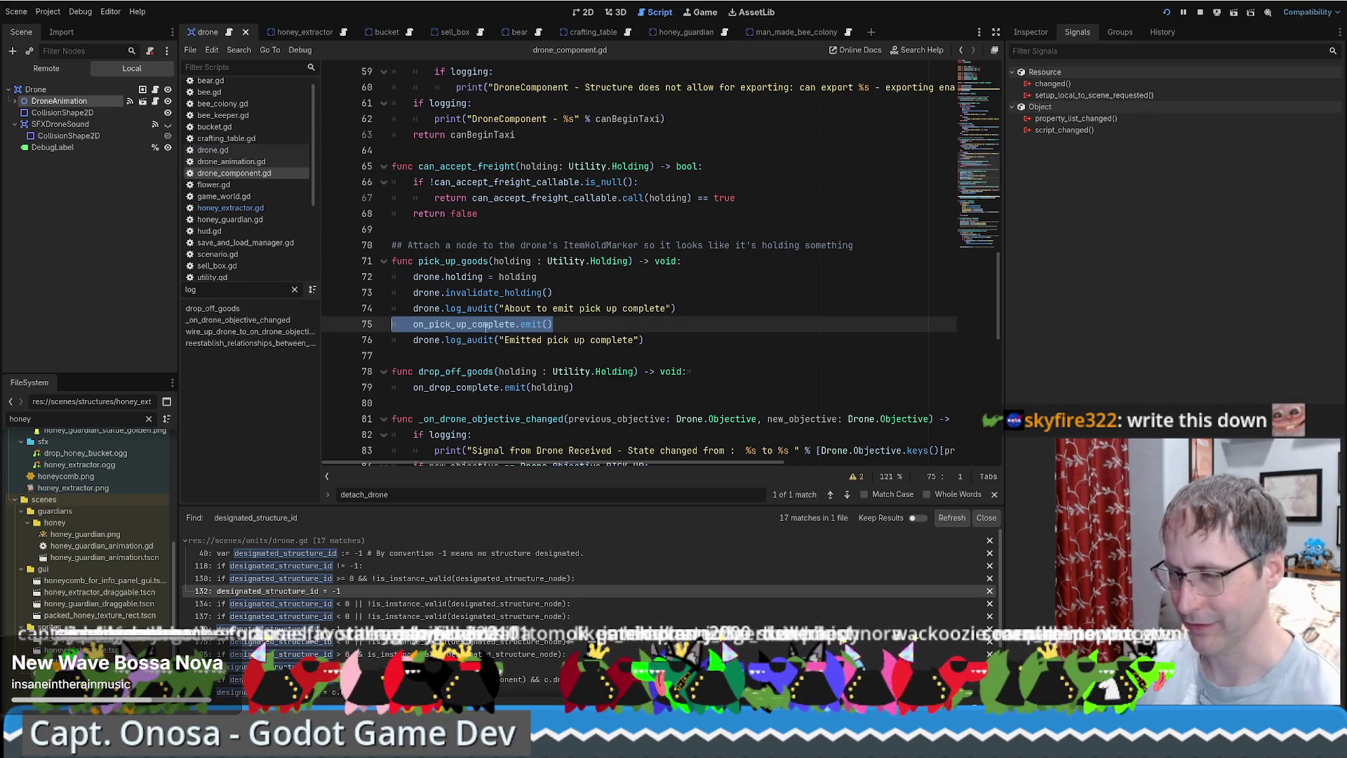
Return to honey_extractor.gd and open detach_drone's definition in drone_component.gd from line 228.
{"action": "key", "text": "alt+Left"}
{"action": "key", "text": "alt+Left"}
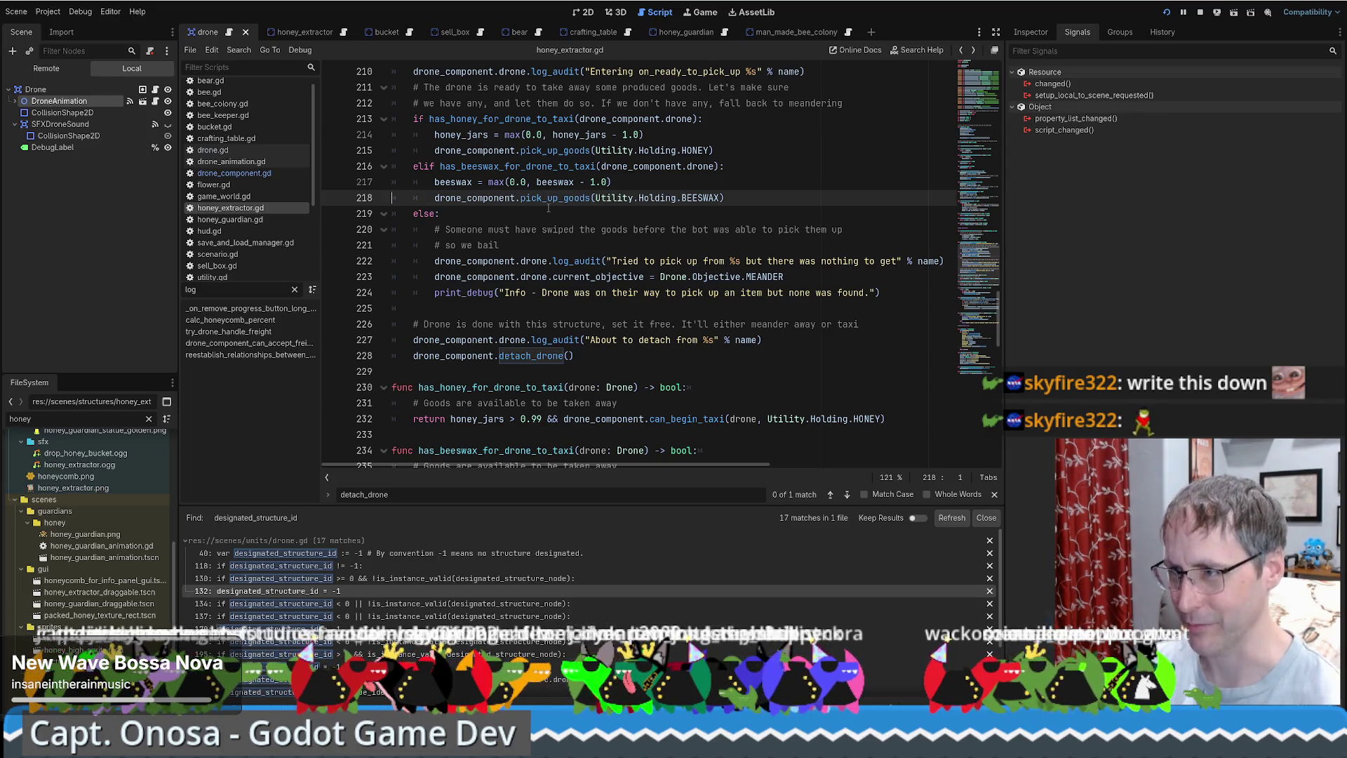
{"action": "left_click_drag", "start_coordinate": [413, 359], "coordinate": [620, 358]}
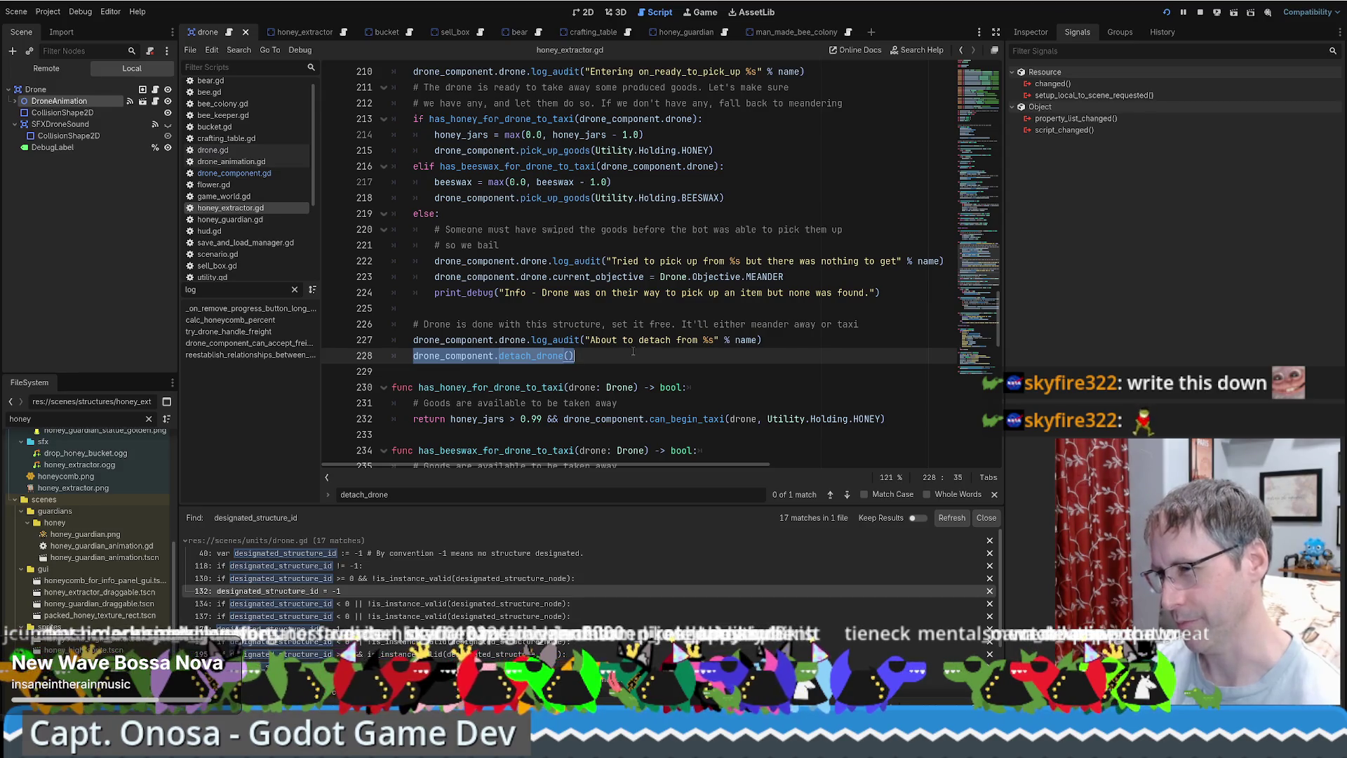
{"action": "left_click", "coordinate": [620, 359]}
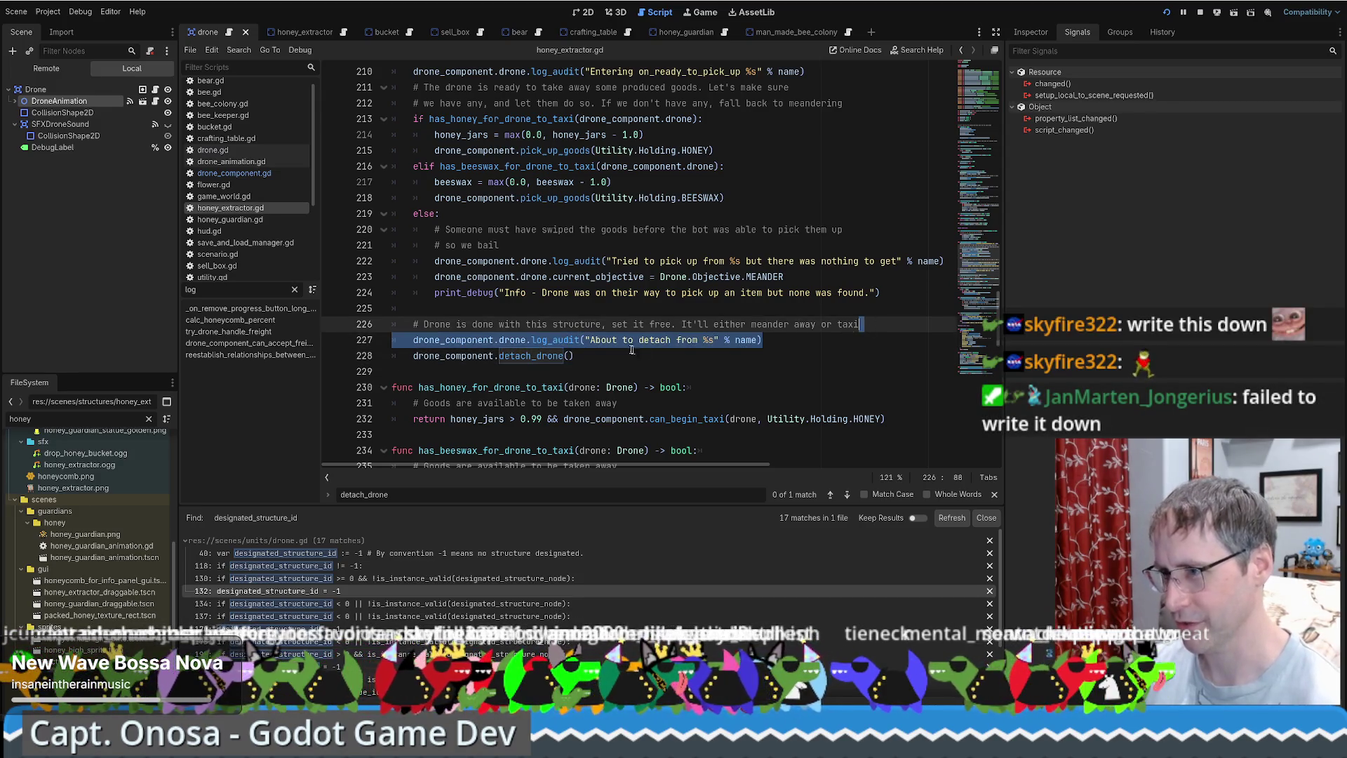
{"action": "left_click", "coordinate": [531, 356], "text": "ctrl"}
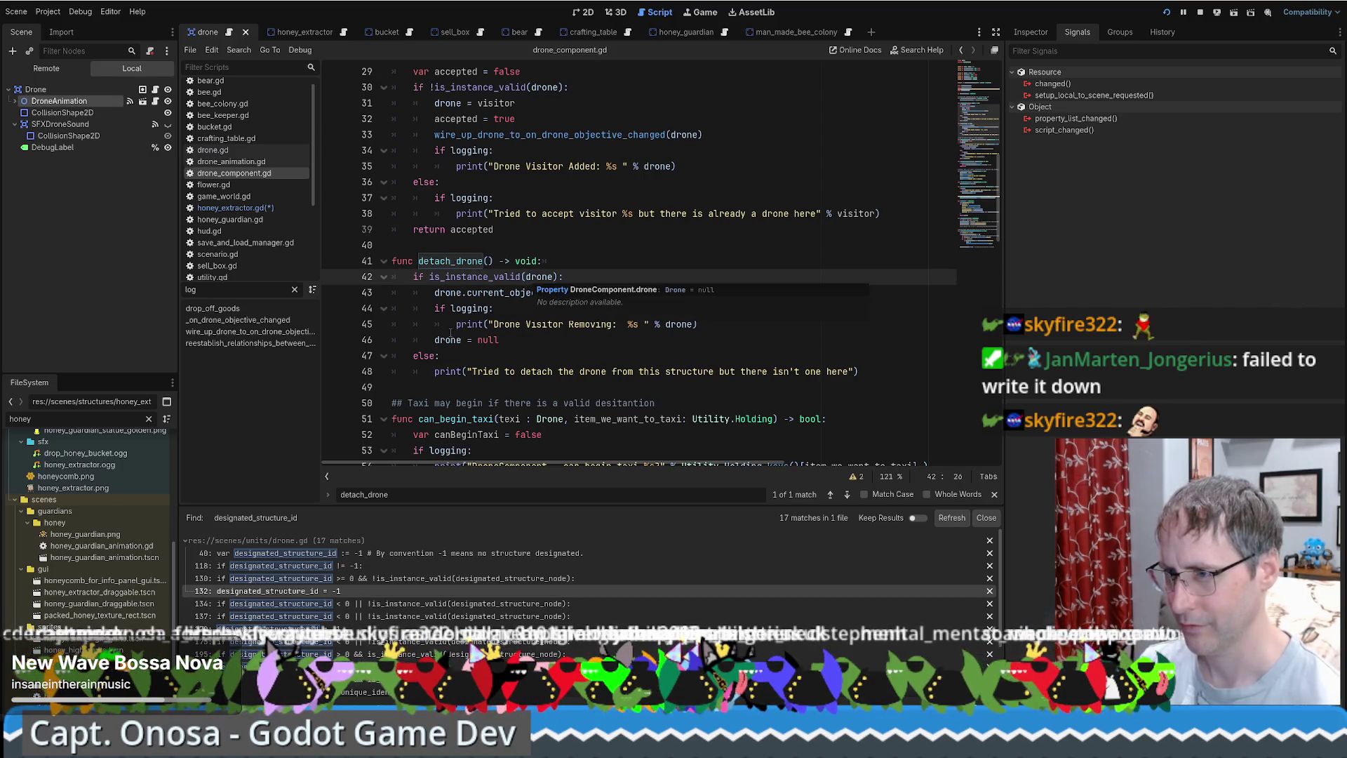
Delete the duplicated log line under the detach_drone call, then reopen its definition.
{"action": "key", "text": "Page_Down"}
{"action": "key", "text": "alt+Left"}
{"action": "key", "text": "alt+Left"}
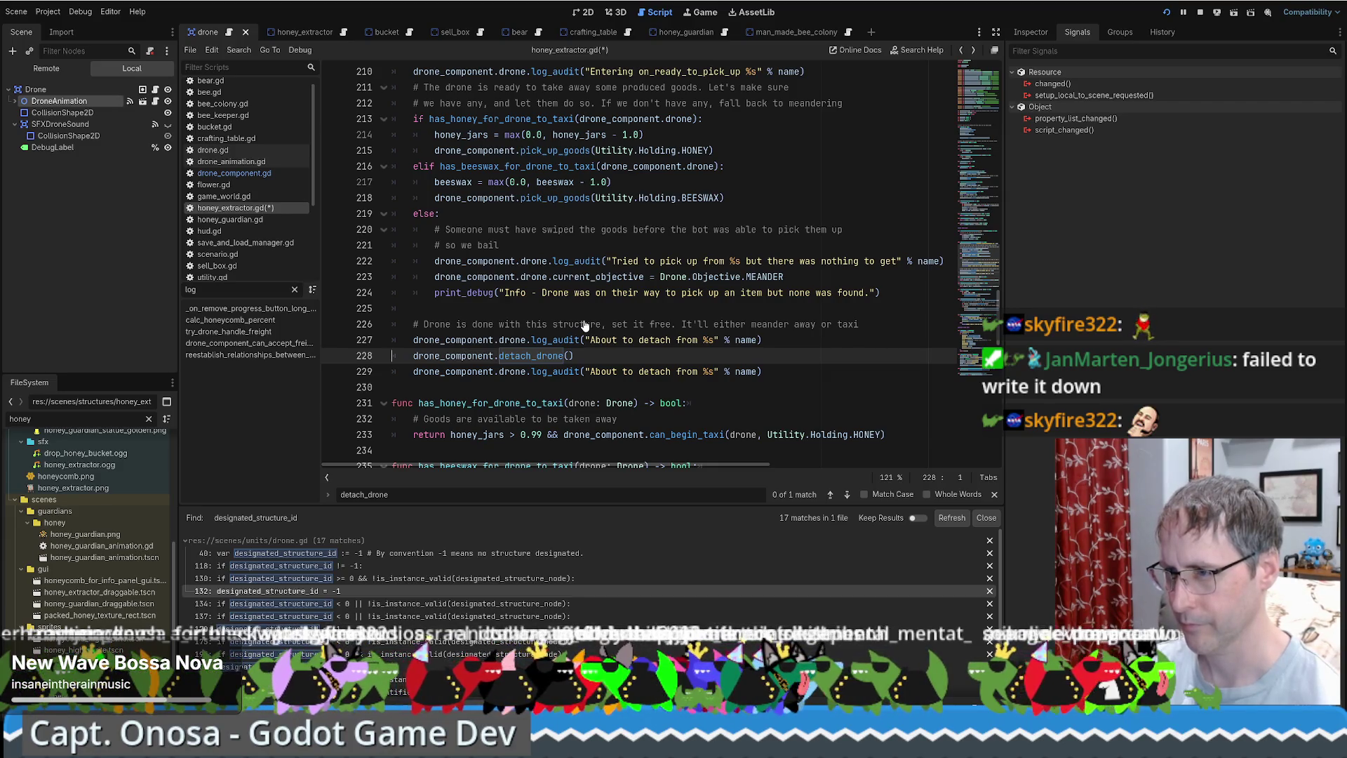
{"action": "key", "text": "Down"}
{"action": "key", "text": "ctrl+shift+k"}
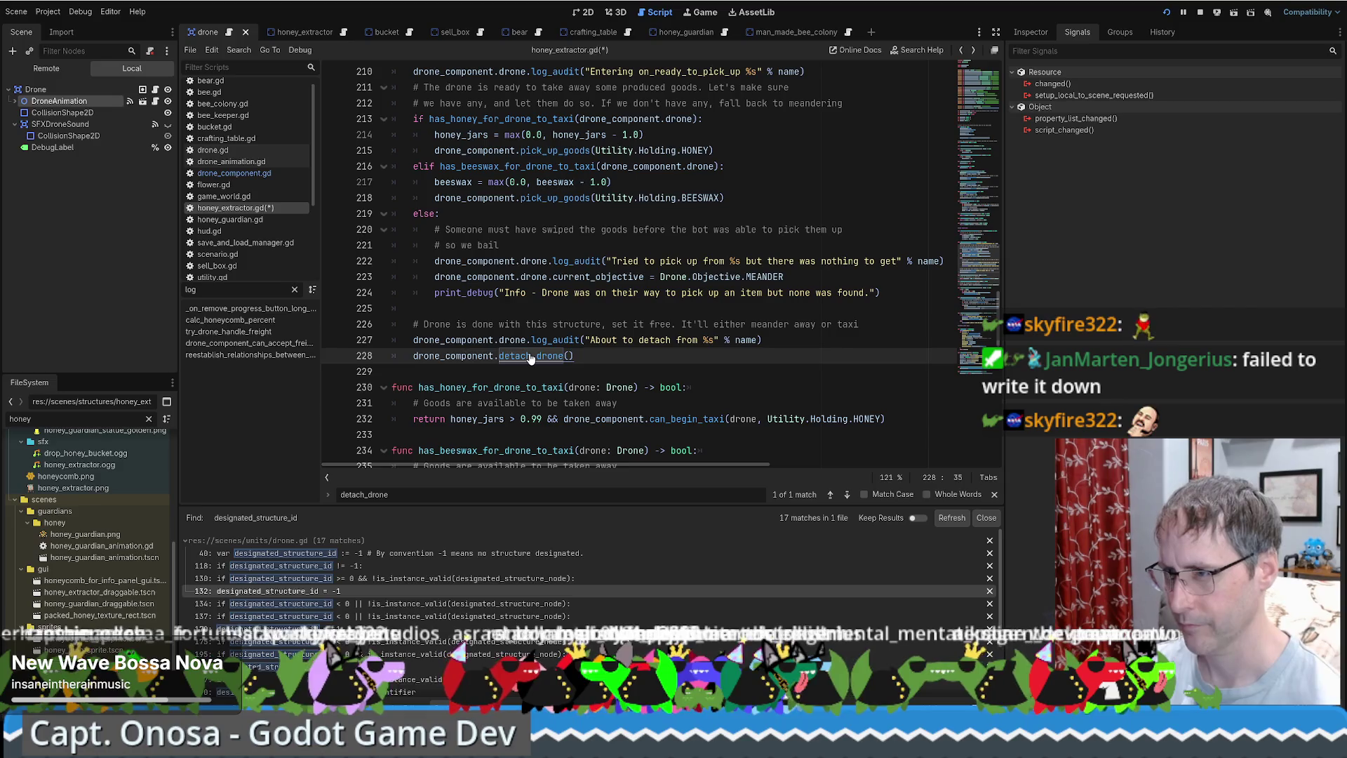
{"action": "left_click", "coordinate": [530, 357], "text": "ctrl"}
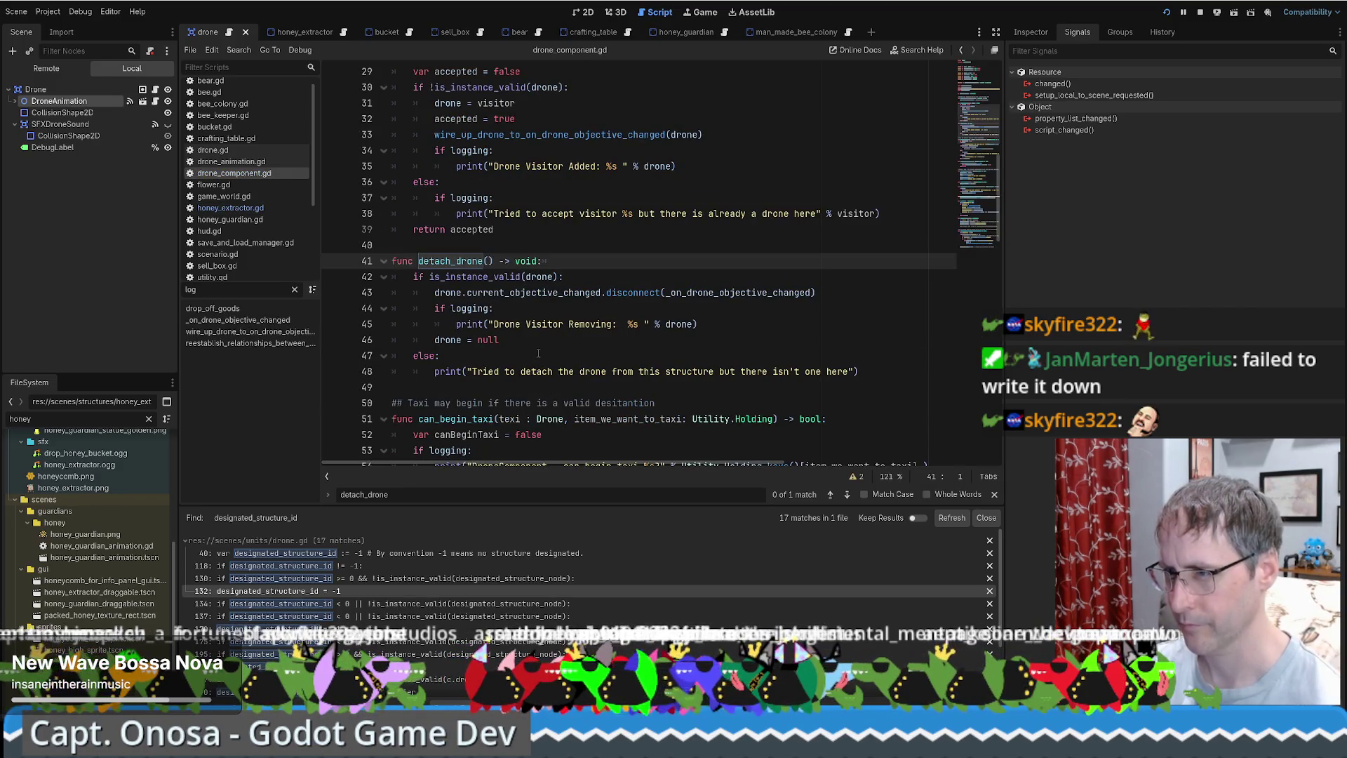
Paste the log_audit line into detach_drone and indent it into the logging block.
{"action": "left_click", "coordinate": [718, 329]}
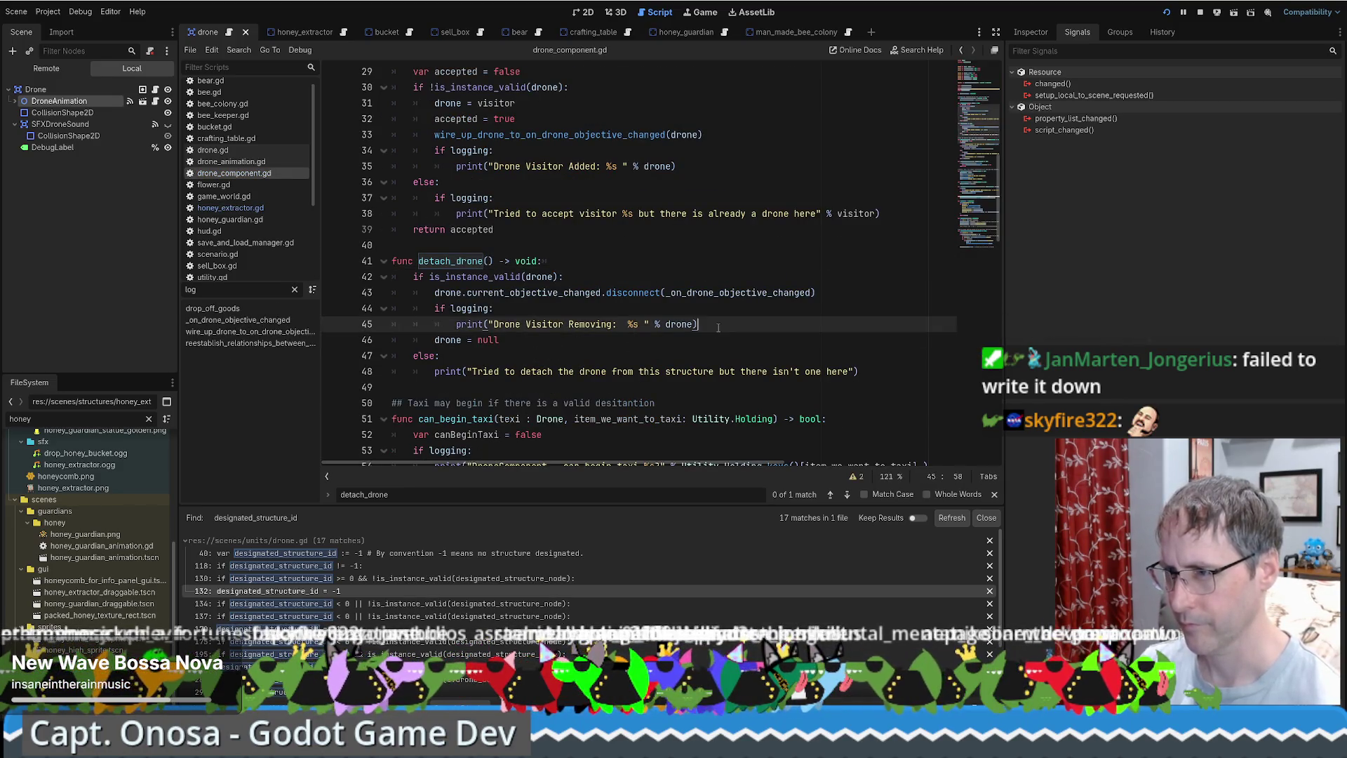
{"action": "key", "text": "Return"}
{"action": "type", "text": "drone_component.drone.log_audit(\"About to detach from %s\" % name)"}
{"action": "left_click", "coordinate": [414, 340]}
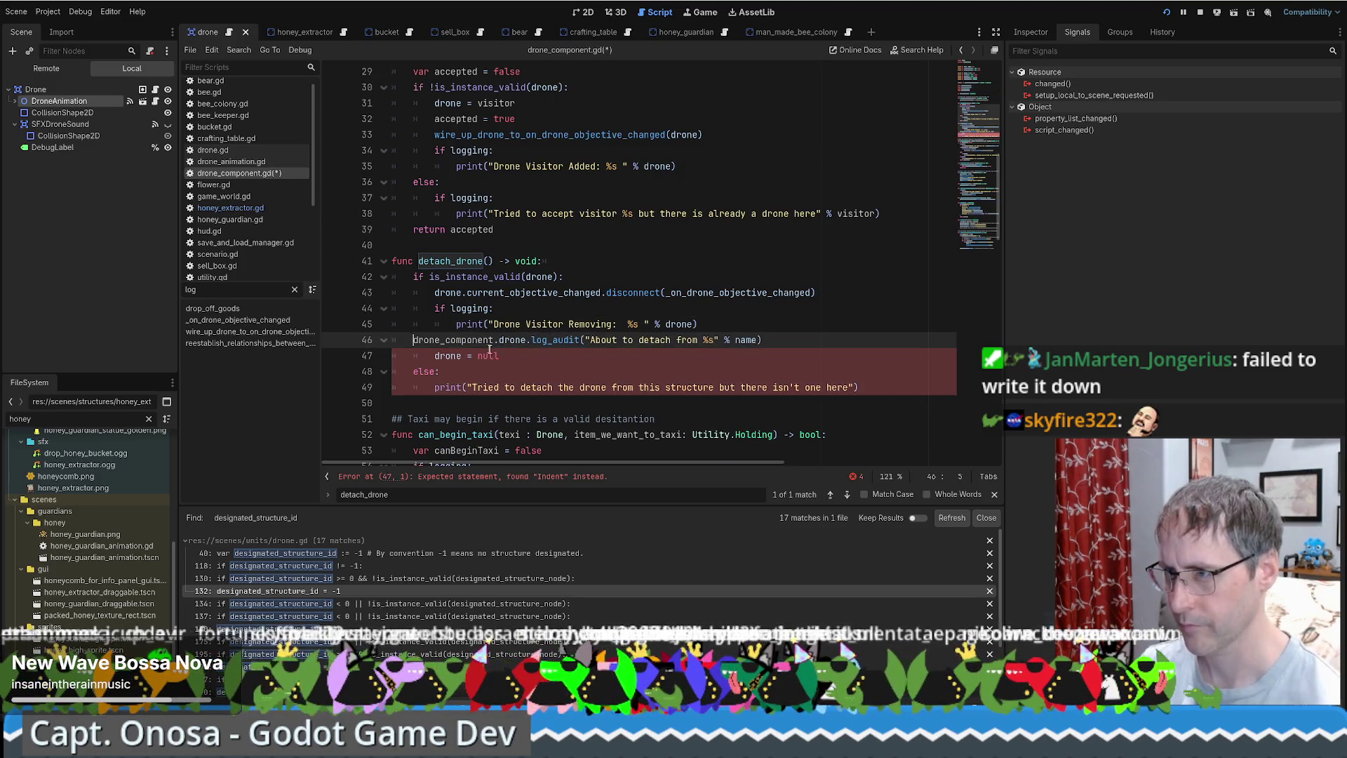
{"action": "key", "text": "Tab"}
{"action": "key", "text": "Tab"}
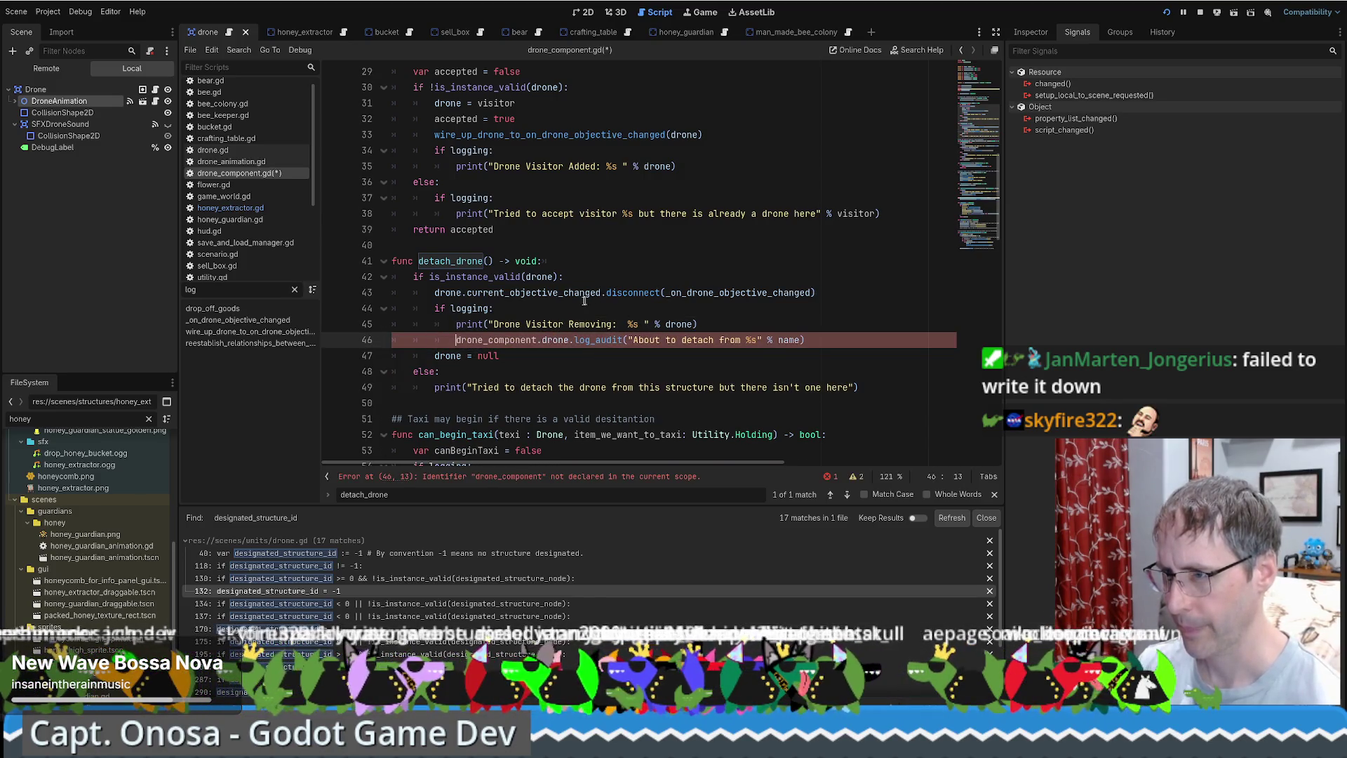
Rewrite the call as drone.log_audit("Detaching %s" % drone) and save drone_component.gd.
{"action": "left_click", "coordinate": [475, 339]}
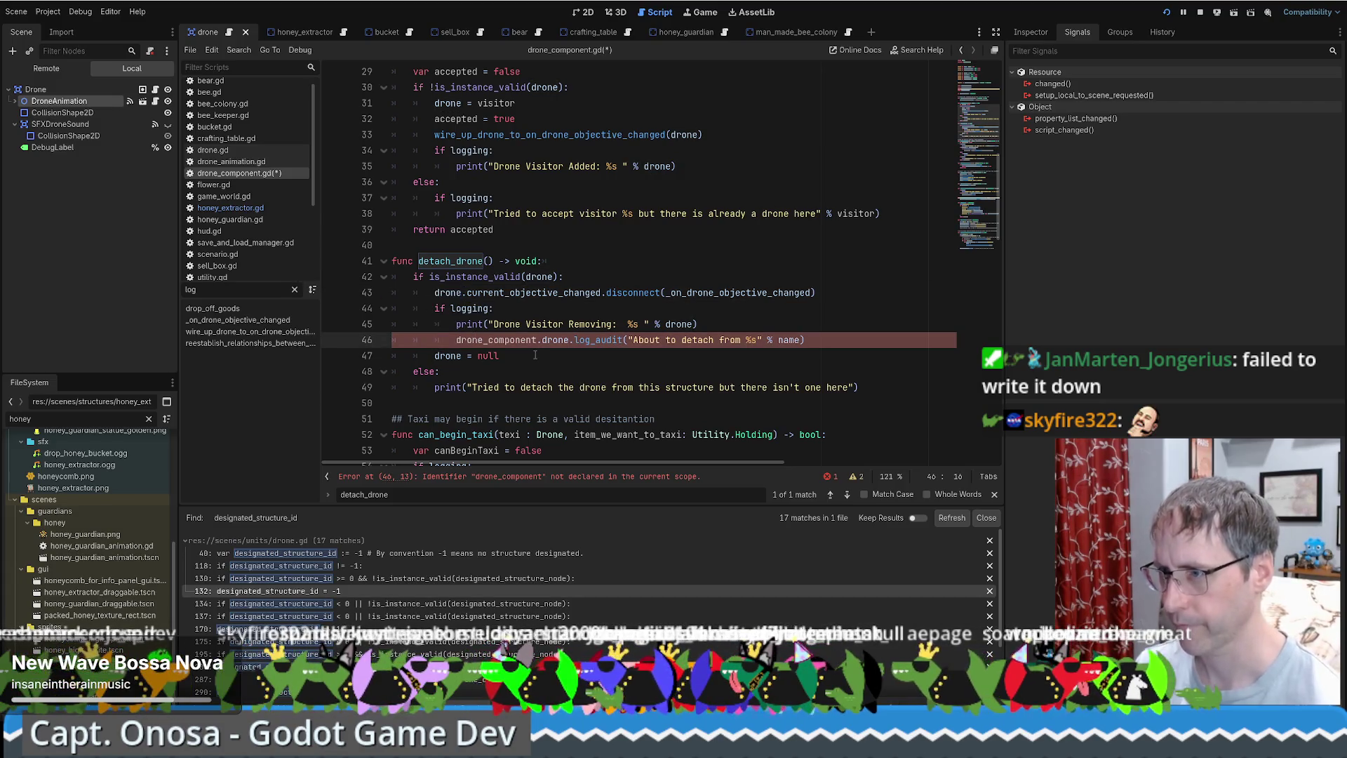
{"action": "double_click", "coordinate": [535, 339]}
{"action": "key", "text": "Delete"}
{"action": "key", "text": "Delete"}
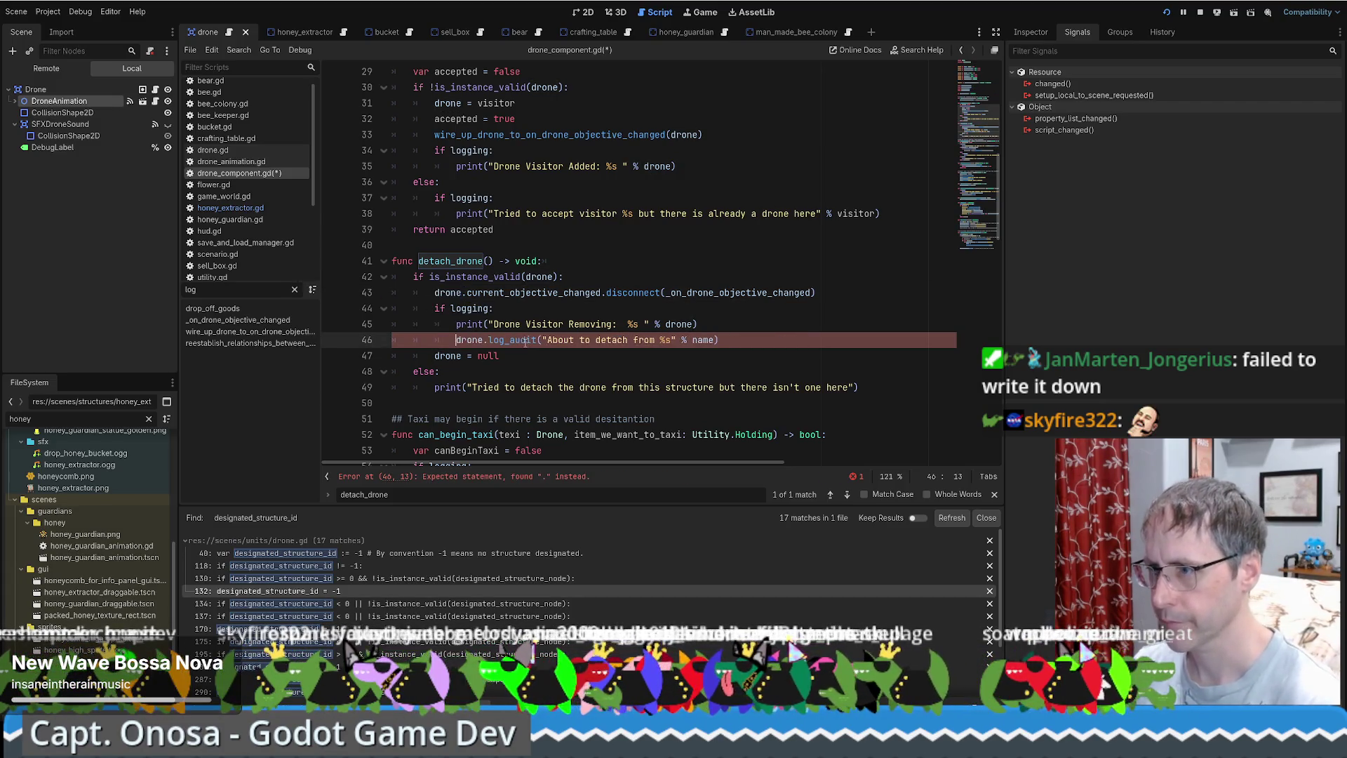
{"action": "left_click_drag", "start_coordinate": [549, 340], "coordinate": [664, 340]}
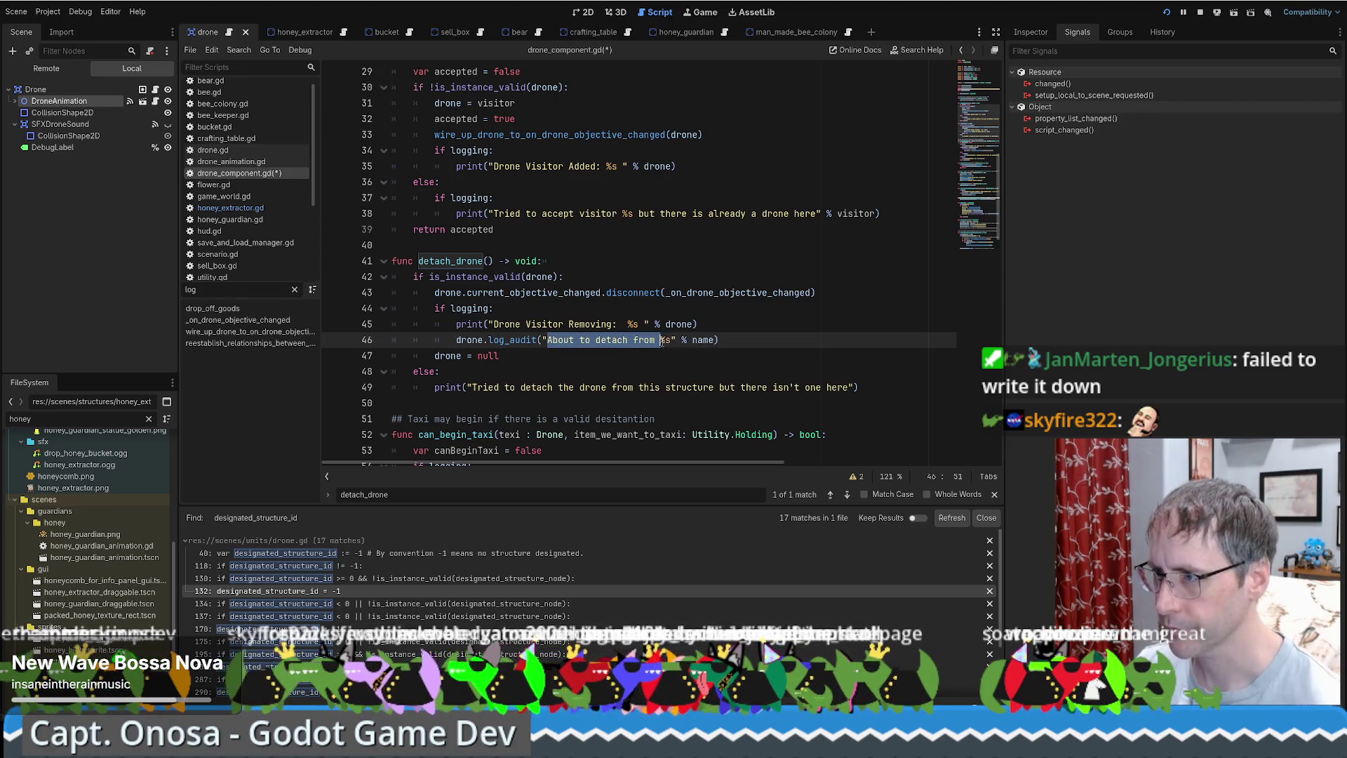
{"action": "type", "text": "Det"}
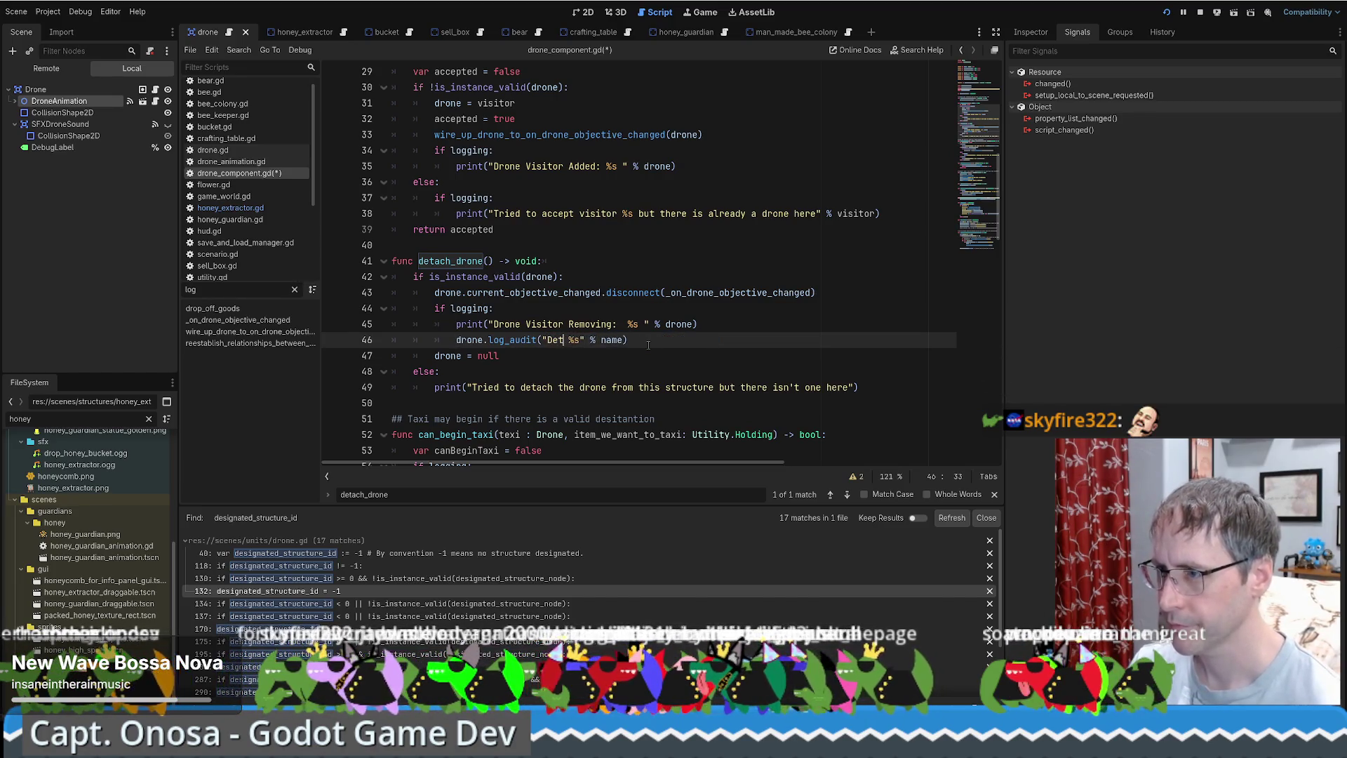
{"action": "type", "text": "aching"}
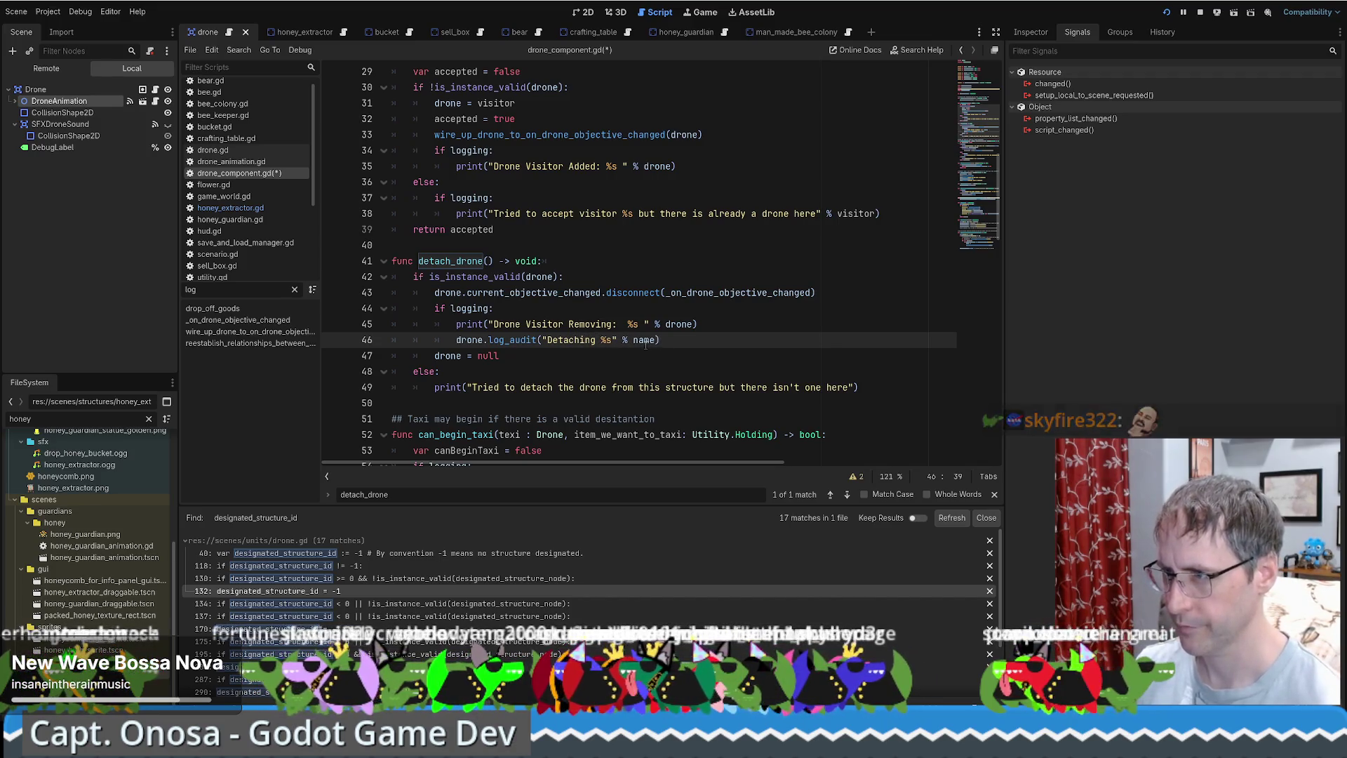
{"action": "double_click", "coordinate": [674, 324]}
{"action": "key", "text": "ctrl+c"}
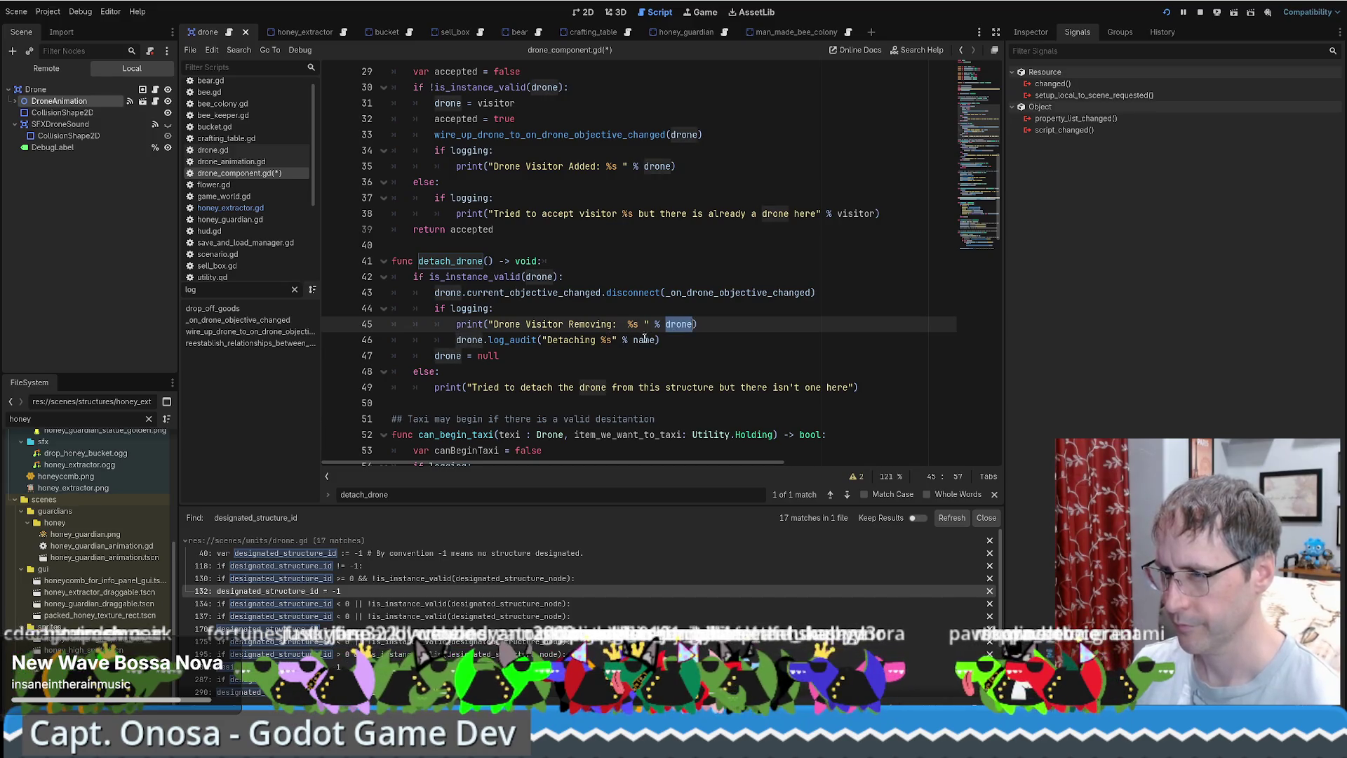
{"action": "double_click", "coordinate": [644, 339]}
{"action": "key", "text": "ctrl+v"}
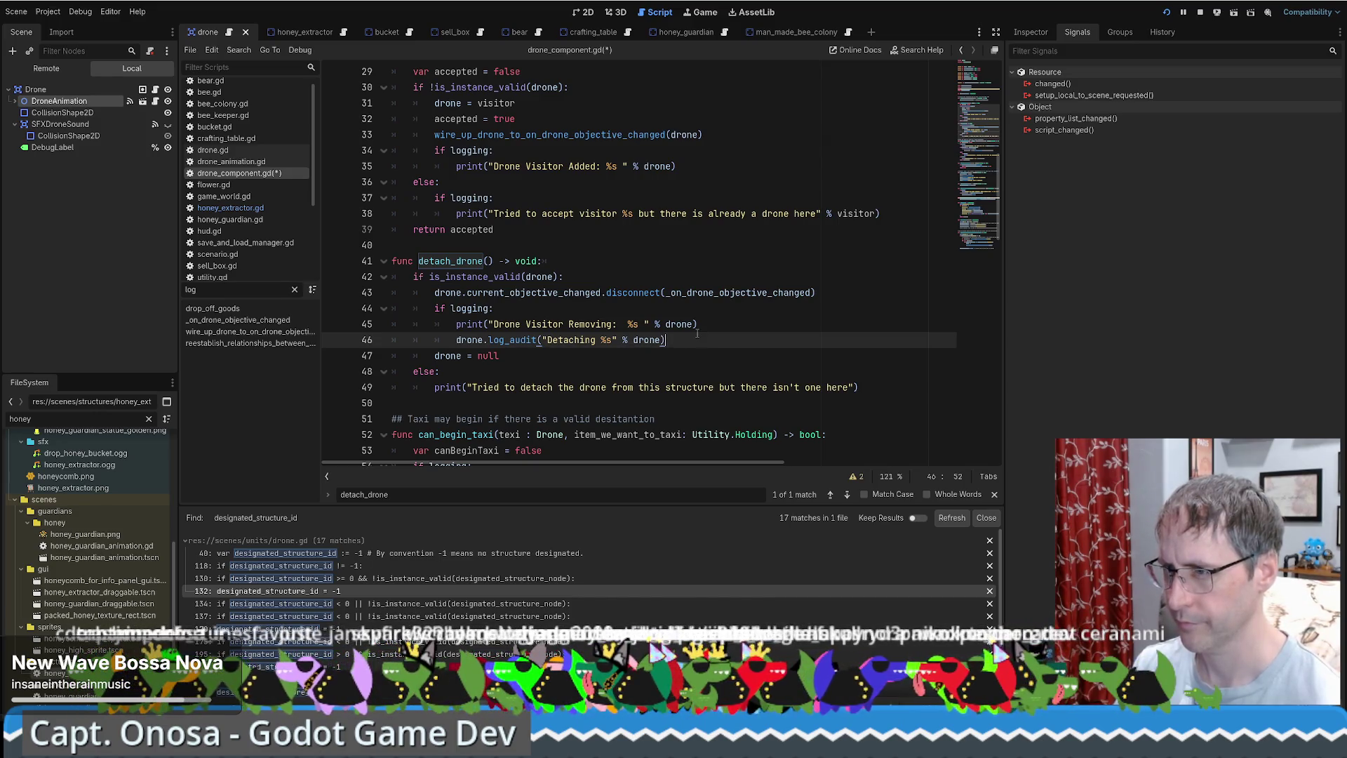
{"action": "key", "text": "ctrl+s"}
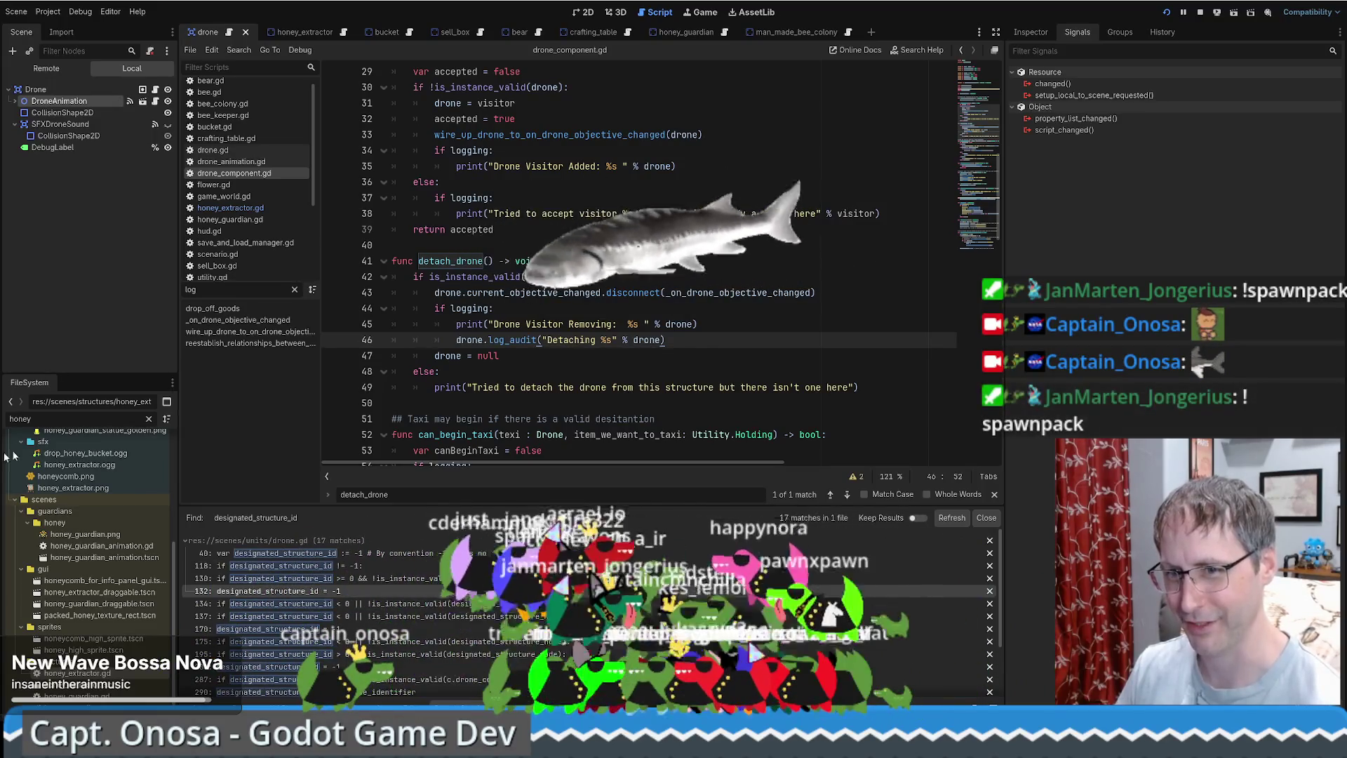
Stop the running beekeeping game and launch the project again.
{"action": "left_click", "coordinate": [808, 323]}
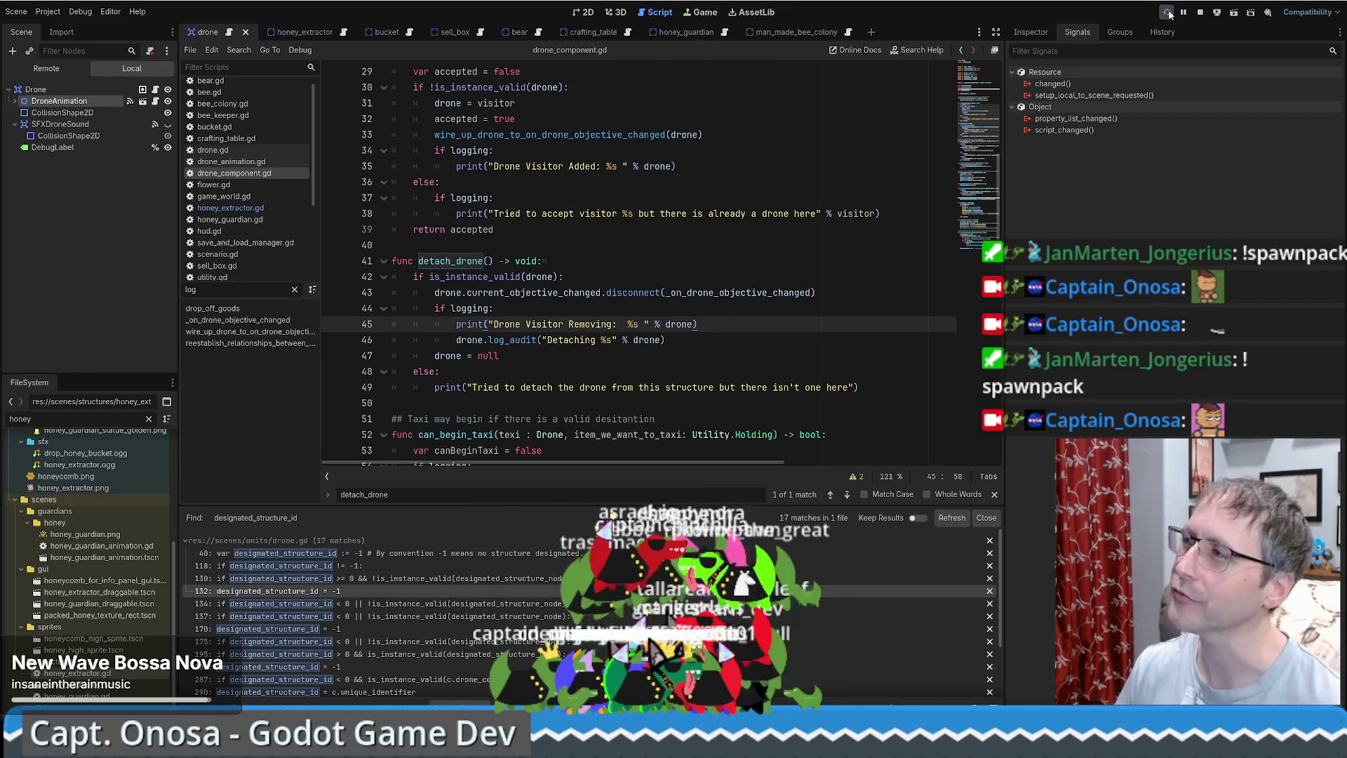
{"action": "key", "text": "F8"}
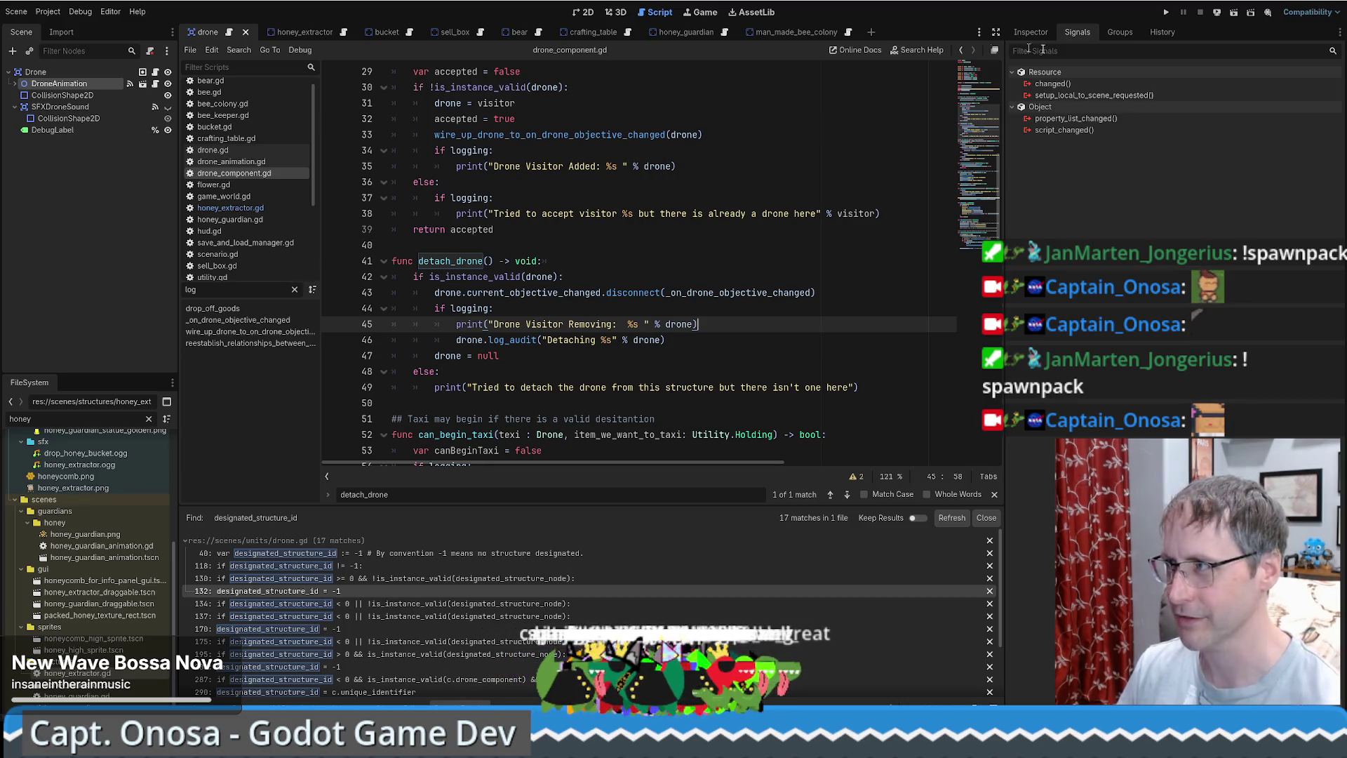
{"action": "key", "text": "F5"}
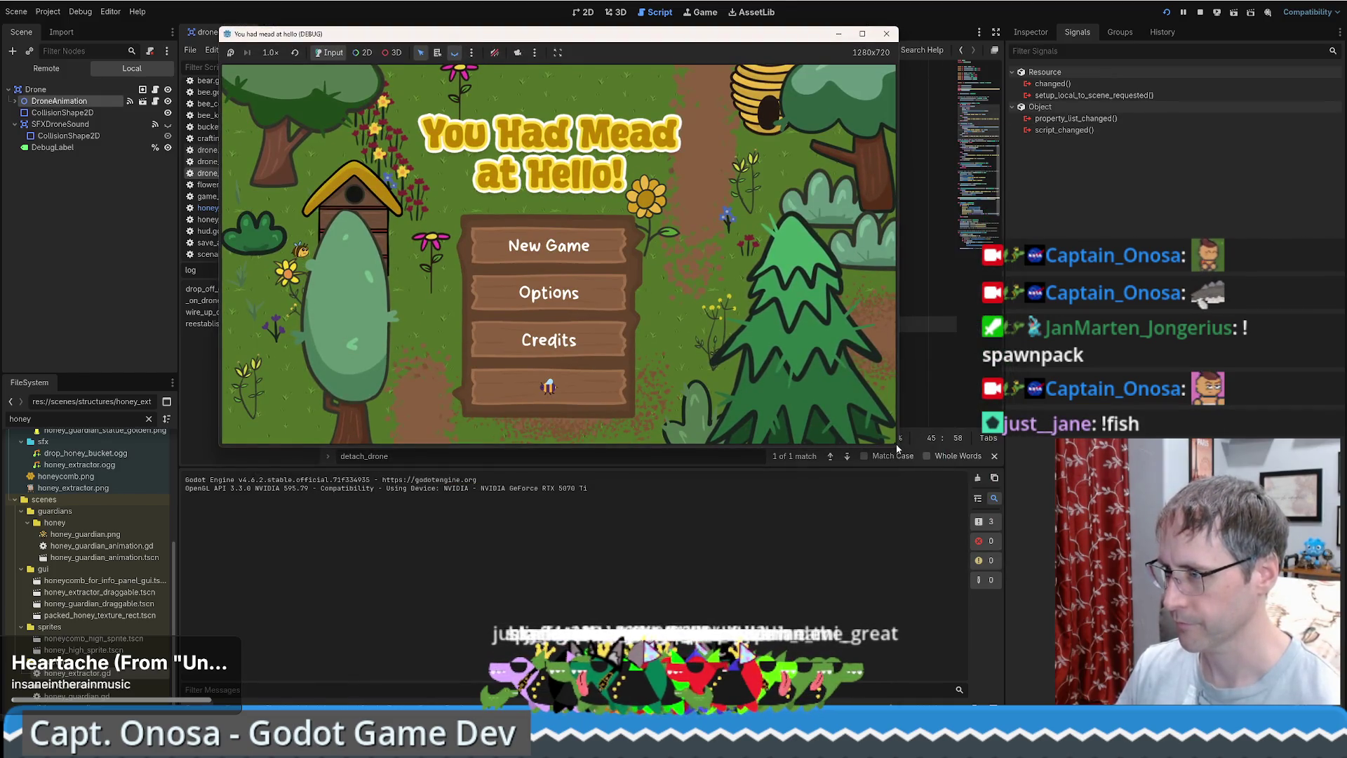
Enlarge the game window, load the saved game via New Game, and set speed to 16.0x.
{"action": "left_click_drag", "start_coordinate": [898, 444], "coordinate": [1149, 589]}
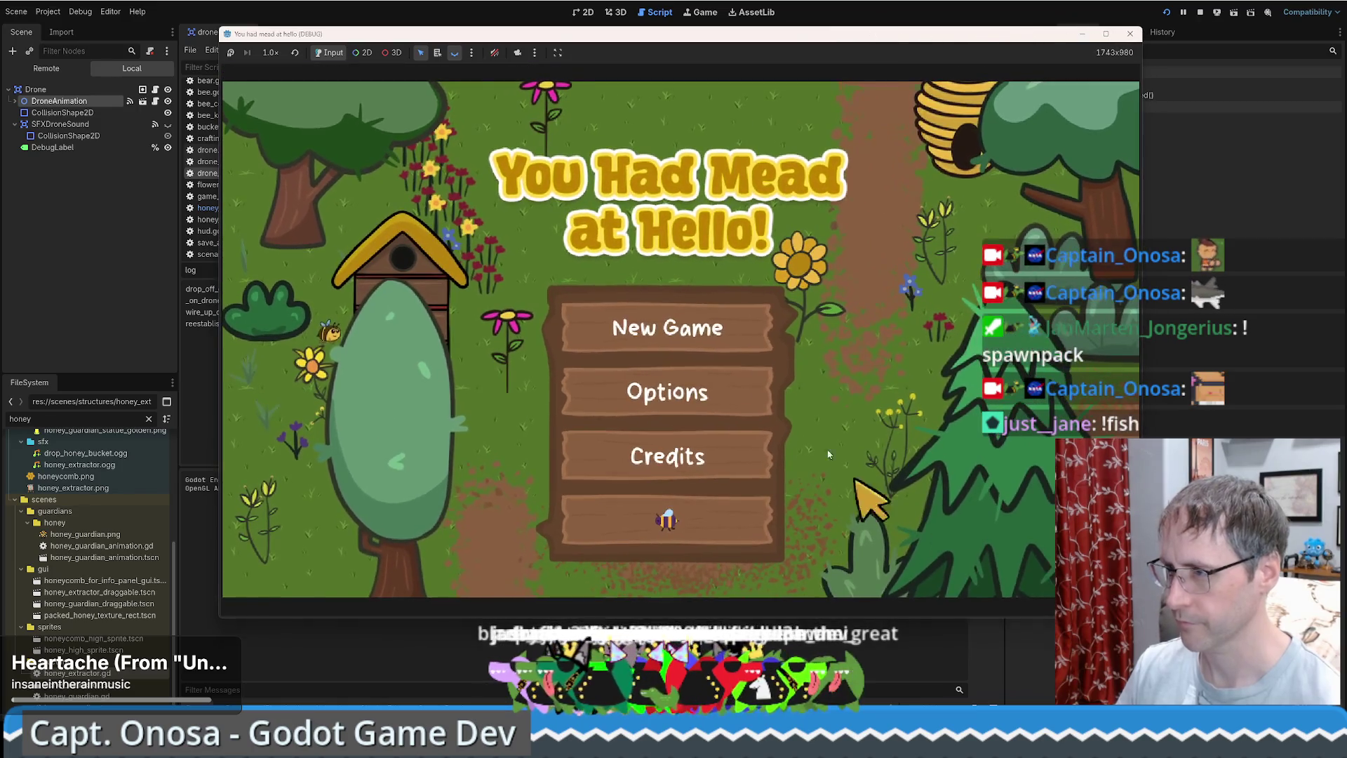
{"action": "left_click", "coordinate": [709, 337]}
{"action": "left_click", "coordinate": [937, 107]}
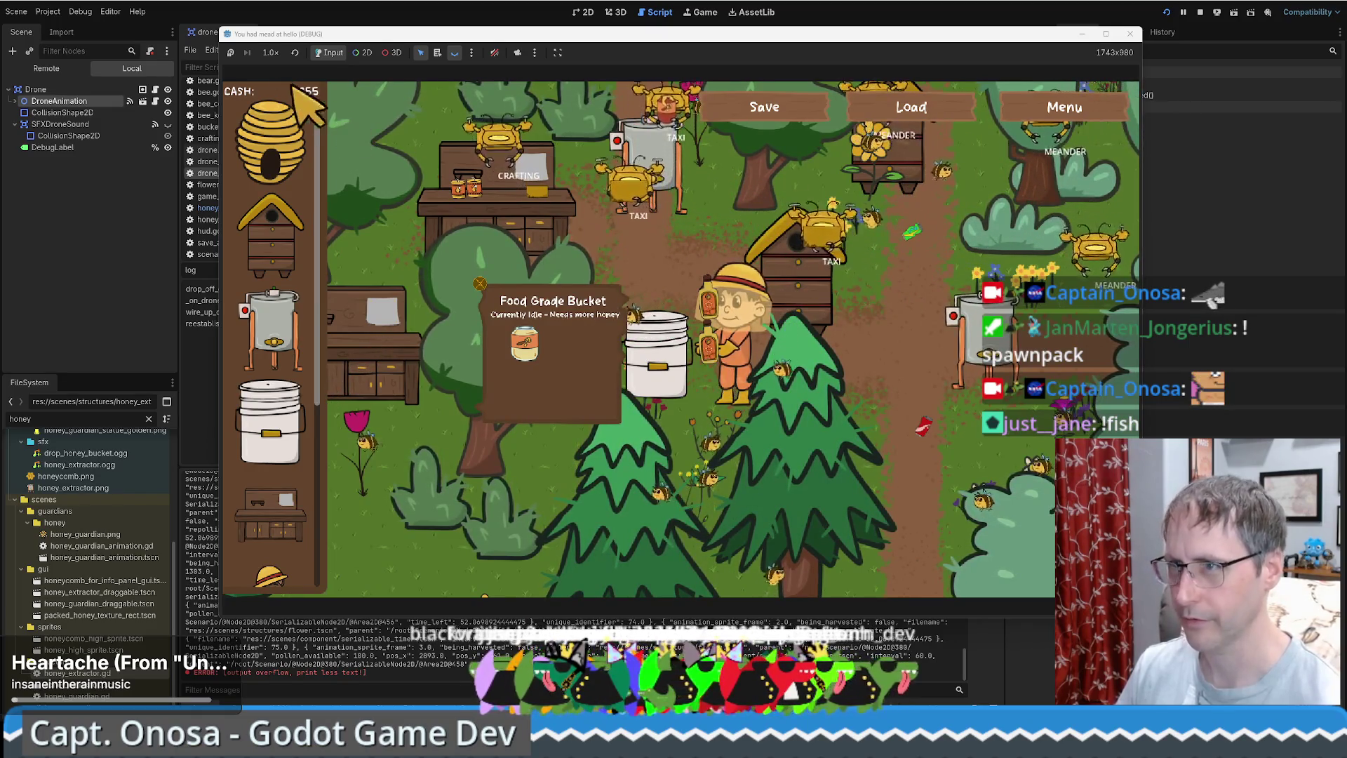
{"action": "left_click", "coordinate": [270, 52]}
{"action": "left_click", "coordinate": [284, 221]}
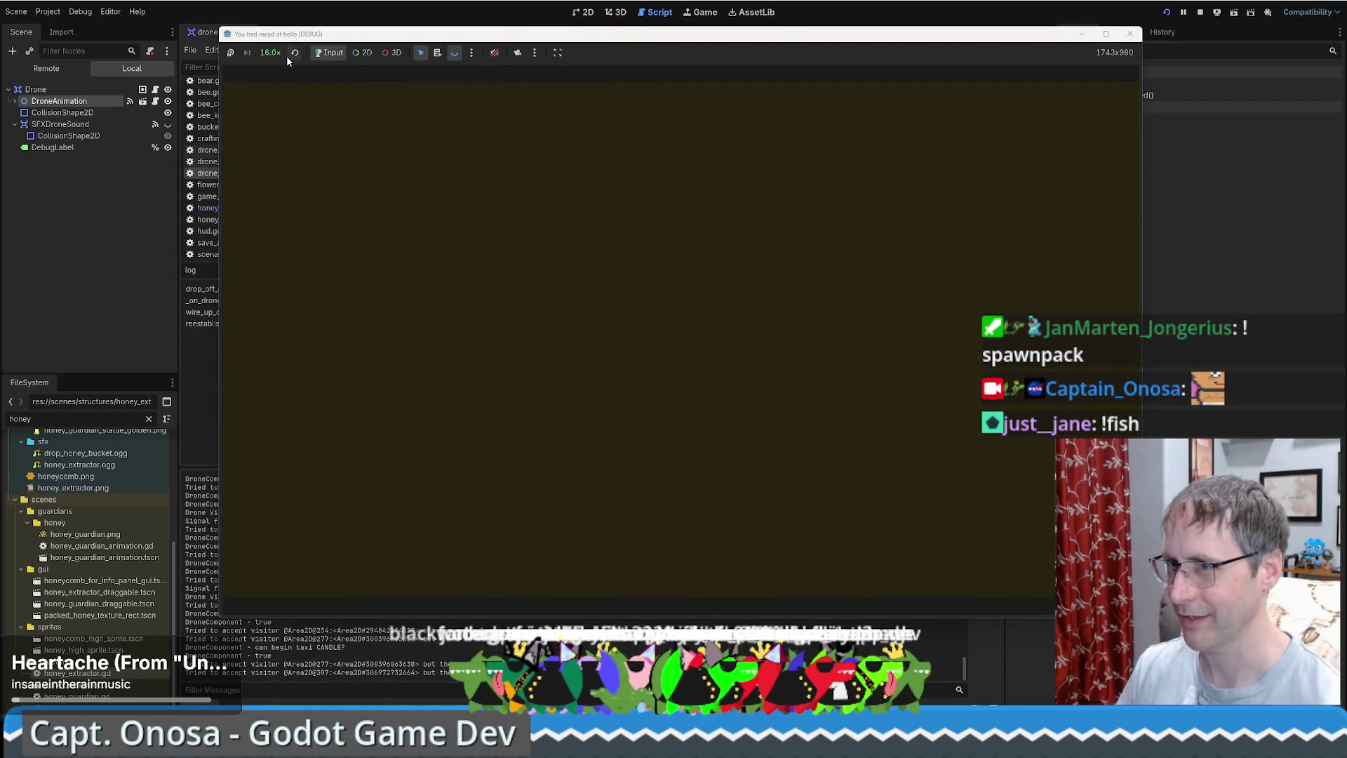
Maximize the game window so the 16x simulation fills the screen.
{"action": "left_click", "coordinate": [270, 53]}
{"action": "left_click", "coordinate": [272, 53]}
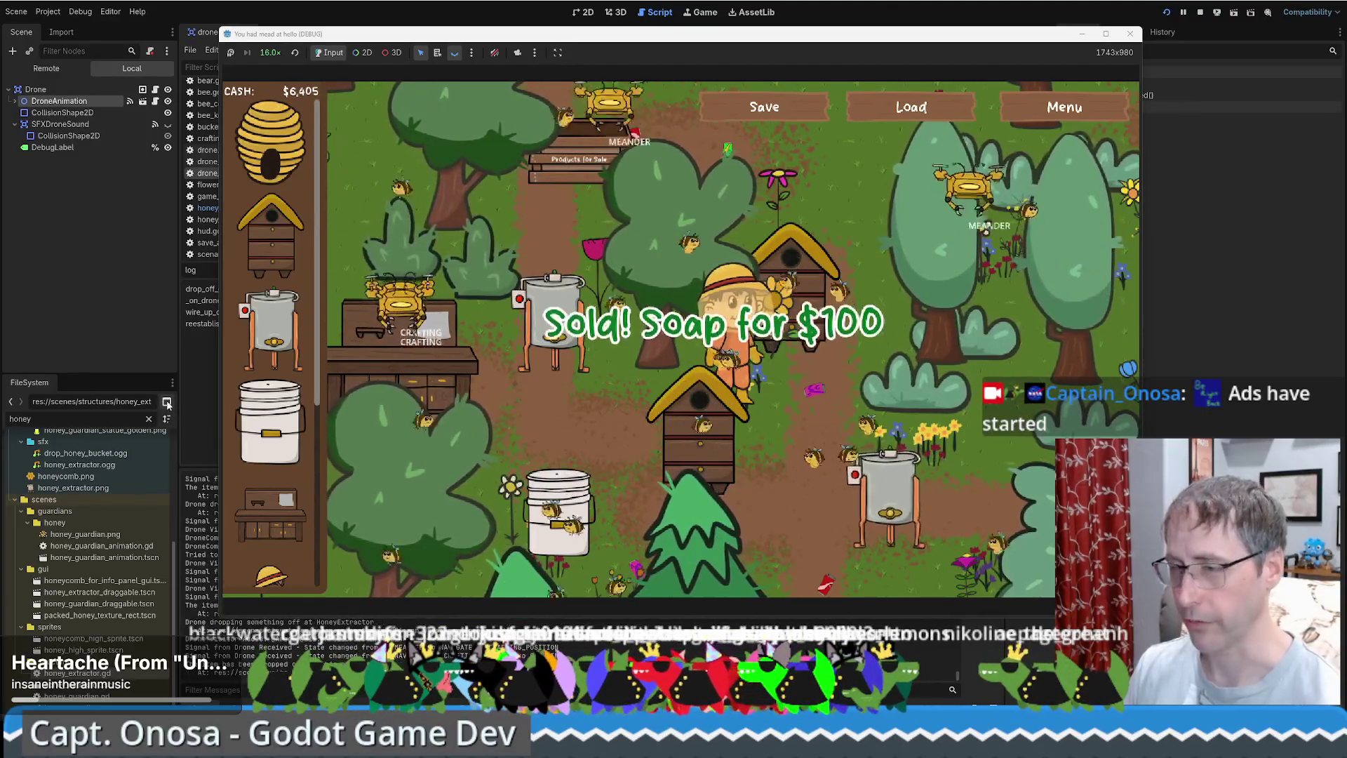
{"action": "left_click", "coordinate": [1106, 33]}
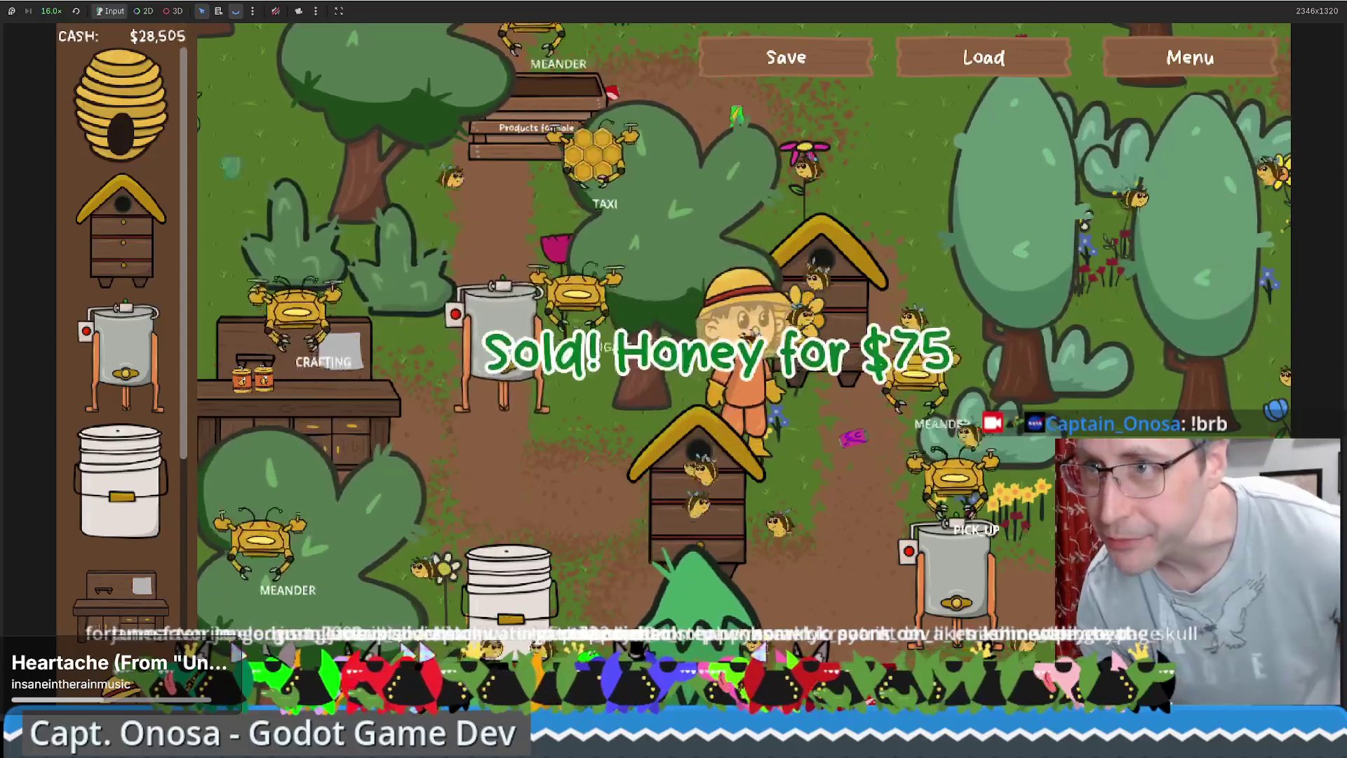
Return the game to 1x speed, select the drone's Parts node, and switch back to the editor.
{"action": "left_click", "coordinate": [54, 11]}
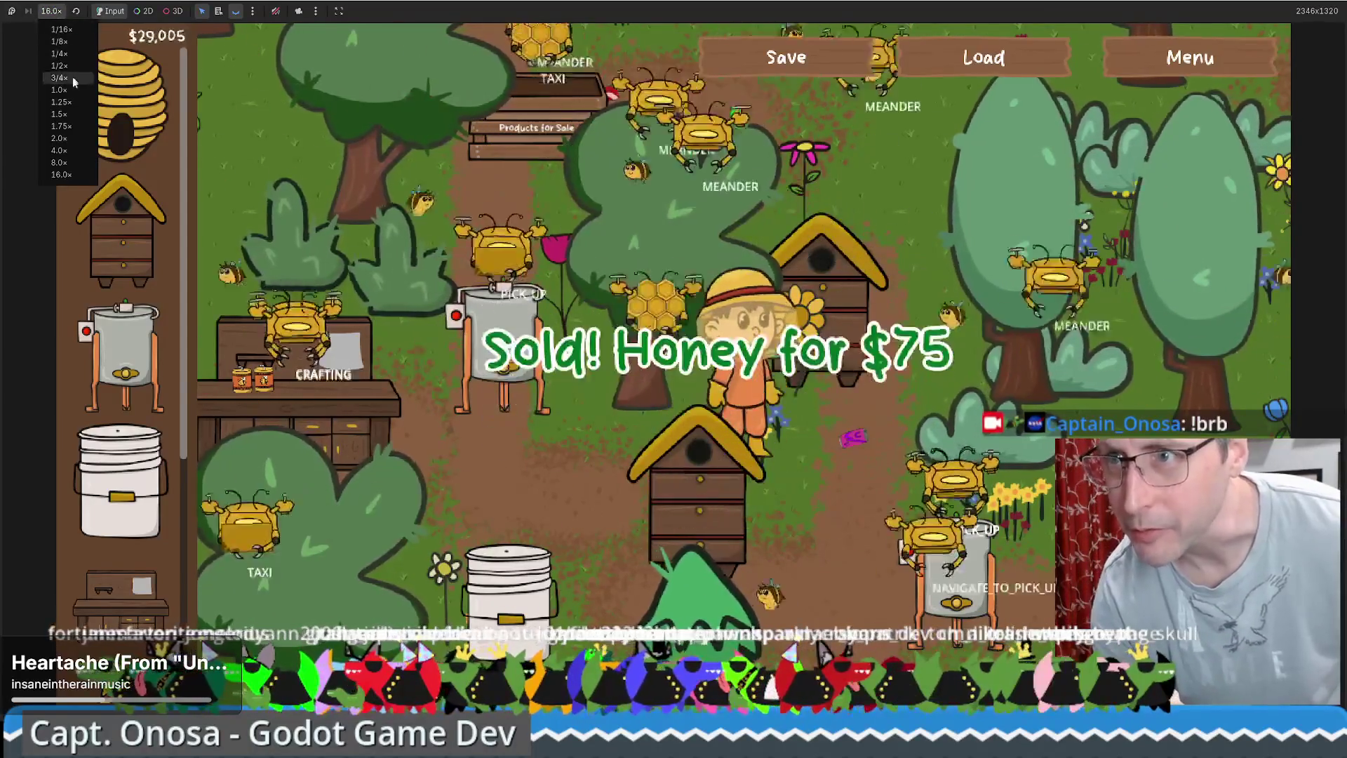
{"action": "left_click", "coordinate": [60, 90]}
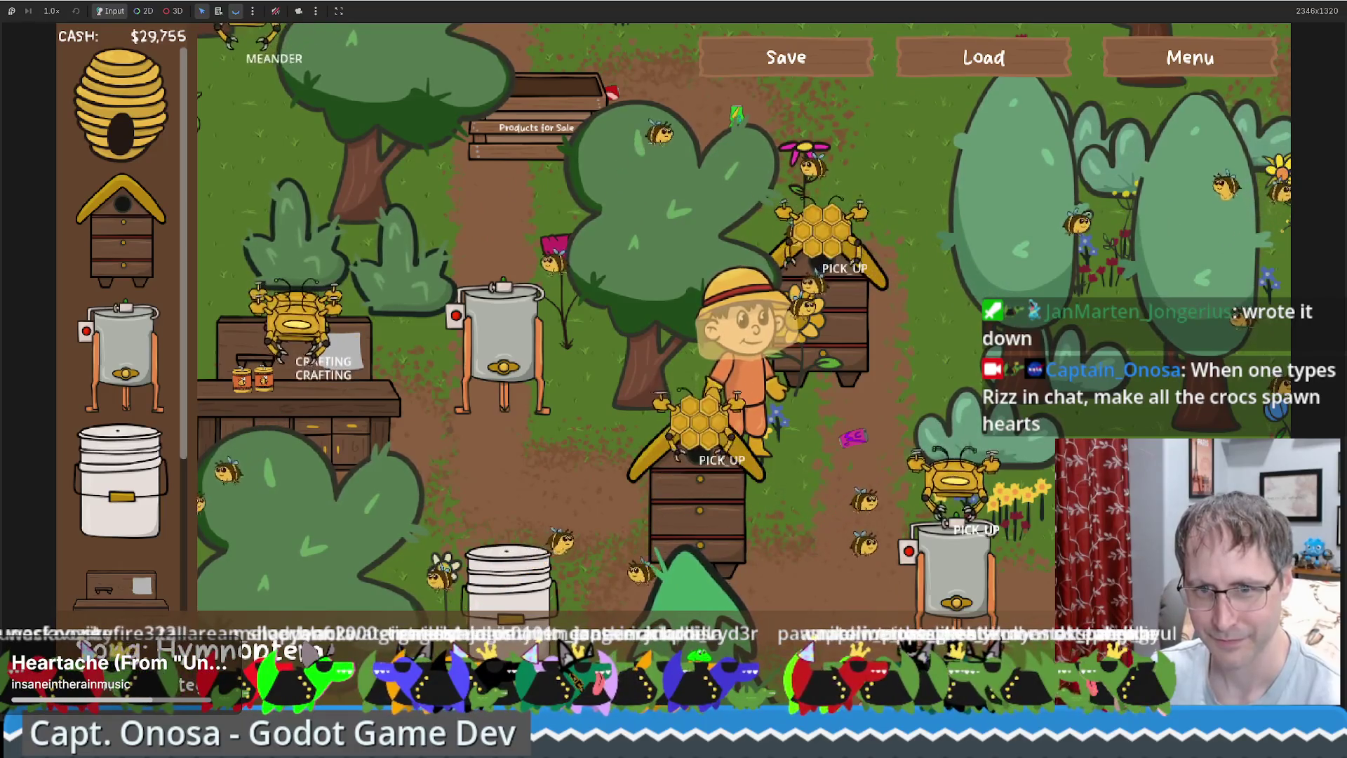
{"action": "key", "text": "Down"}
{"action": "key", "text": "Right"}
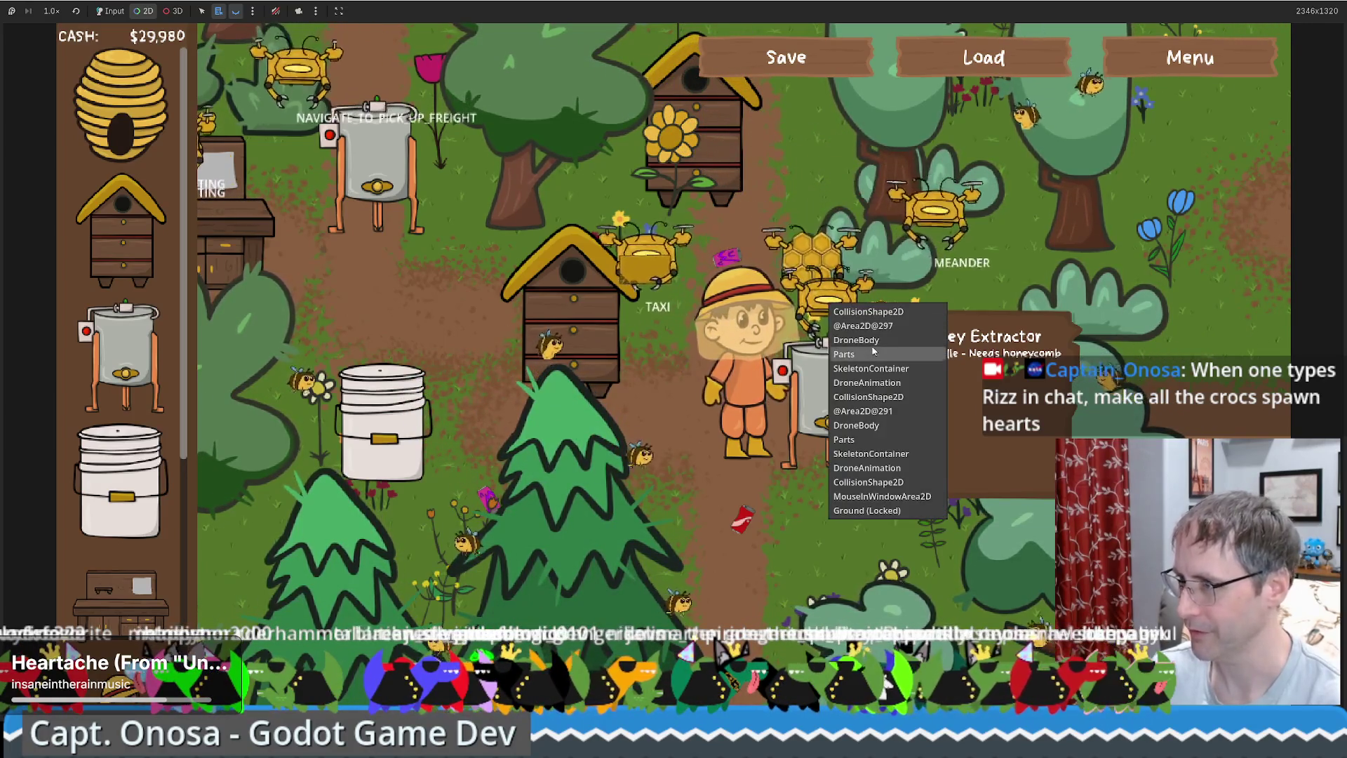
{"action": "left_click", "coordinate": [834, 311]}
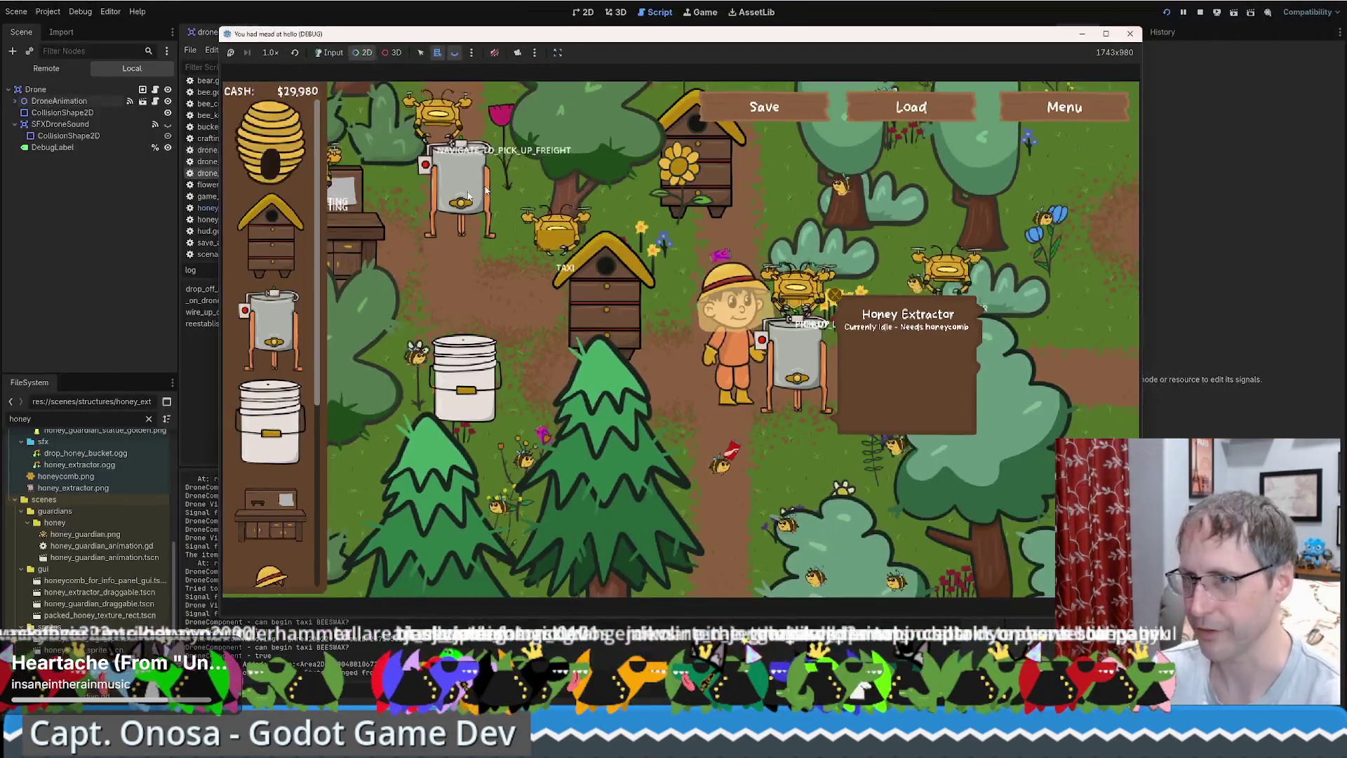
{"action": "left_click", "coordinate": [55, 69]}
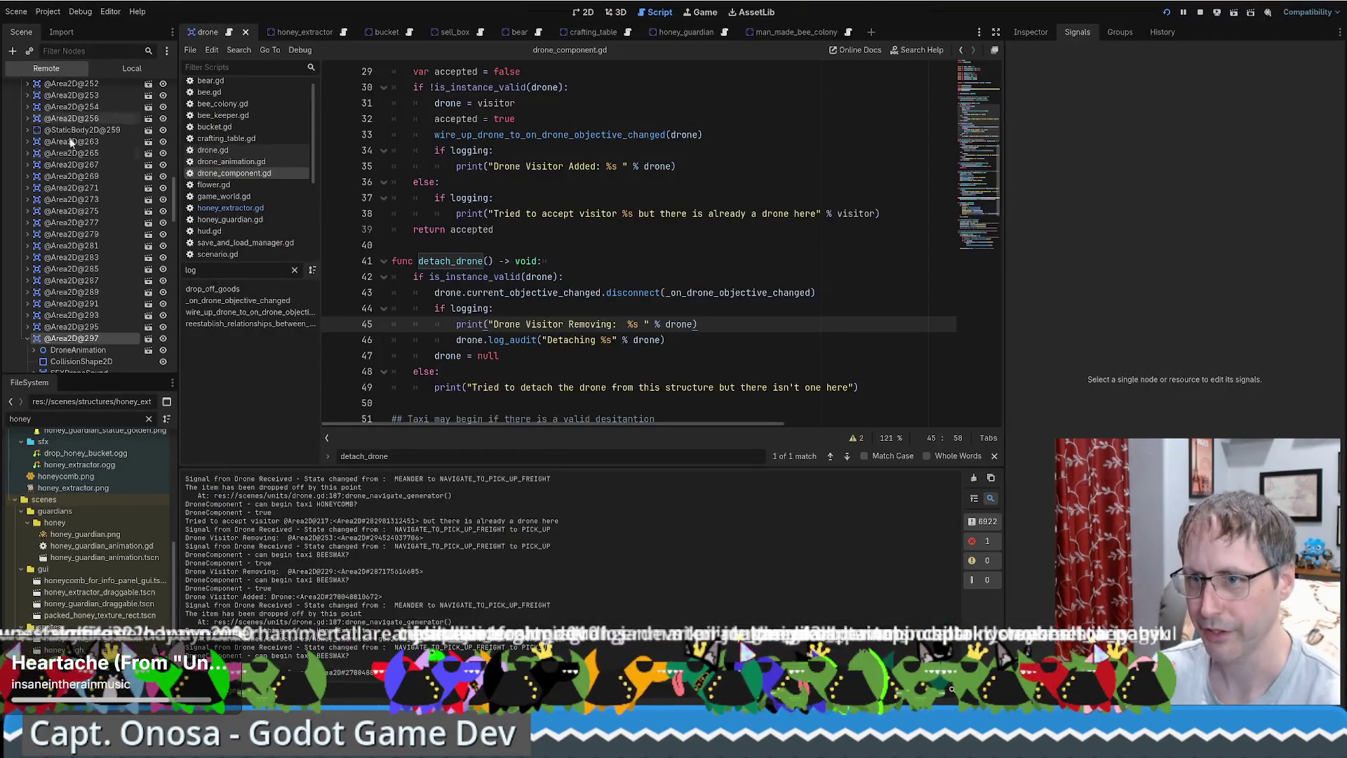
Show the remote drone's properties and tint its Modulate and Self Modulate green.
{"action": "left_click", "coordinate": [1042, 37]}
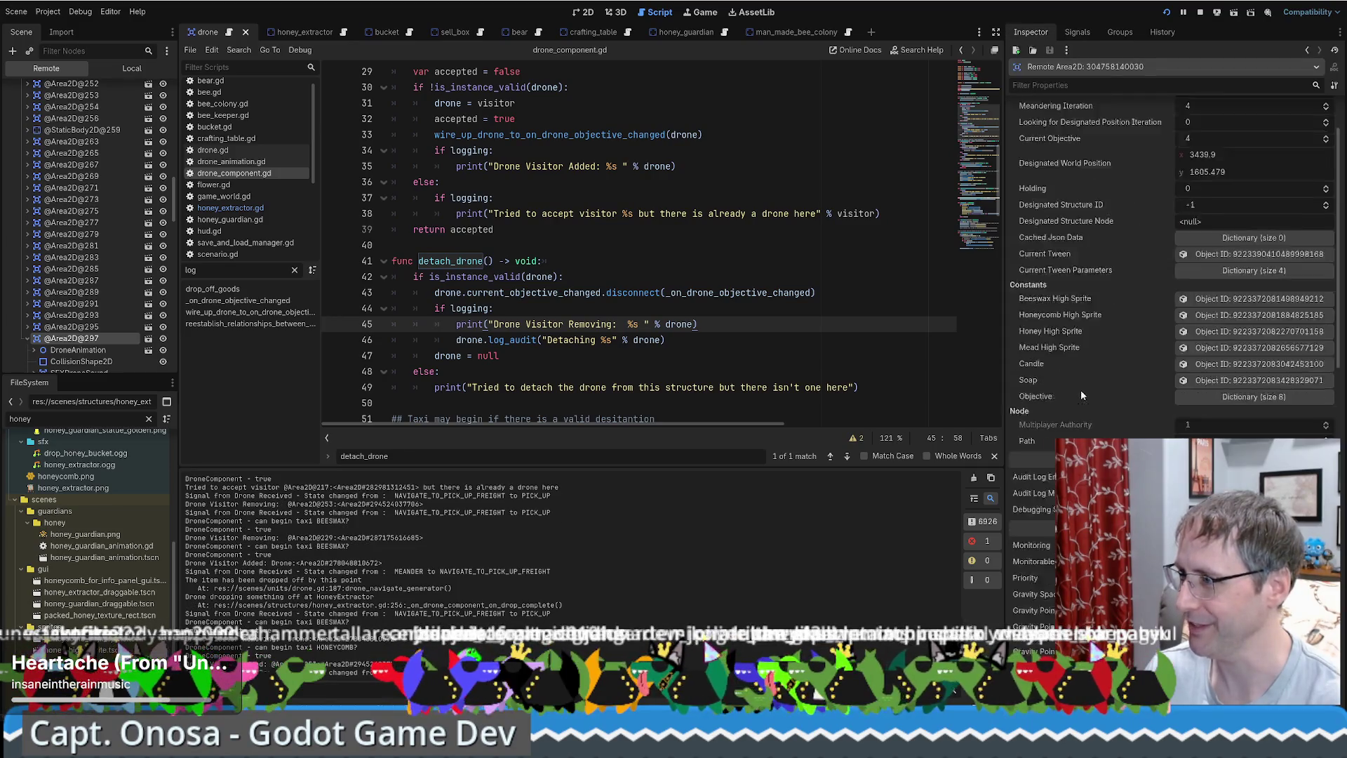
{"action": "left_click", "coordinate": [1207, 233]}
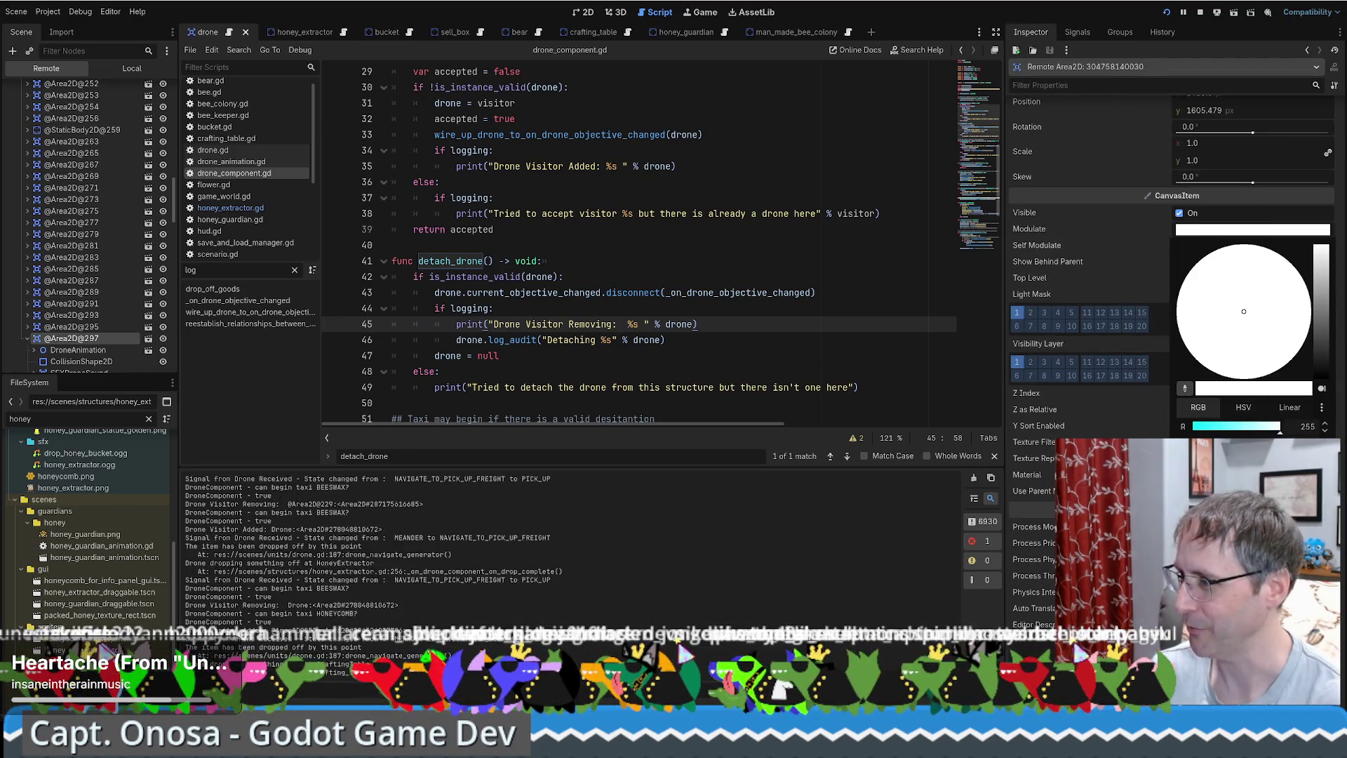
{"action": "key", "text": "Escape"}
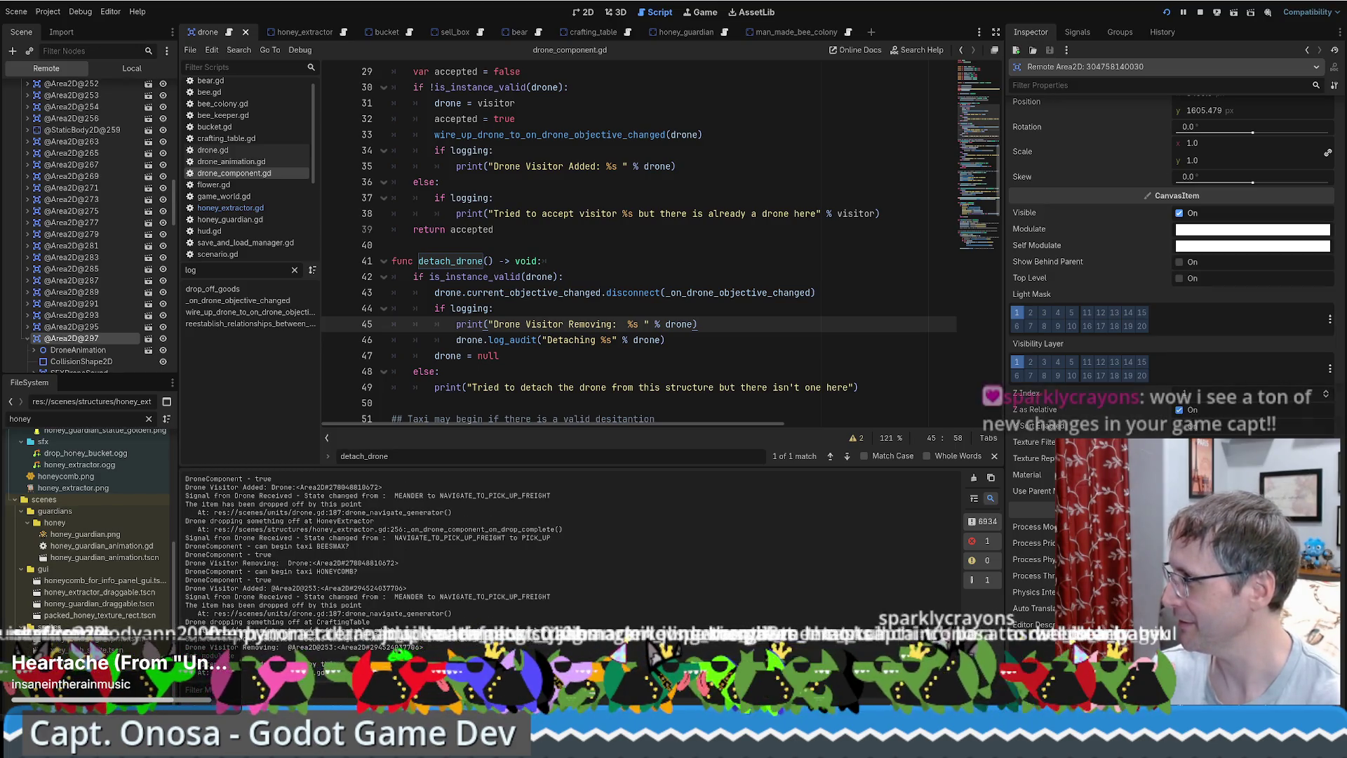
{"action": "left_click", "coordinate": [1223, 231]}
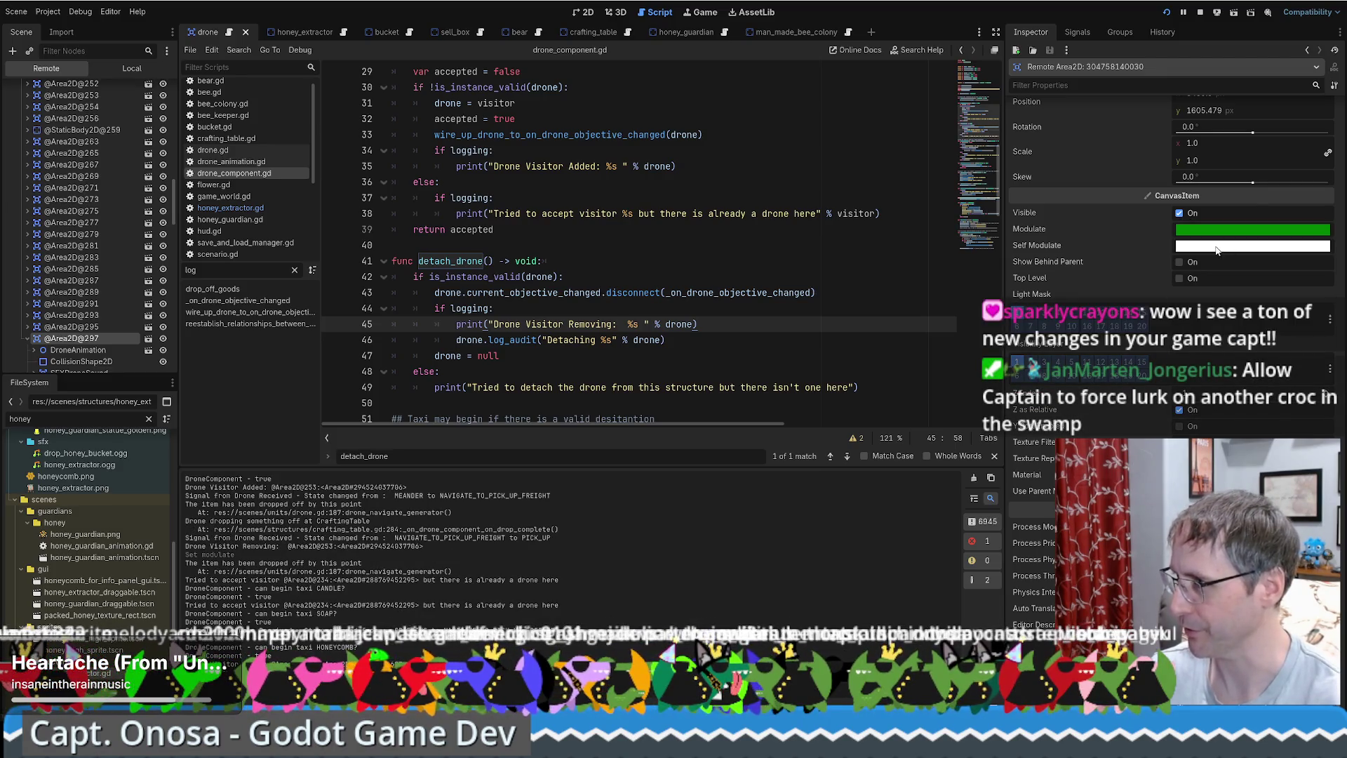
{"action": "left_click", "coordinate": [1216, 246]}
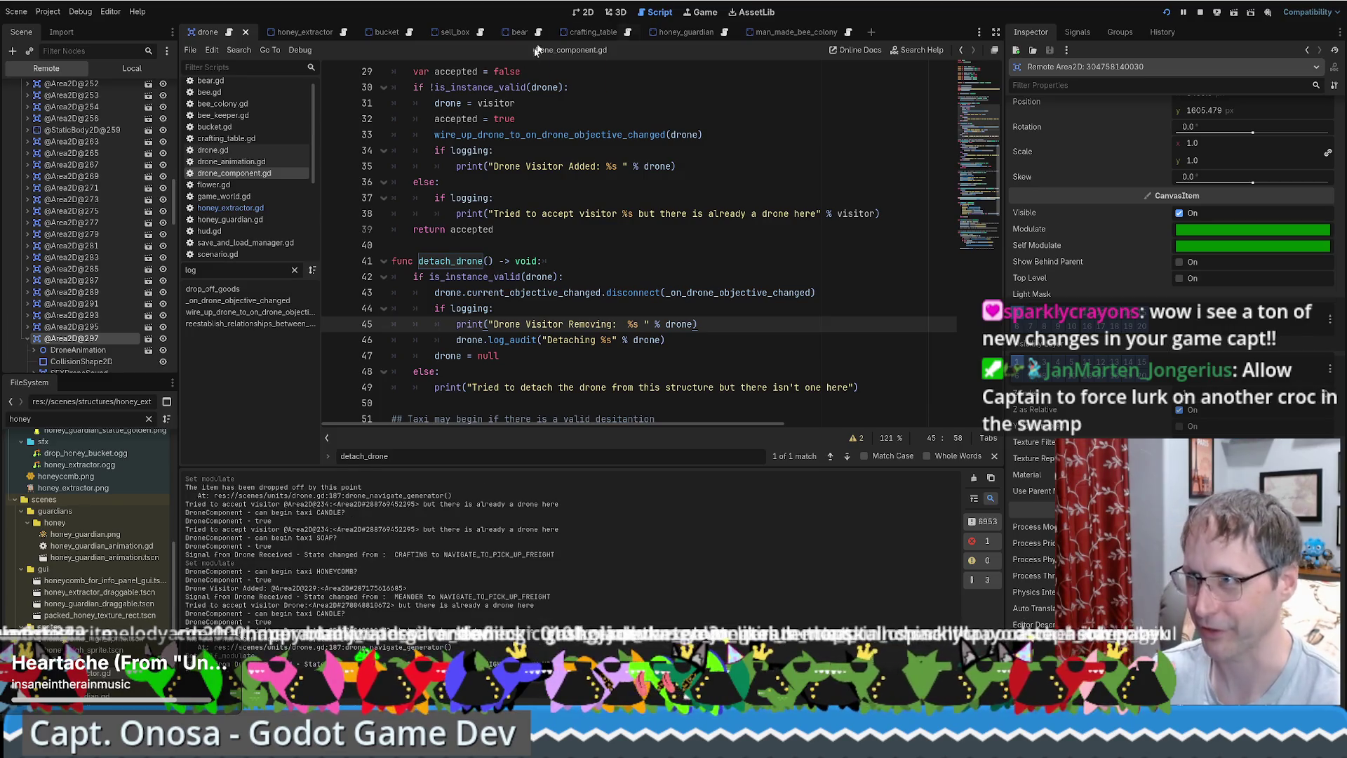
Check the green drone in the running game, then expand its 53-entry Audit Log array.
{"action": "left_click", "coordinate": [701, 12]}
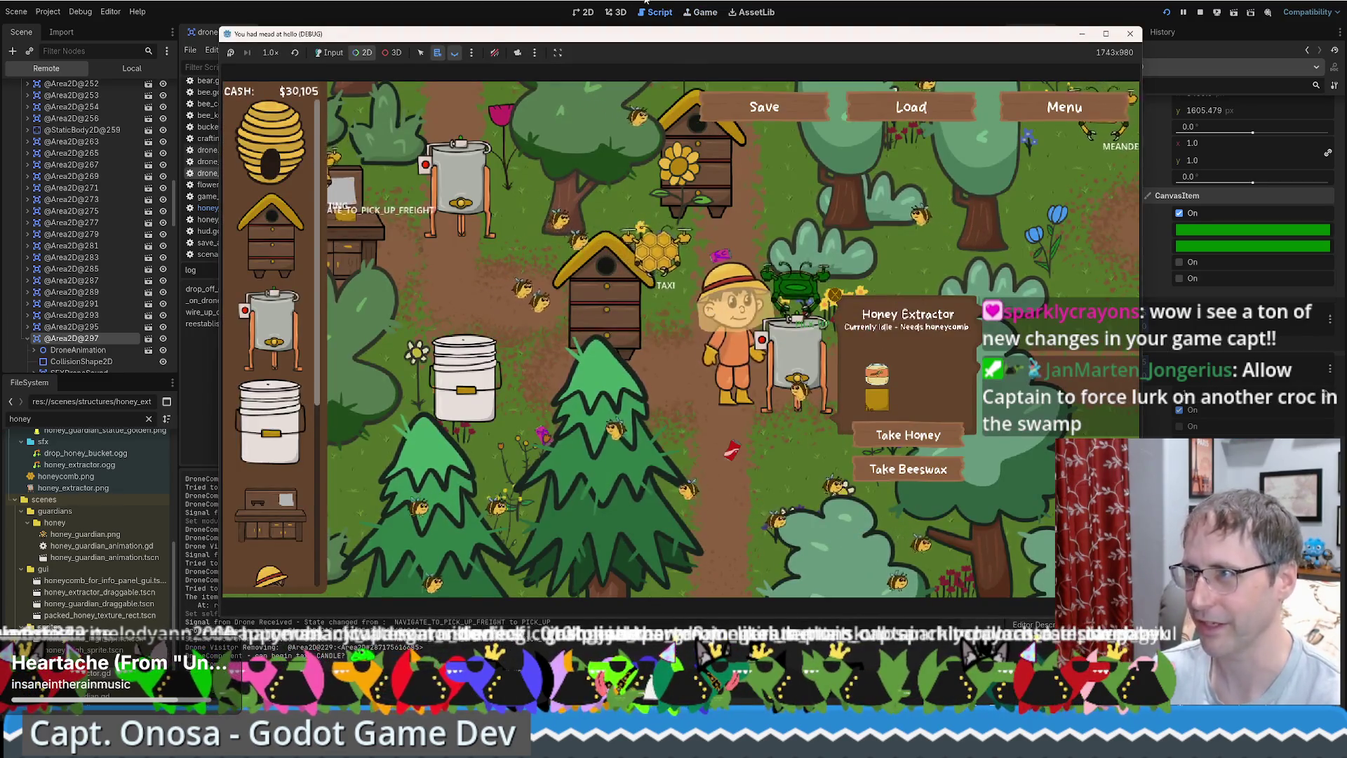
{"action": "left_click", "coordinate": [646, 3]}
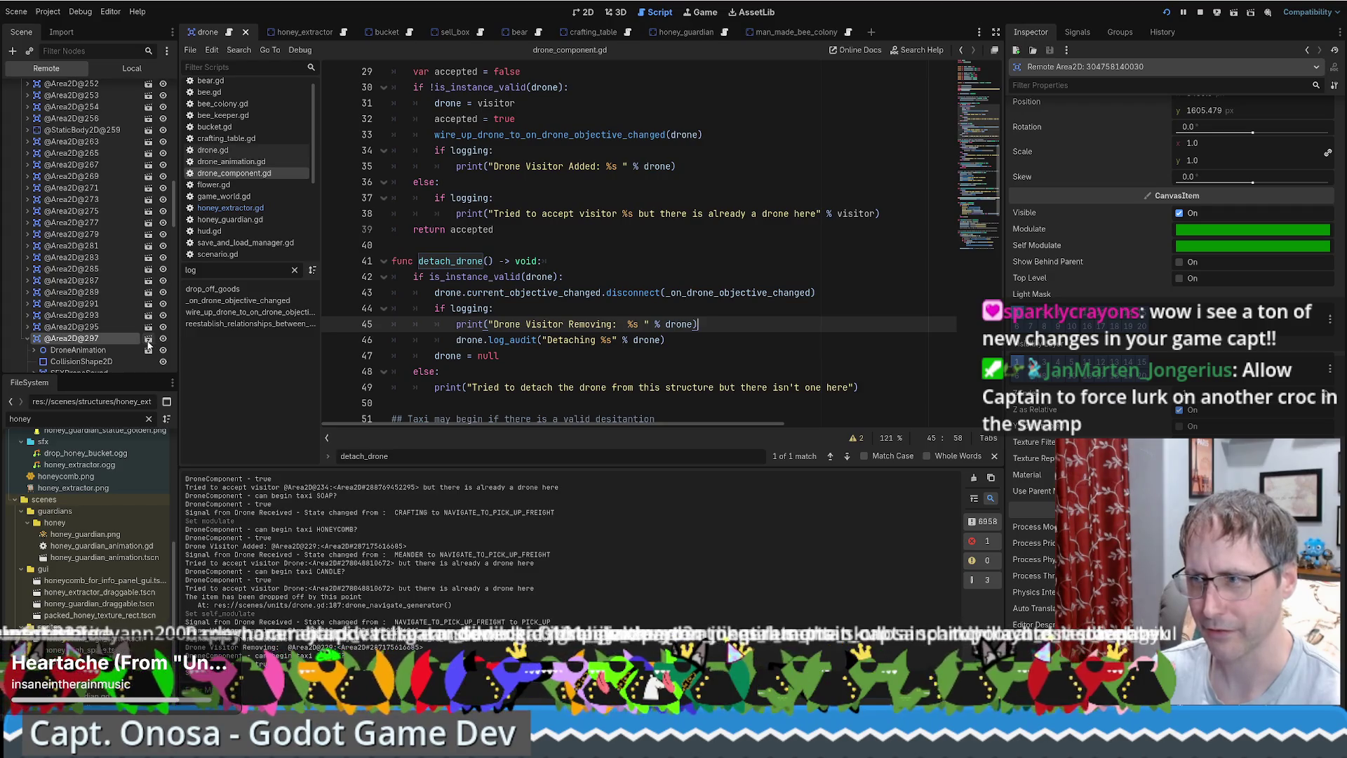
{"action": "scroll", "coordinate": [1141, 268], "scroll_direction": "down", "scroll_amount": 10}
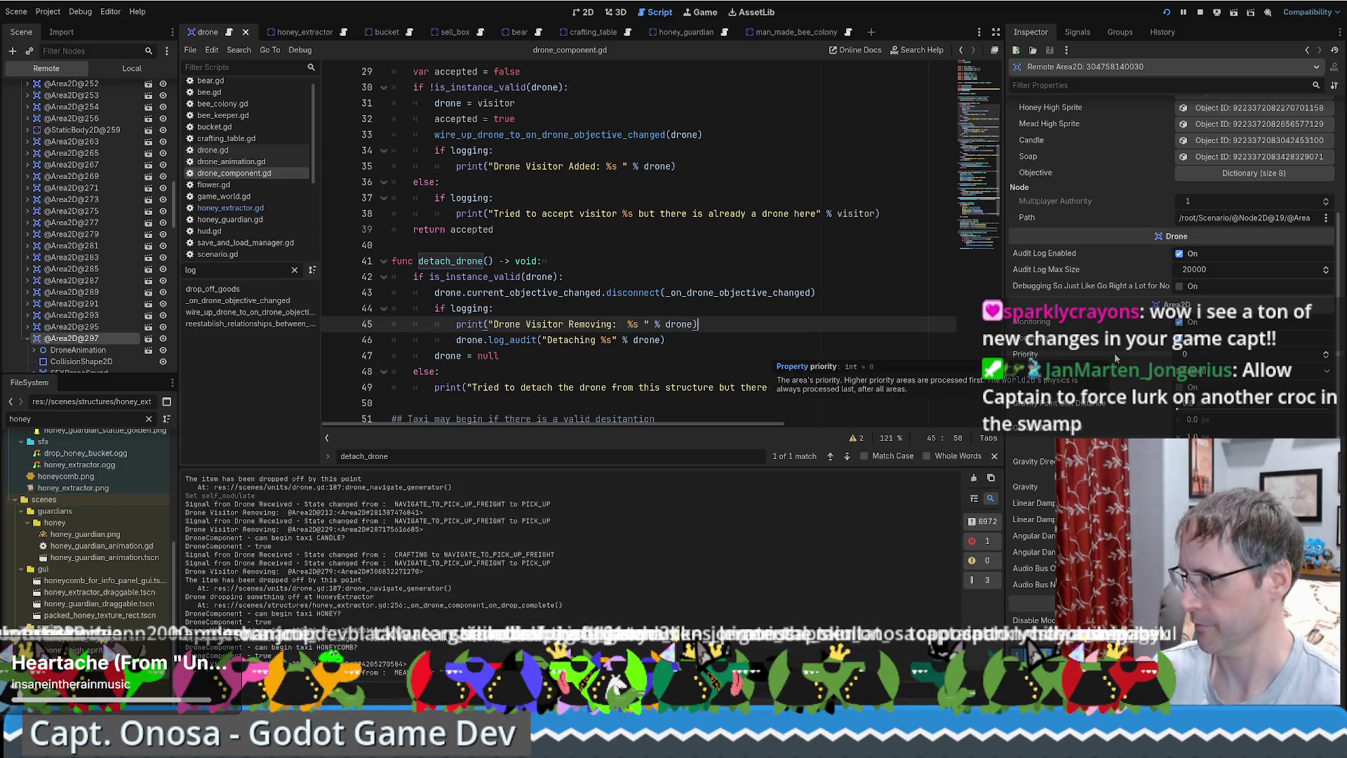
{"action": "scroll", "coordinate": [1147, 224], "scroll_direction": "up", "scroll_amount": 5}
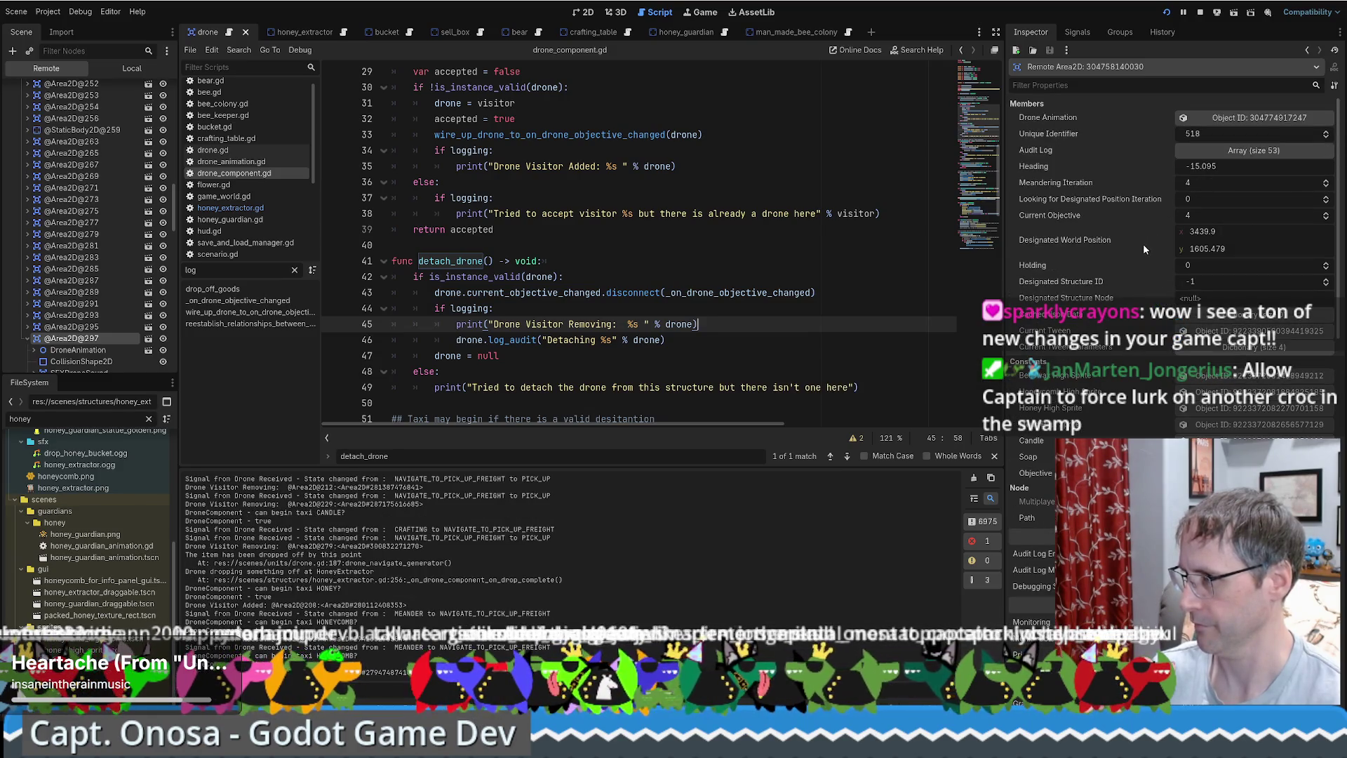
{"action": "left_click", "coordinate": [1236, 151]}
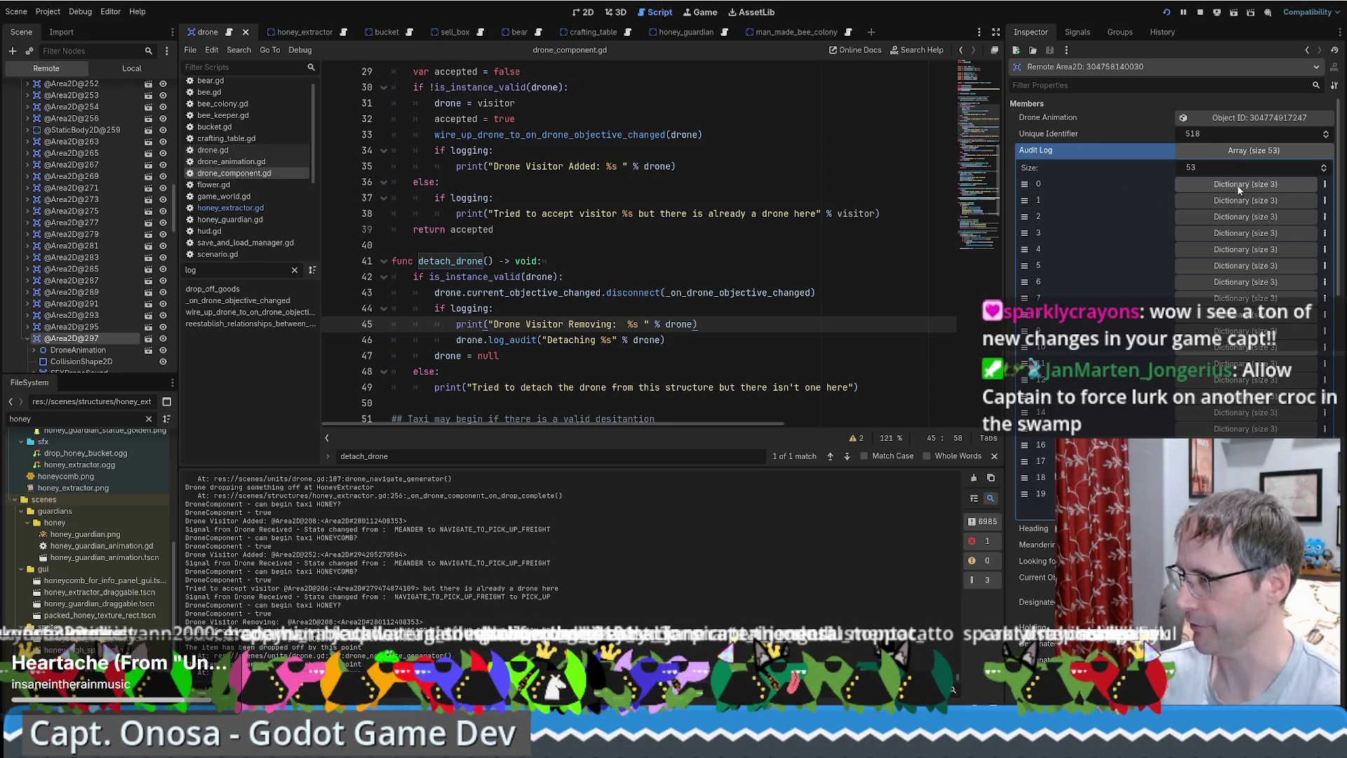
Expand Audit Log entries 0 and 1 to show their time, func and log values.
{"action": "left_click", "coordinate": [1239, 185]}
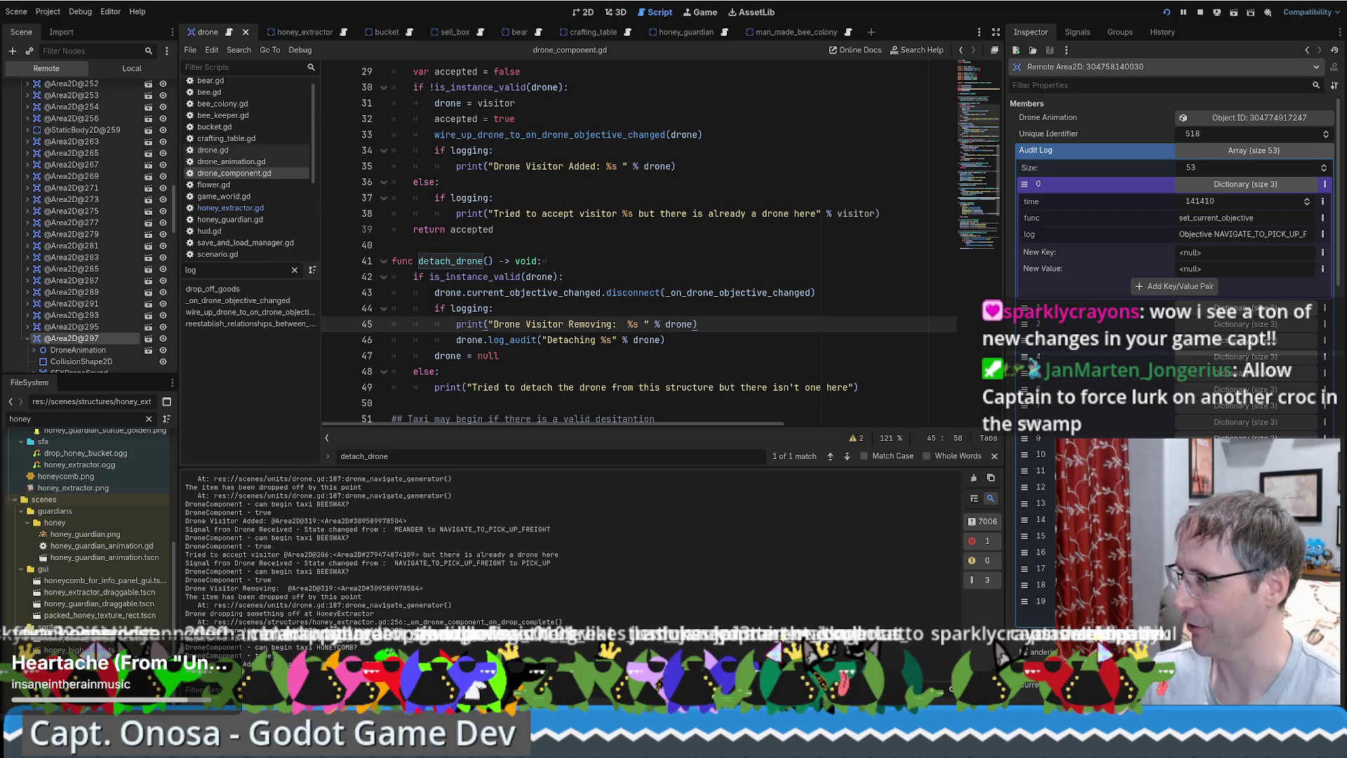
{"action": "left_click", "coordinate": [1245, 307]}
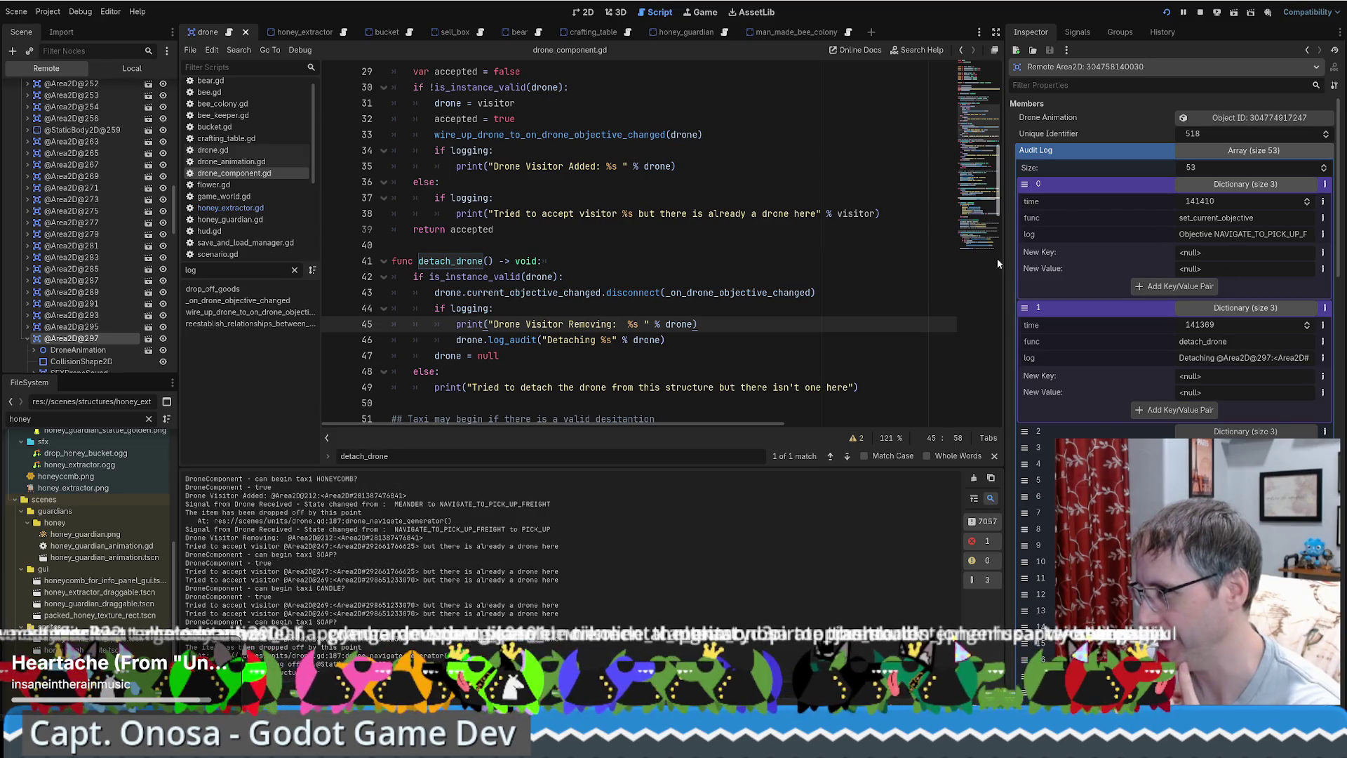
Drag the splitter left to widen the Inspector, then expand Audit Log entries 2 and 3.
{"action": "left_click_drag", "start_coordinate": [1003, 265], "coordinate": [796, 271]}
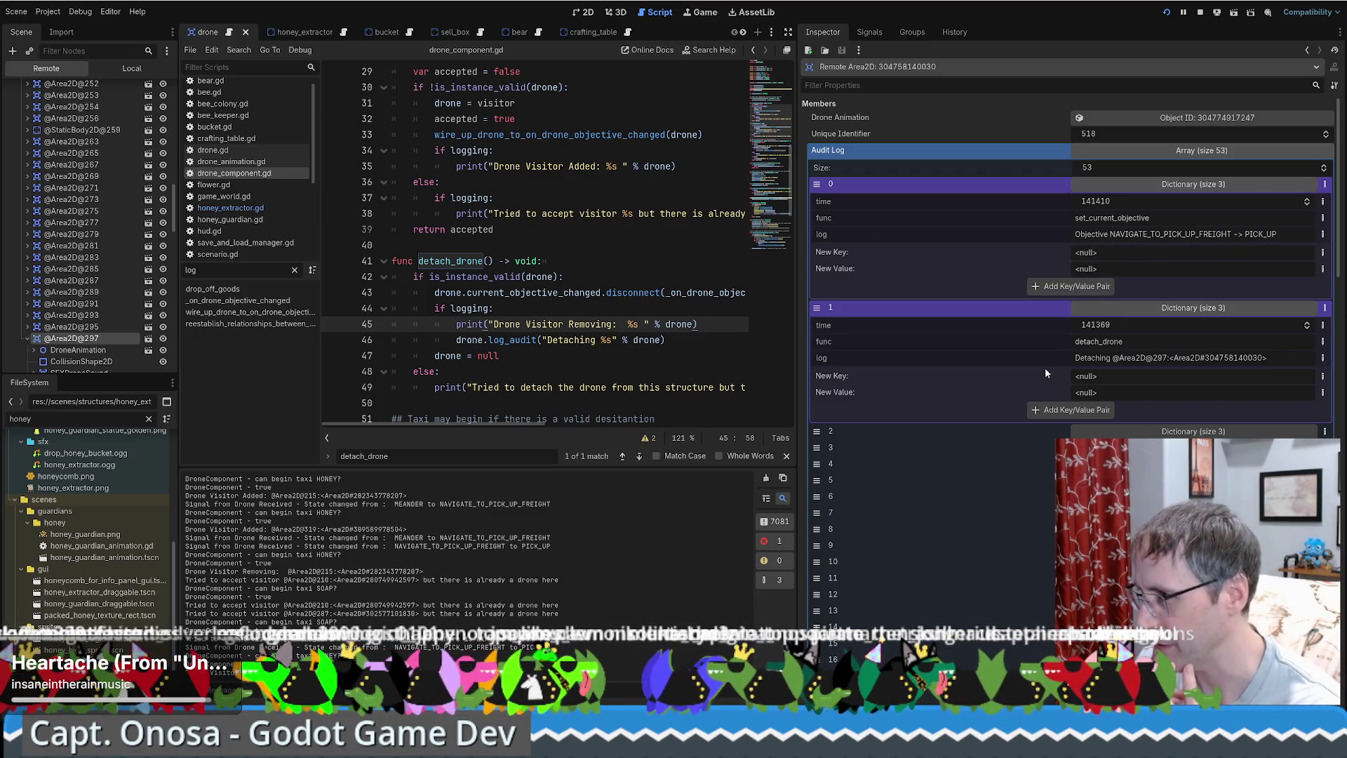
{"action": "left_click", "coordinate": [1137, 432]}
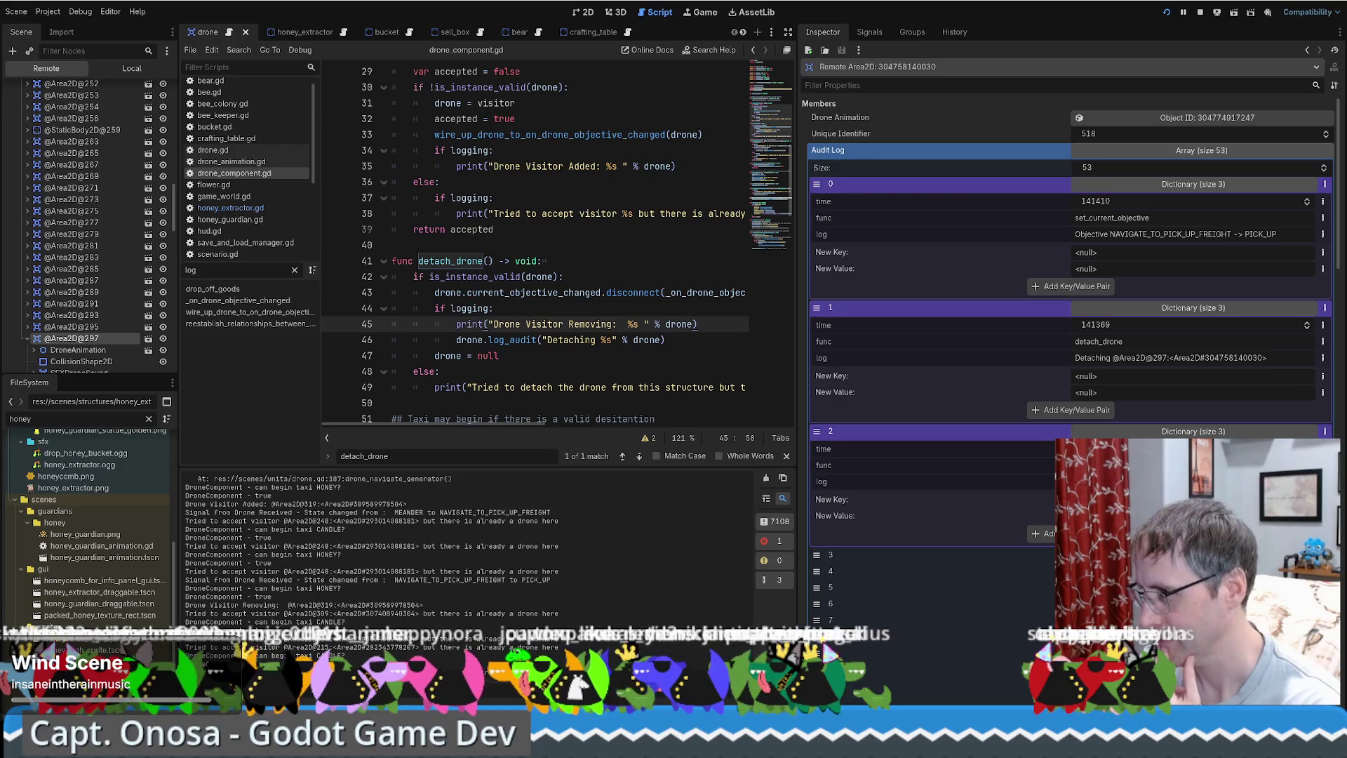
{"action": "left_click", "coordinate": [1192, 554]}
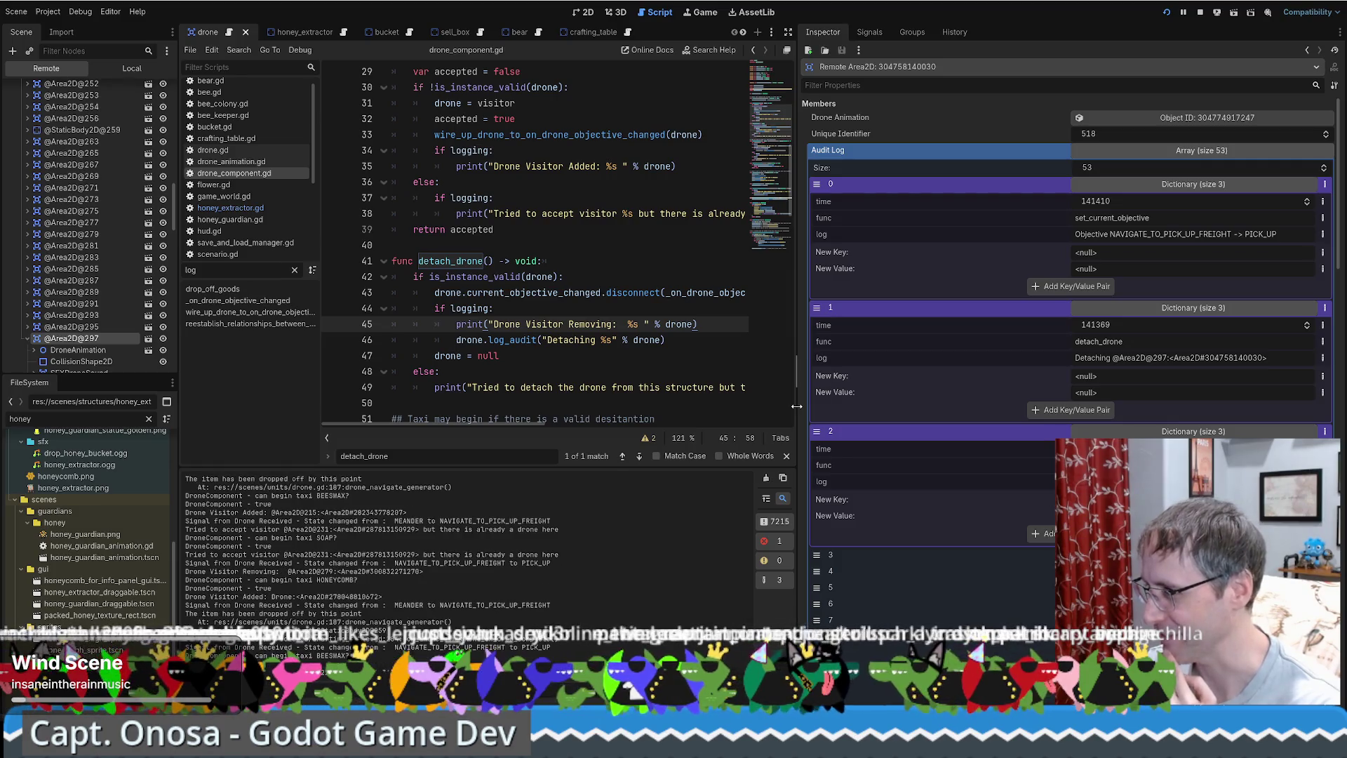
Move the script editor/Inspector splitter slightly right to widen the code view.
{"action": "mouse_move", "coordinate": [796, 405]}
{"action": "left_mouse_down"}
{"action": "mouse_move", "coordinate": [869, 401]}
{"action": "mouse_move", "coordinate": [798, 399]}
{"action": "mouse_move", "coordinate": [870, 407]}
{"action": "mouse_move", "coordinate": [847, 411]}
{"action": "left_mouse_up"}
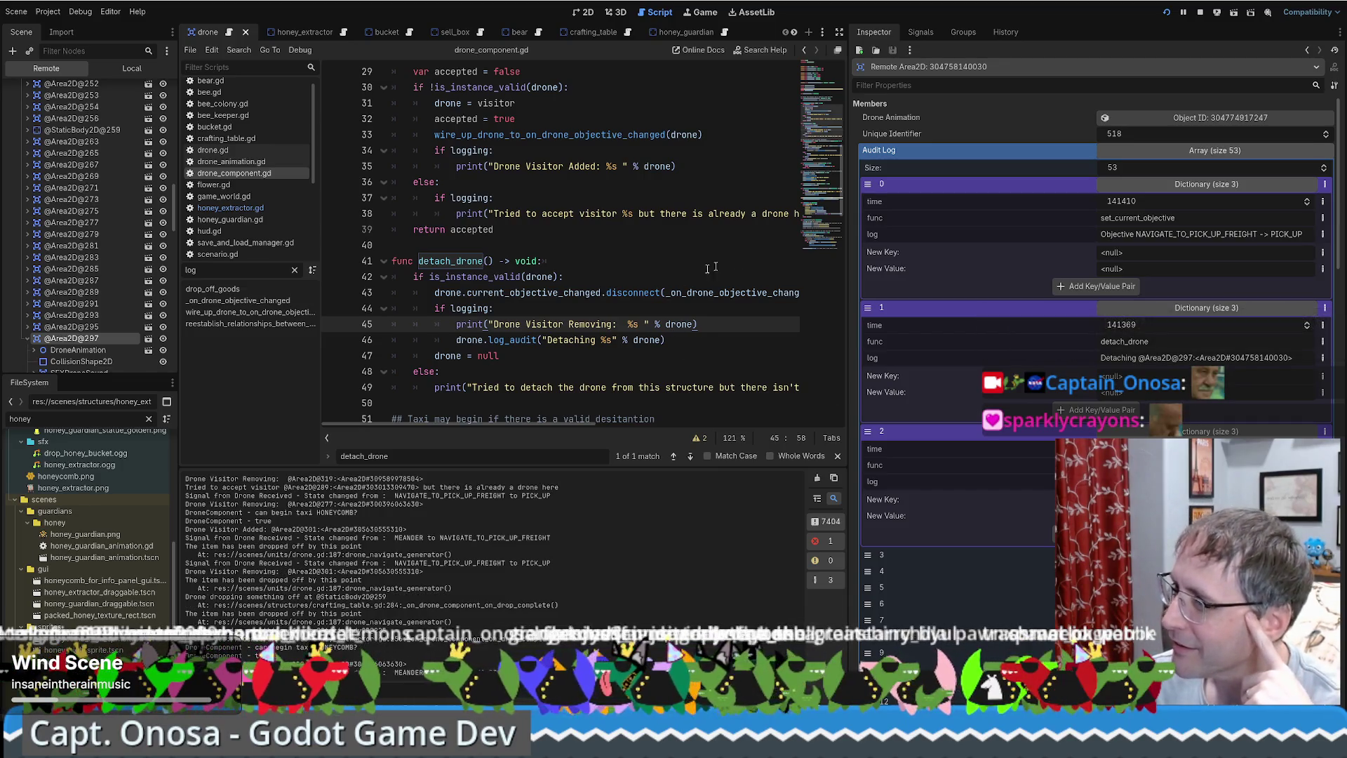
Put a breakpoint on detach_drone's 'Detaching' log_audit call, line 46 of drone_component.gd.
{"action": "scroll", "coordinate": [702, 270], "scroll_direction": "down", "scroll_amount": 1}
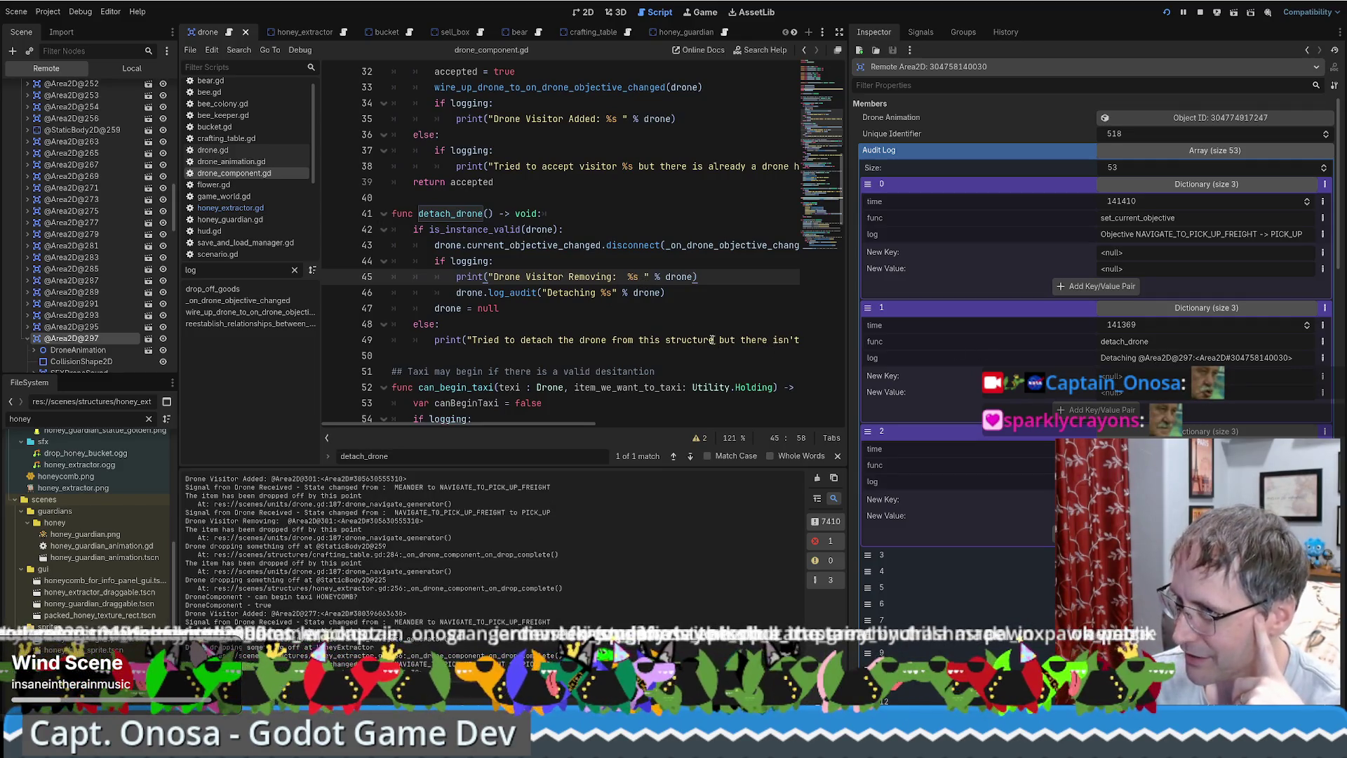
{"action": "double_click", "coordinate": [583, 293]}
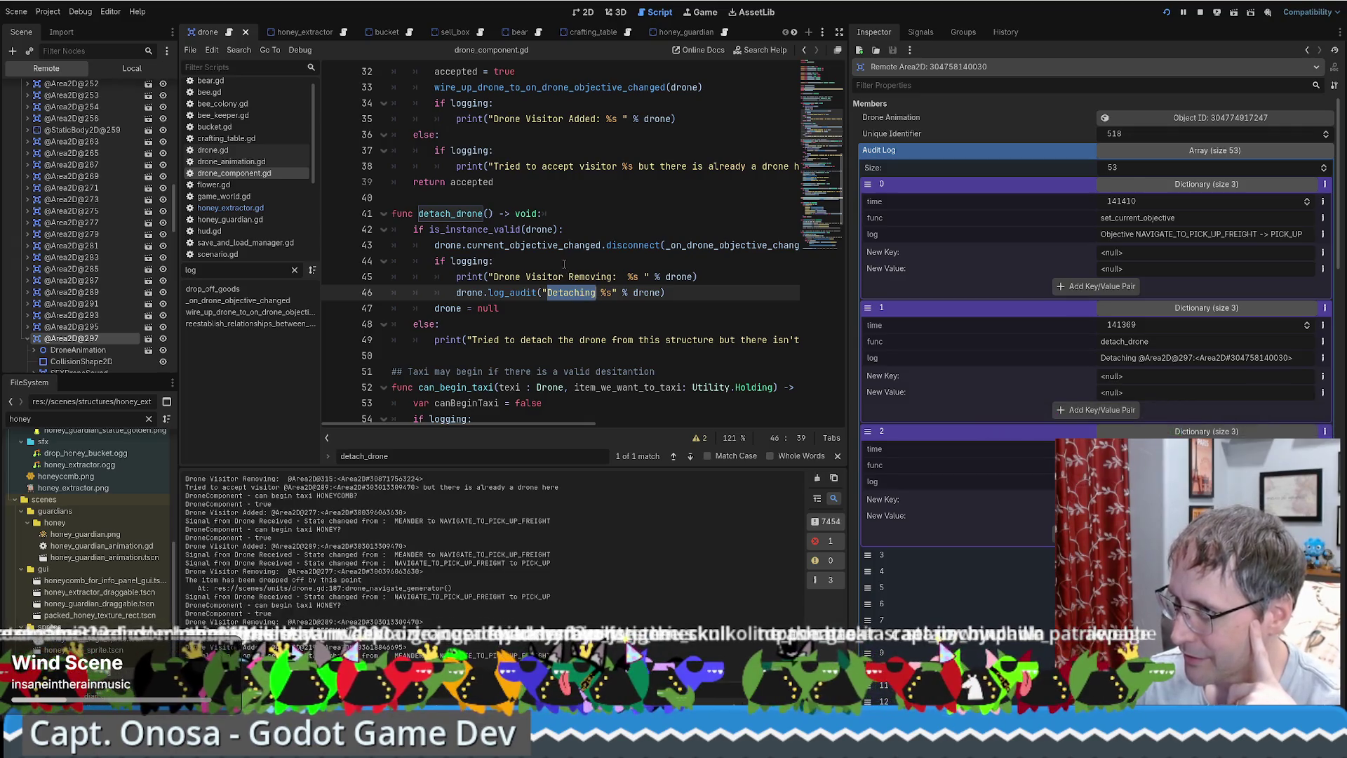
{"action": "left_click", "coordinate": [563, 261]}
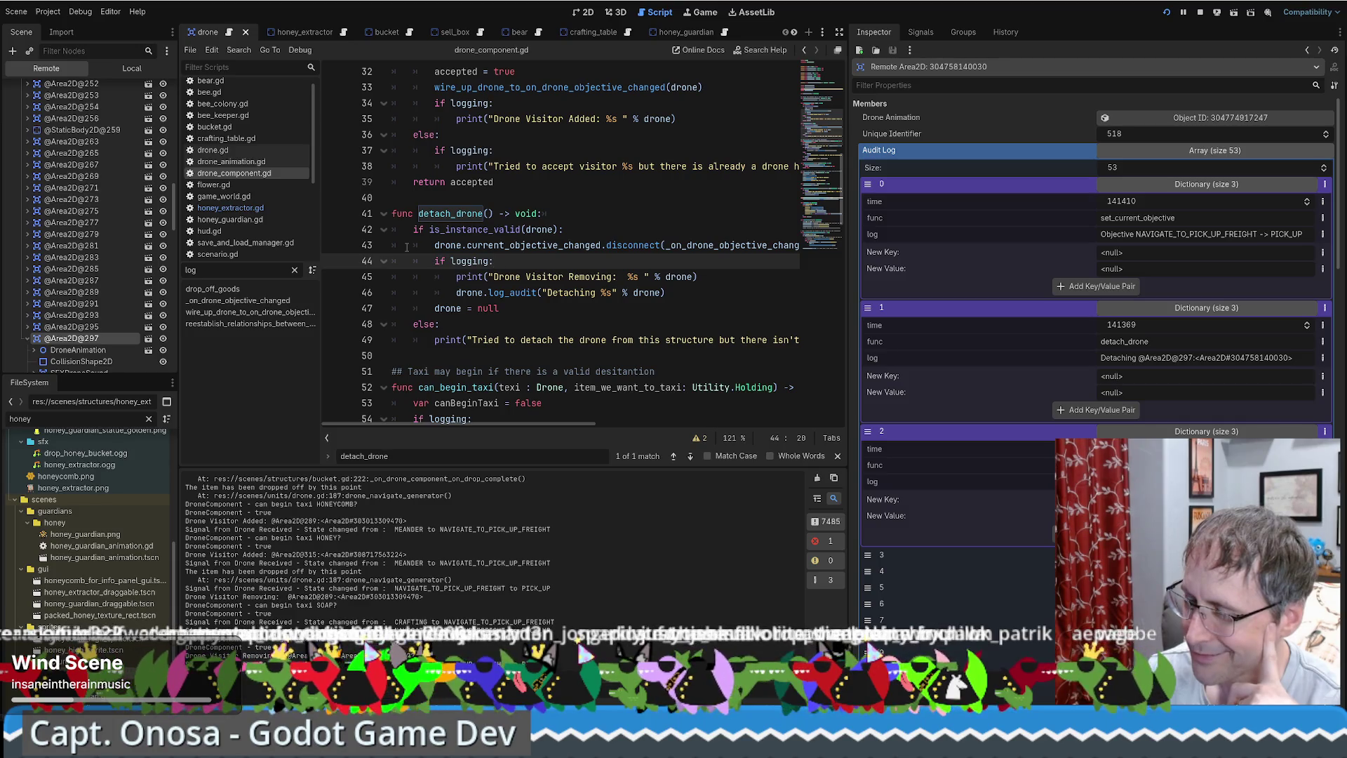
{"action": "scroll", "coordinate": [416, 253], "scroll_direction": "down", "scroll_amount": 1}
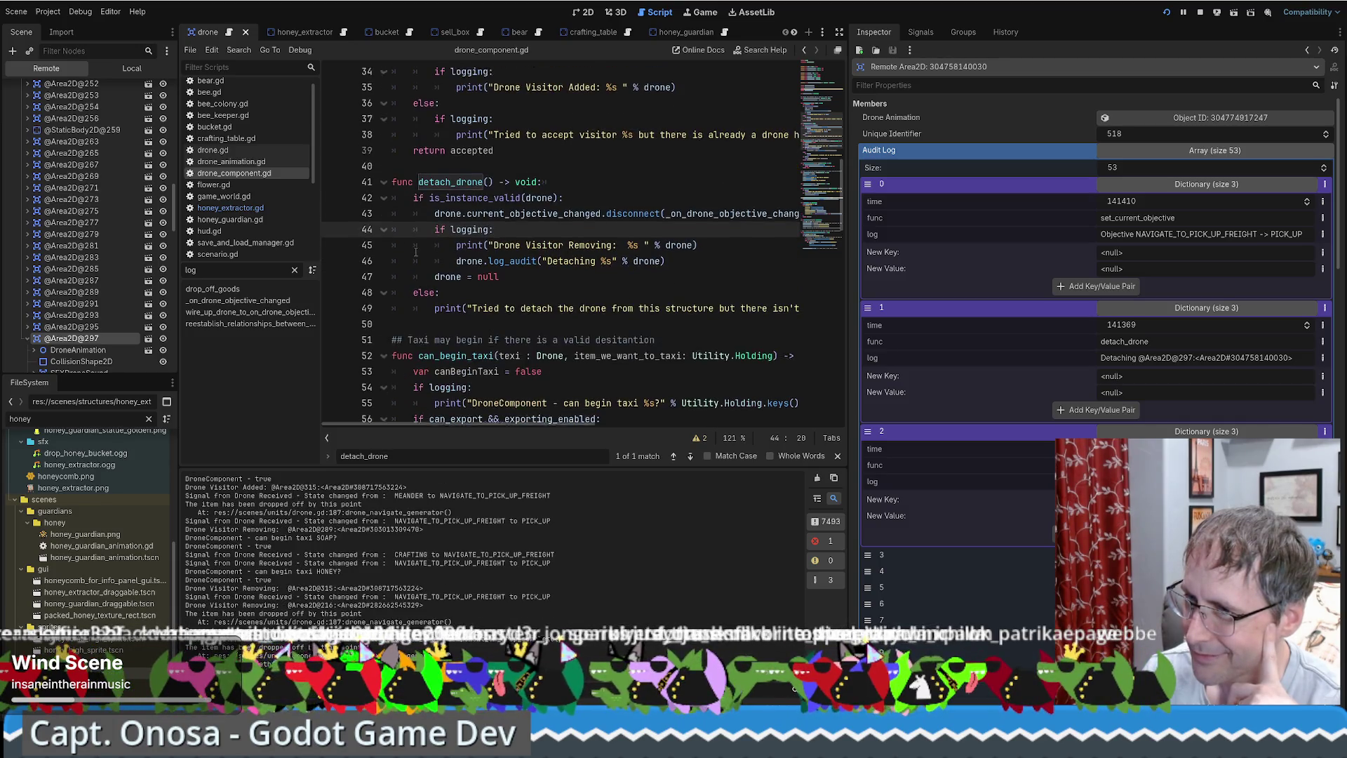
{"action": "scroll", "coordinate": [415, 252], "scroll_direction": "up", "scroll_amount": 1}
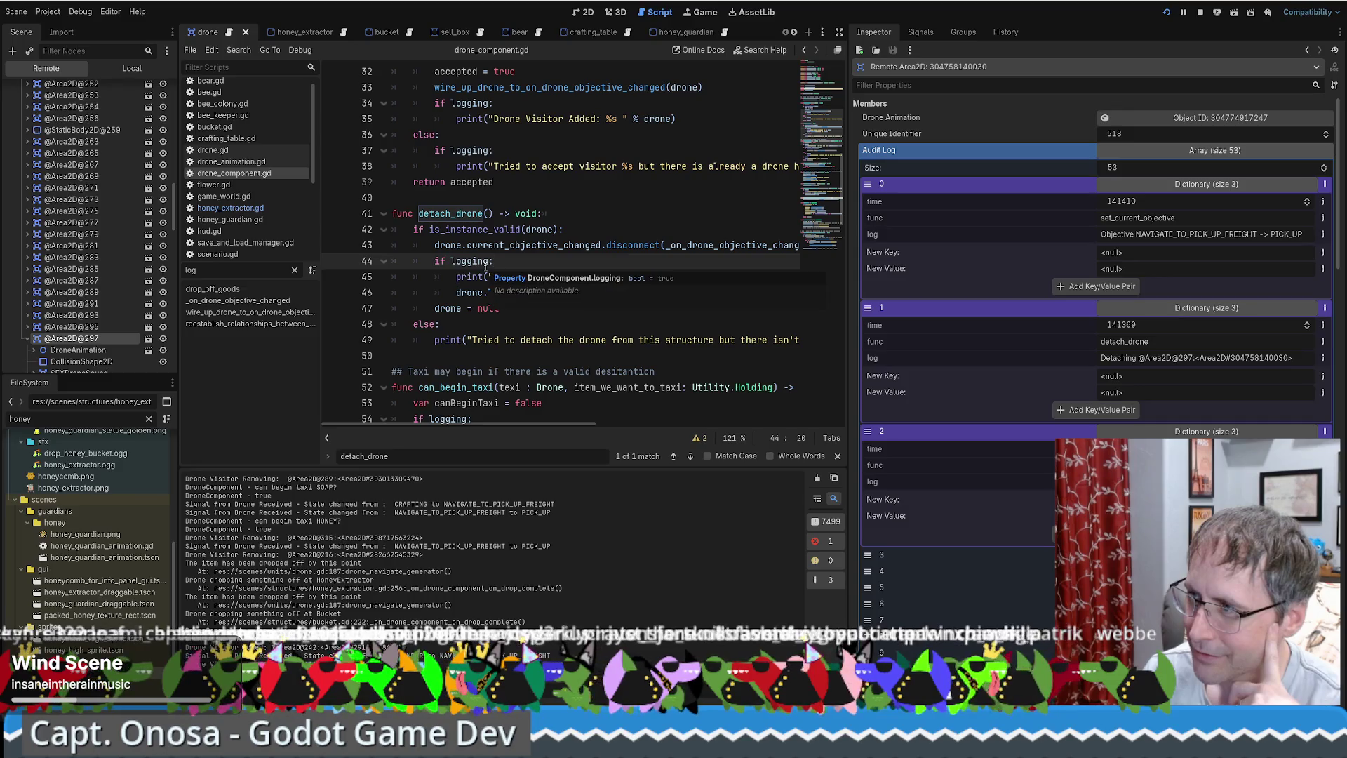
{"action": "left_click", "coordinate": [334, 293]}
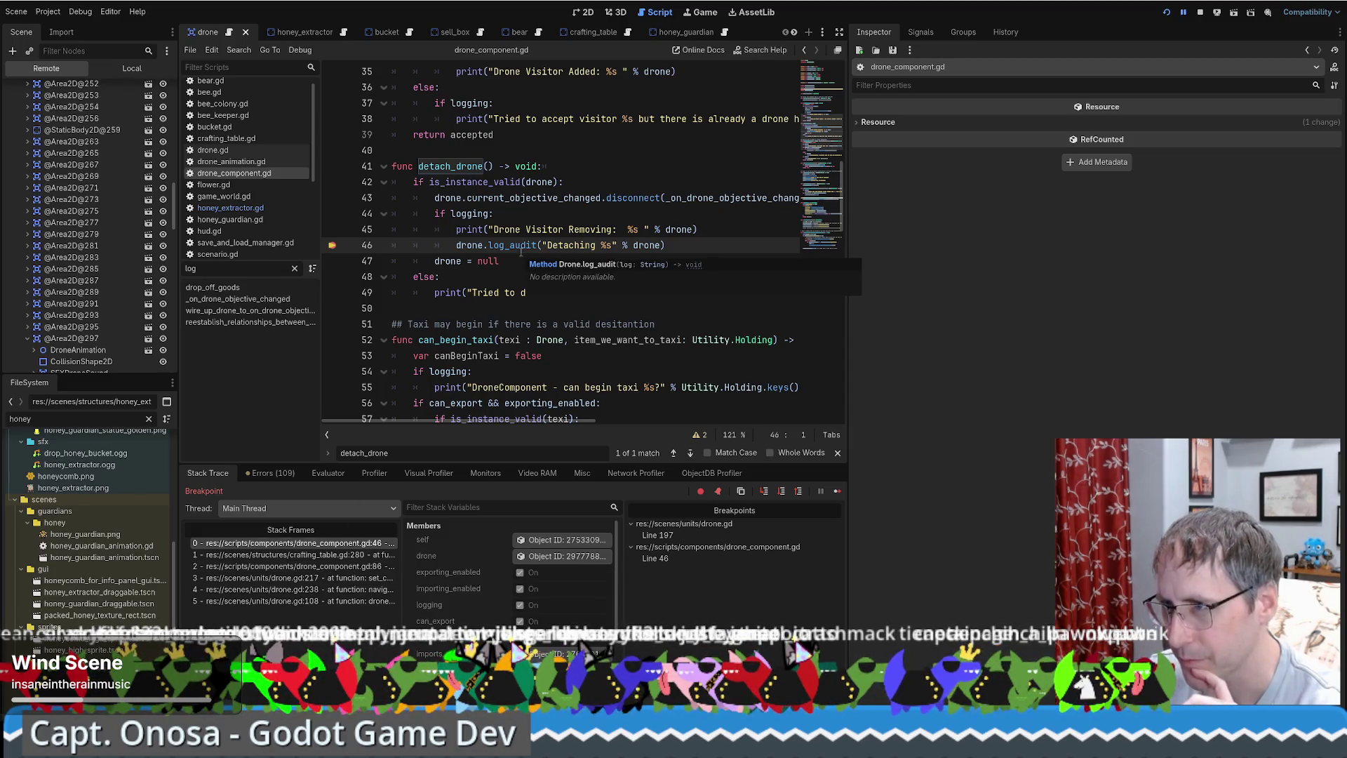
Inspect the paused drone and expand its 132-entry Audit Log plus entries 0–3.
{"action": "left_click", "coordinate": [558, 555]}
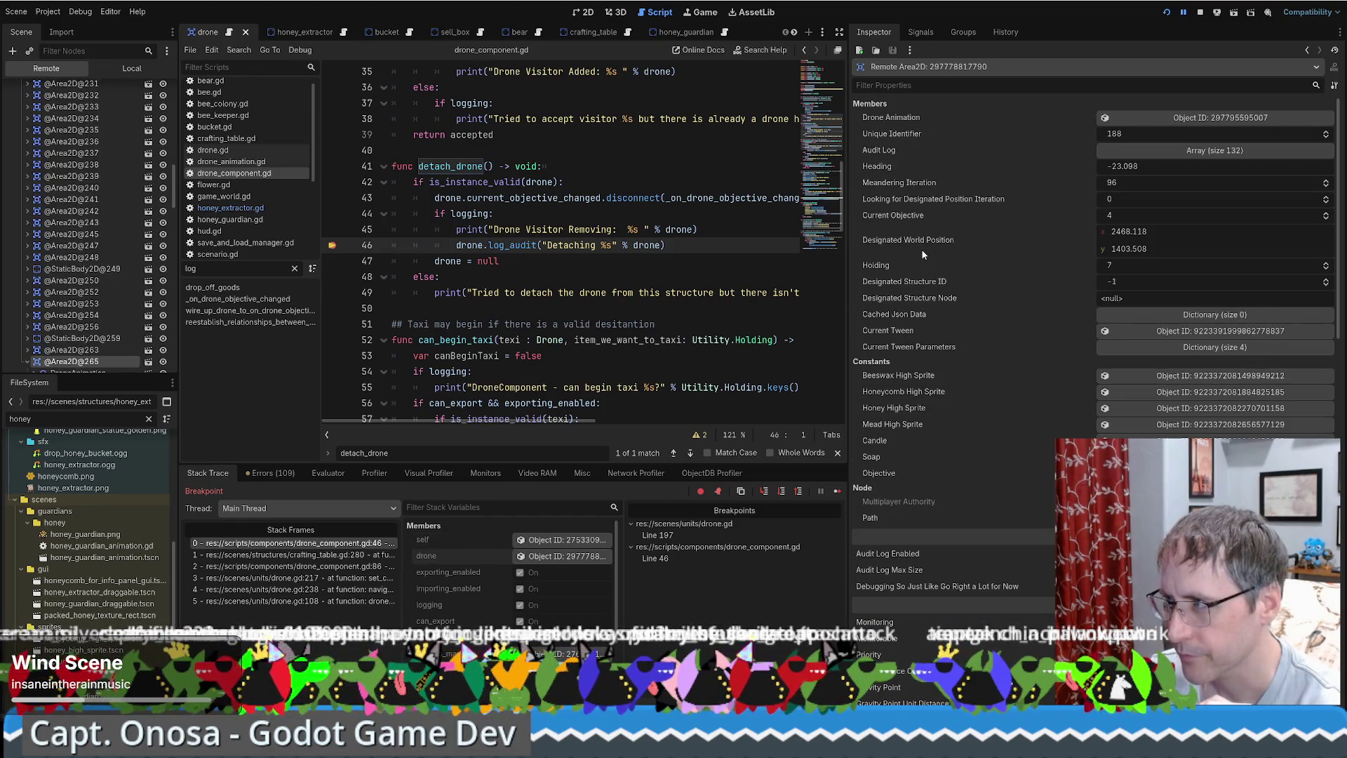
{"action": "scroll", "coordinate": [970, 341], "scroll_direction": "down", "scroll_amount": 10}
{"action": "scroll", "coordinate": [1008, 352], "scroll_direction": "up", "scroll_amount": 8}
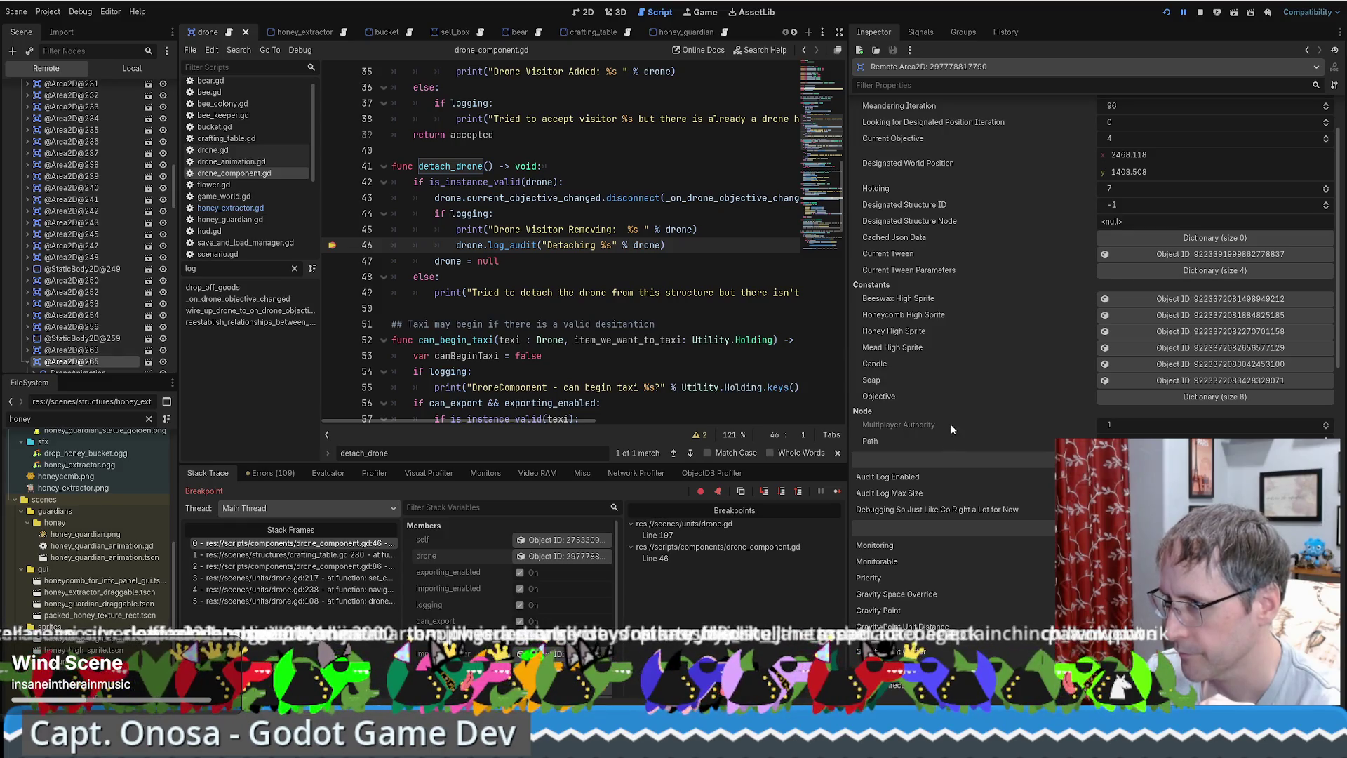
{"action": "scroll", "coordinate": [950, 424], "scroll_direction": "up", "scroll_amount": 2}
{"action": "left_click", "coordinate": [1160, 150]}
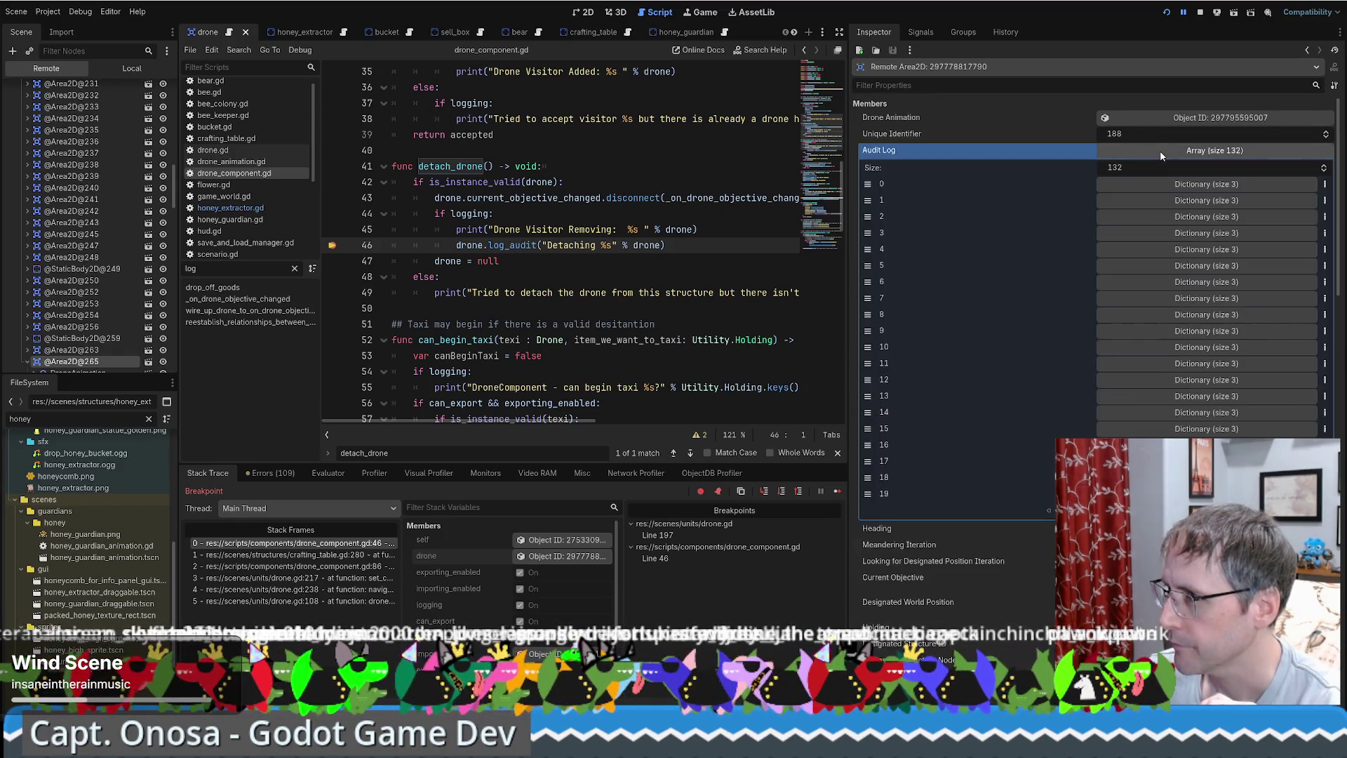
{"action": "left_click", "coordinate": [1172, 184]}
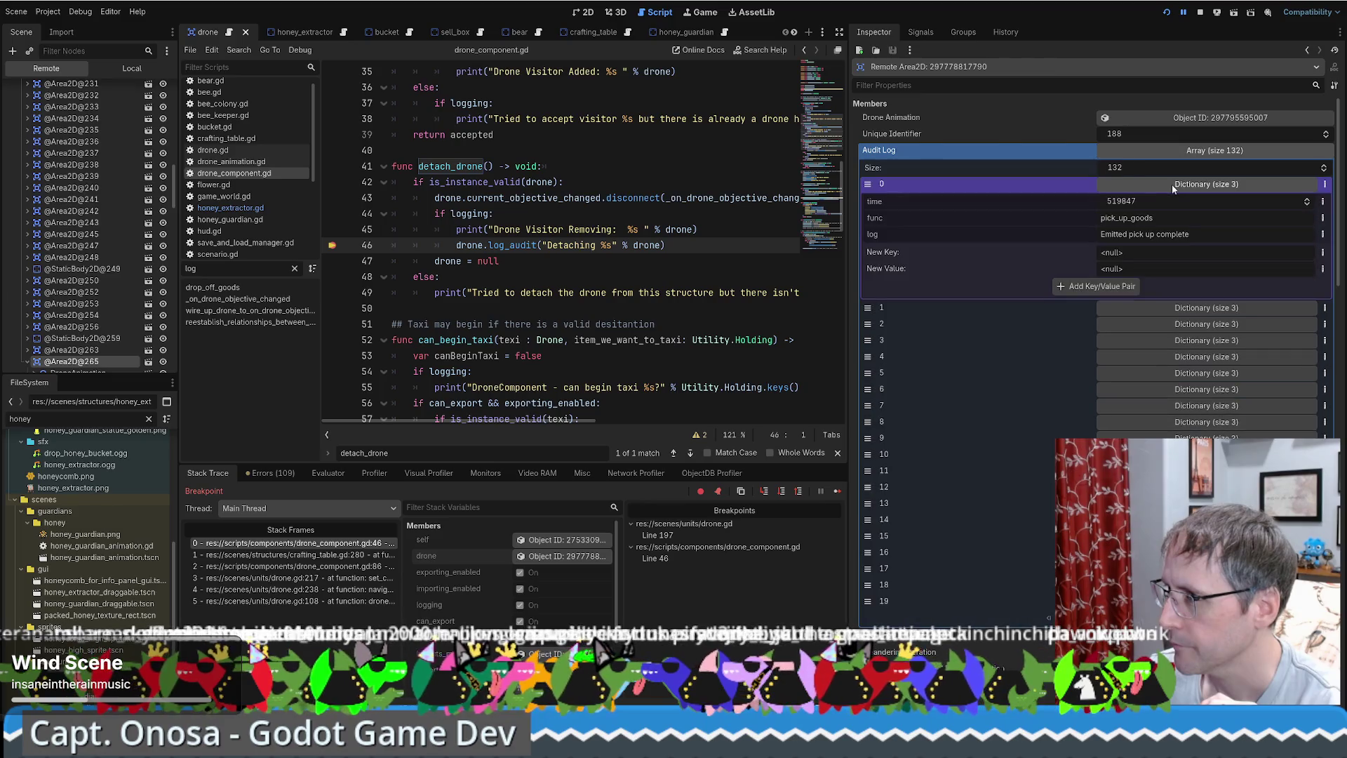
{"action": "left_click", "coordinate": [1174, 308]}
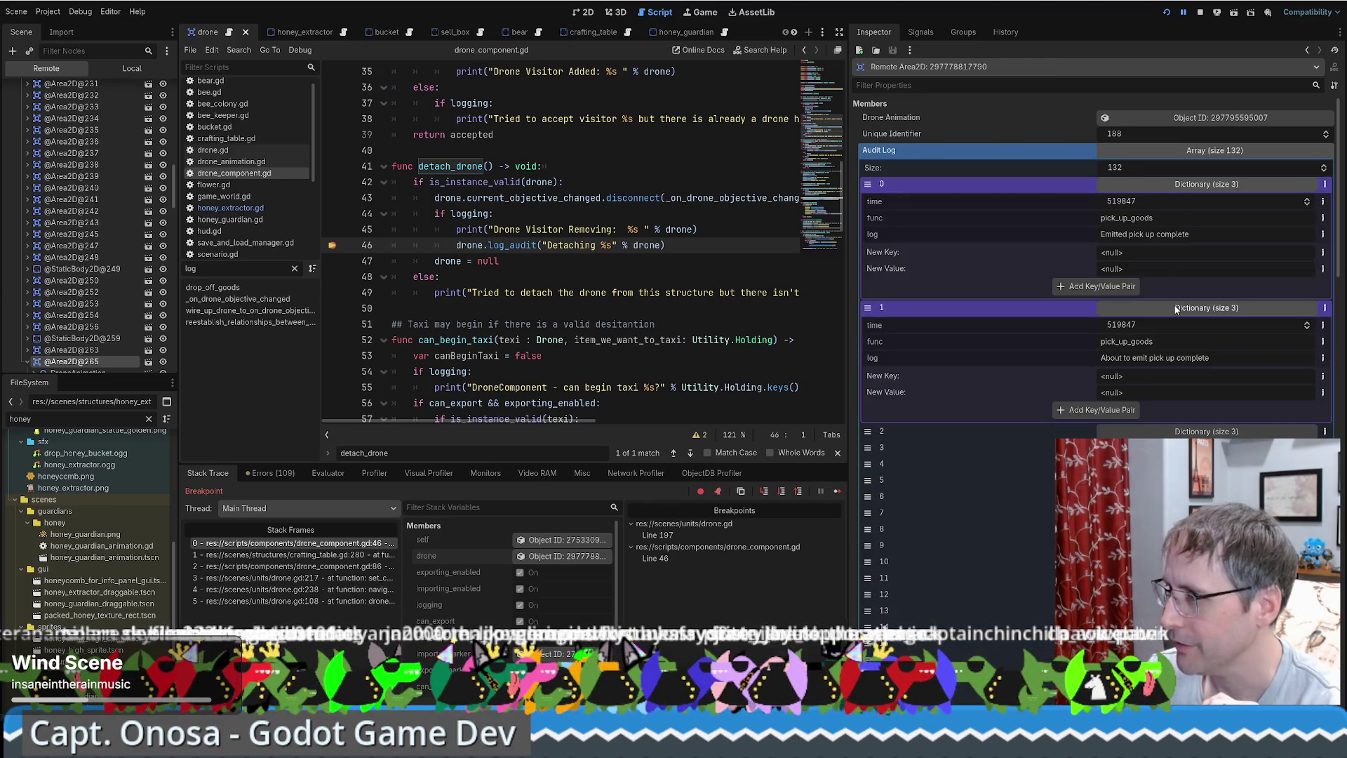
{"action": "left_click", "coordinate": [1179, 432]}
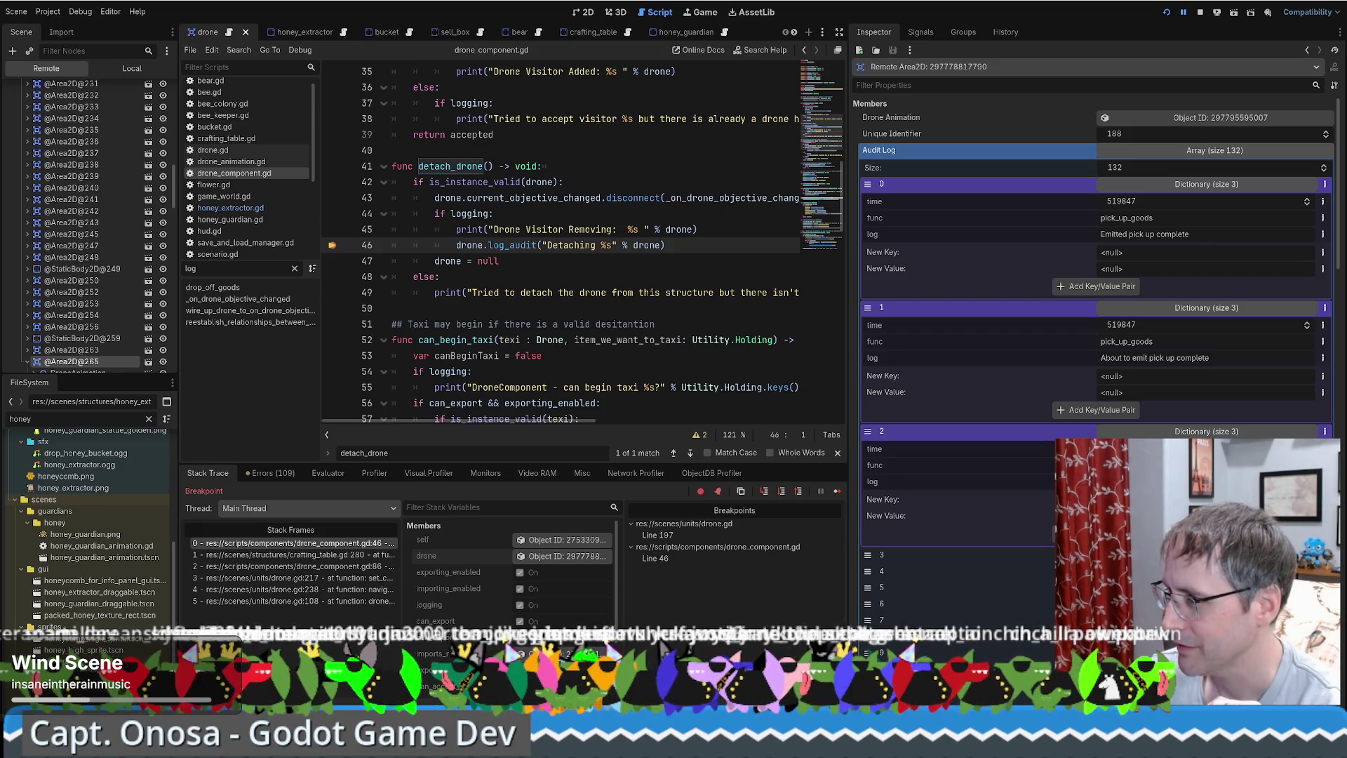
{"action": "left_click", "coordinate": [1179, 555]}
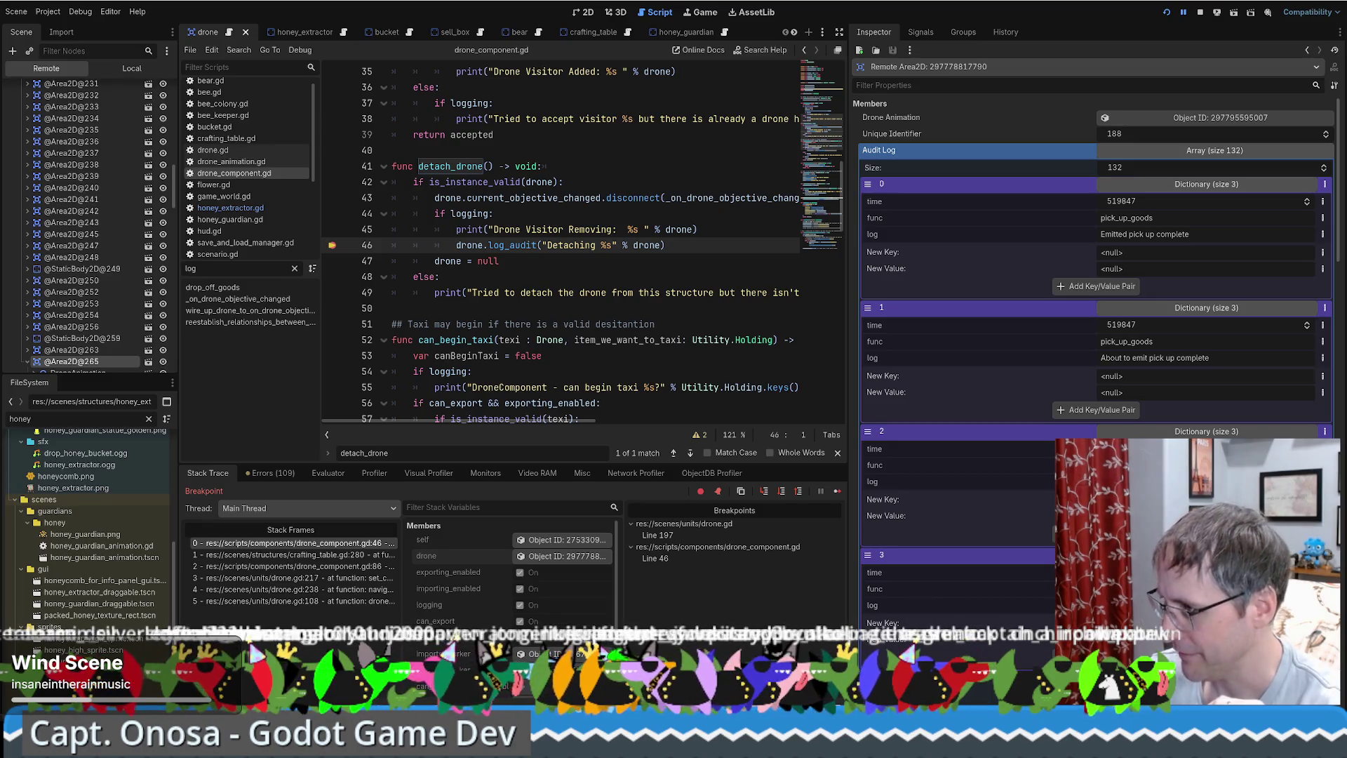
Open honey_extractor.gd and highlight the else branch on line 219.
{"action": "scroll", "coordinate": [1095, 351], "scroll_direction": "down", "scroll_amount": 2}
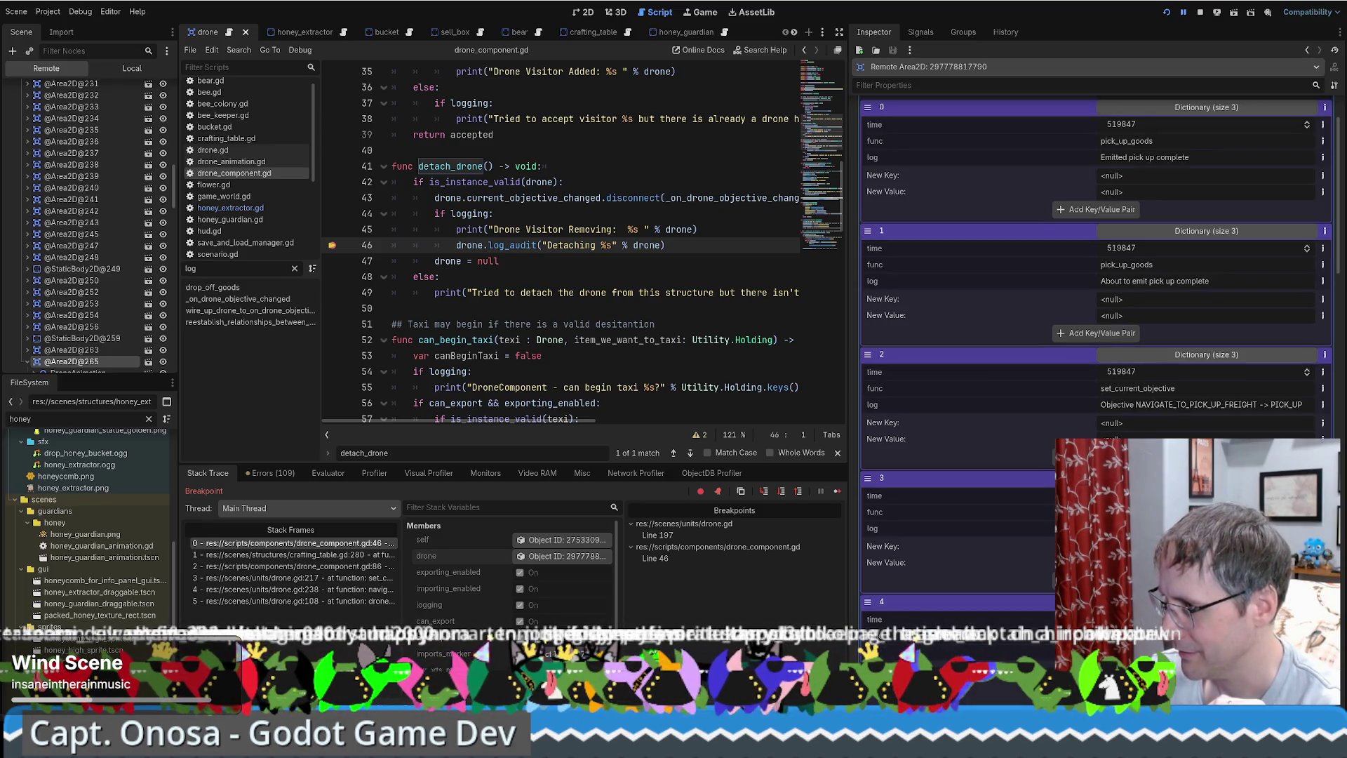
{"action": "scroll", "coordinate": [1095, 336], "scroll_direction": "down", "scroll_amount": 2}
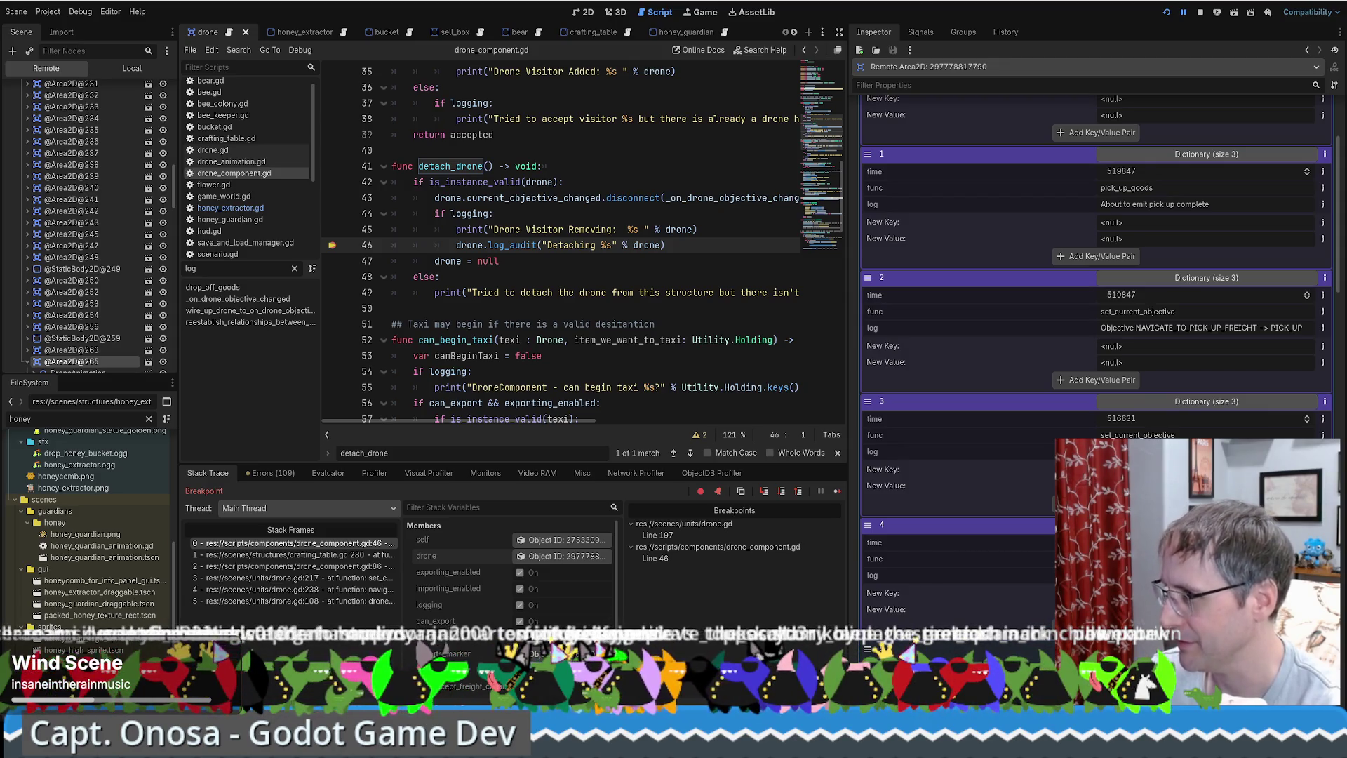
{"action": "scroll", "coordinate": [1190, 382], "scroll_direction": "up", "scroll_amount": 2}
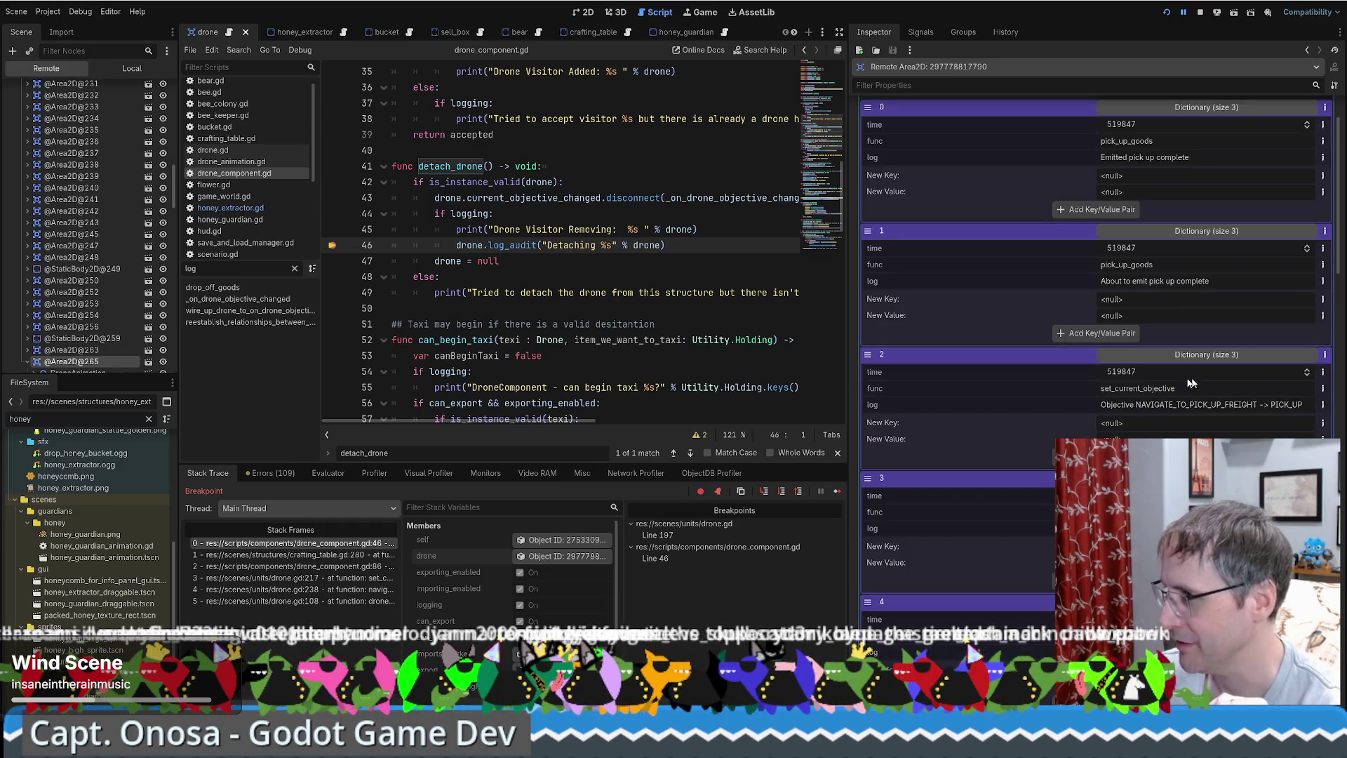
{"action": "scroll", "coordinate": [1285, 405], "scroll_direction": "up", "scroll_amount": 2}
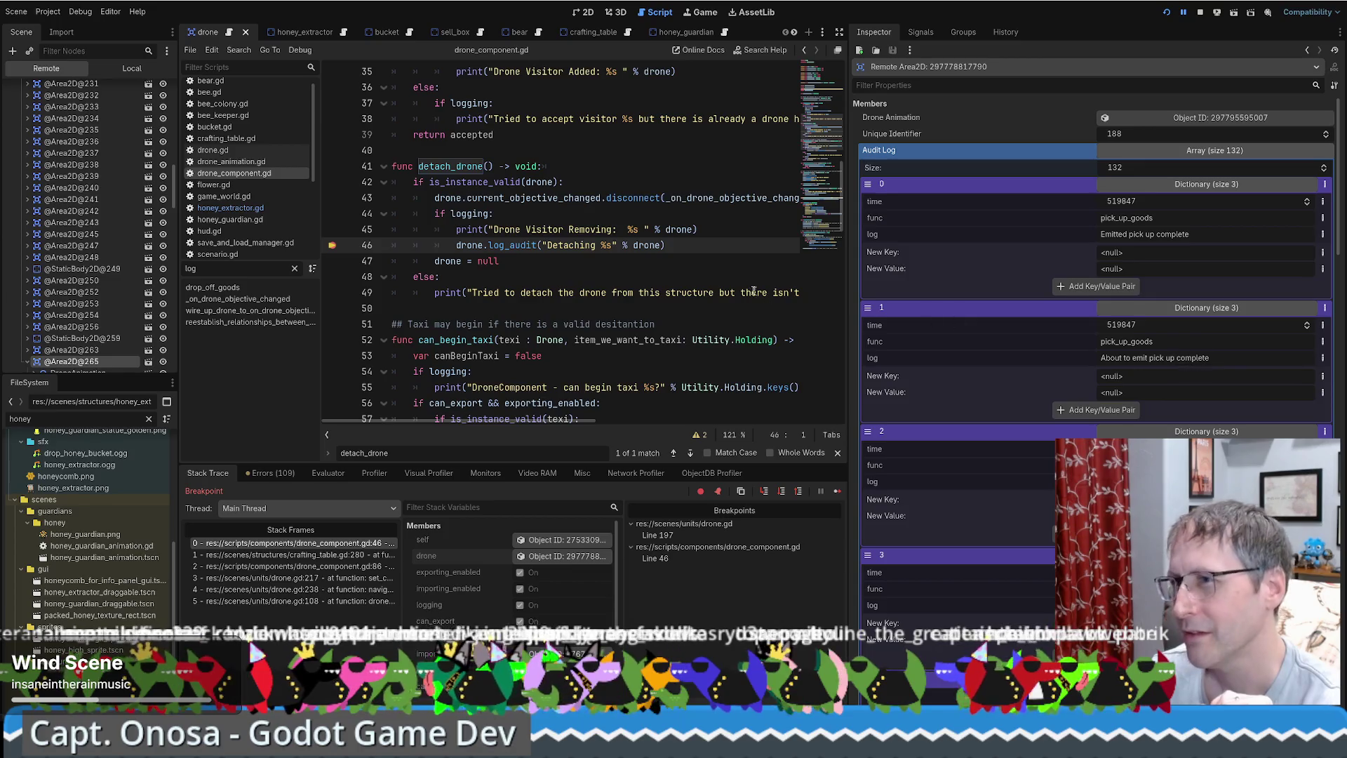
{"action": "left_click", "coordinate": [241, 209]}
{"action": "double_click", "coordinate": [425, 213]}
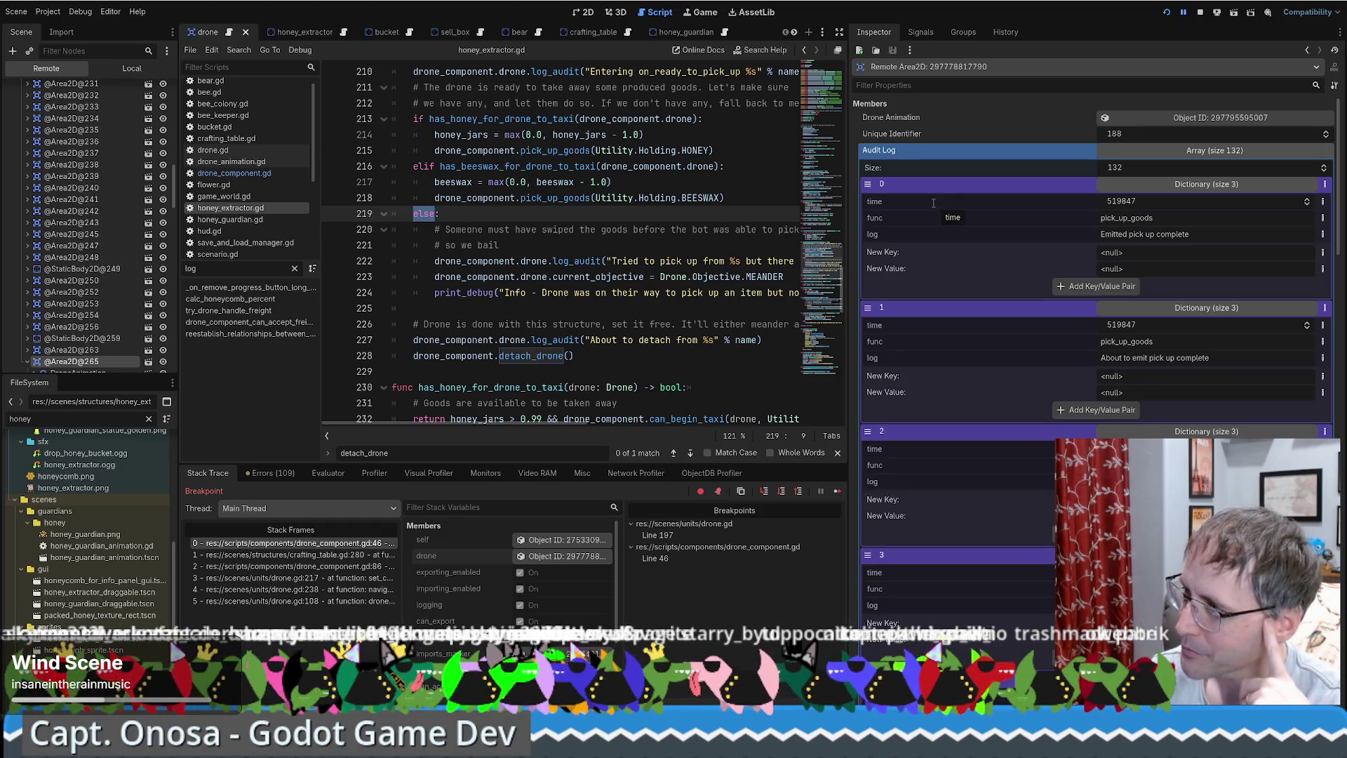
Jump to the pick_up_goods definition in drone_component.gd to see its before-and-after audit logs.
{"action": "scroll", "coordinate": [932, 202], "scroll_direction": "down", "scroll_amount": 2}
{"action": "scroll", "coordinate": [929, 205], "scroll_direction": "down", "scroll_amount": 1}
{"action": "scroll", "coordinate": [928, 204], "scroll_direction": "up", "scroll_amount": 2}
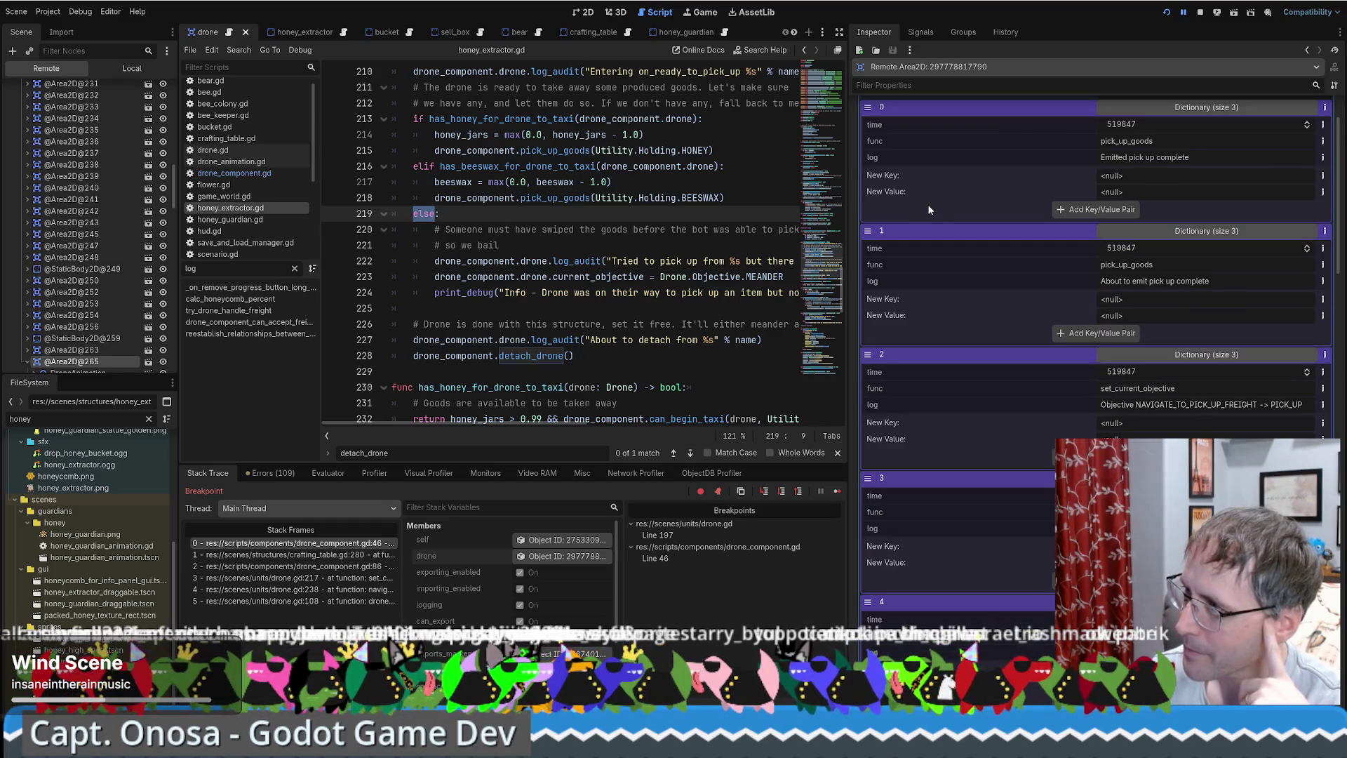
{"action": "scroll", "coordinate": [927, 205], "scroll_direction": "up", "scroll_amount": 1}
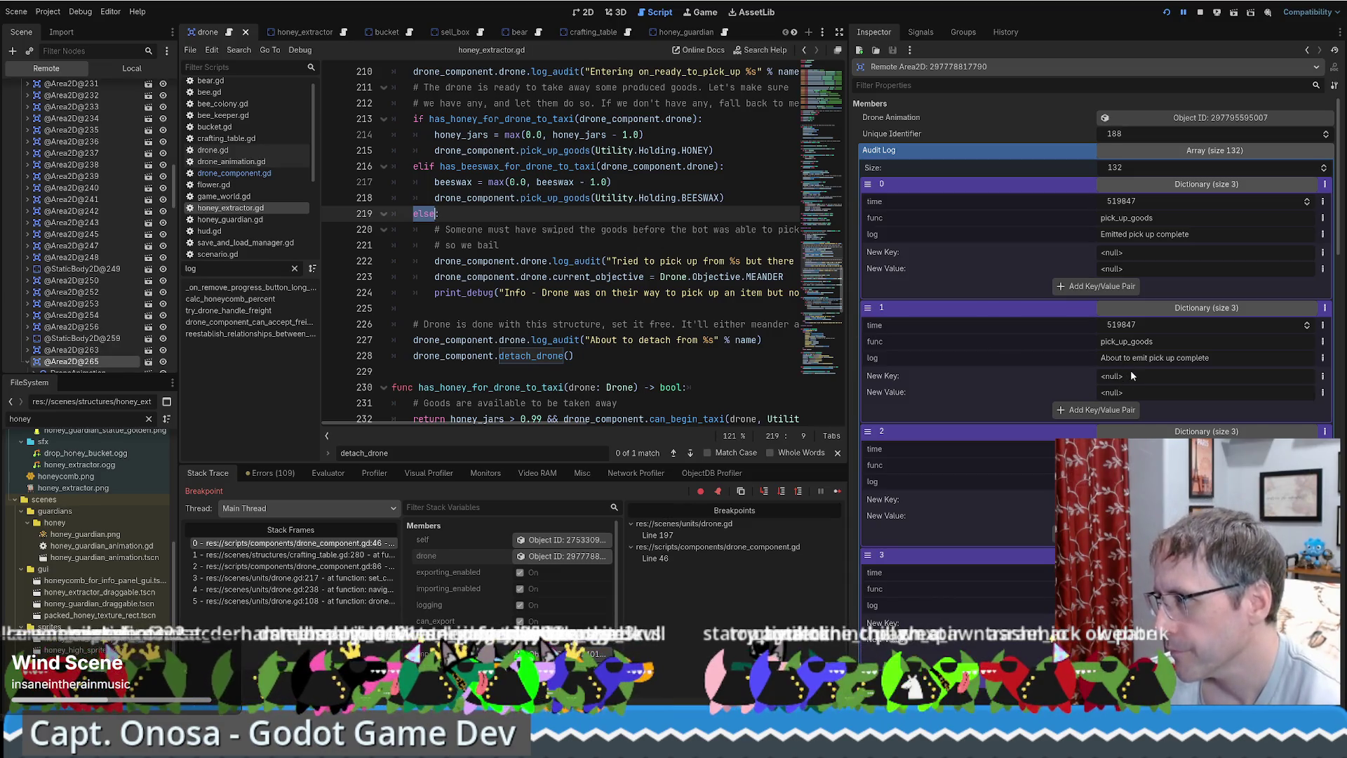
{"action": "left_click", "coordinate": [567, 199], "text": "ctrl"}
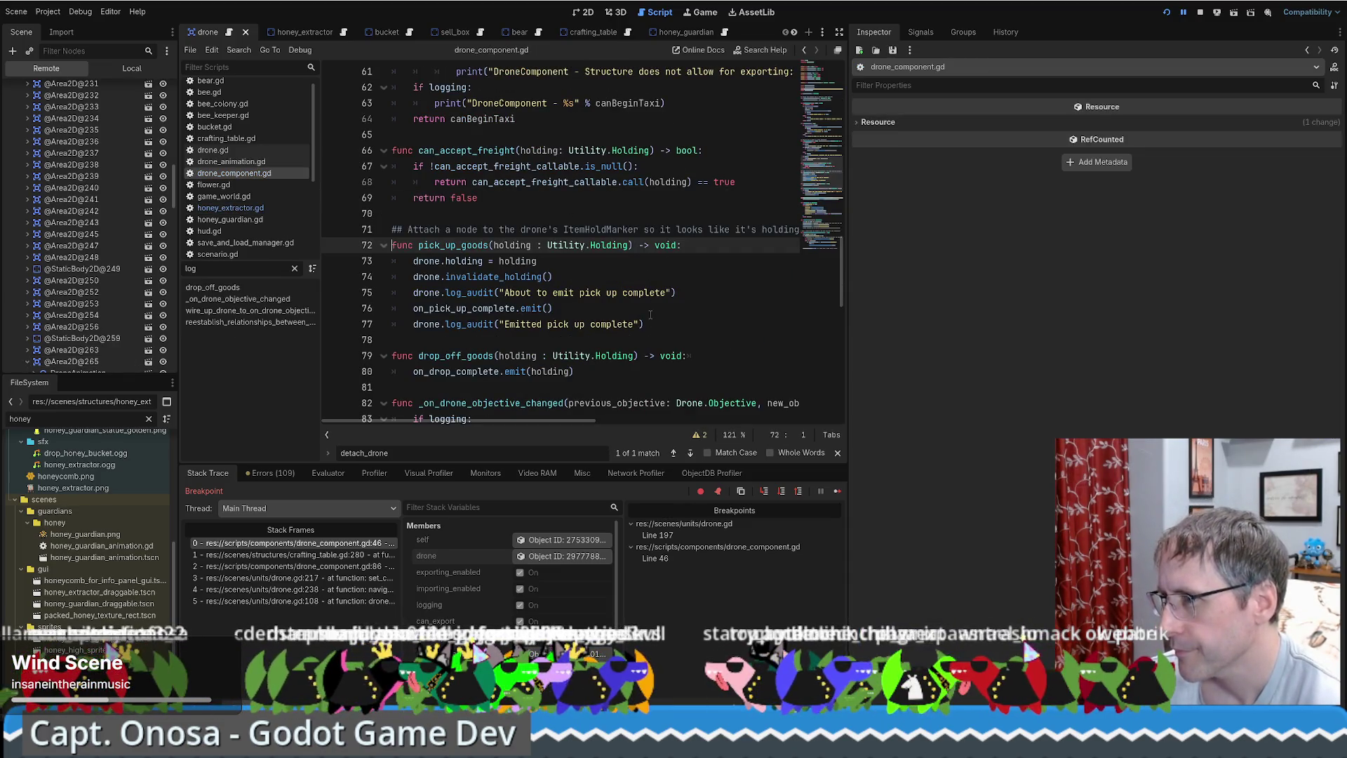
{"action": "left_click", "coordinate": [566, 557]}
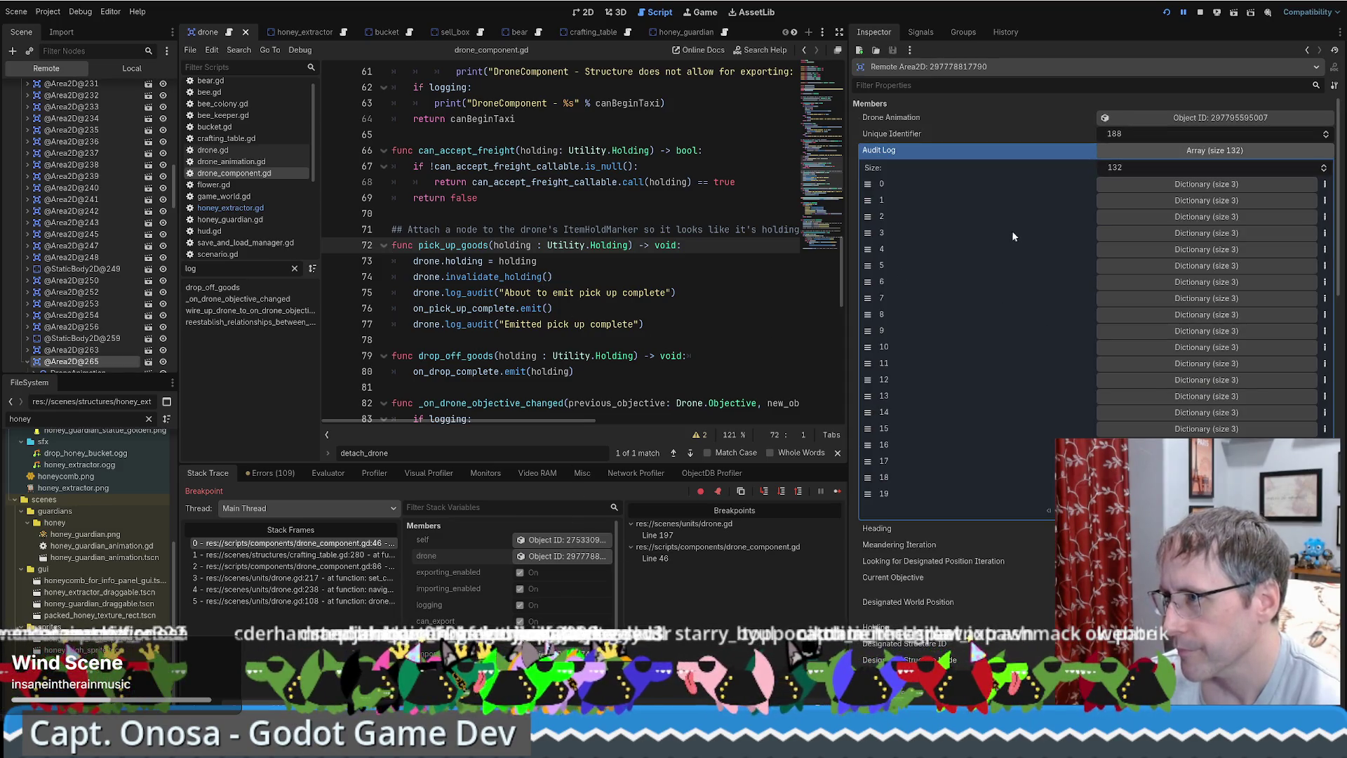
{"action": "left_click", "coordinate": [1151, 184]}
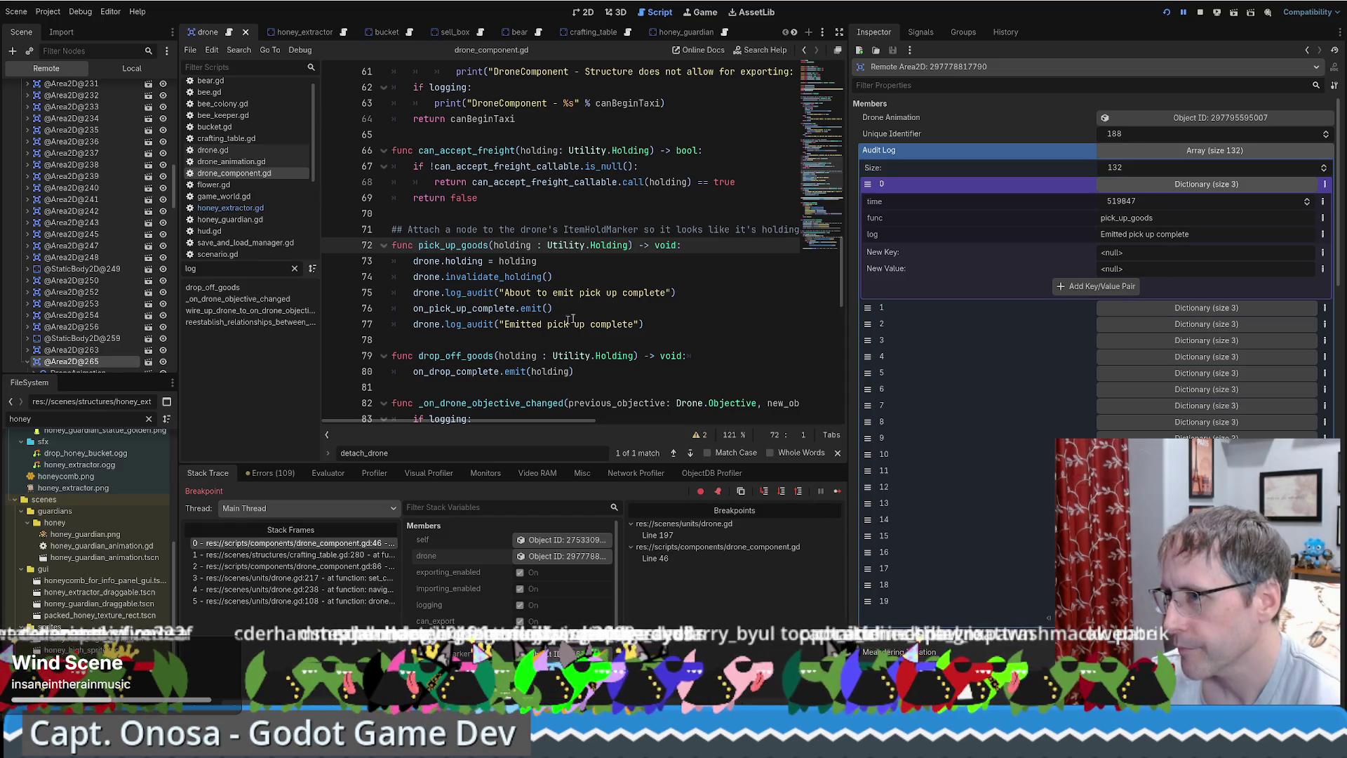
{"action": "left_click", "coordinate": [1152, 309]}
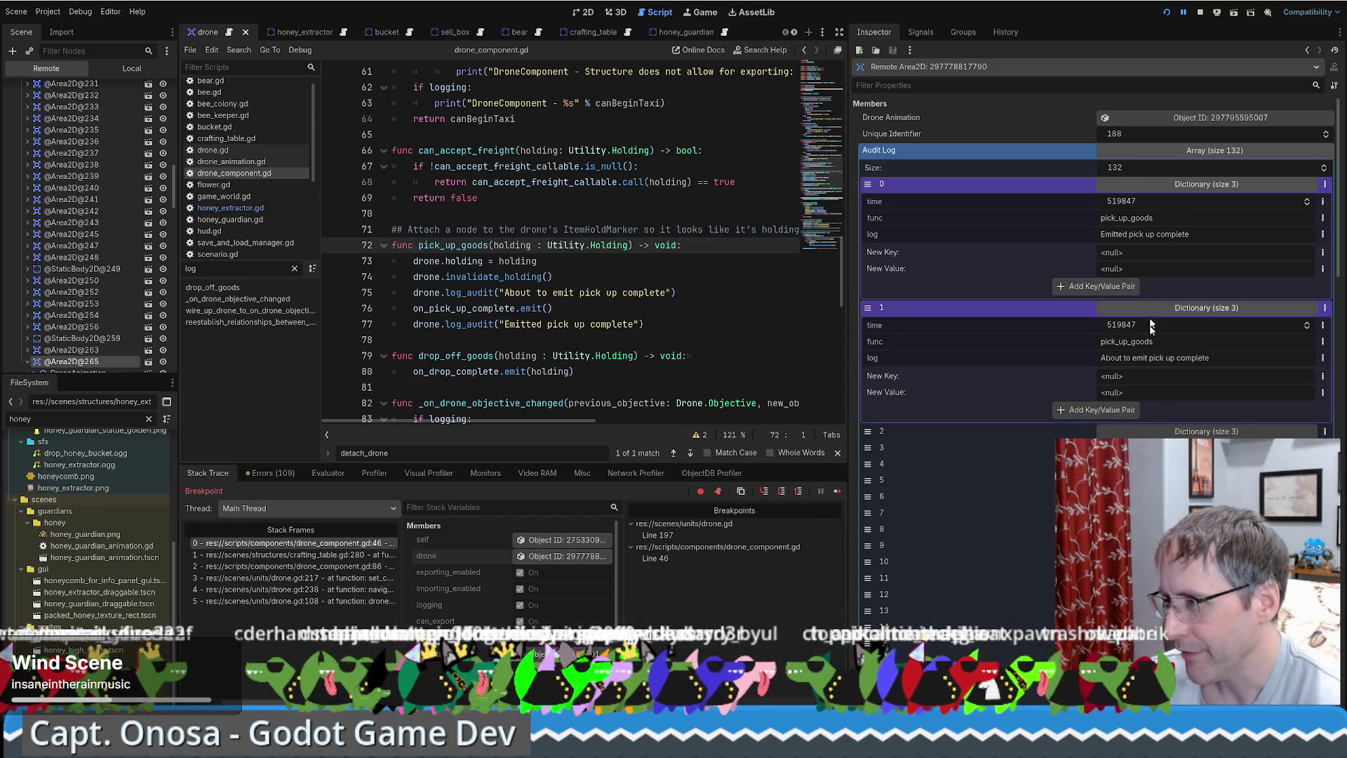
{"action": "left_click", "coordinate": [1151, 430]}
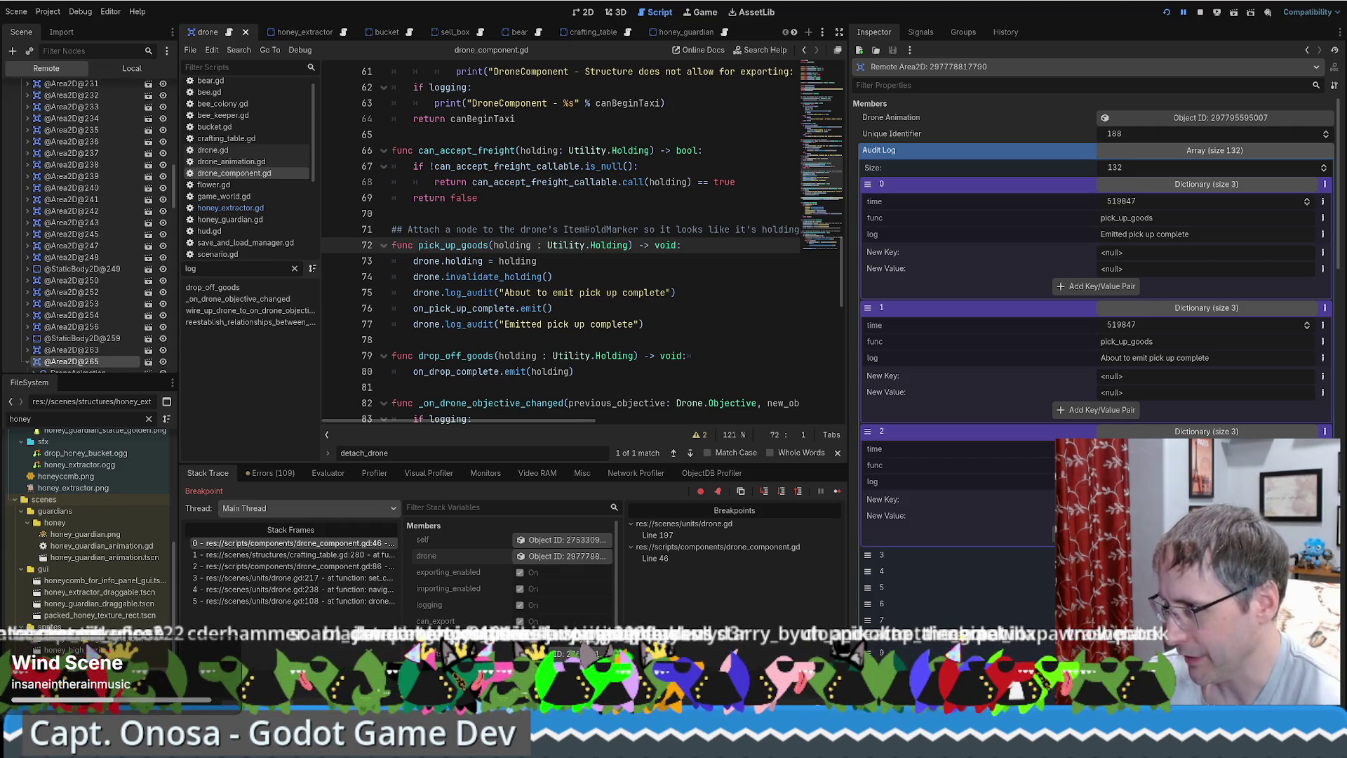
{"action": "left_click_drag", "start_coordinate": [1143, 358], "coordinate": [1197, 358]}
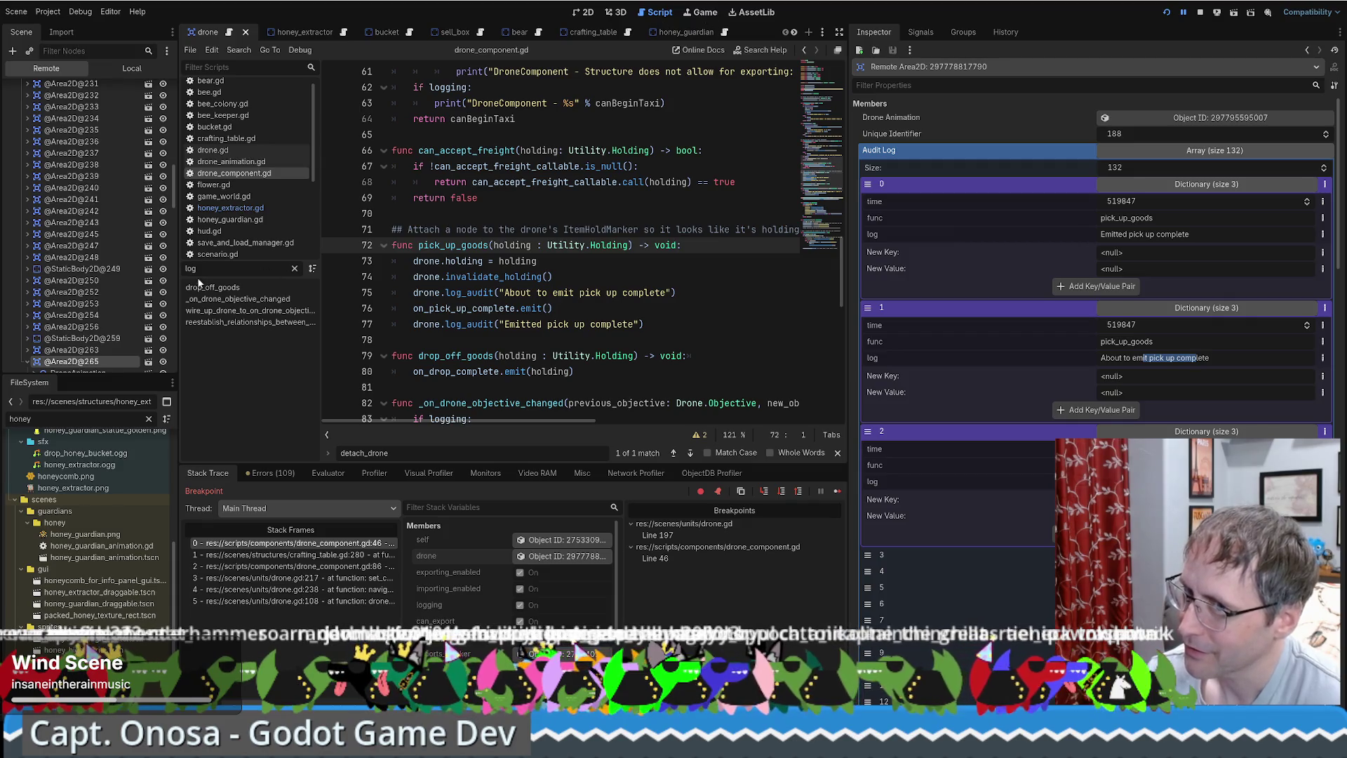
{"action": "scroll", "coordinate": [77, 246], "scroll_direction": "down", "scroll_amount": 4}
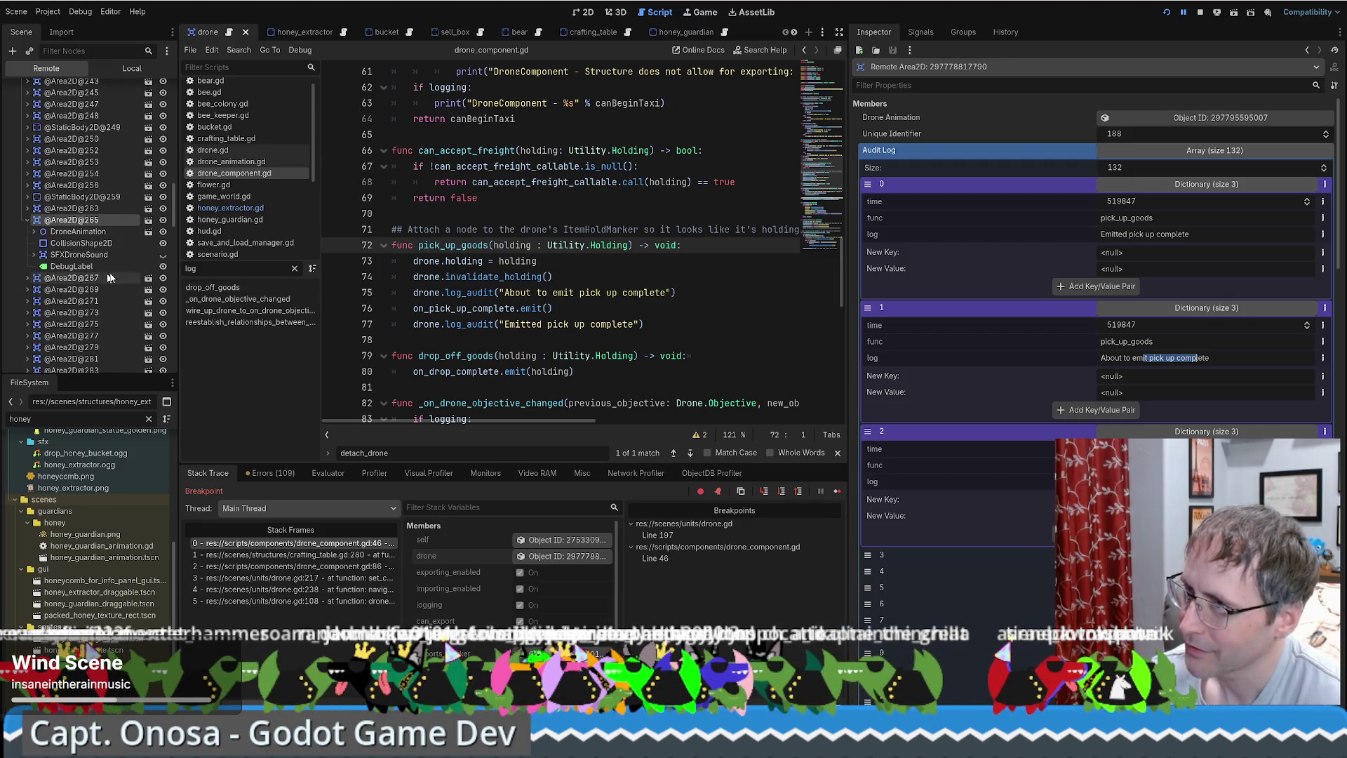
{"action": "left_click", "coordinate": [75, 232]}
{"action": "left_click", "coordinate": [70, 219]}
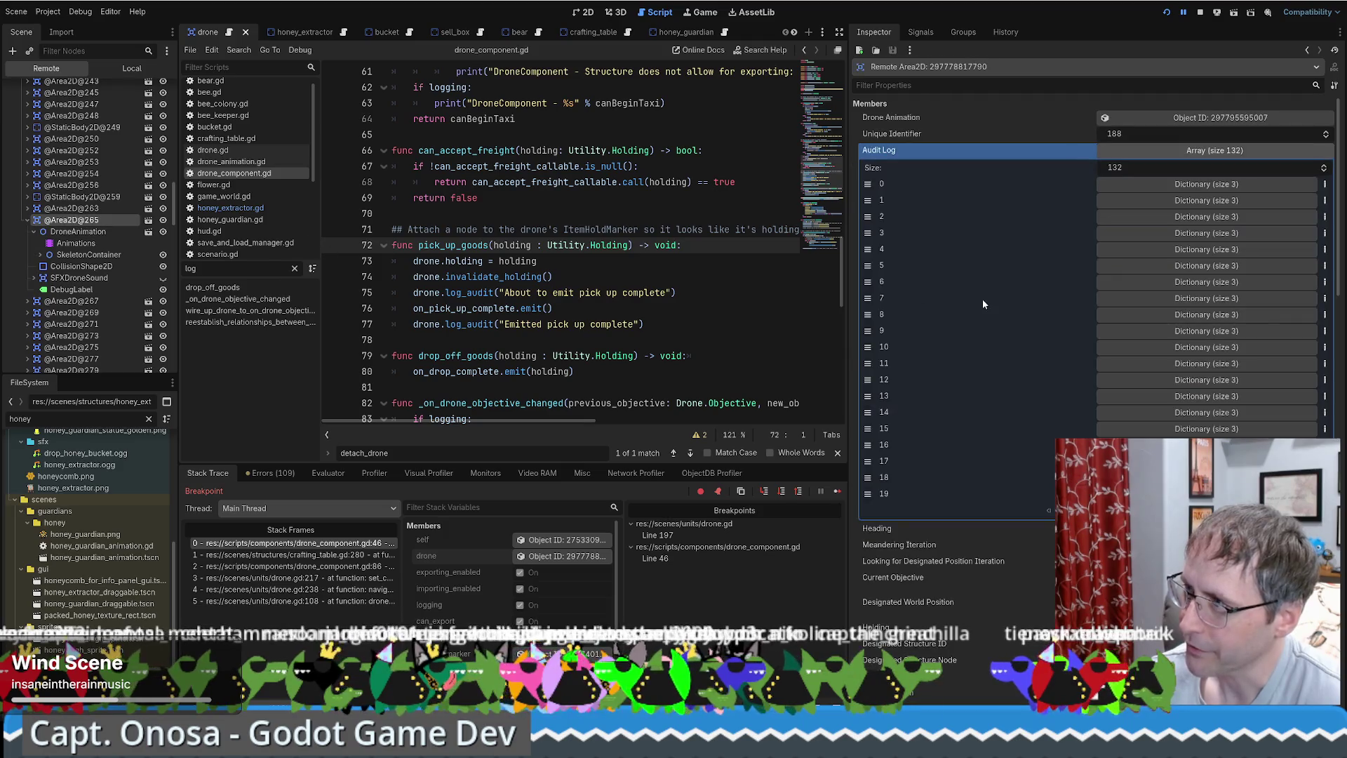
{"action": "left_click", "coordinate": [1208, 184]}
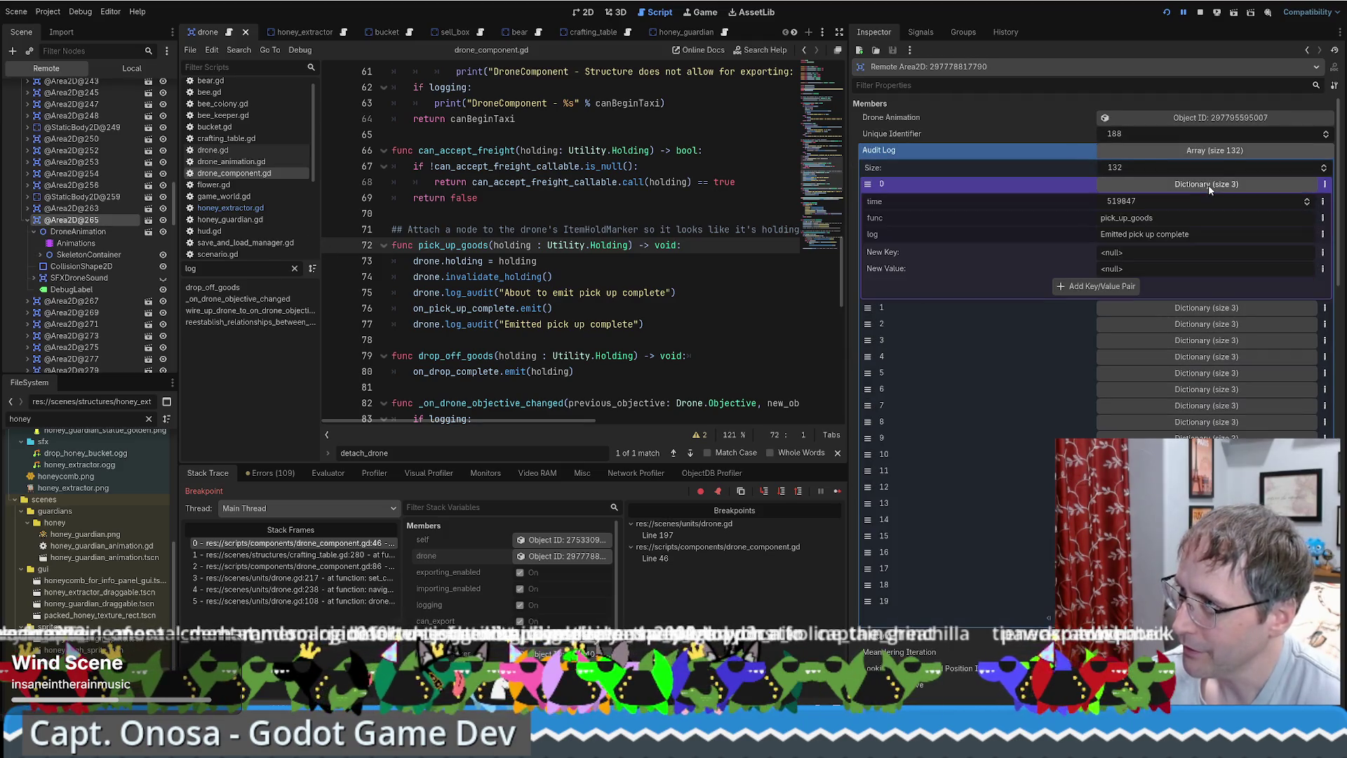
{"action": "left_click", "coordinate": [1203, 309]}
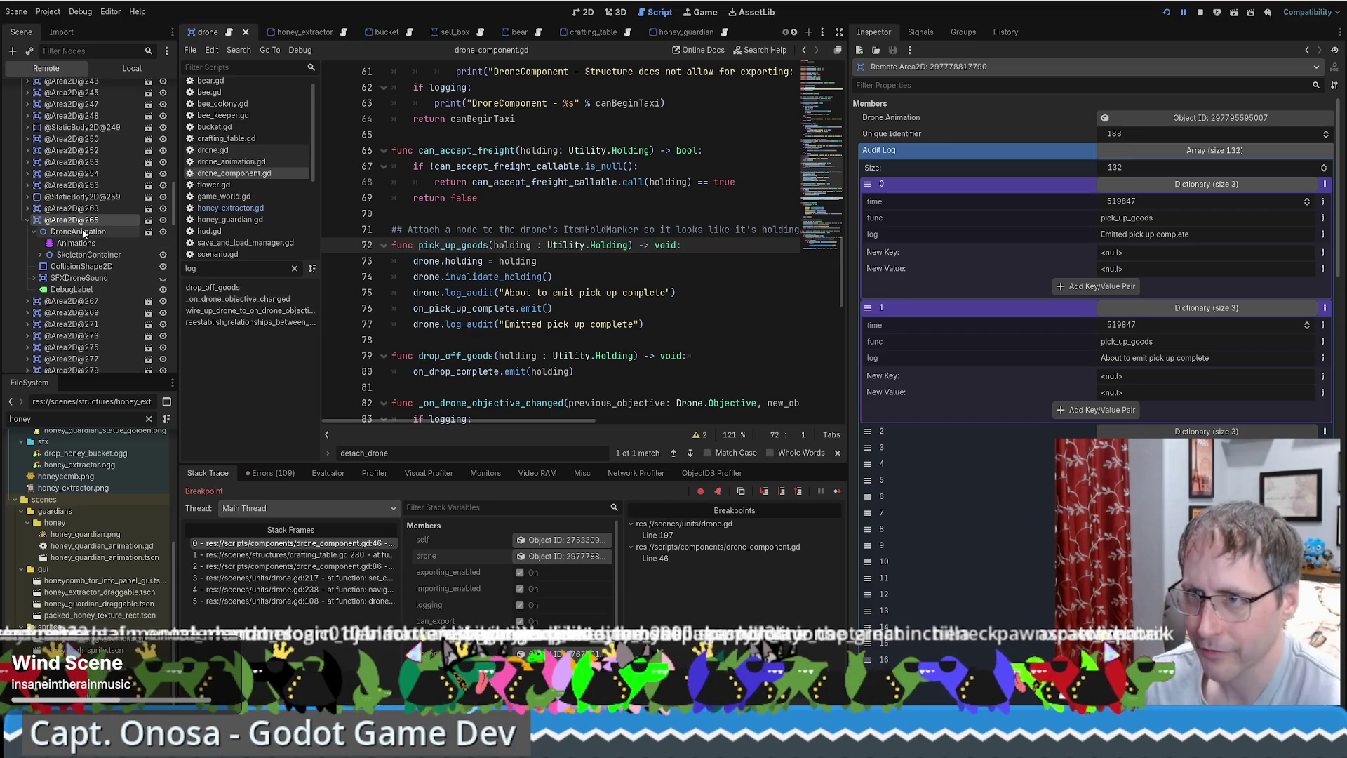
{"action": "scroll", "coordinate": [92, 247], "scroll_direction": "down", "scroll_amount": 10}
{"action": "left_click", "coordinate": [70, 155]}
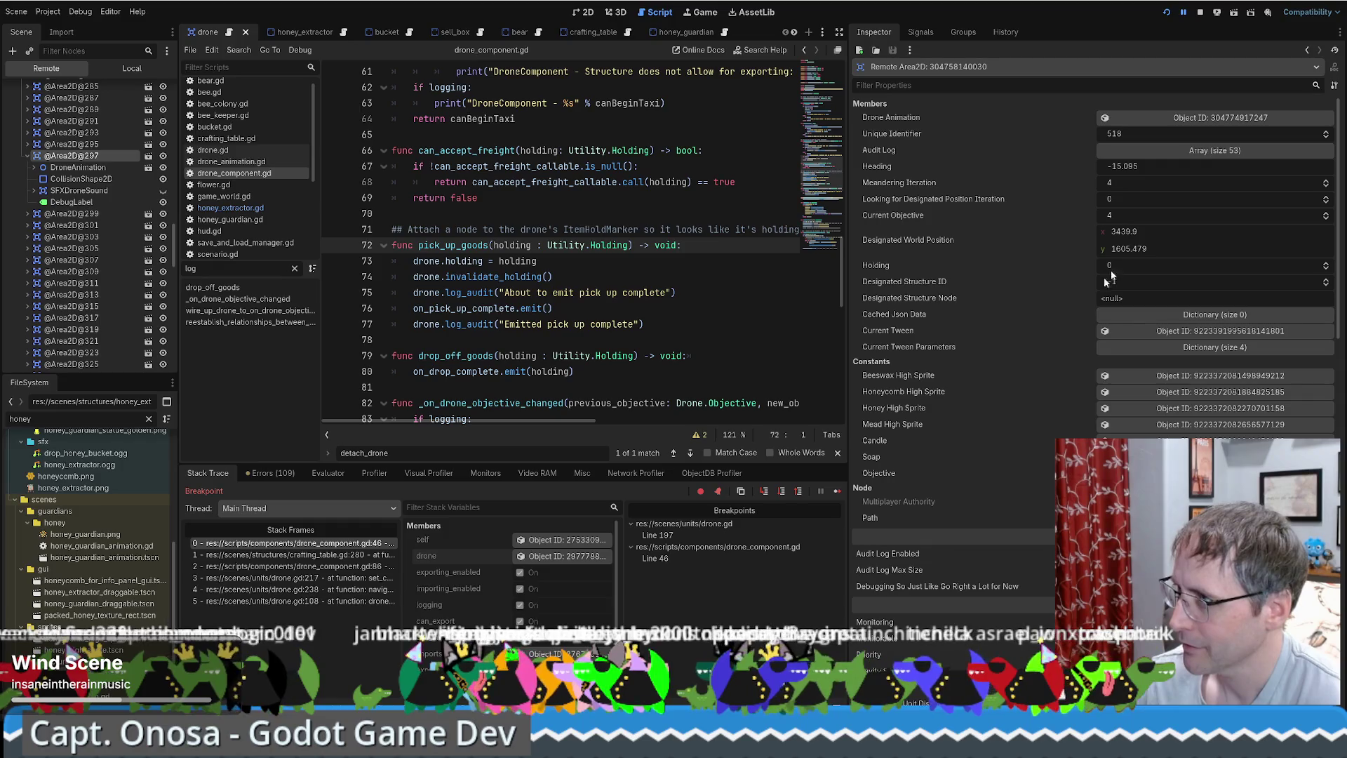
{"action": "left_click", "coordinate": [1184, 150]}
{"action": "left_click", "coordinate": [1199, 184]}
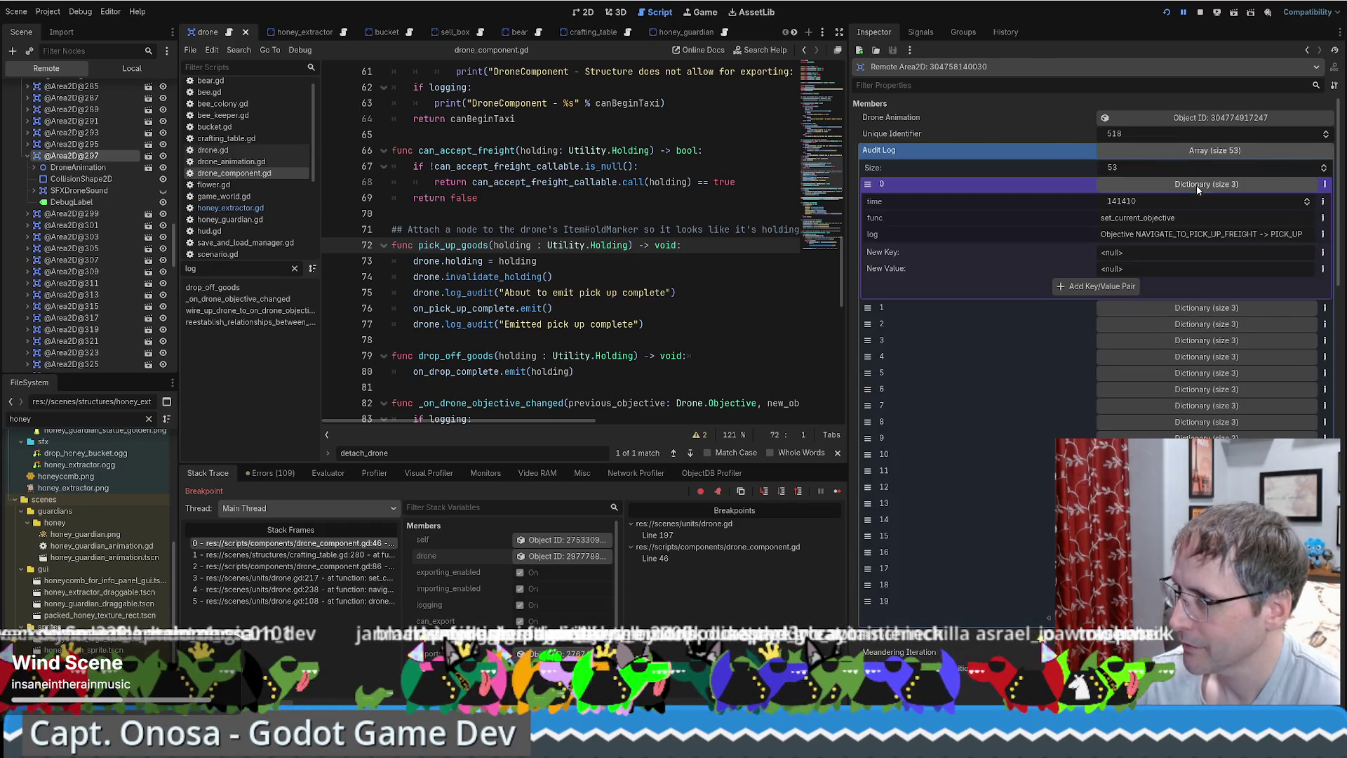
{"action": "left_click", "coordinate": [1198, 310]}
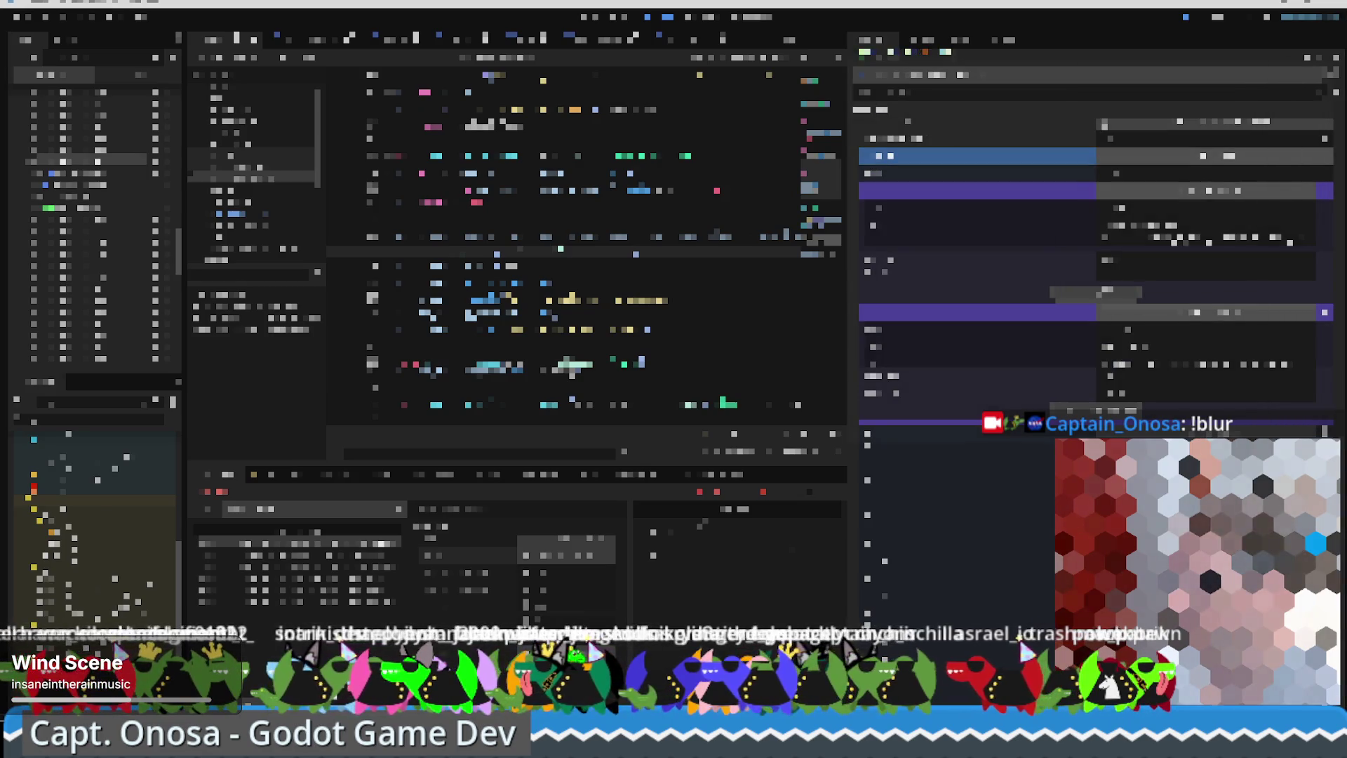
{"action": "key", "text": "super+e"}
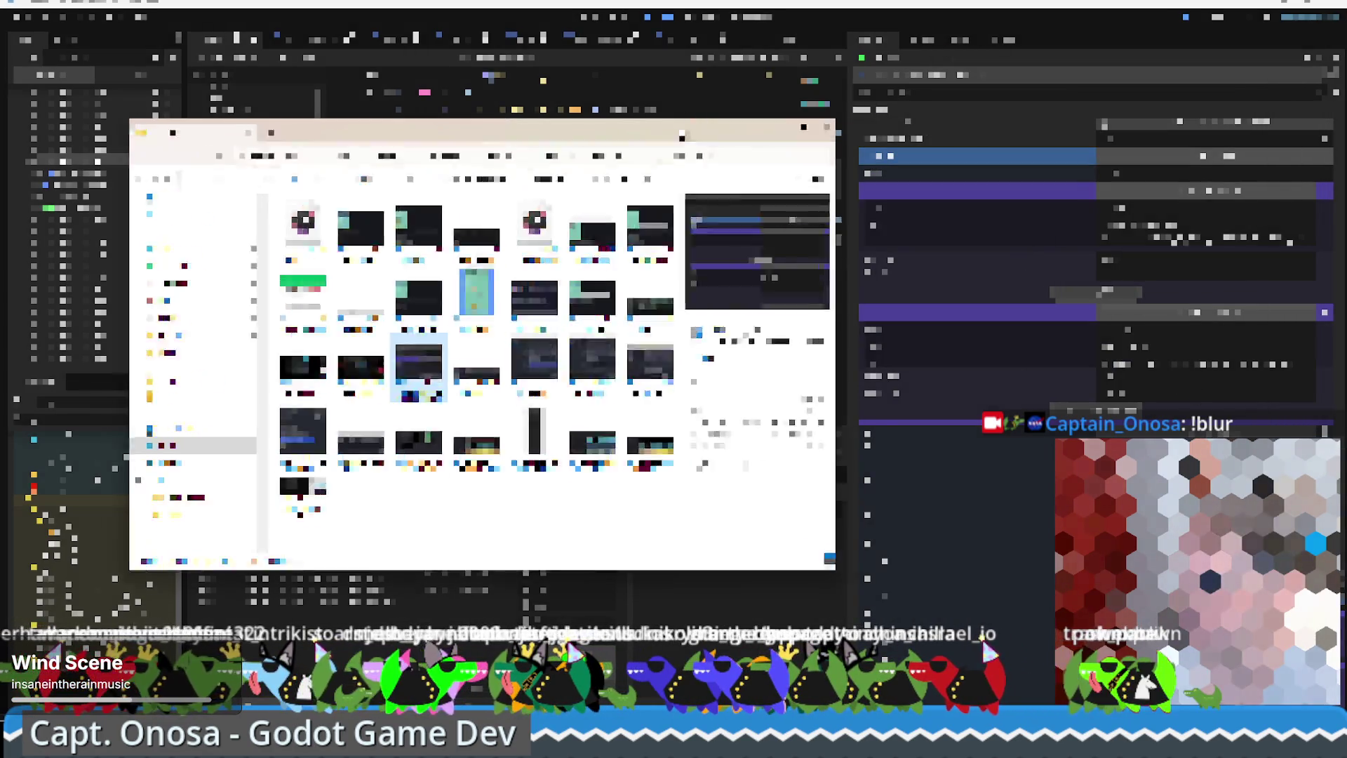
{"action": "key", "text": "alt+F4"}
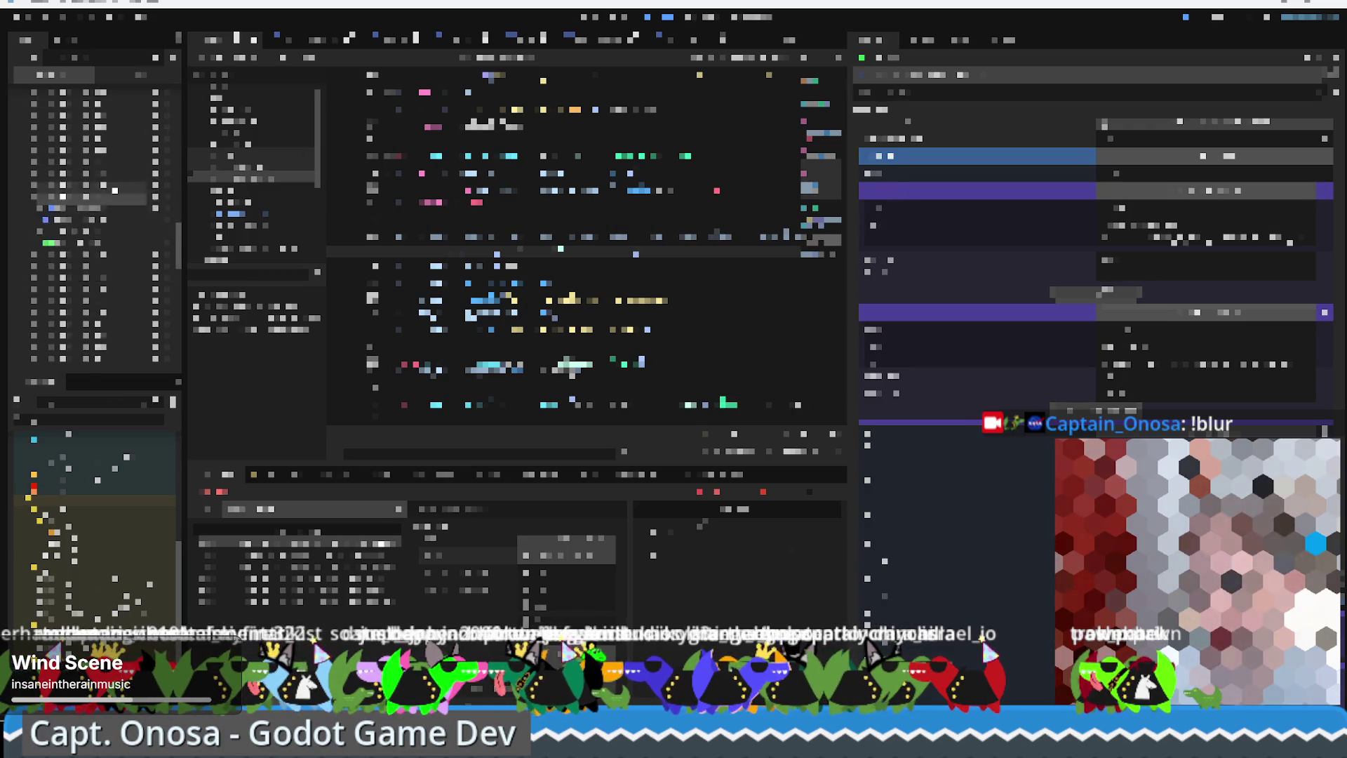
{"action": "left_click", "coordinate": [91, 156]}
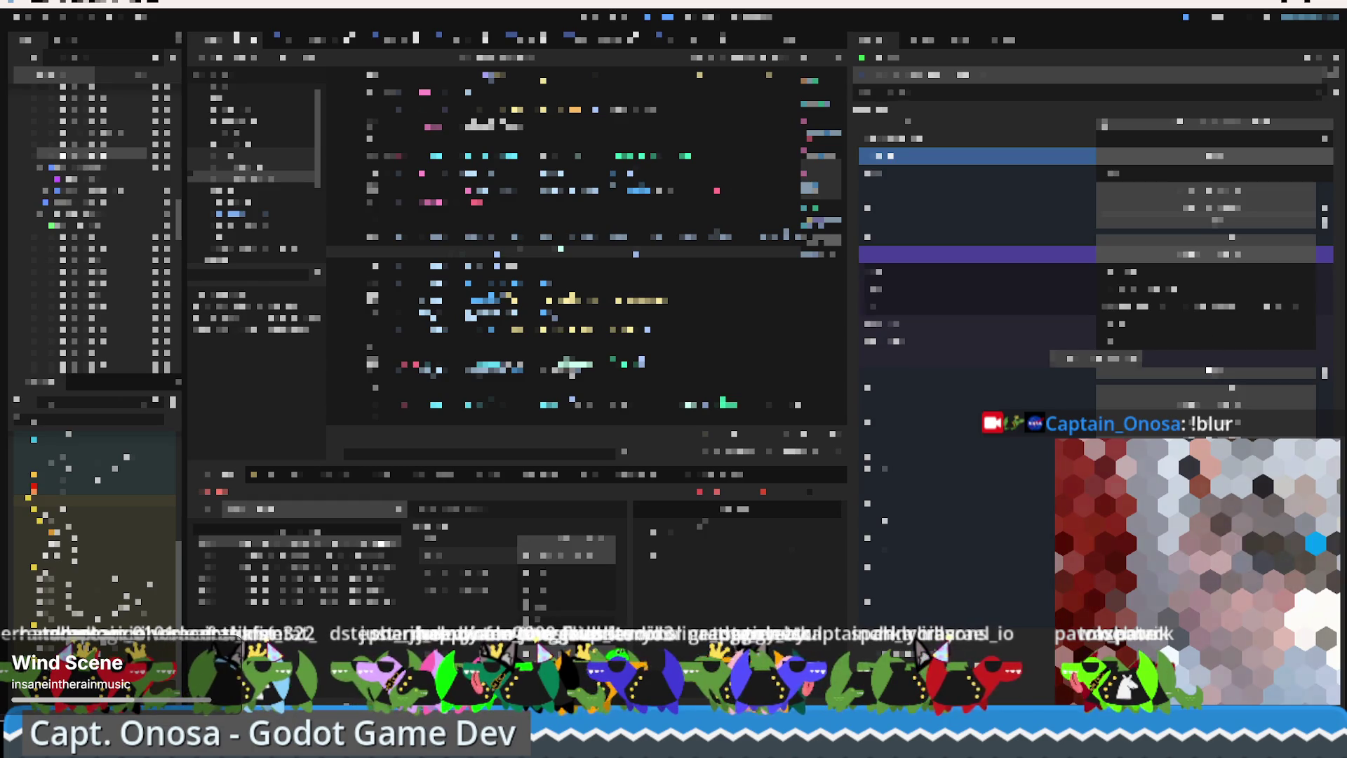
{"action": "scroll", "coordinate": [988, 269], "scroll_direction": "down", "scroll_amount": 4}
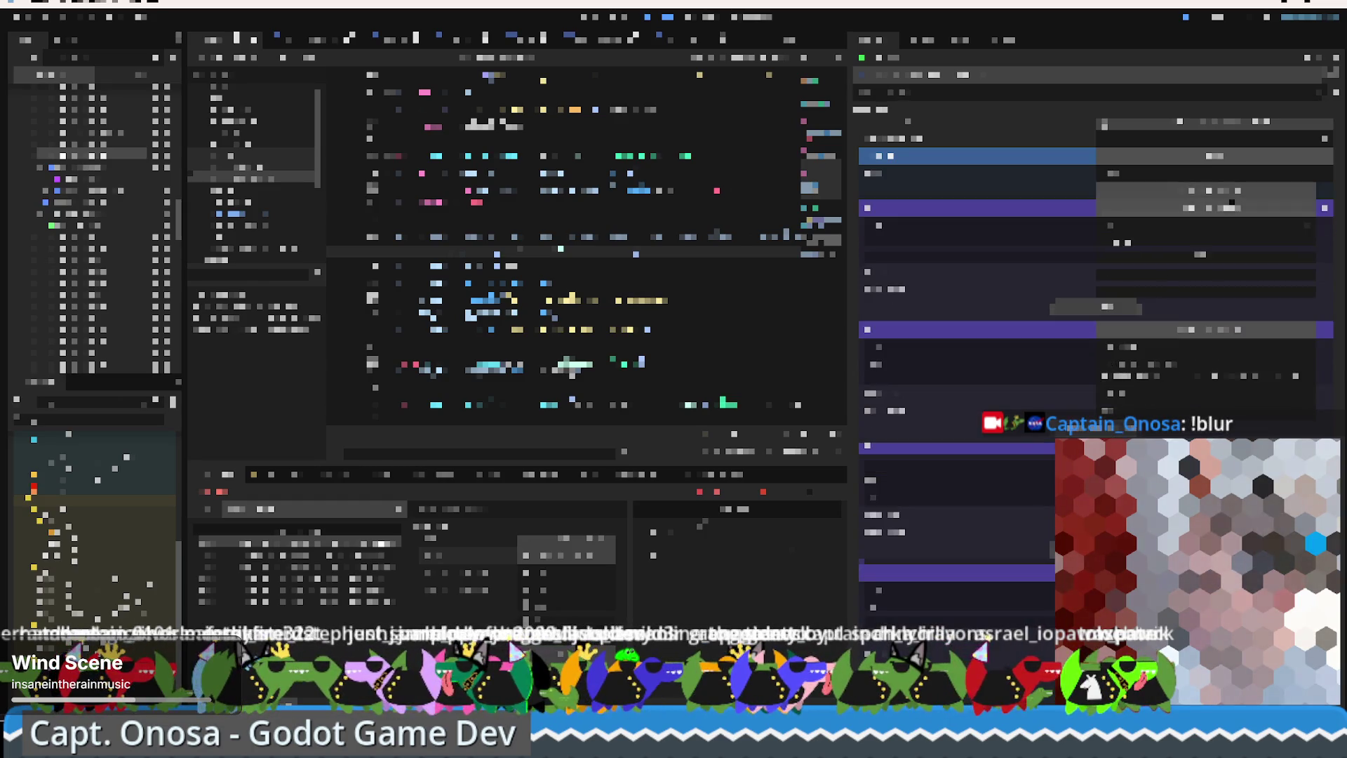
{"action": "scroll", "coordinate": [988, 269], "scroll_direction": "down", "scroll_amount": 4}
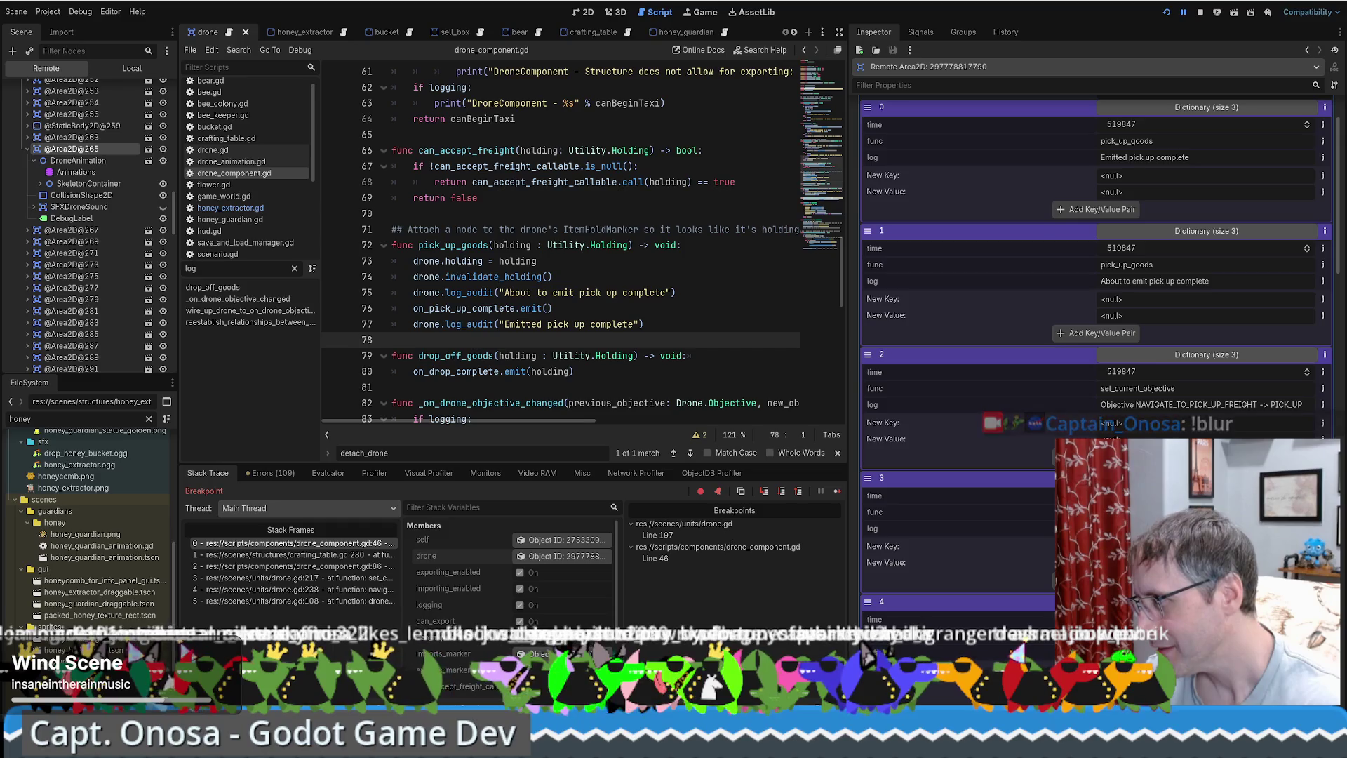
Follow the log_audit call on line 75 to its definition in drone.gd.
{"action": "left_click", "coordinate": [672, 293]}
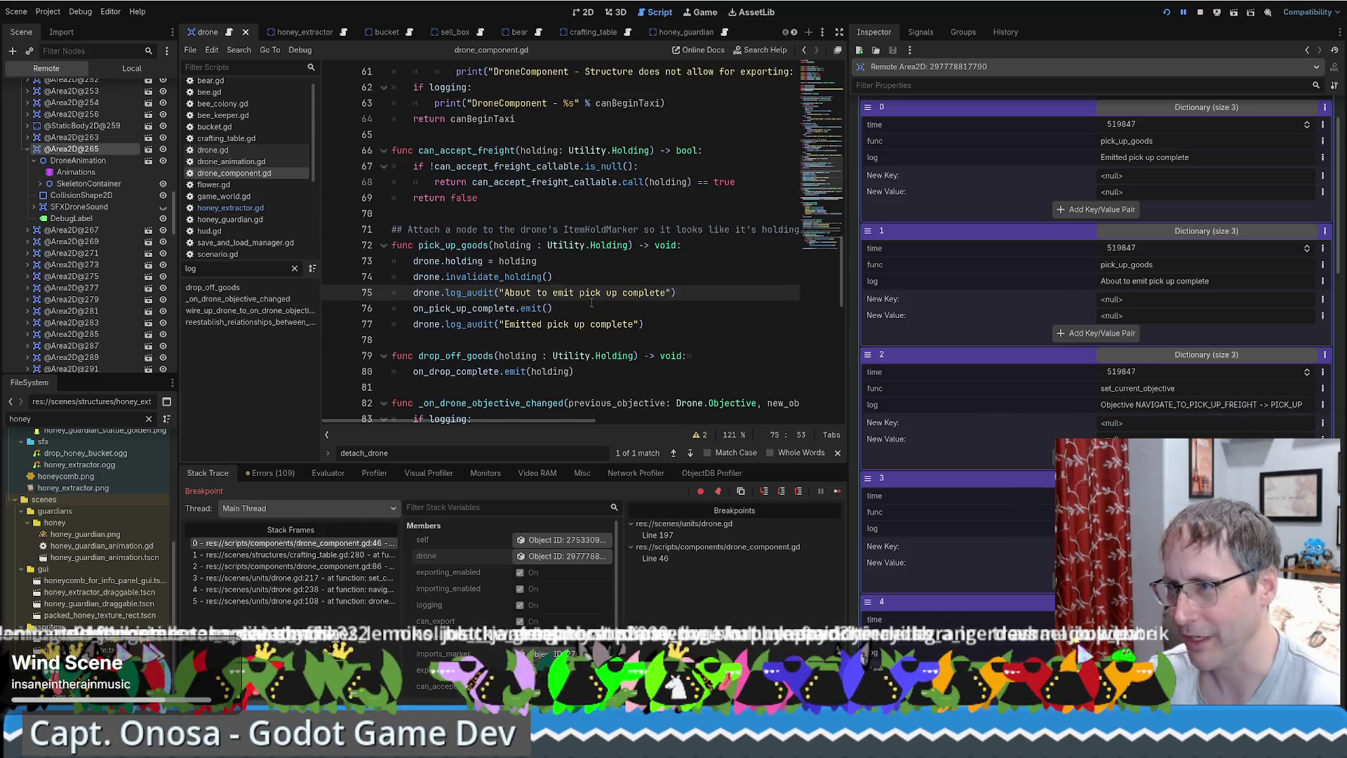
{"action": "scroll", "coordinate": [778, 317], "scroll_direction": "down", "scroll_amount": 3}
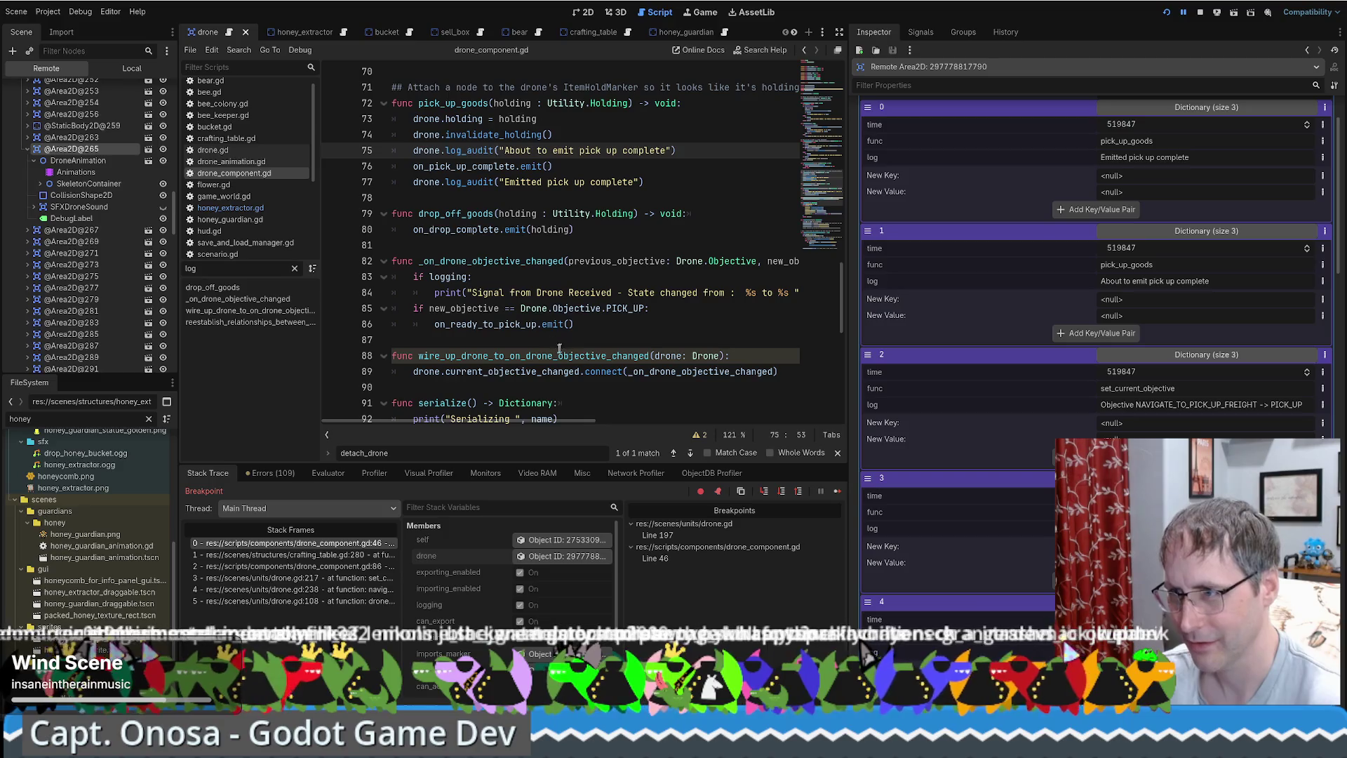
{"action": "scroll", "coordinate": [590, 293], "scroll_direction": "up", "scroll_amount": 2}
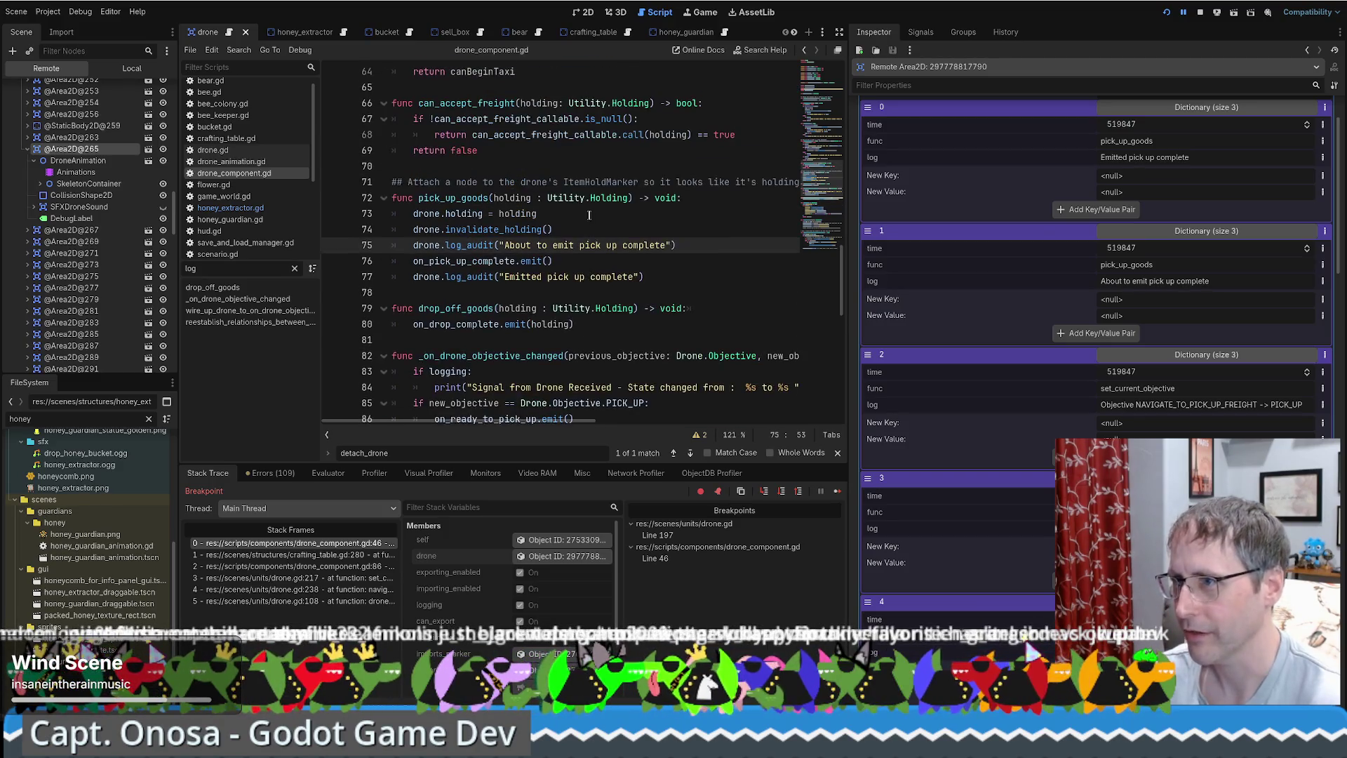
{"action": "left_click", "coordinate": [469, 277], "text": "ctrl"}
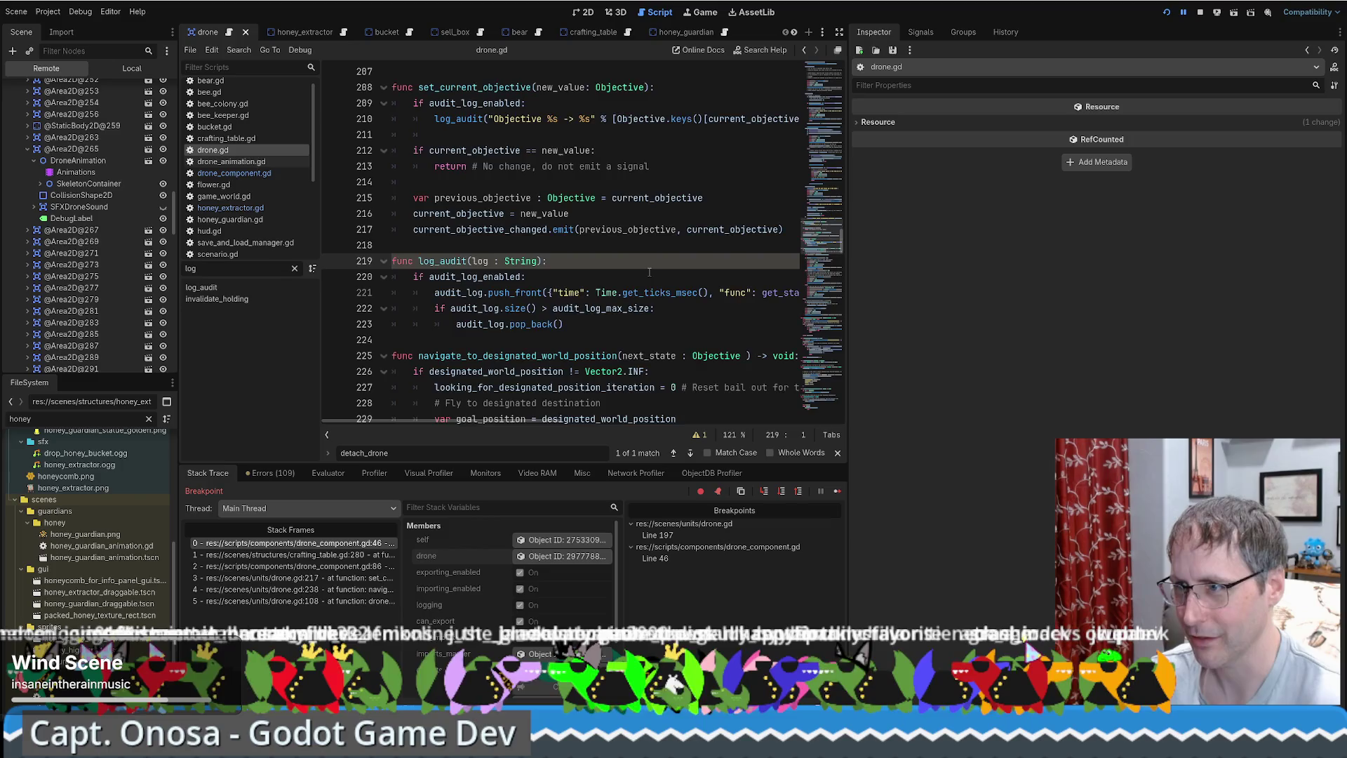
{"action": "scroll", "coordinate": [646, 275], "scroll_direction": "down", "scroll_amount": 8}
{"action": "scroll", "coordinate": [646, 275], "scroll_direction": "up", "scroll_amount": 6}
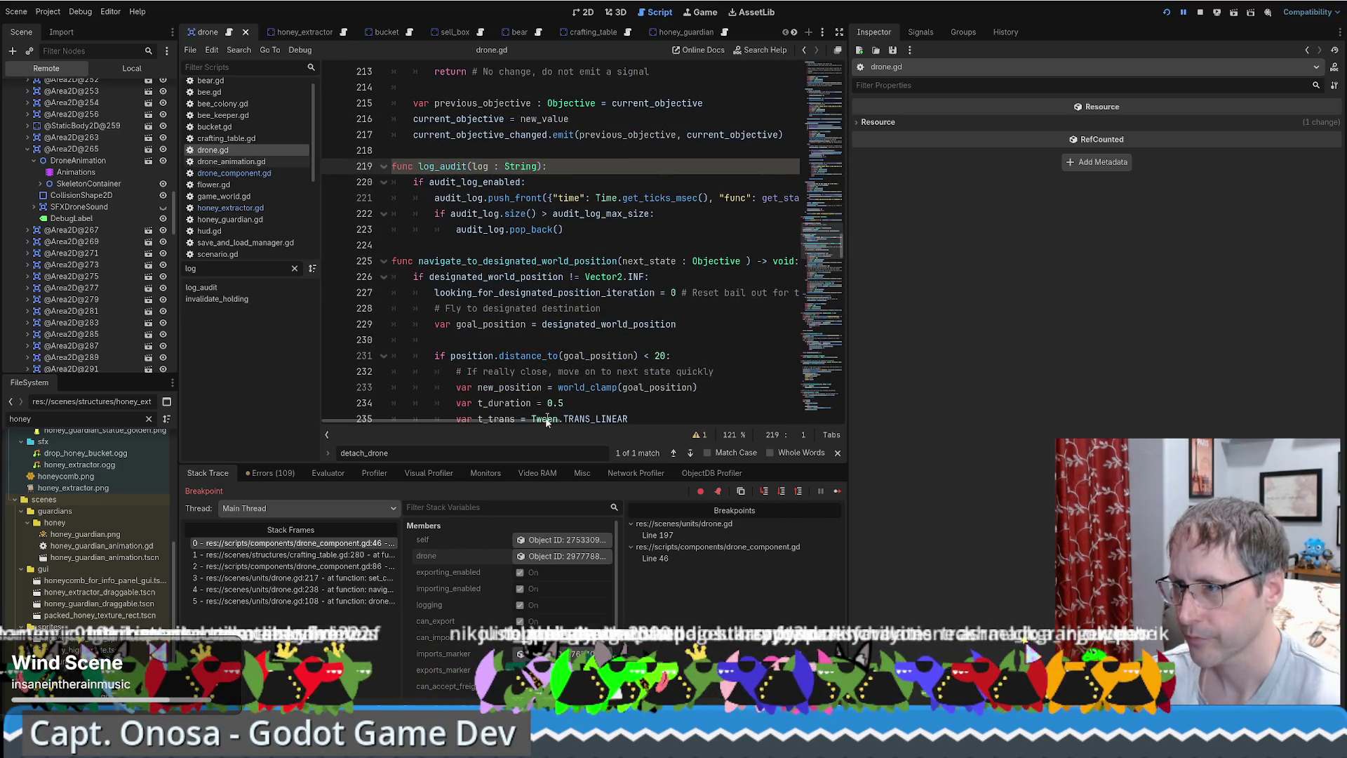
Rename the 'func' key to 'stack', store the full get_stack() result, and save drone.gd.
{"action": "mouse_move", "coordinate": [523, 424]}
{"action": "left_mouse_down"}
{"action": "mouse_move", "coordinate": [641, 415]}
{"action": "mouse_move", "coordinate": [593, 419]}
{"action": "left_mouse_up"}
{"action": "double_click", "coordinate": [545, 199]}
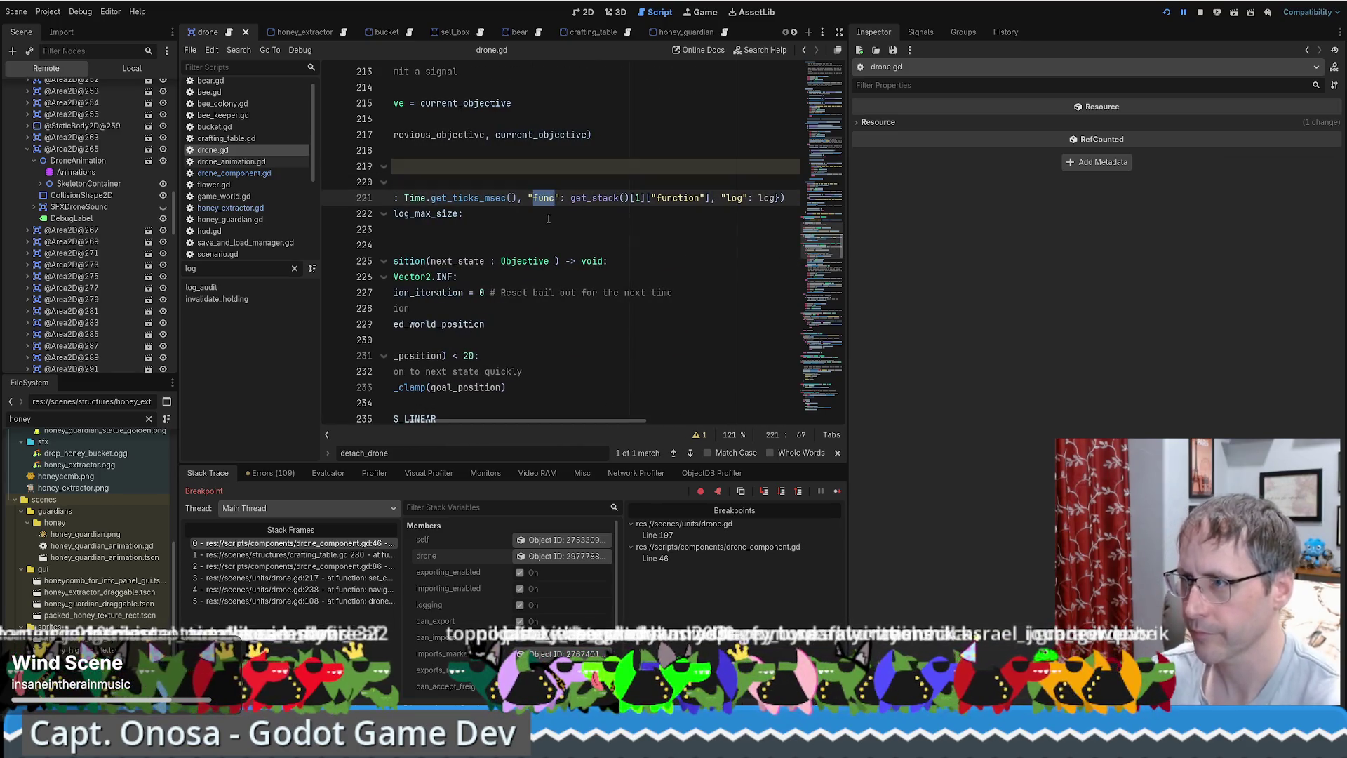
{"action": "type", "text": "stack"}
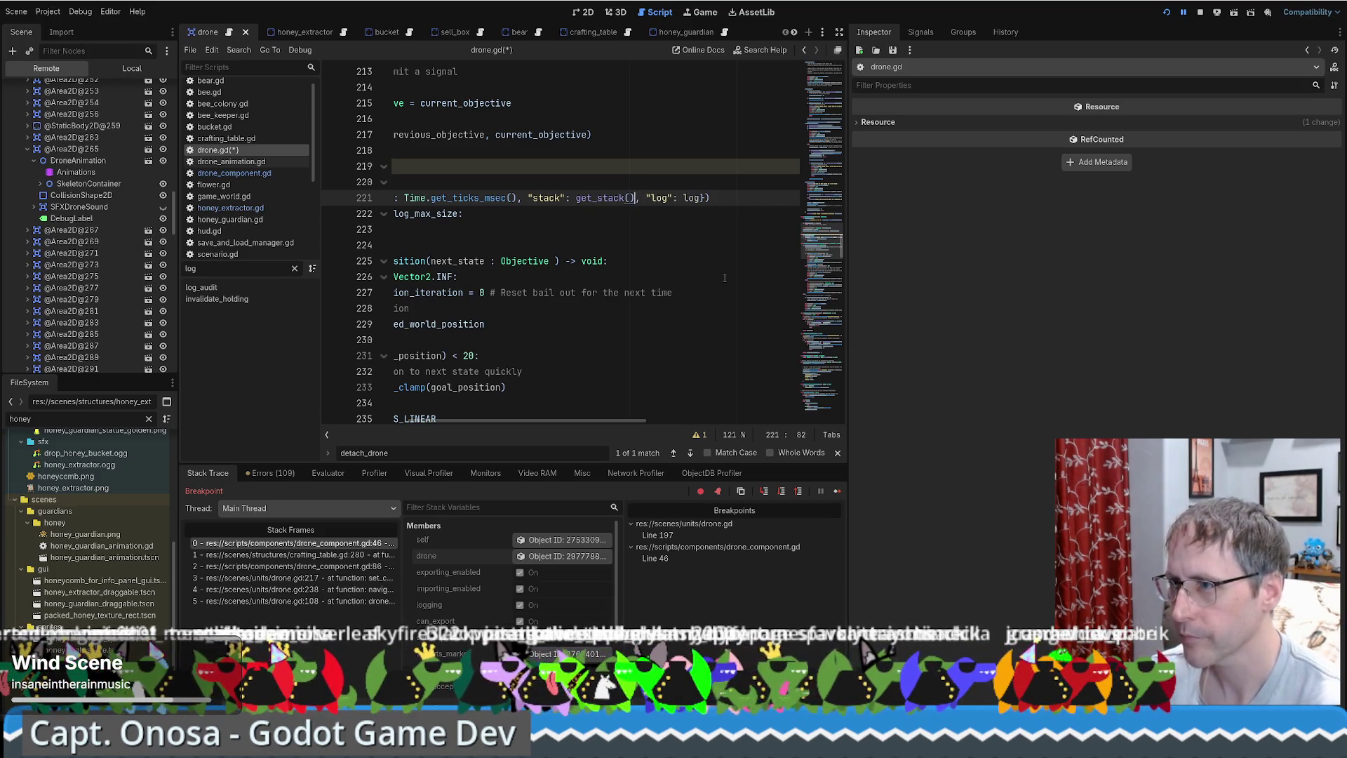
{"action": "mouse_move", "coordinate": [613, 421]}
{"action": "left_mouse_down"}
{"action": "mouse_move", "coordinate": [503, 420]}
{"action": "mouse_move", "coordinate": [583, 422]}
{"action": "left_mouse_up"}
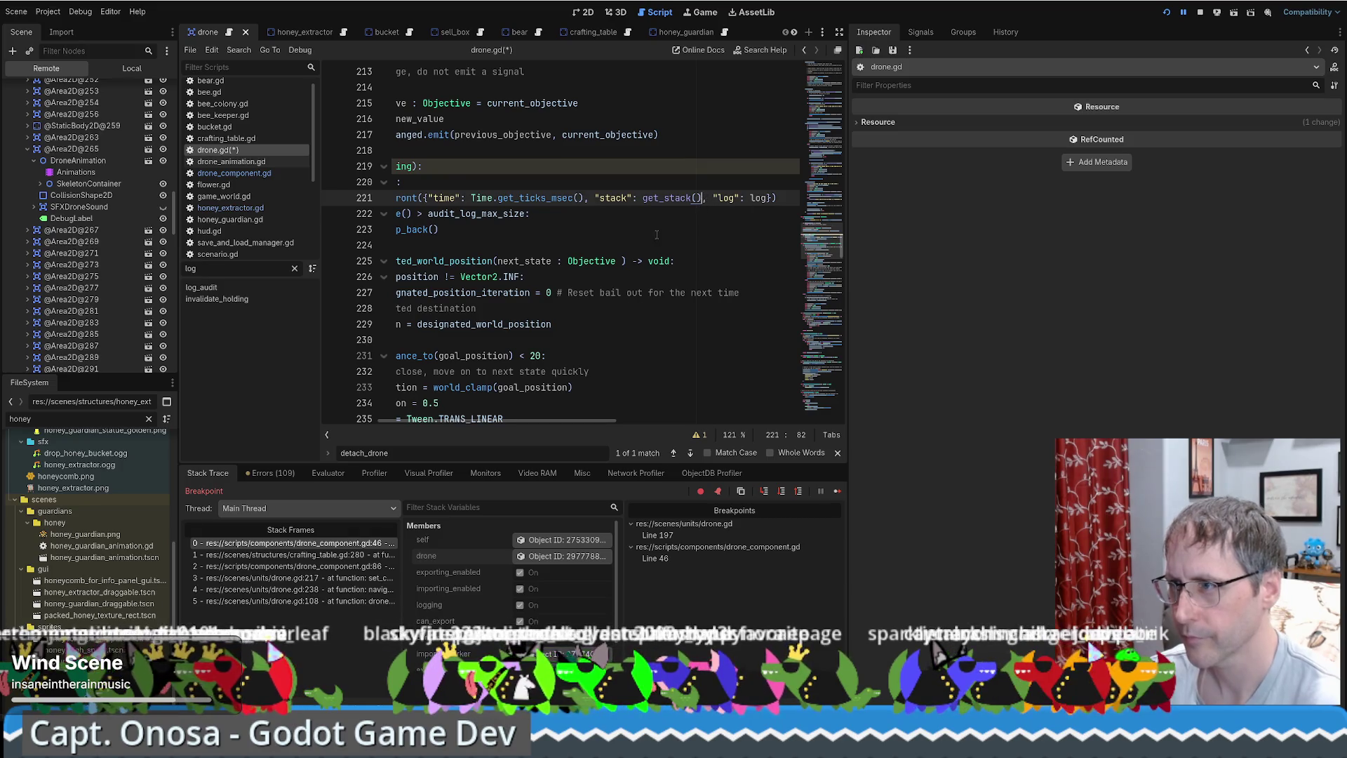
{"action": "key", "text": "ctrl+s"}
{"action": "left_click_drag", "start_coordinate": [578, 420], "coordinate": [519, 420]}
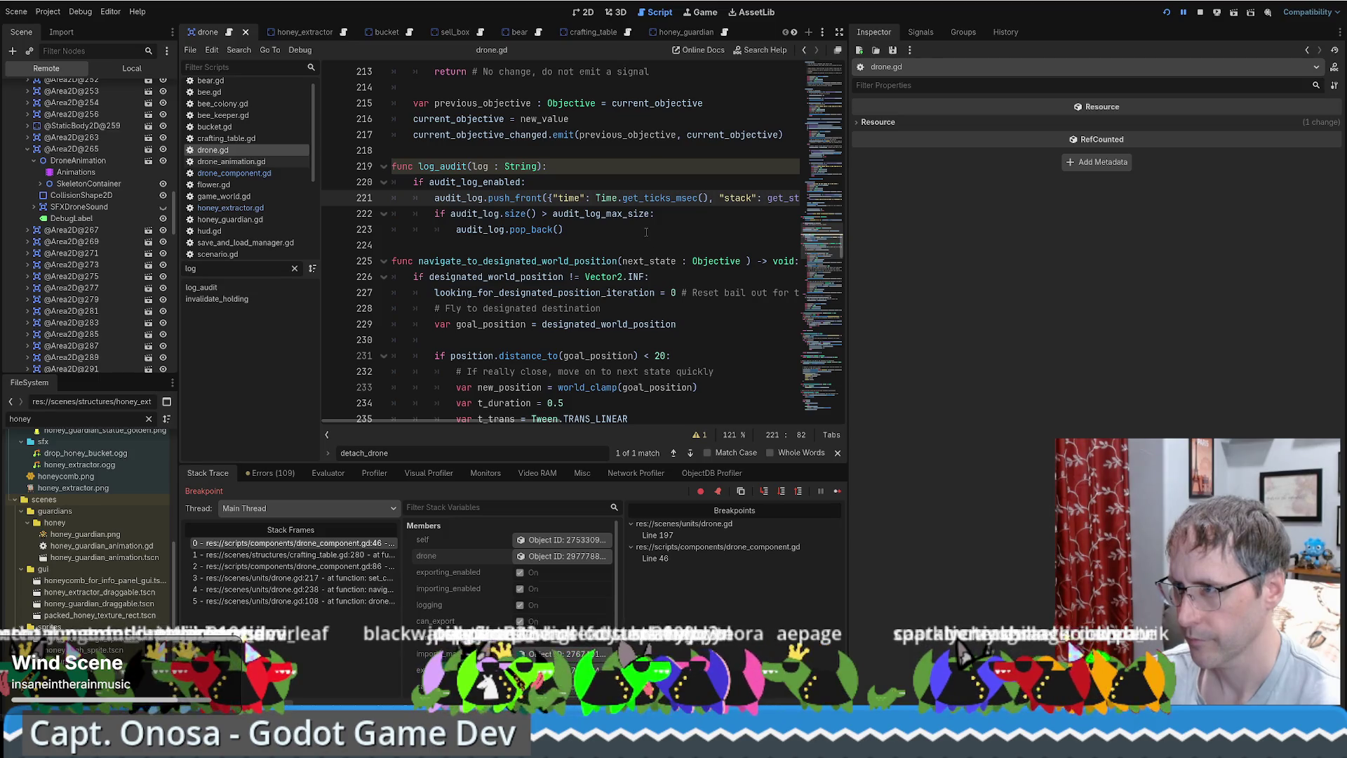
Relaunch the game, start a New Game in Input mode, and run it at 16.0× speed.
{"action": "left_click", "coordinate": [1207, 14]}
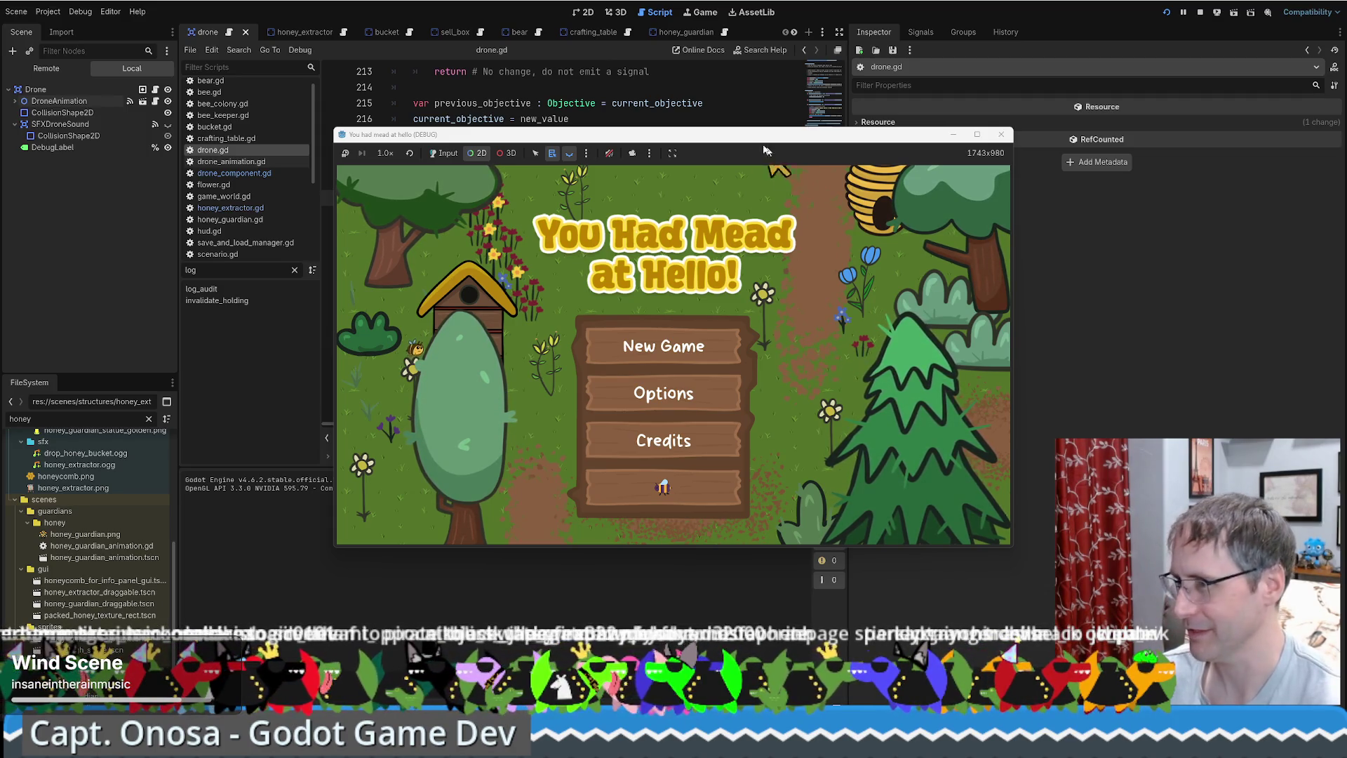
{"action": "left_click", "coordinate": [722, 109]}
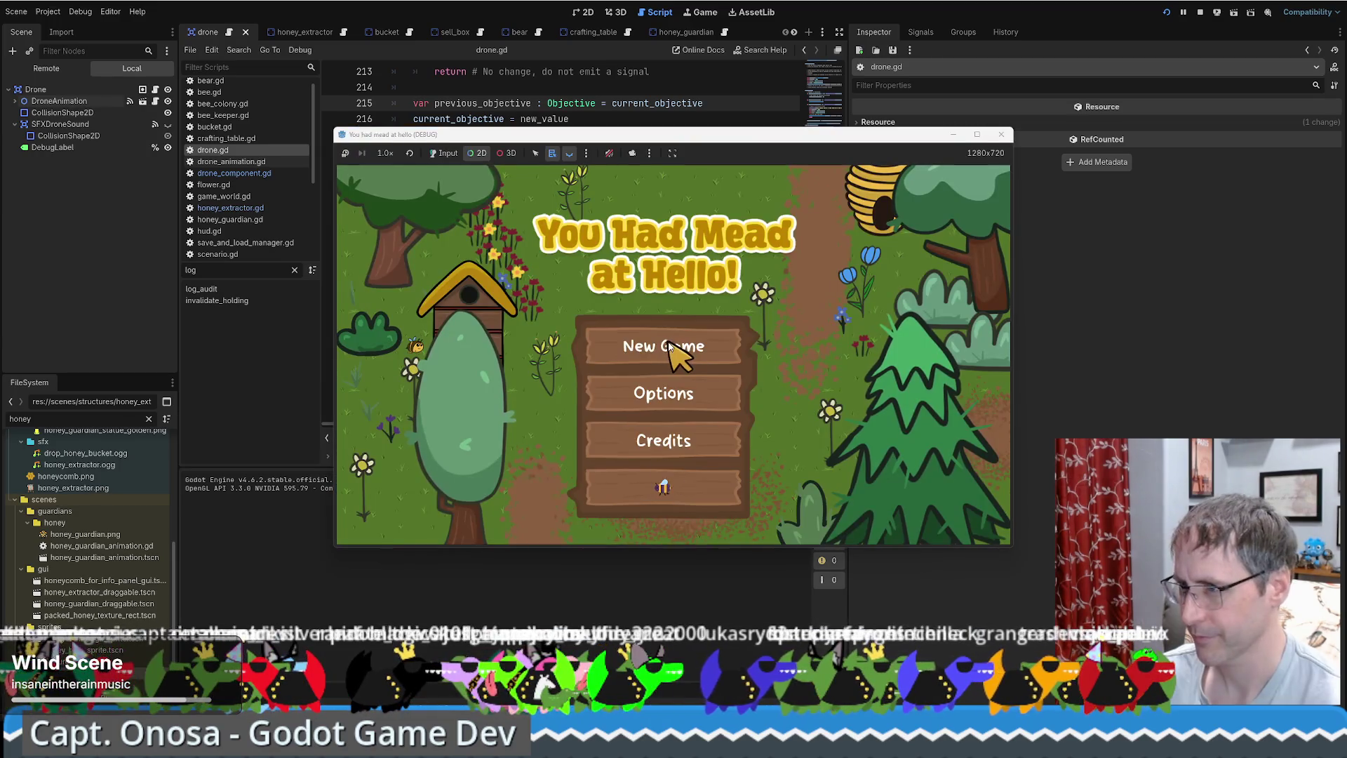
{"action": "left_click", "coordinate": [670, 344]}
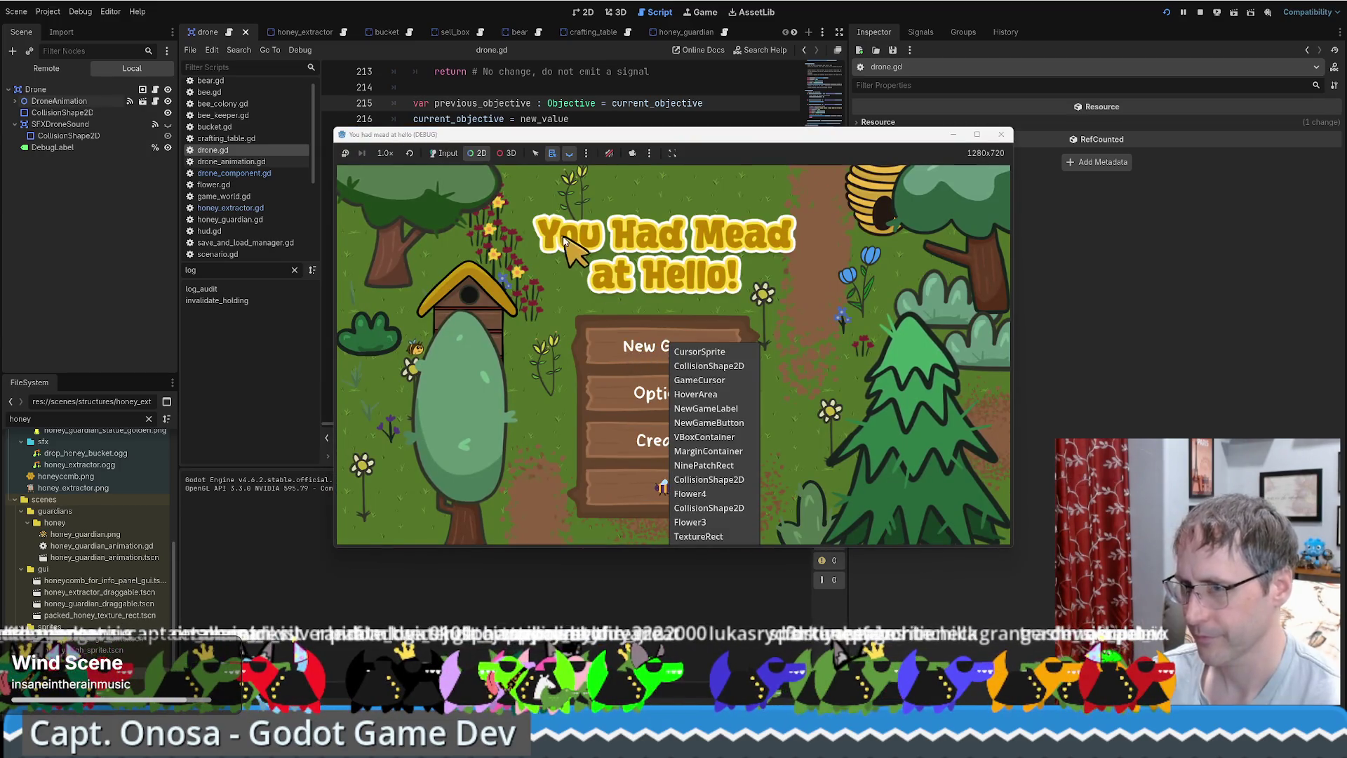
{"action": "left_click", "coordinate": [443, 153]}
{"action": "left_click", "coordinate": [535, 153]}
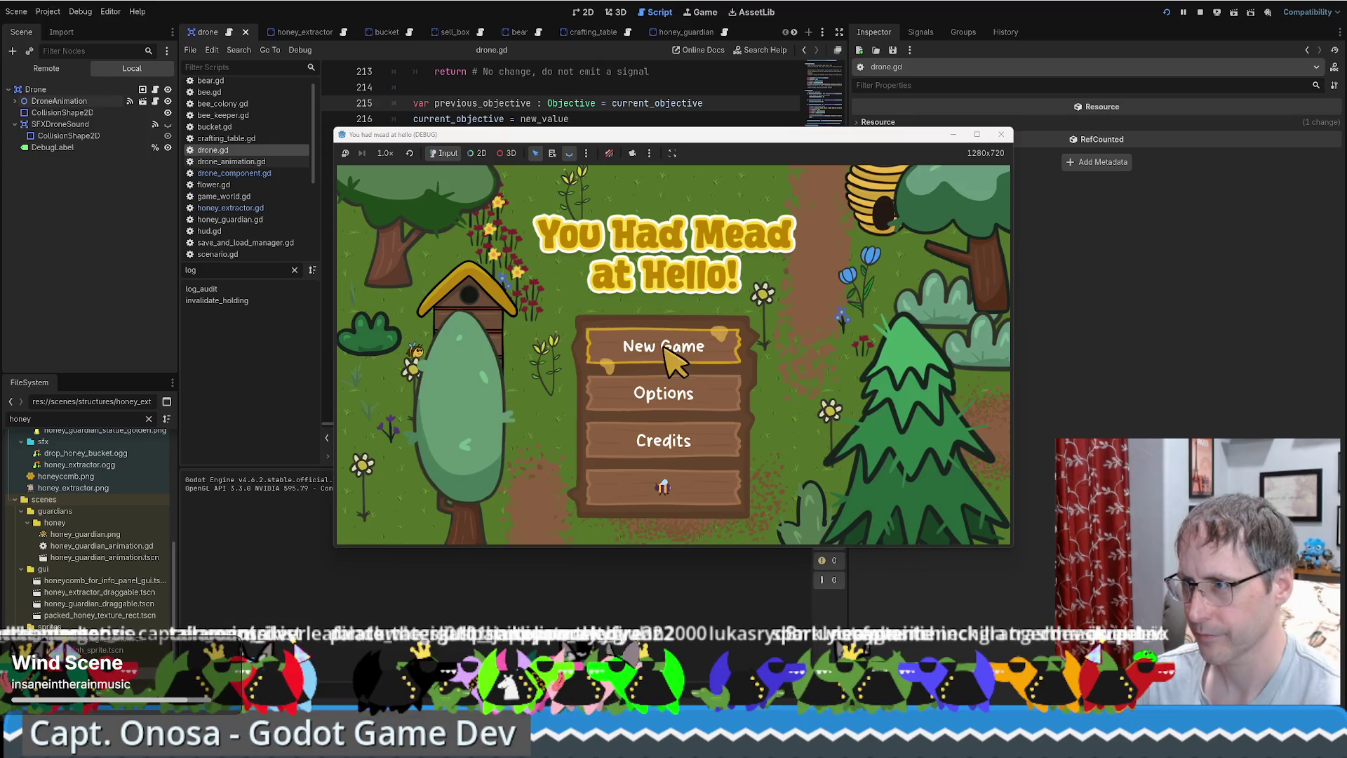
{"action": "left_click", "coordinate": [665, 346]}
{"action": "left_click", "coordinate": [862, 197]}
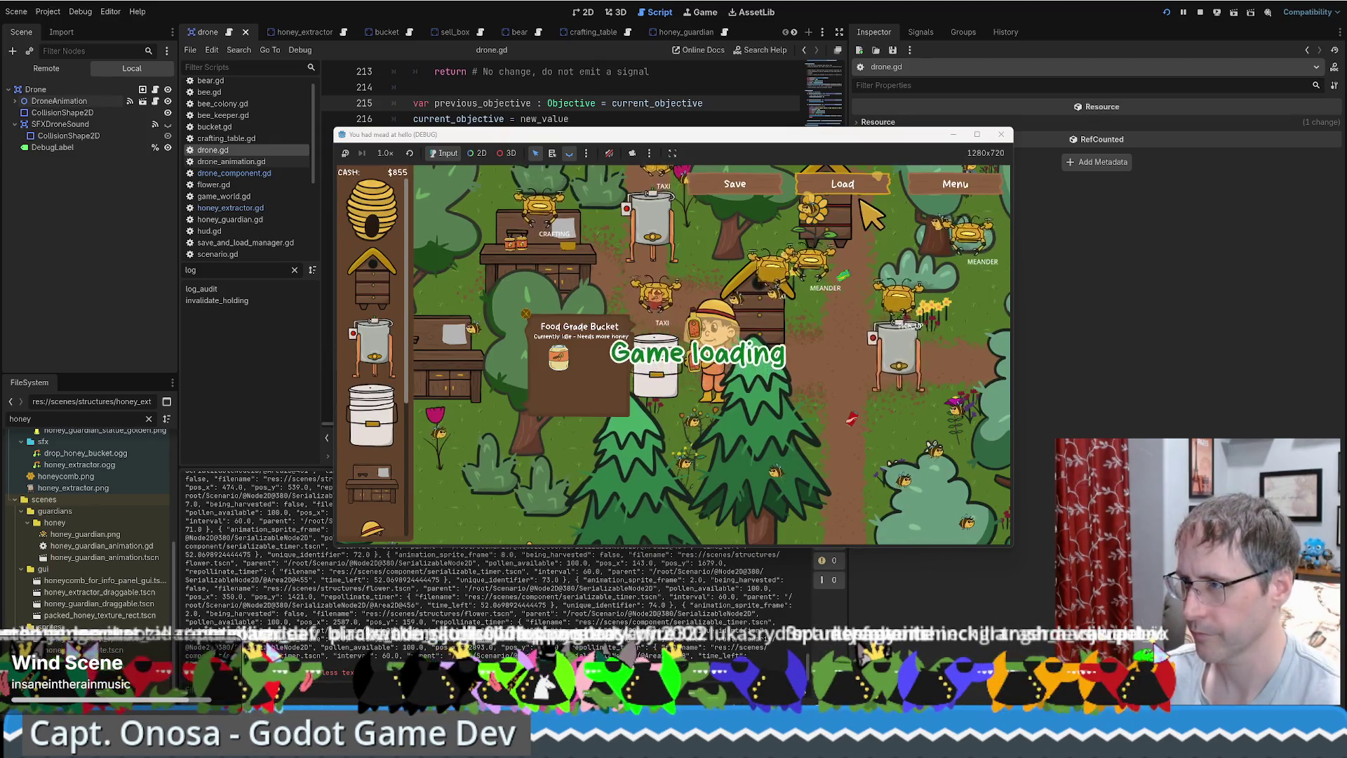
{"action": "left_click", "coordinate": [385, 153]}
{"action": "left_click", "coordinate": [382, 324]}
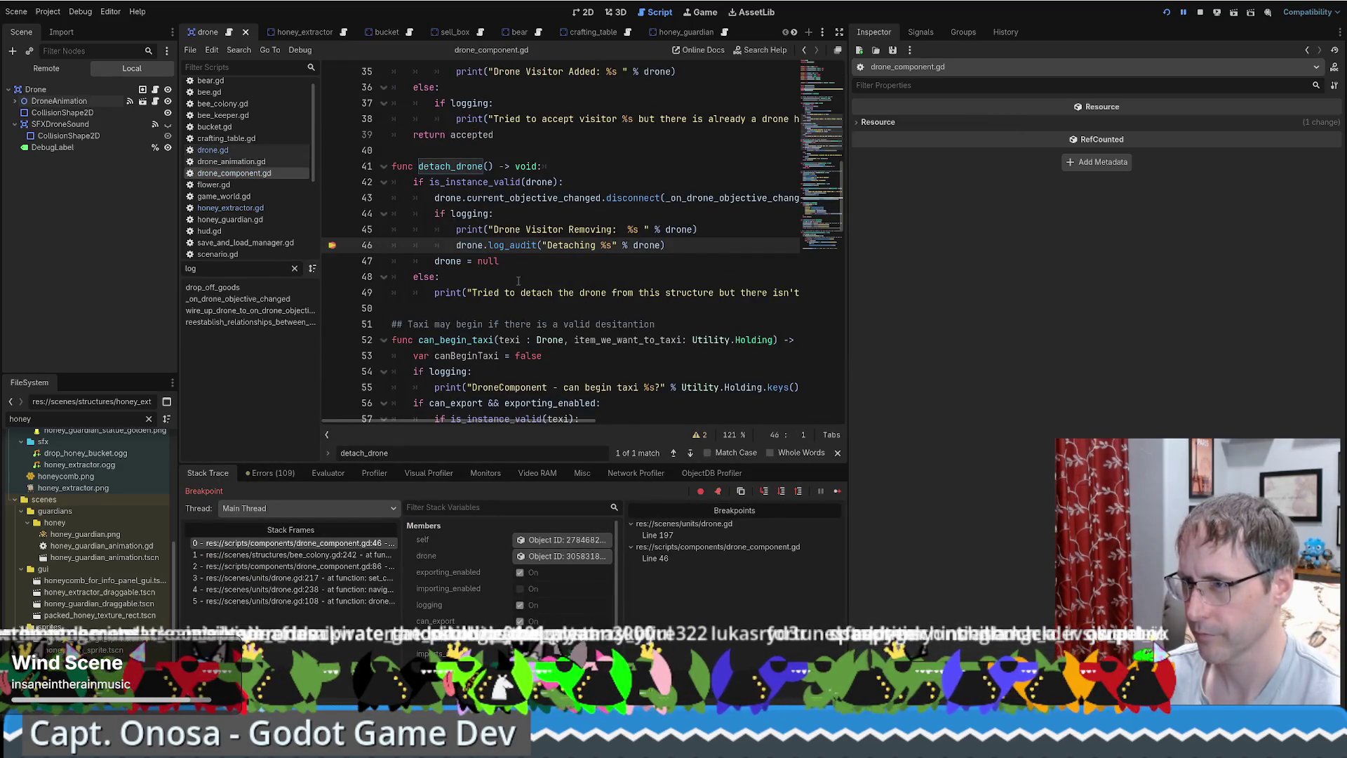
Expand the paused drone's 6-entry Audit Log and entries 5 through 0, then step over to line 47.
{"action": "left_click", "coordinate": [552, 557]}
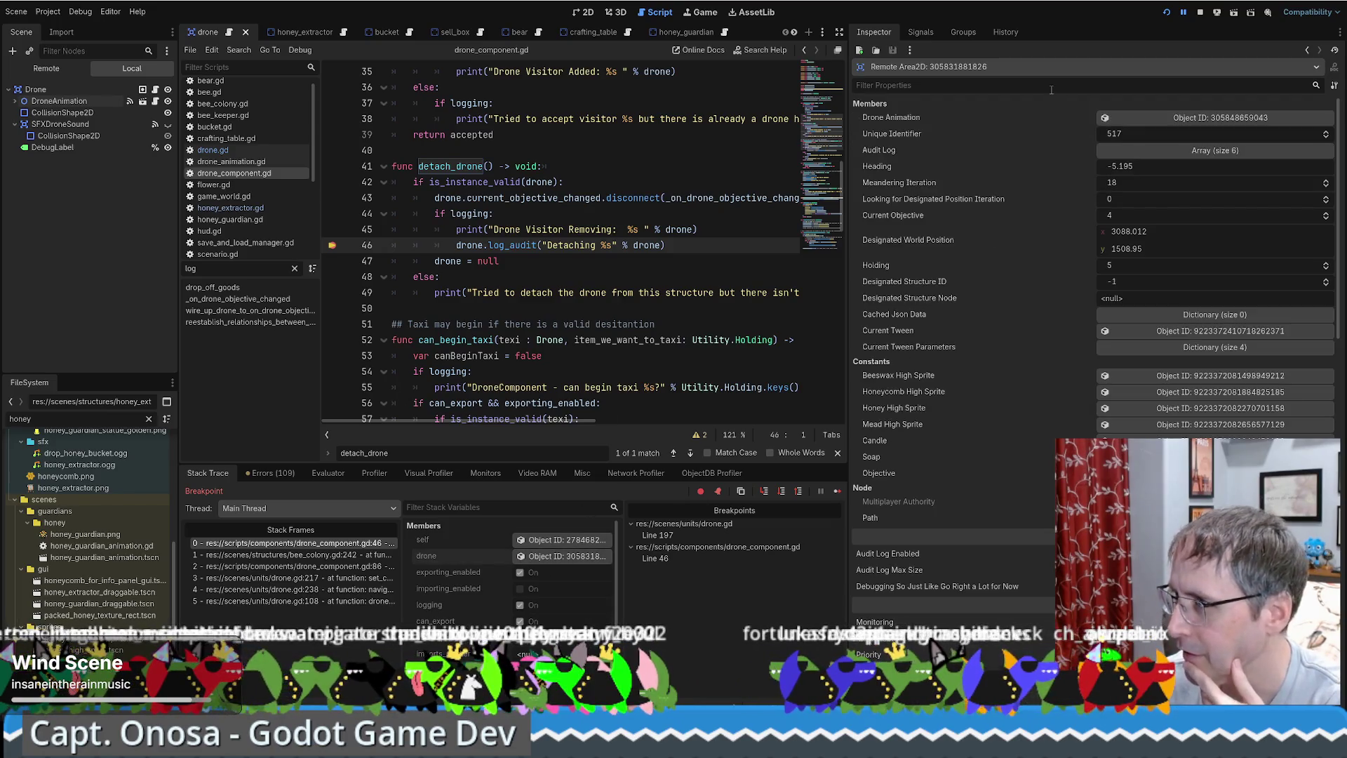
{"action": "left_click", "coordinate": [1163, 150]}
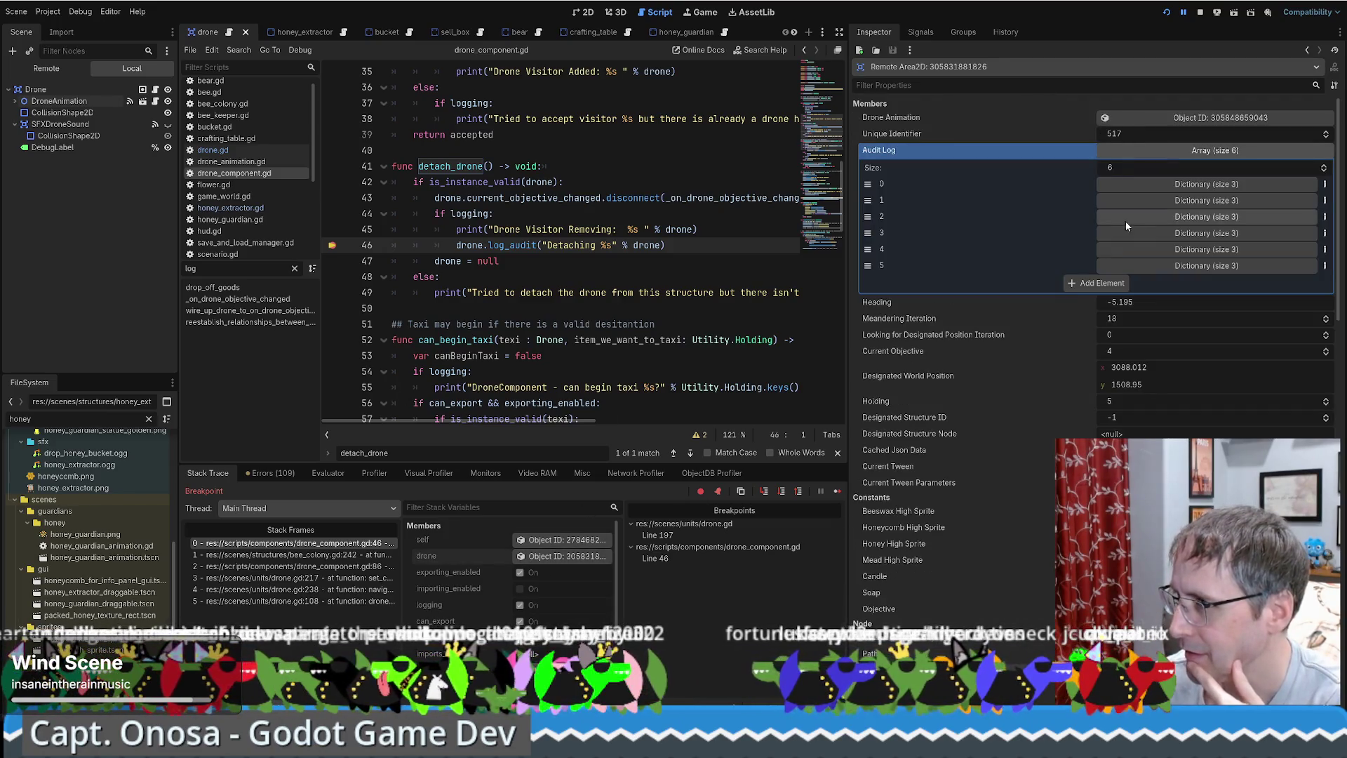
{"action": "left_click", "coordinate": [1169, 265]}
{"action": "left_click", "coordinate": [1152, 253]}
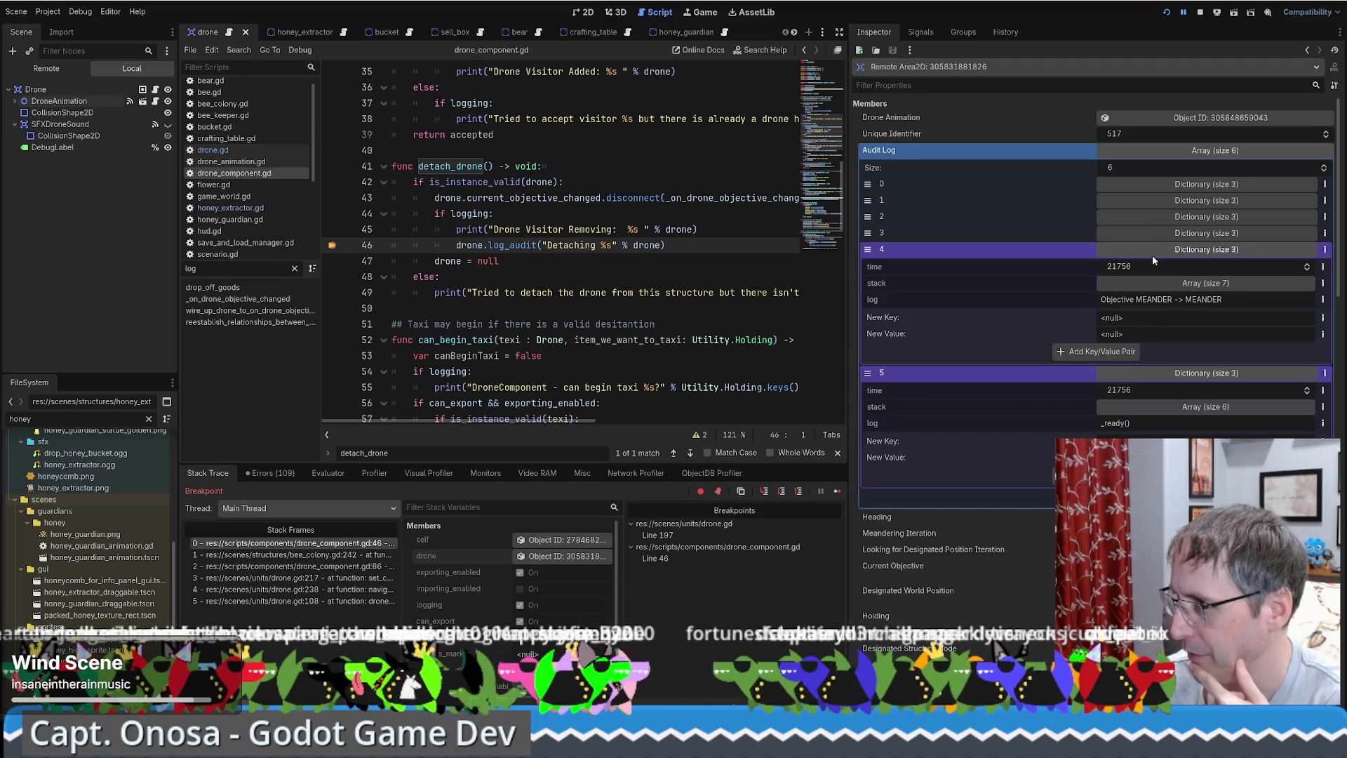
{"action": "left_click", "coordinate": [1202, 233]}
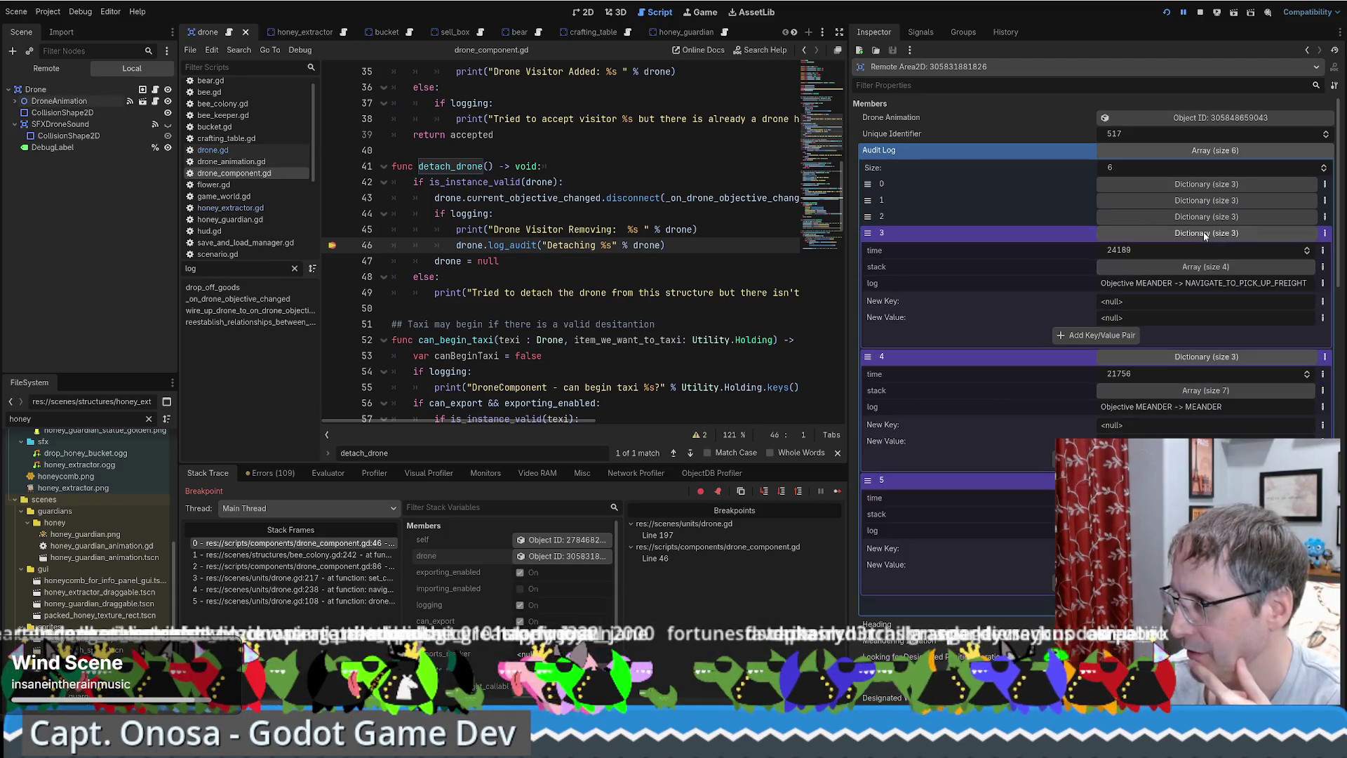
{"action": "left_click", "coordinate": [1205, 217]}
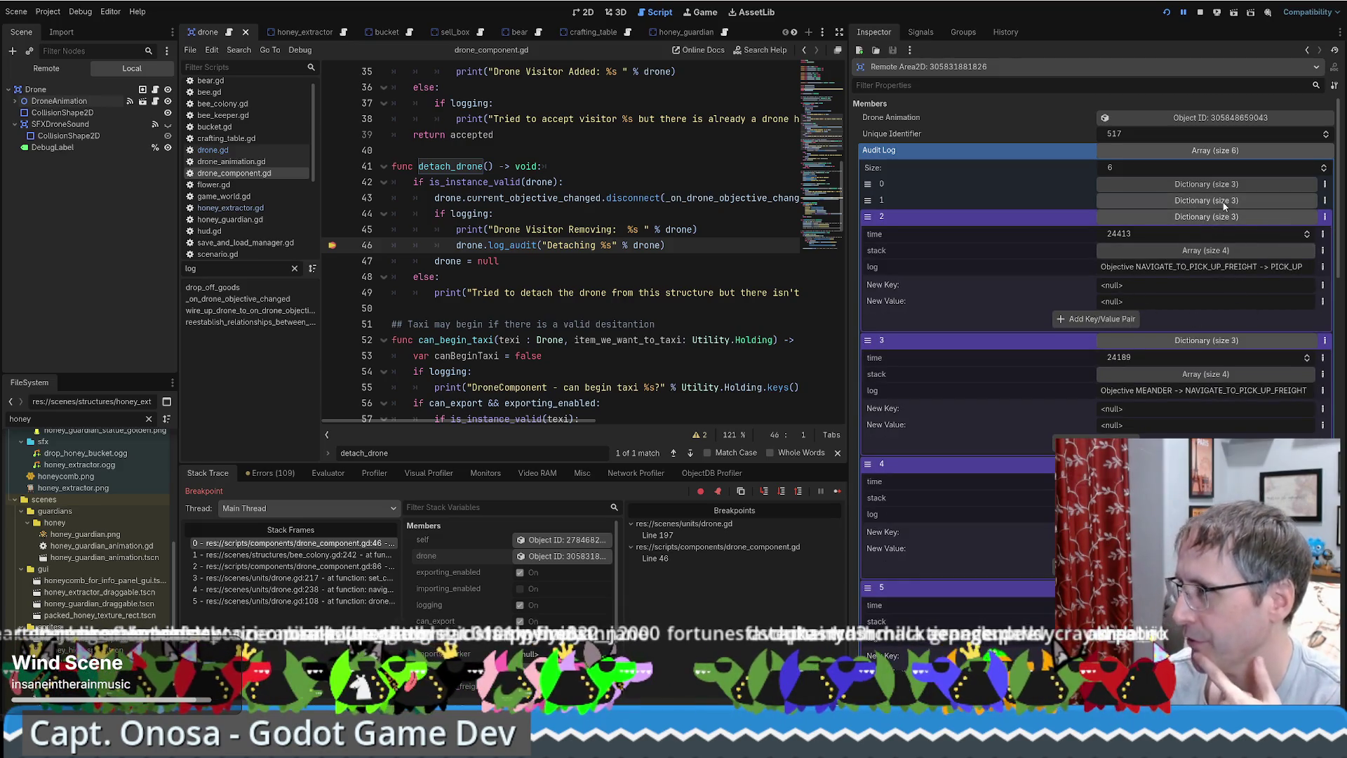
{"action": "left_click", "coordinate": [1223, 201]}
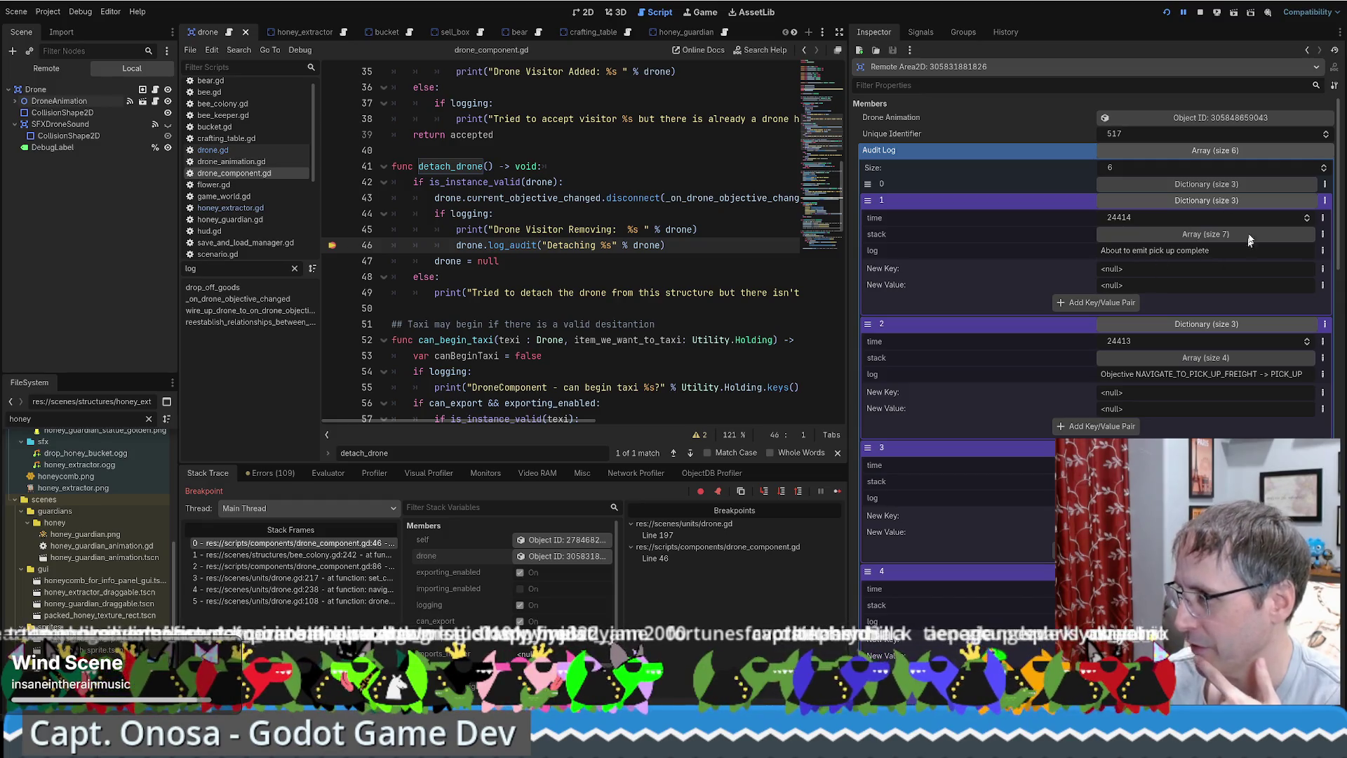
{"action": "left_click", "coordinate": [1192, 185]}
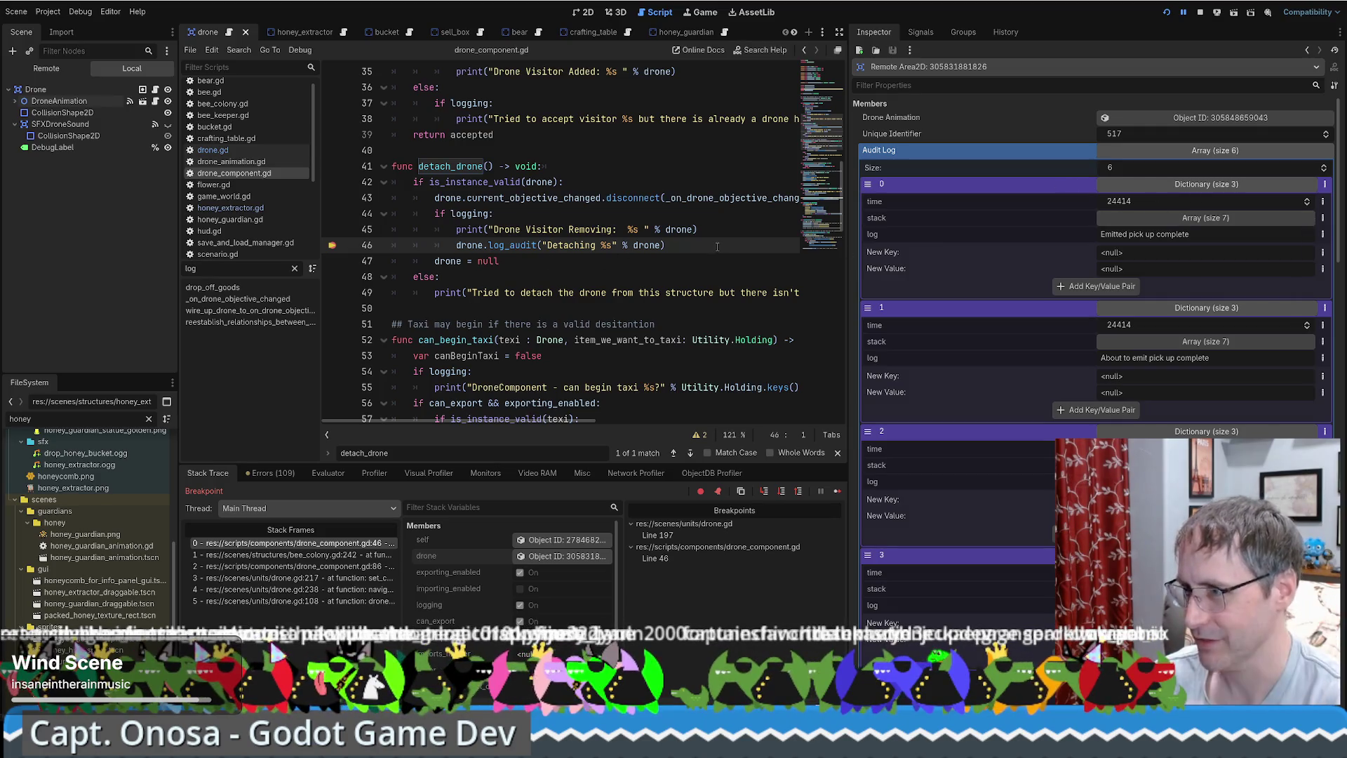
{"action": "key", "text": "F10"}
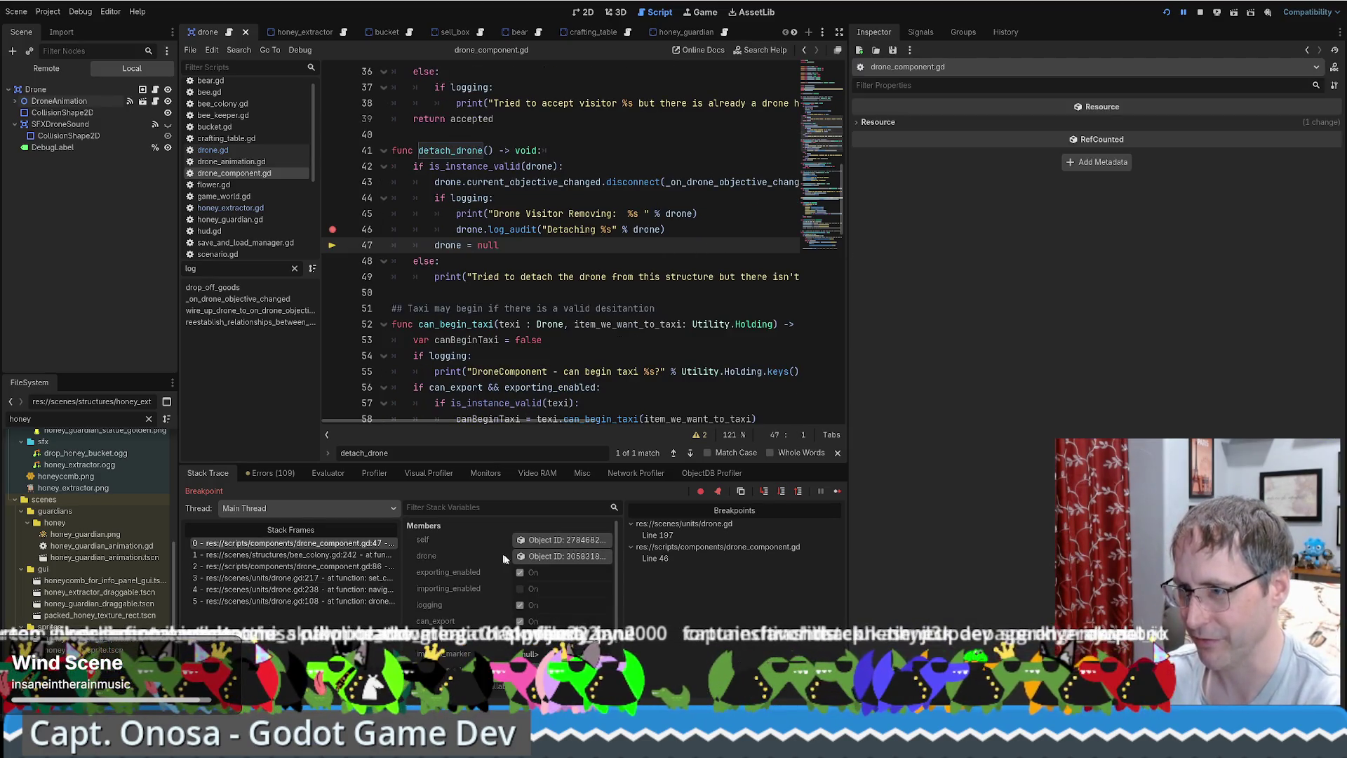
Reinspect the drone and expand the newest Audit Log entry's 7-frame stack array.
{"action": "left_click", "coordinate": [1219, 150]}
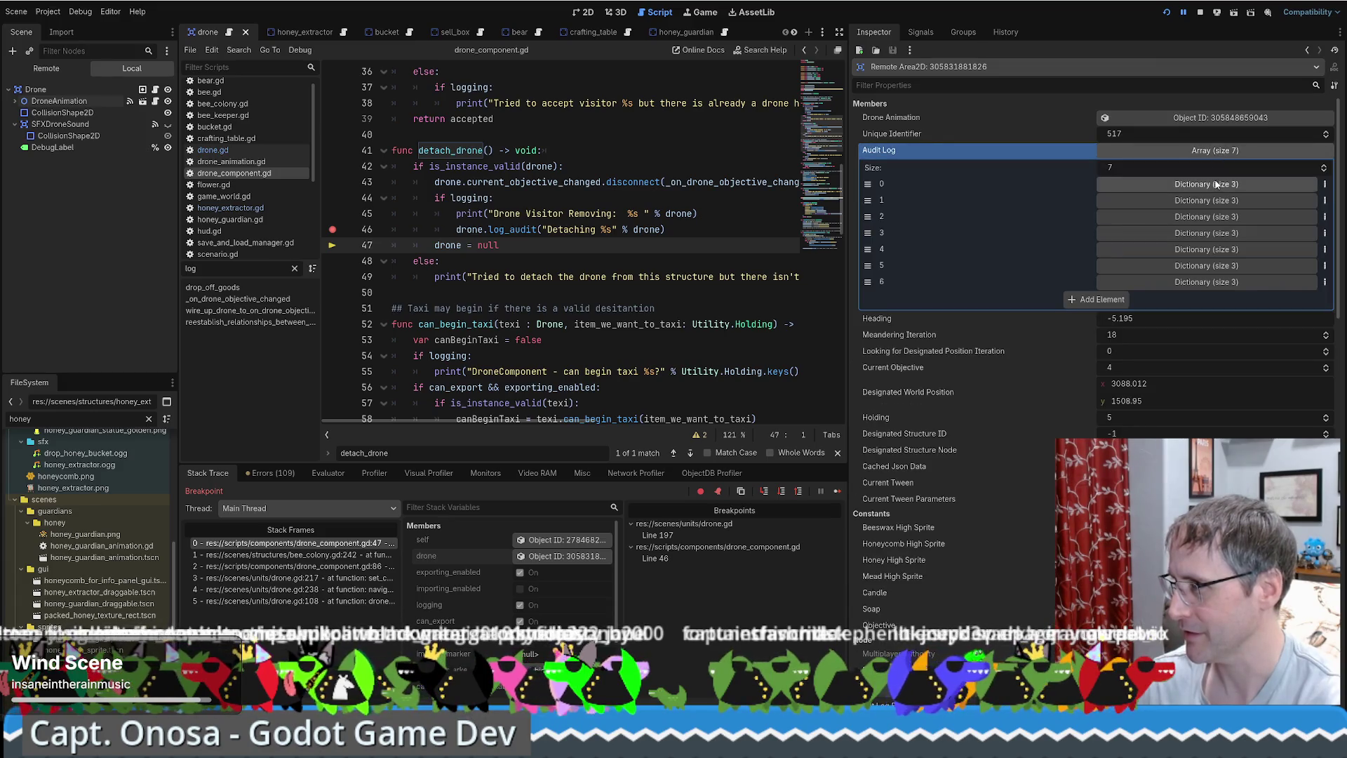
{"action": "left_click", "coordinate": [1220, 184]}
{"action": "left_click", "coordinate": [1257, 217]}
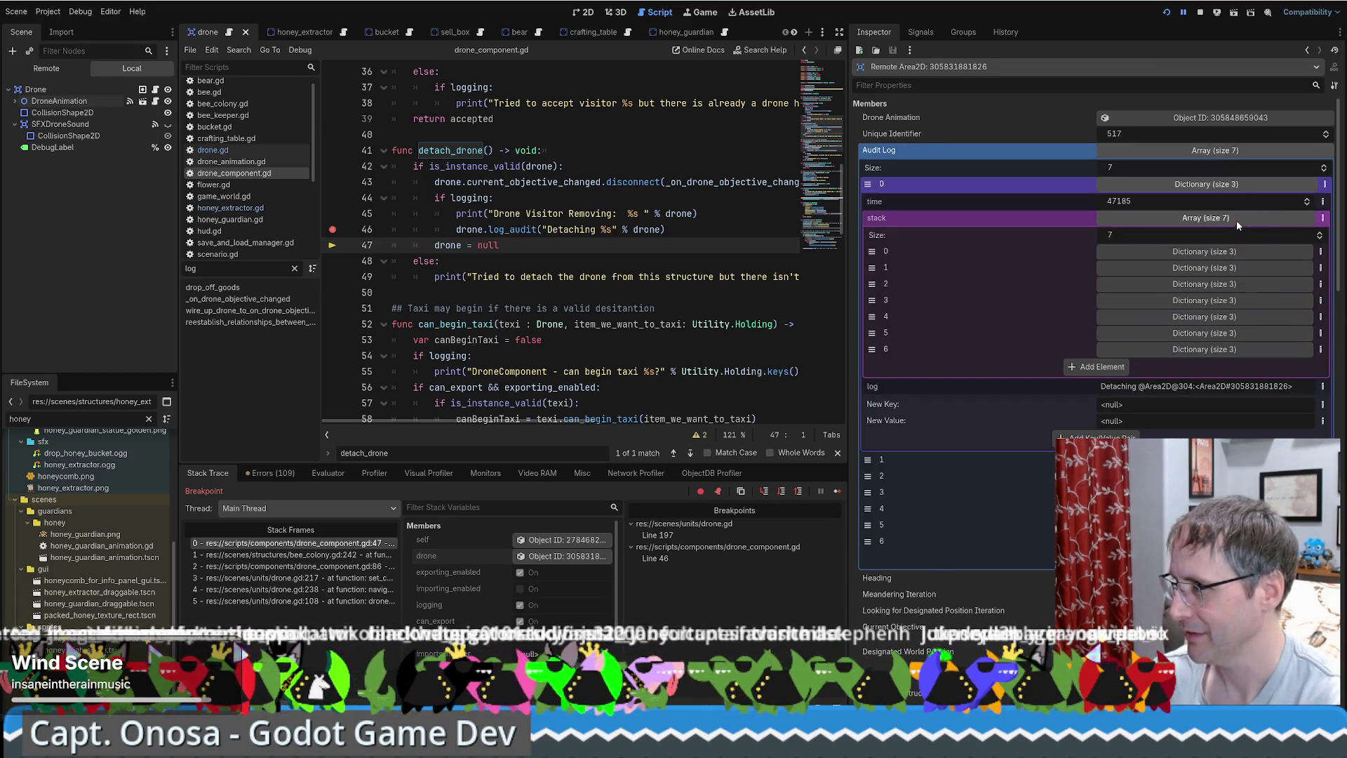
{"action": "left_click", "coordinate": [1236, 219]}
{"action": "left_click", "coordinate": [1203, 218]}
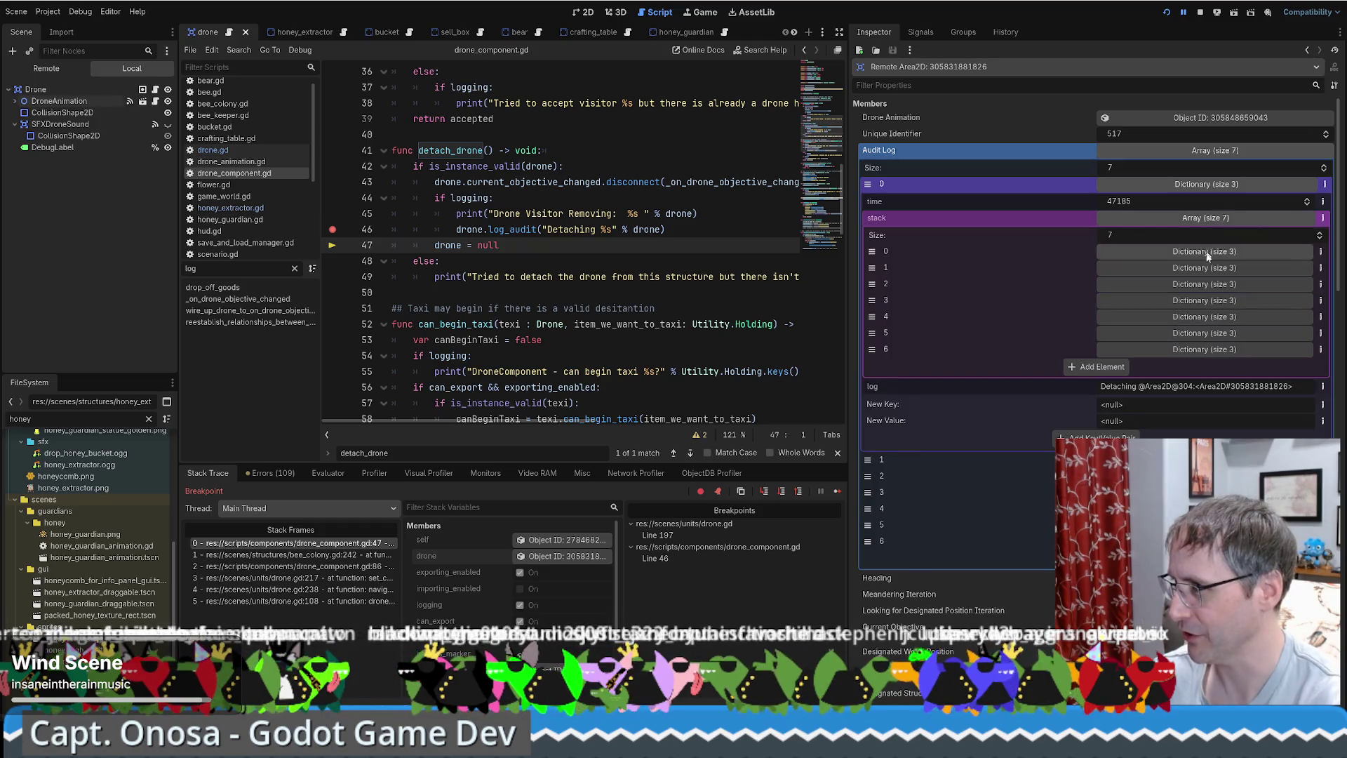
Show source, function and line for stack frames 6 through 0, then collapse the stack.
{"action": "left_click", "coordinate": [1205, 350]}
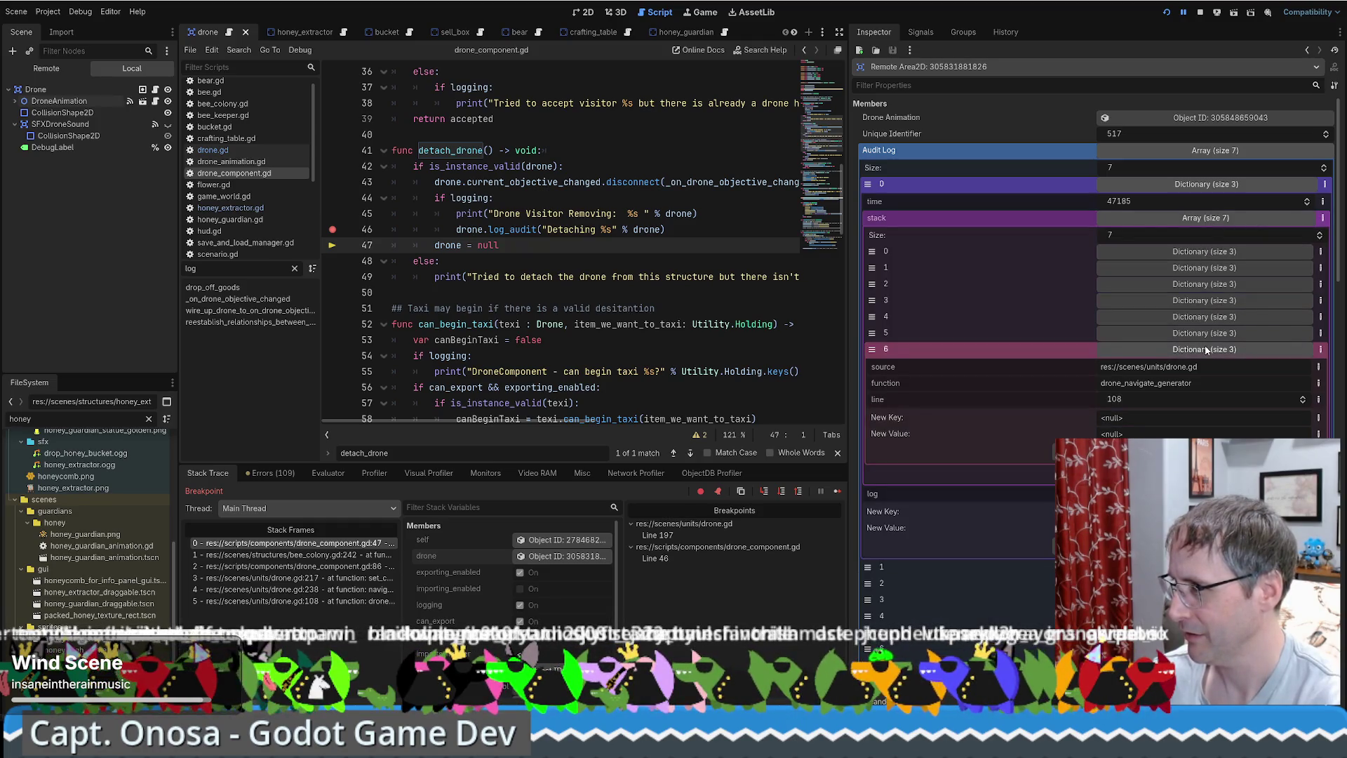
{"action": "left_click", "coordinate": [1199, 333]}
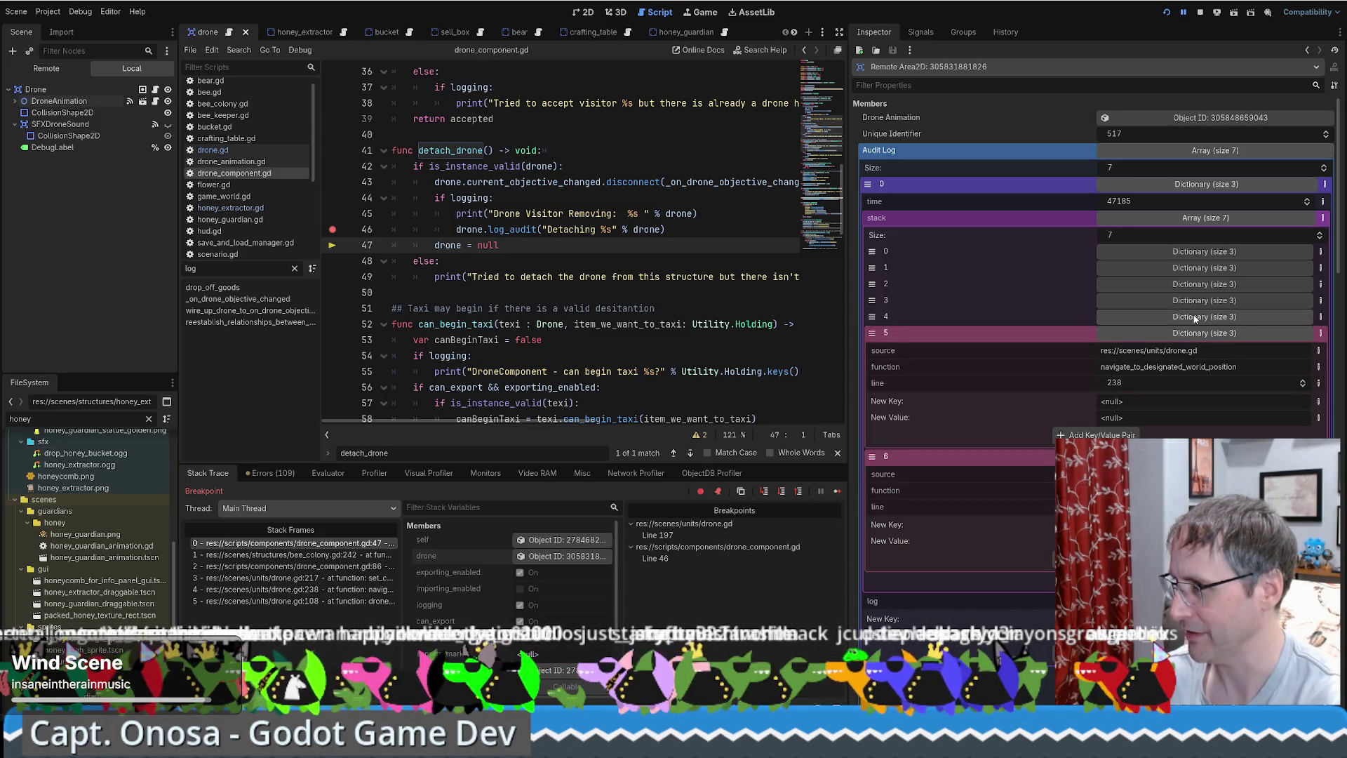
{"action": "left_click", "coordinate": [1197, 317]}
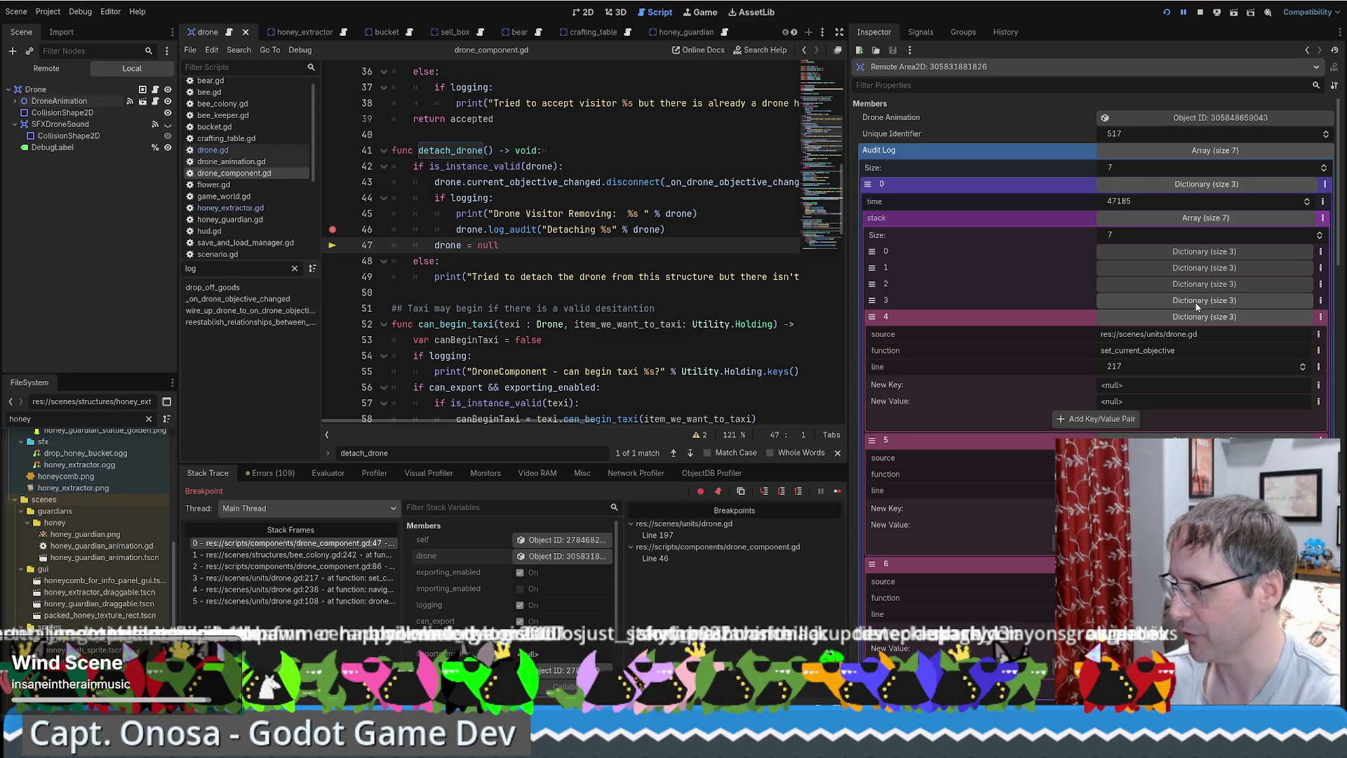
{"action": "left_click", "coordinate": [1197, 303]}
{"action": "left_click", "coordinate": [1198, 286]}
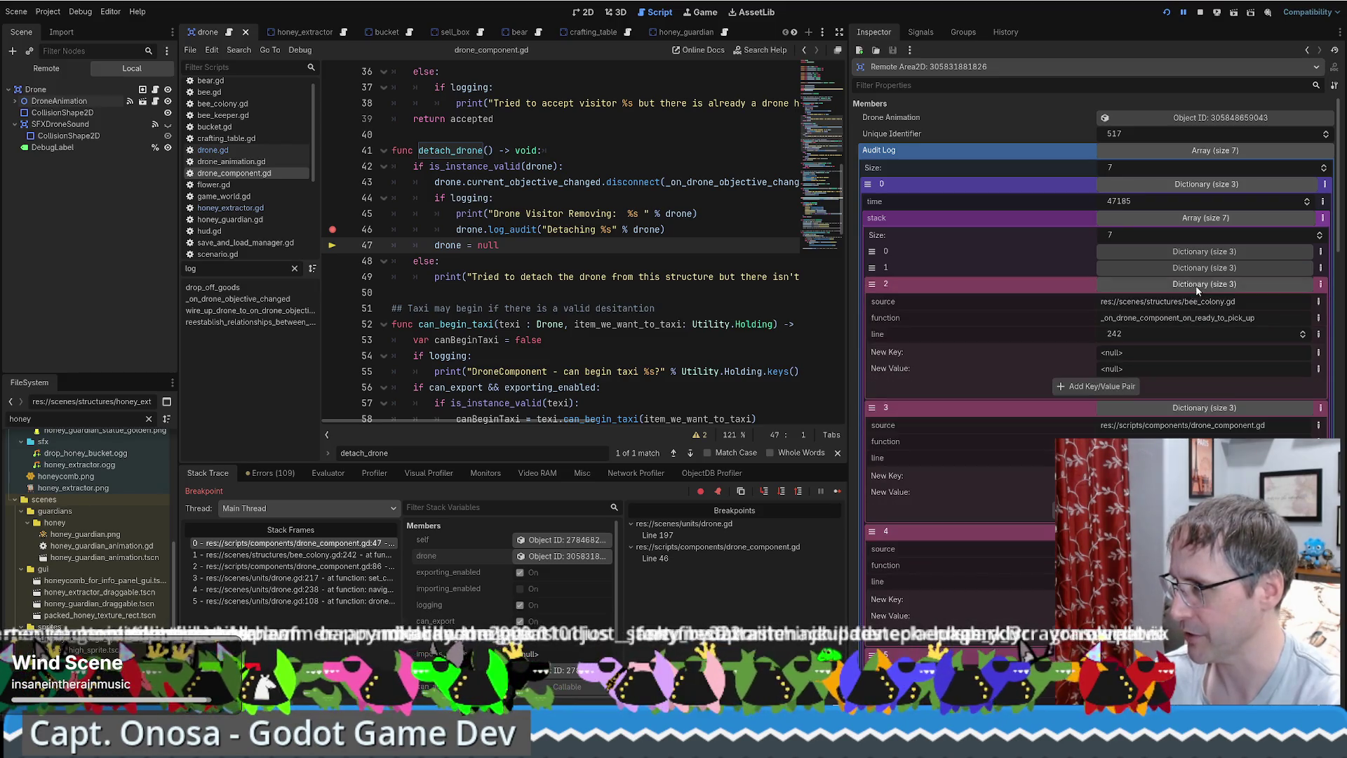
{"action": "left_click", "coordinate": [1201, 269]}
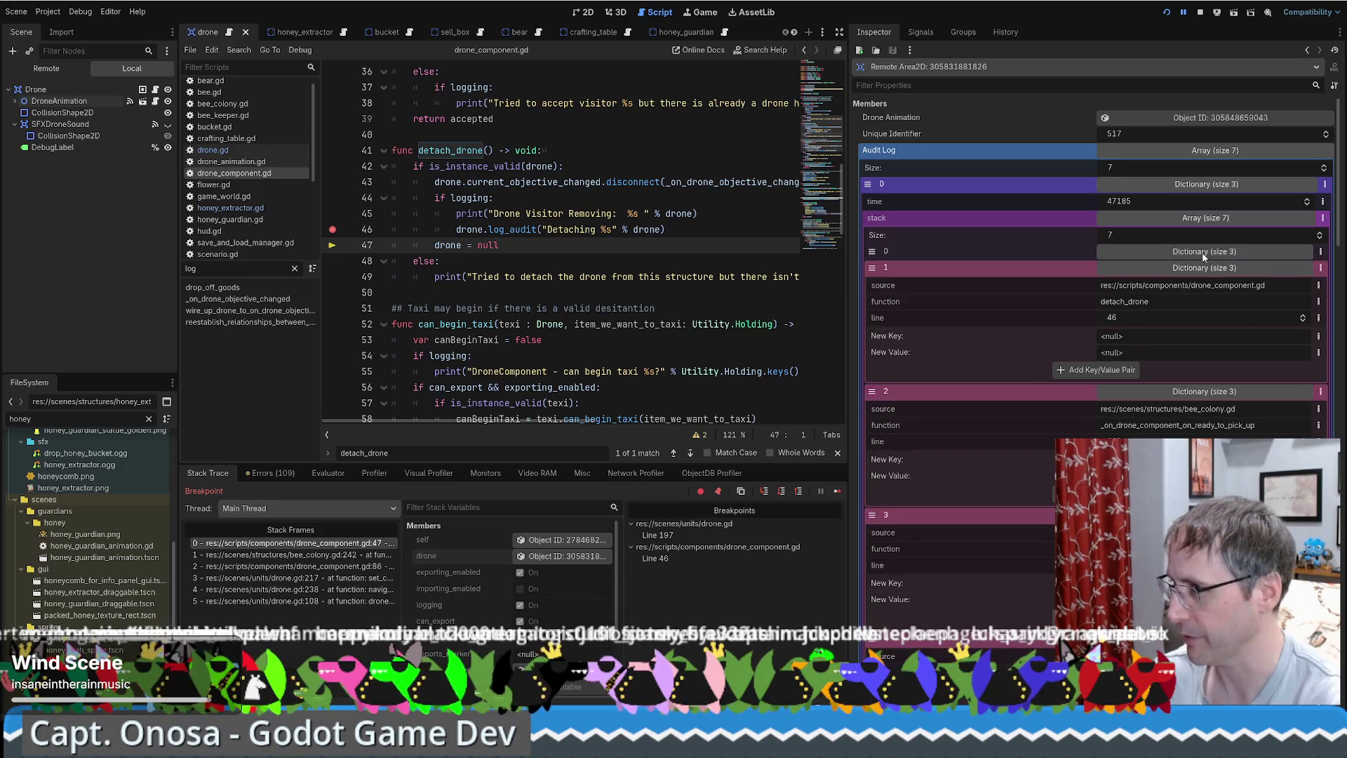
{"action": "left_click", "coordinate": [1204, 253]}
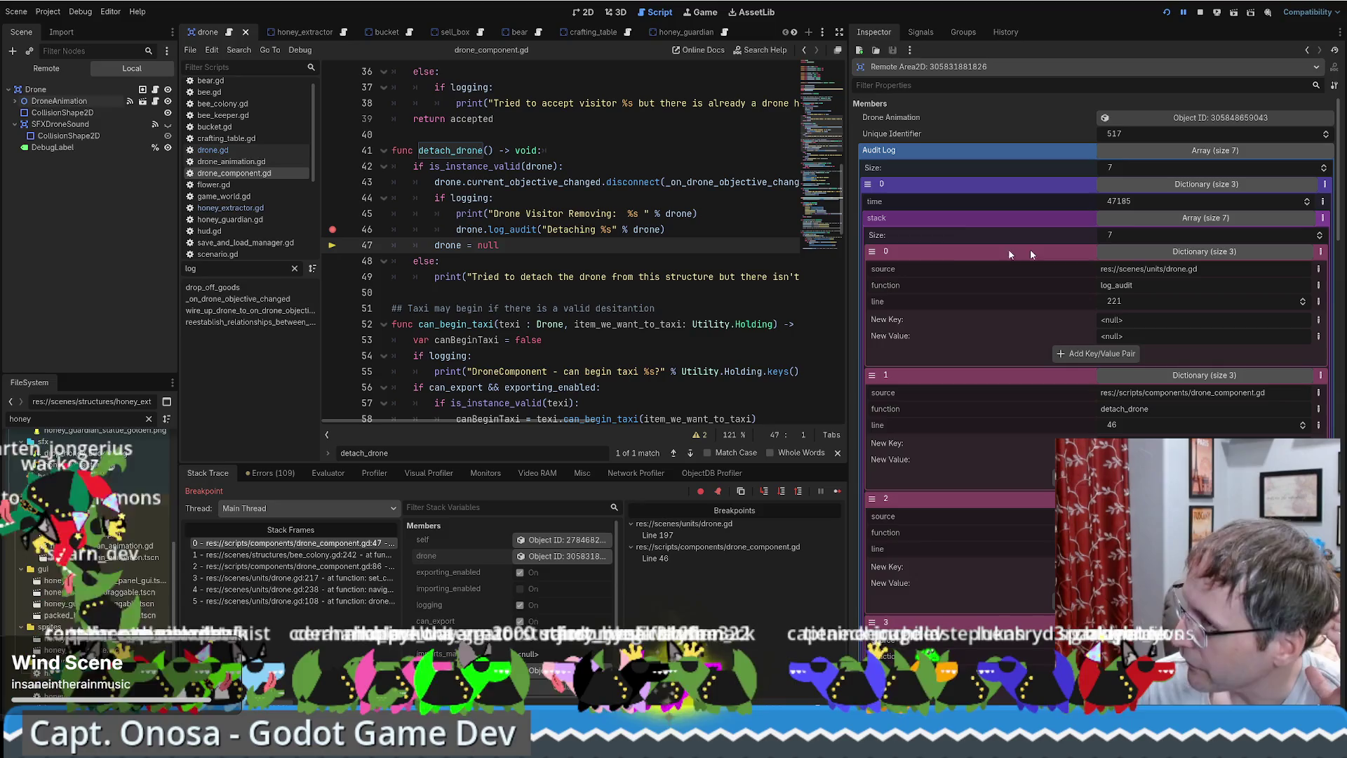
{"action": "left_click", "coordinate": [1163, 229]}
{"action": "left_click", "coordinate": [1184, 218]}
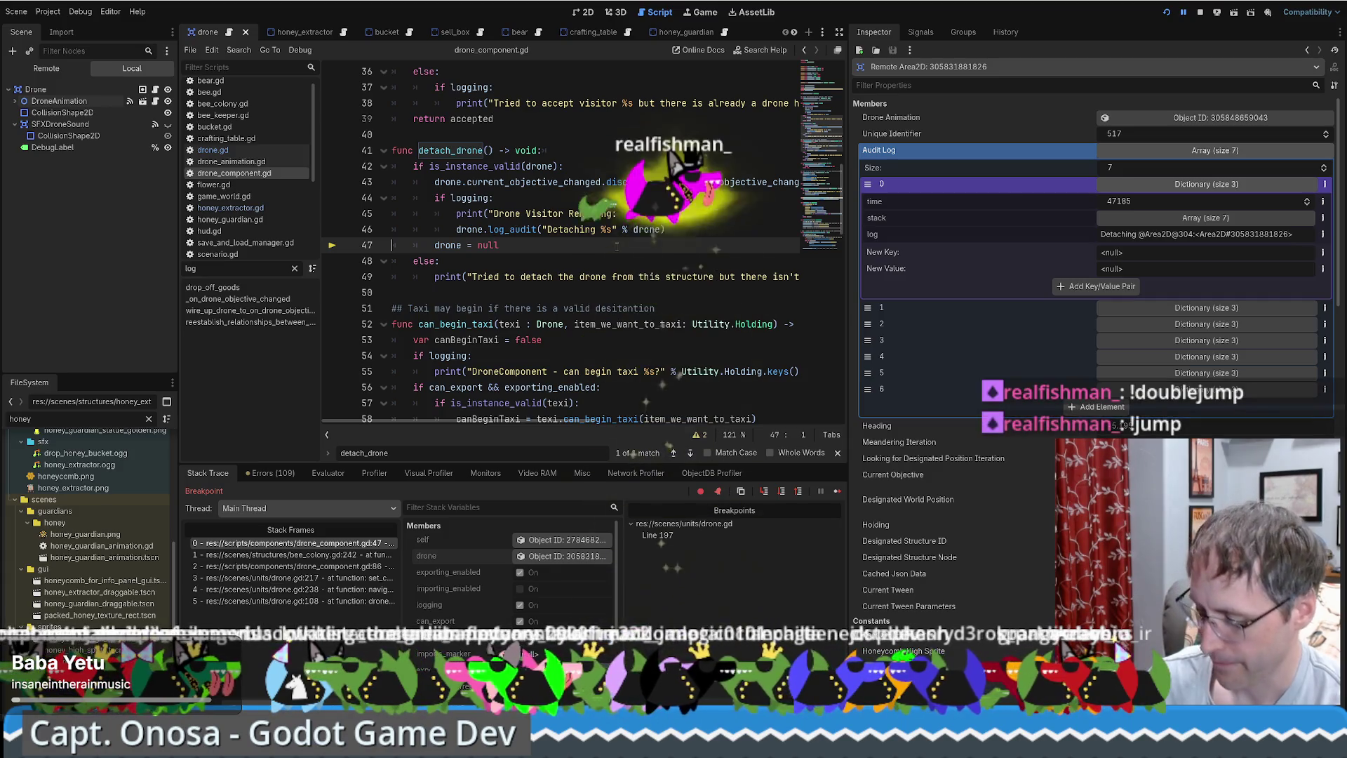
Resume the paused beekeeping game and open the 16.0x game-speed dropdown.
{"action": "key", "text": "F12"}
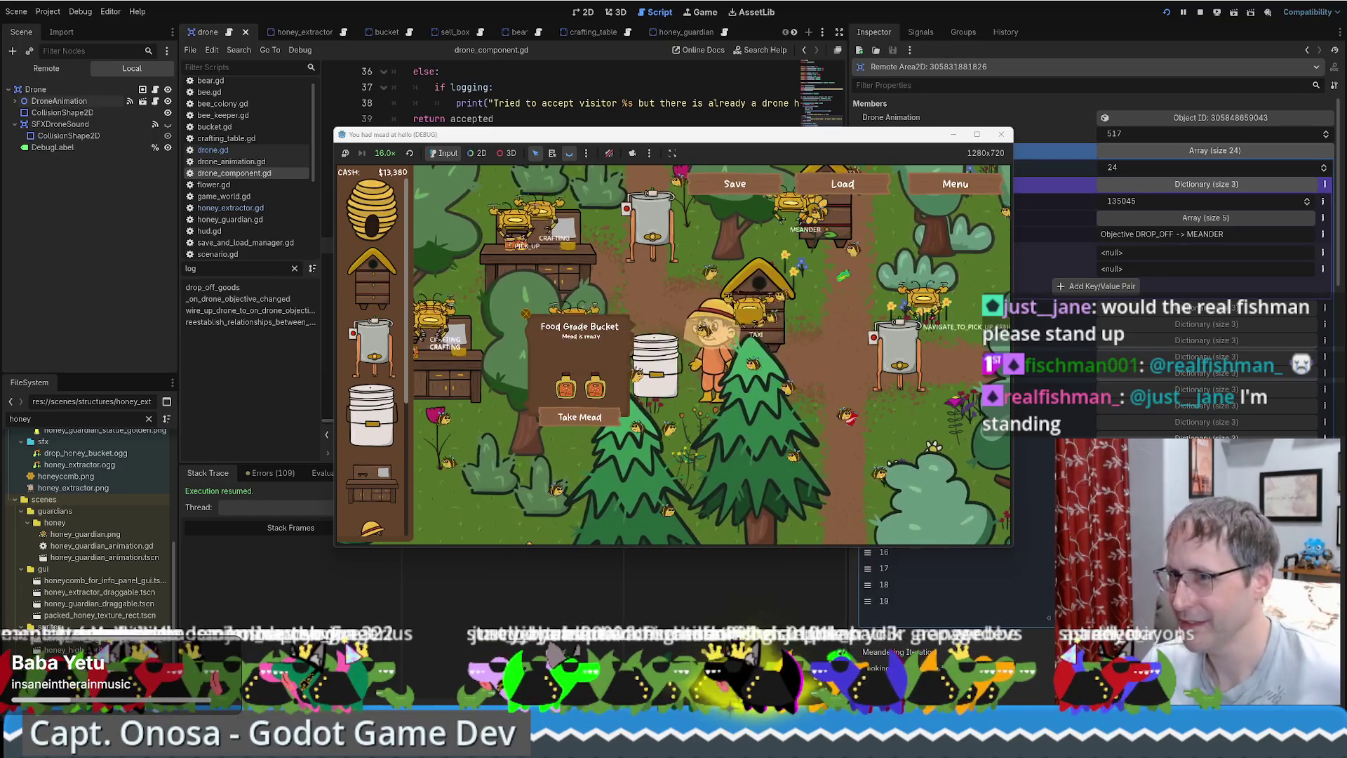
{"action": "left_click", "coordinate": [383, 155]}
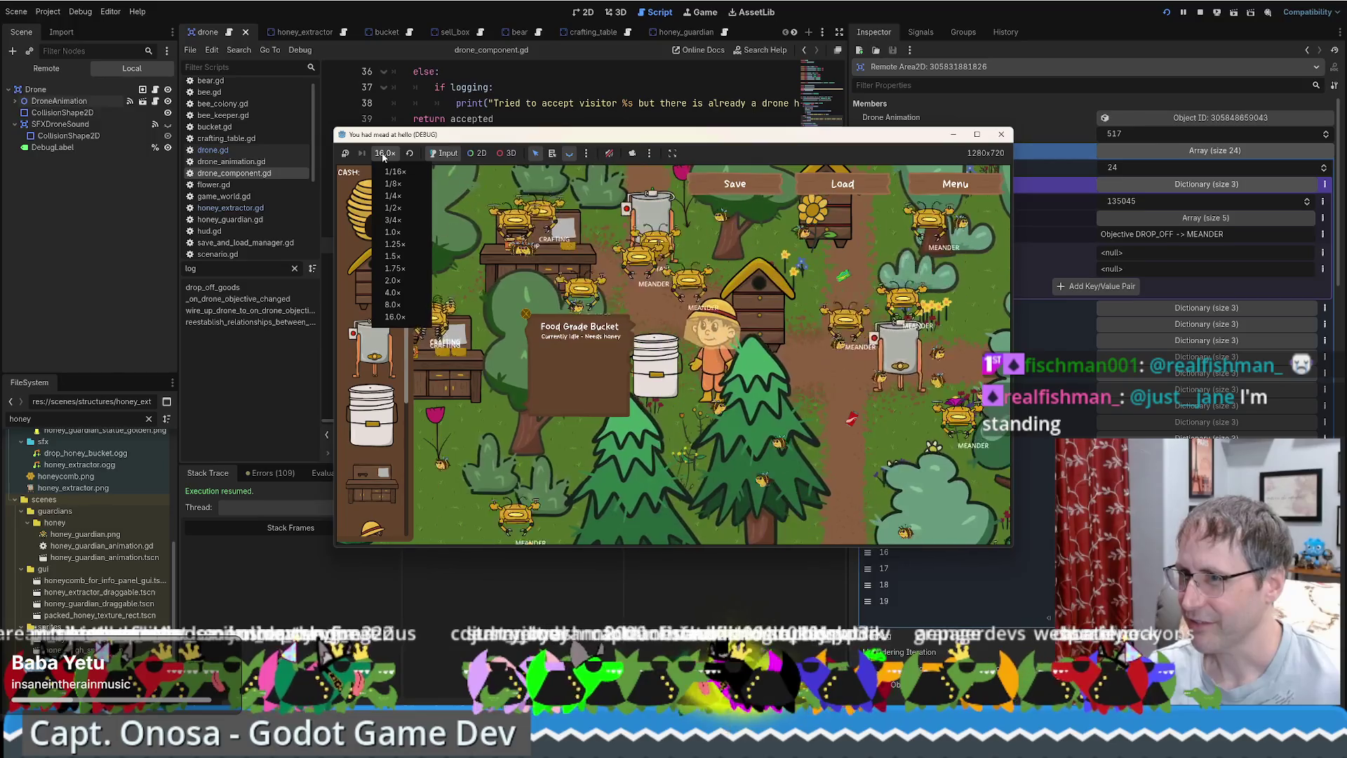
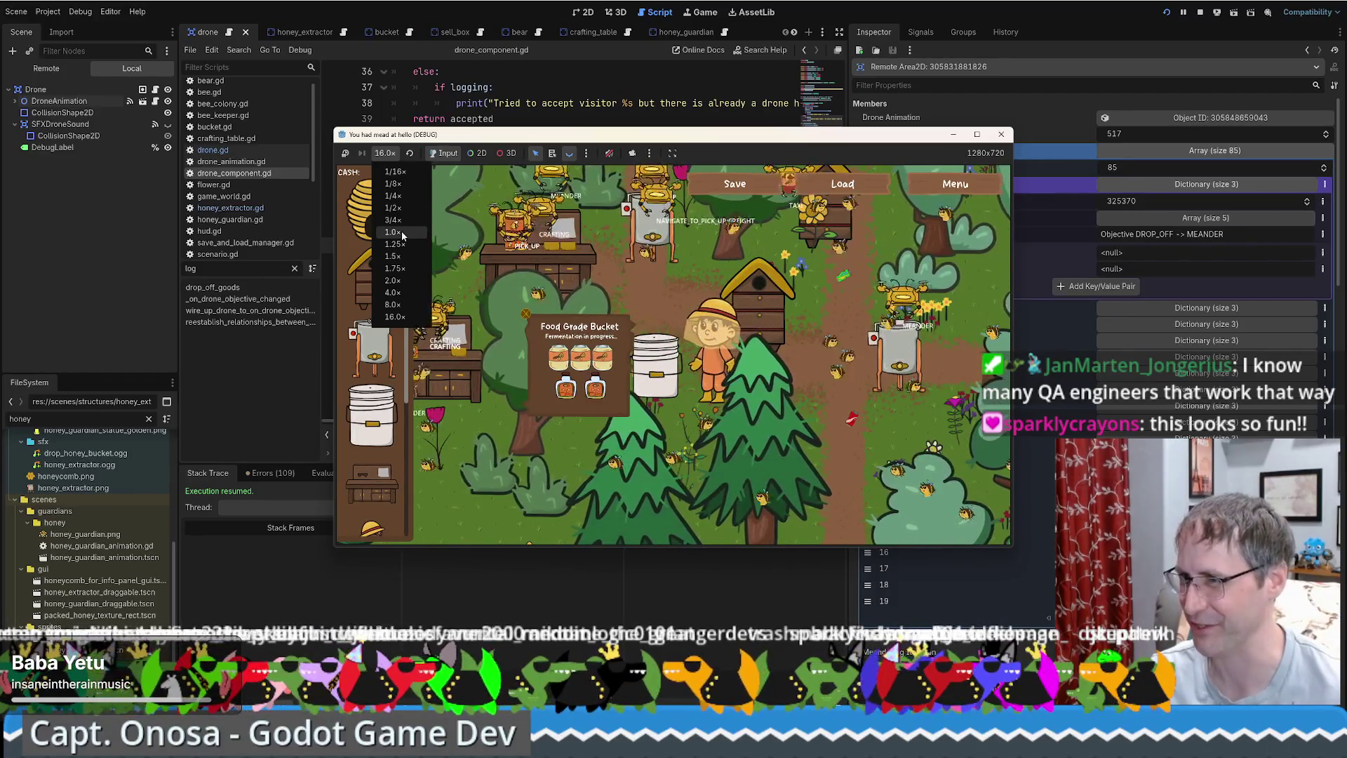
Restore 1.0× game speed, walk the player up, maximize the game window and enable 2D picking.
{"action": "left_click", "coordinate": [393, 232]}
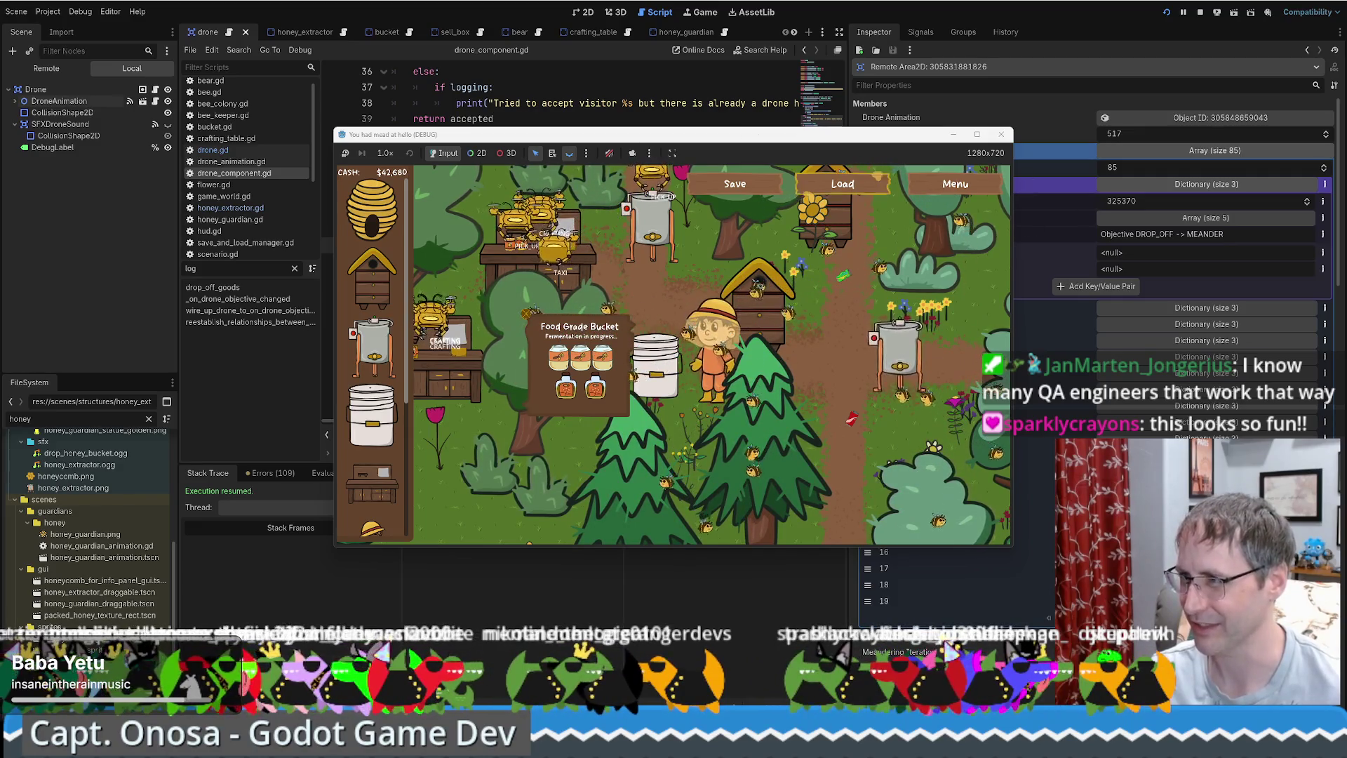
{"action": "key", "text": "w"}
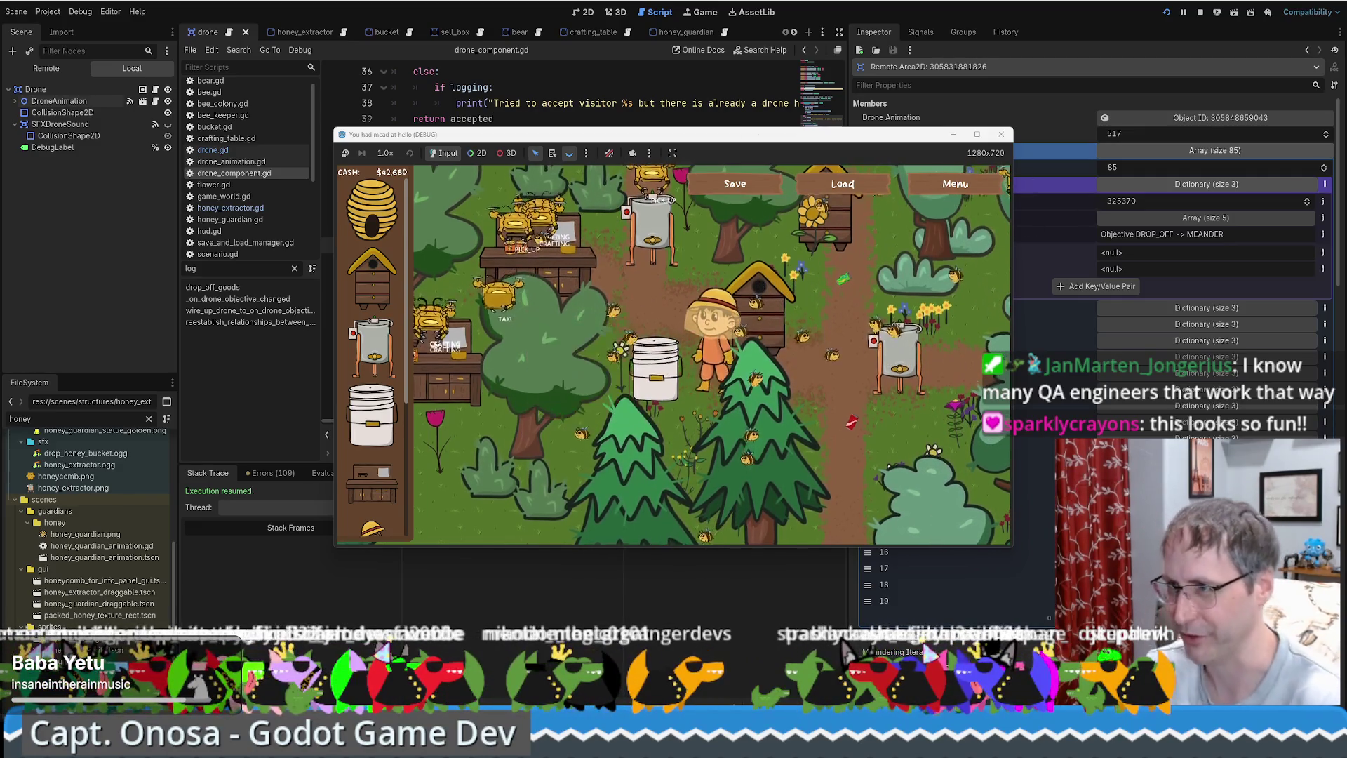
{"action": "left_click", "coordinate": [979, 135]}
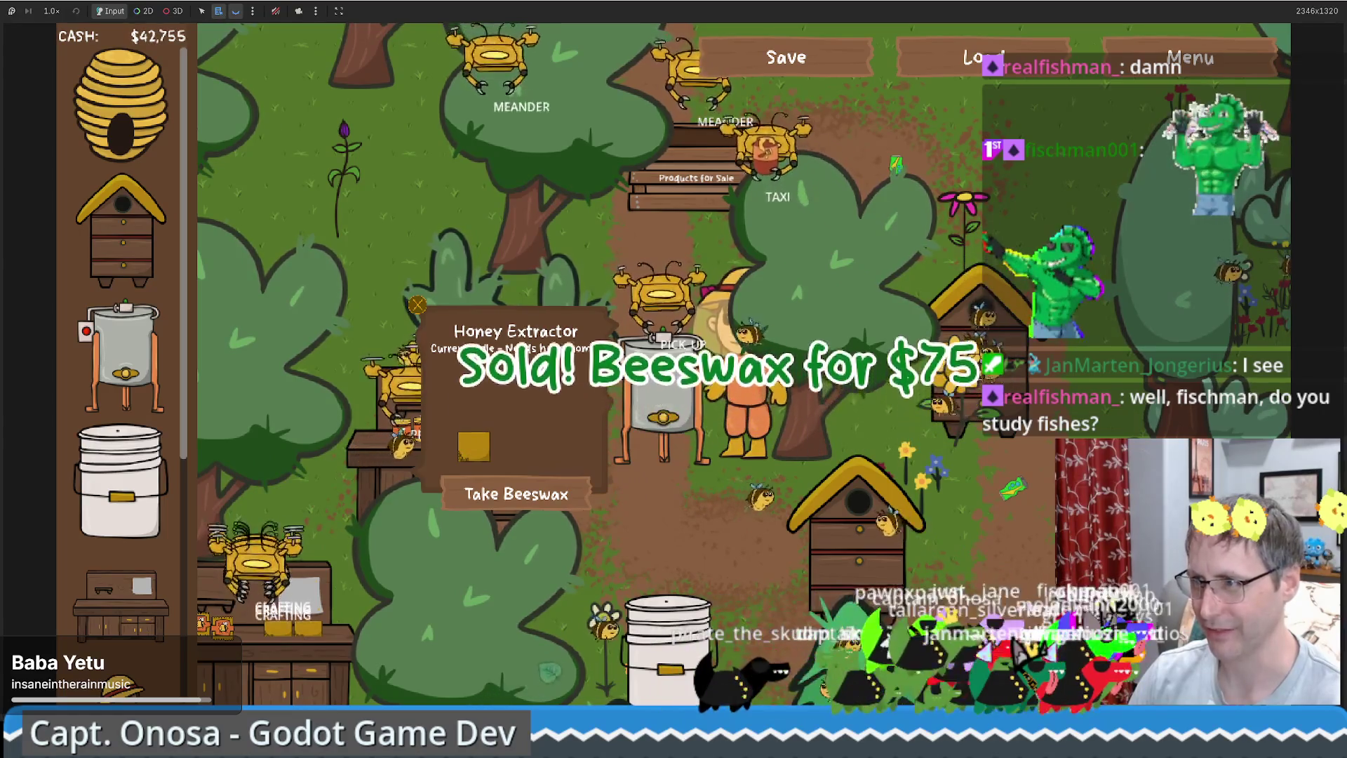
{"action": "left_click", "coordinate": [145, 11]}
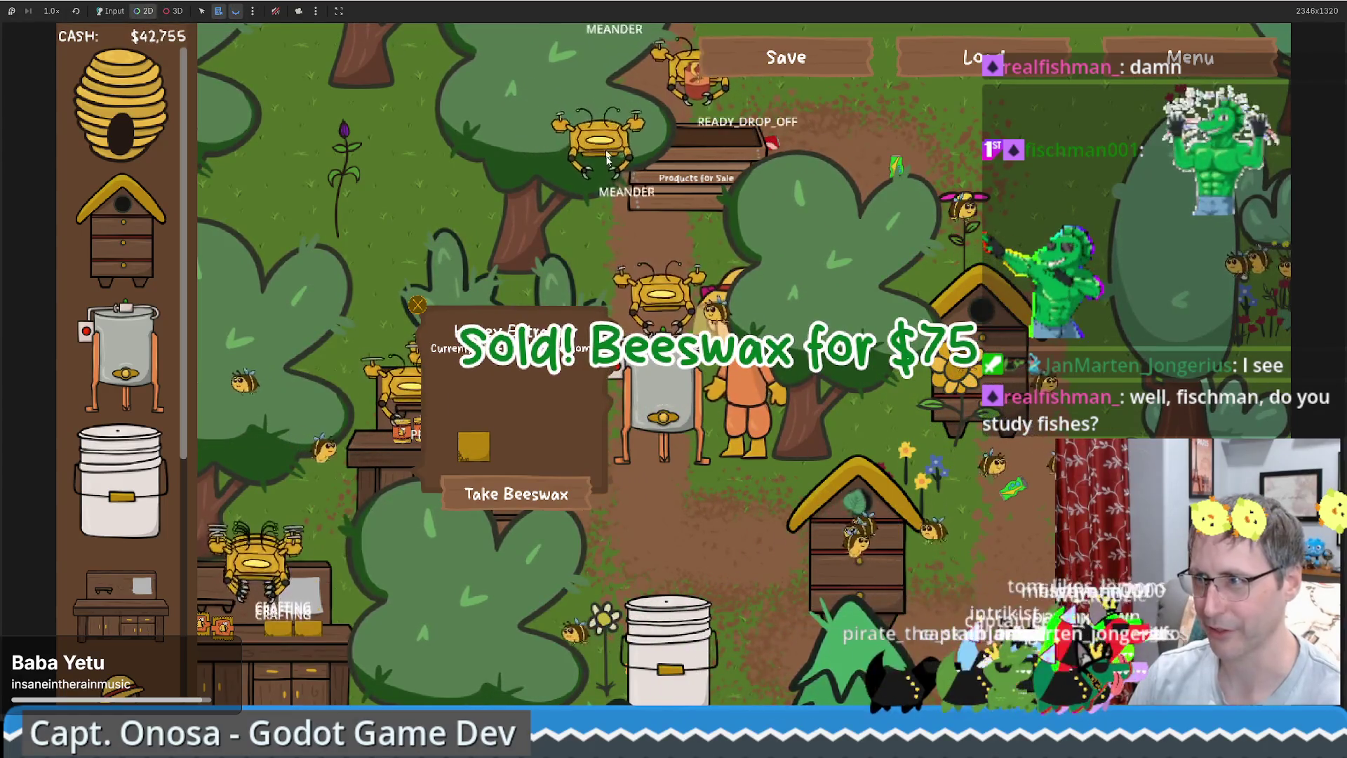
Pick a drone's DroneBody node from the running game and show it in the Remote scene tree.
{"action": "right_click", "coordinate": [668, 295]}
{"action": "left_click", "coordinate": [761, 331]}
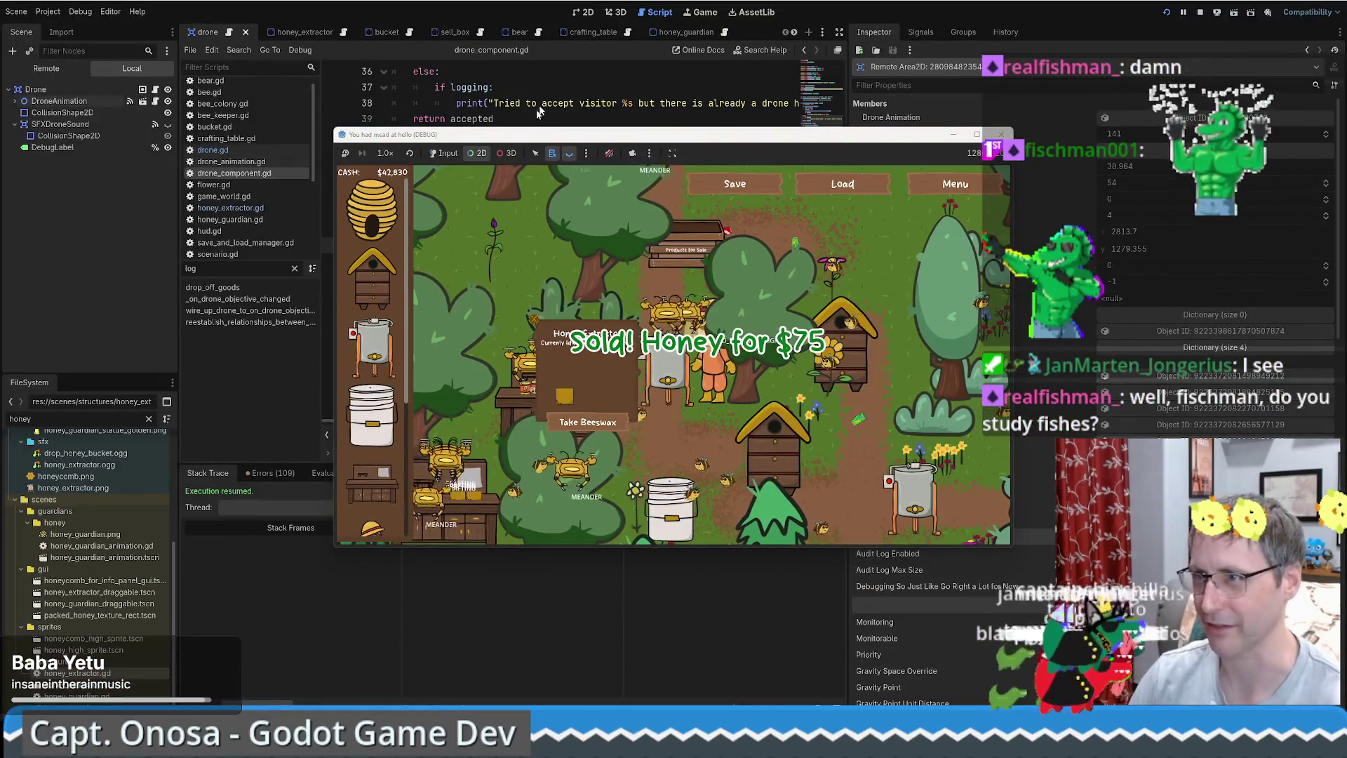
{"action": "left_click", "coordinate": [46, 68]}
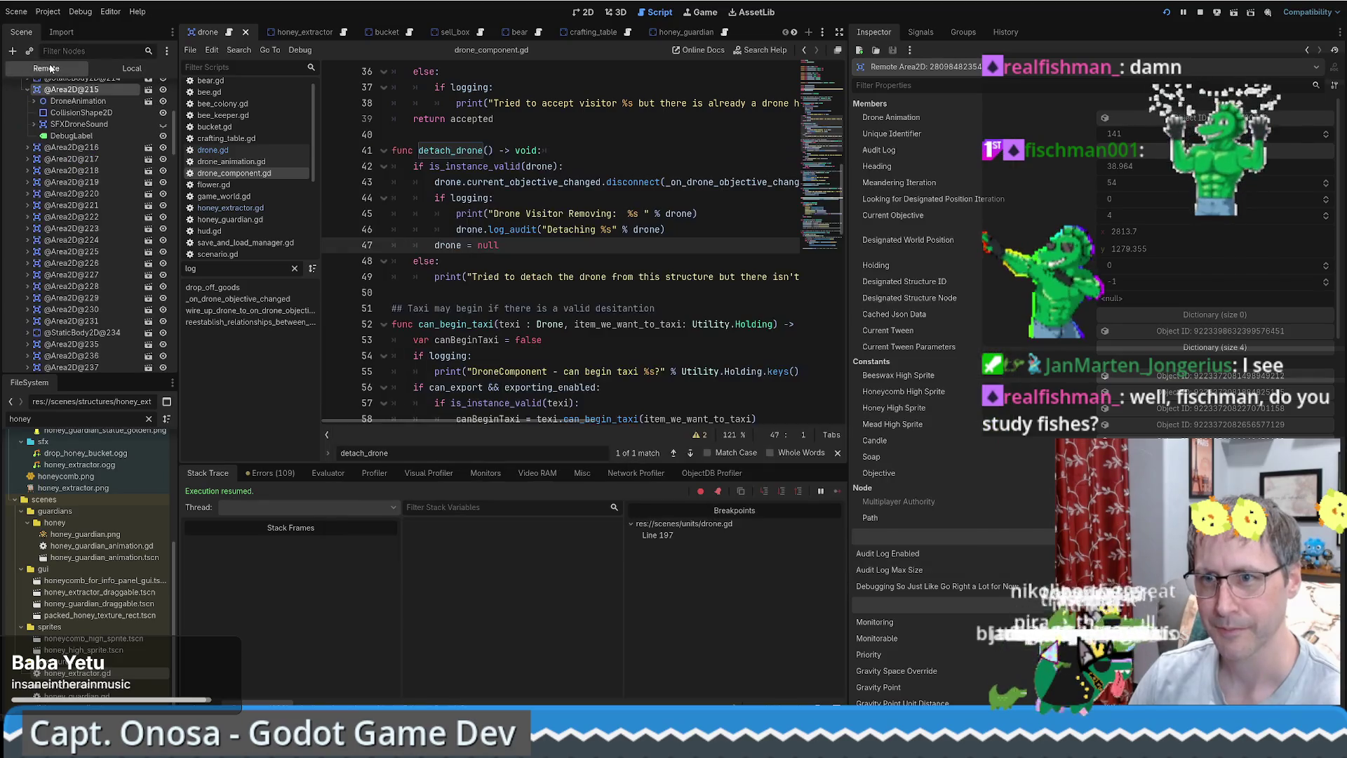
{"action": "scroll", "coordinate": [1115, 356], "scroll_direction": "down", "scroll_amount": 10}
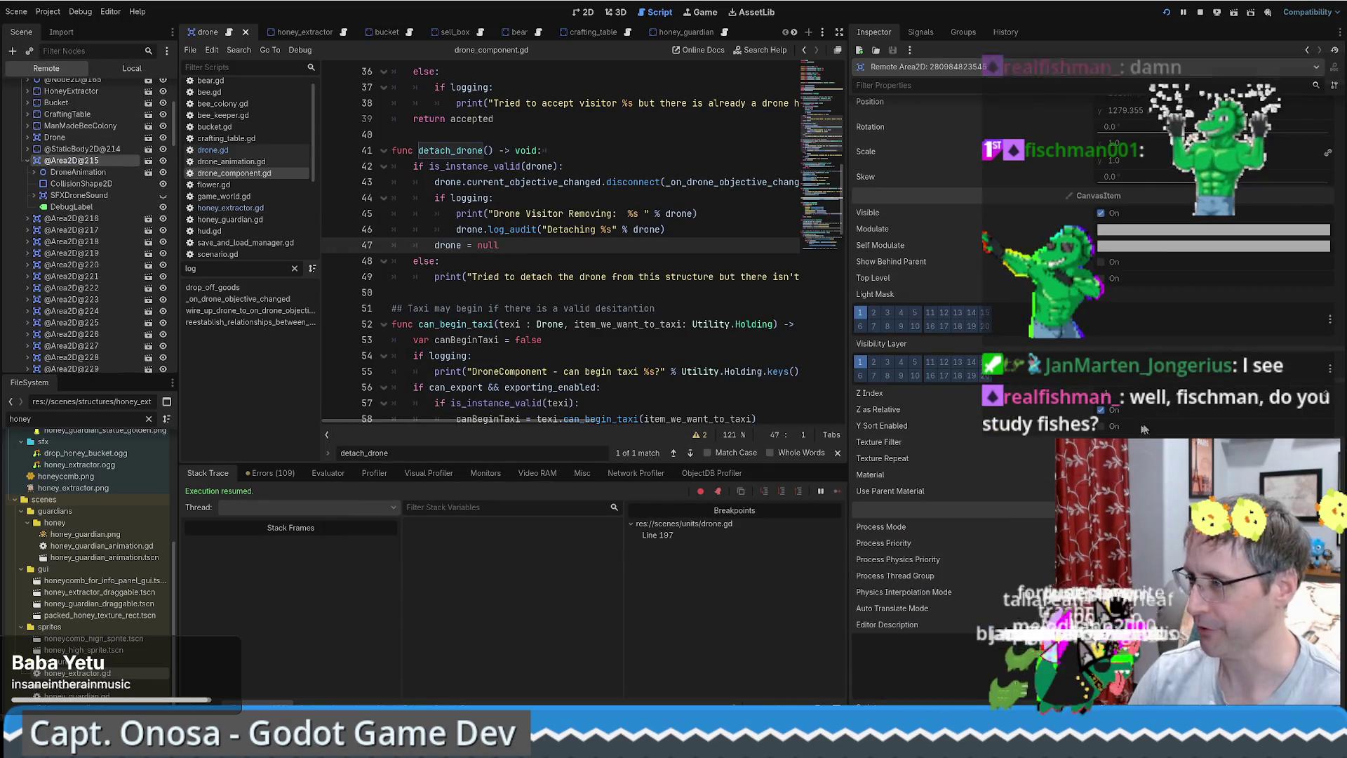
Tint the drone's Modulate green and paste the same green into Self Modulate, then view the game.
{"action": "left_click", "coordinate": [1193, 230]}
{"action": "left_click_drag", "start_coordinate": [1191, 426], "coordinate": [1151, 425]}
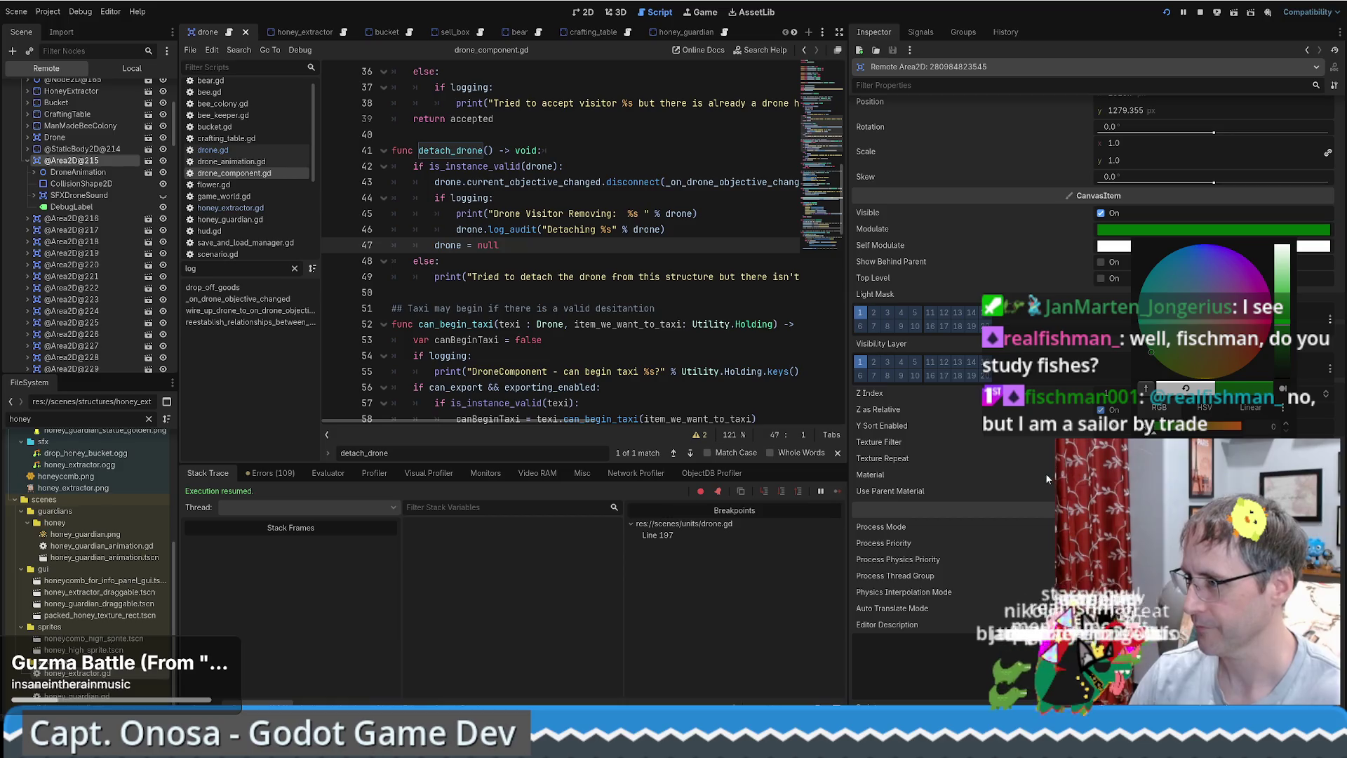
{"action": "left_click", "coordinate": [1115, 245]}
{"action": "left_click", "coordinate": [1115, 245]}
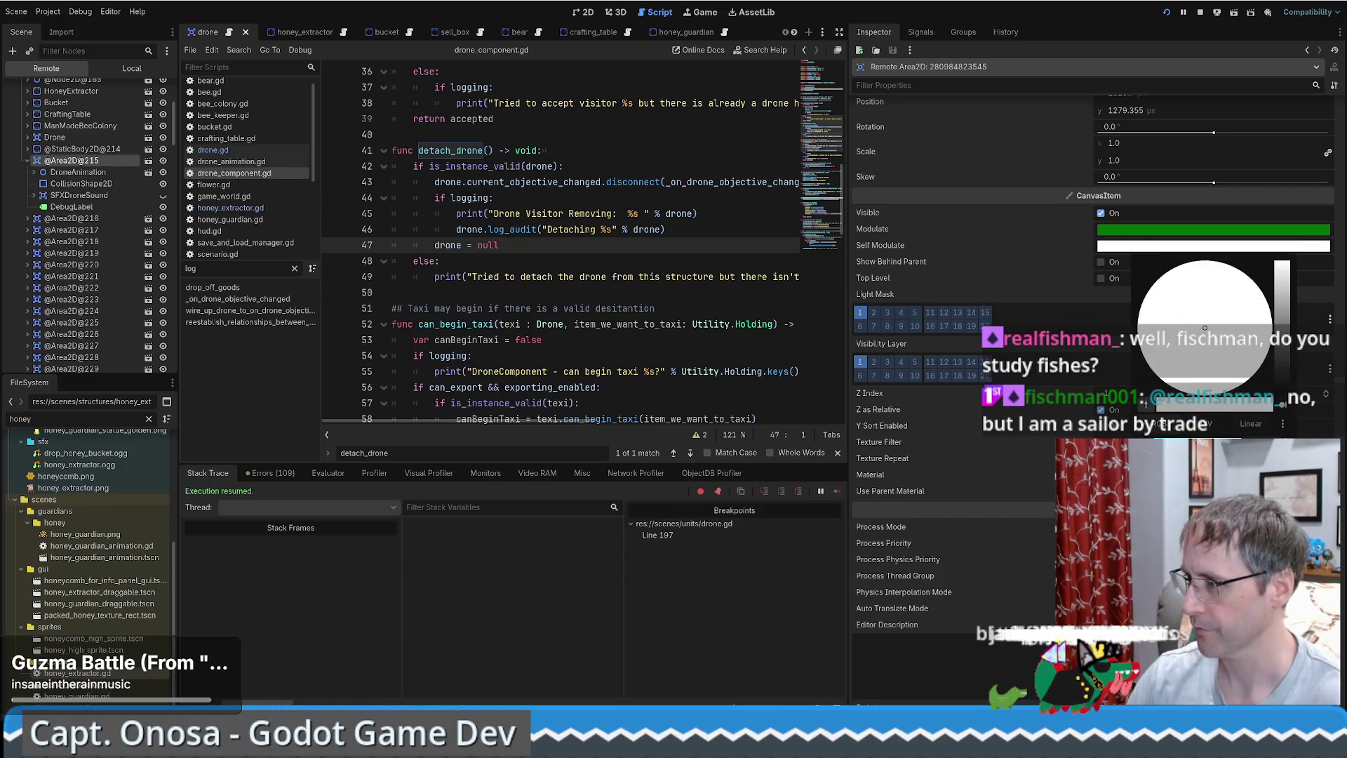
{"action": "key", "text": "ctrl+v"}
{"action": "left_click", "coordinate": [696, 16]}
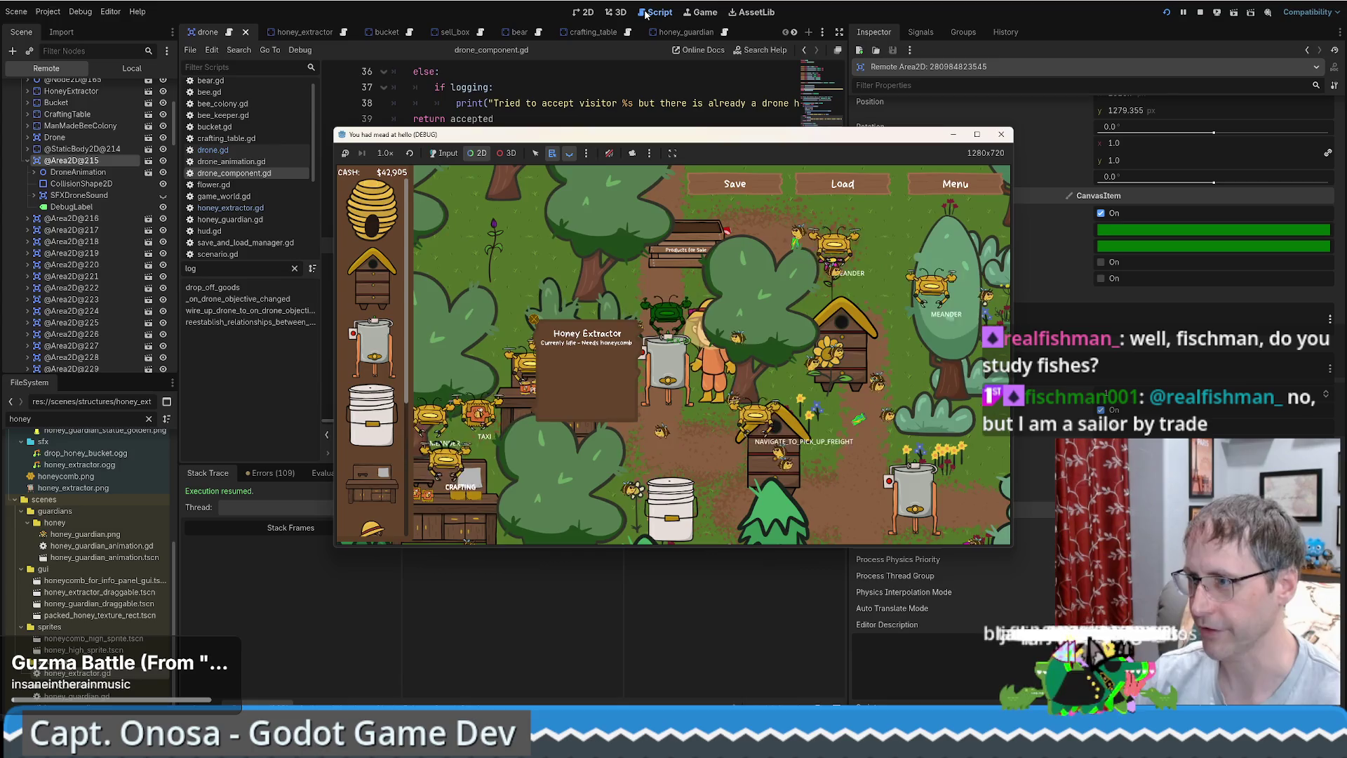
Review detach_drone's lines 42–48: the is_instance_valid check, the logging check, the detach audit and drone = null.
{"action": "left_click", "coordinate": [646, 14]}
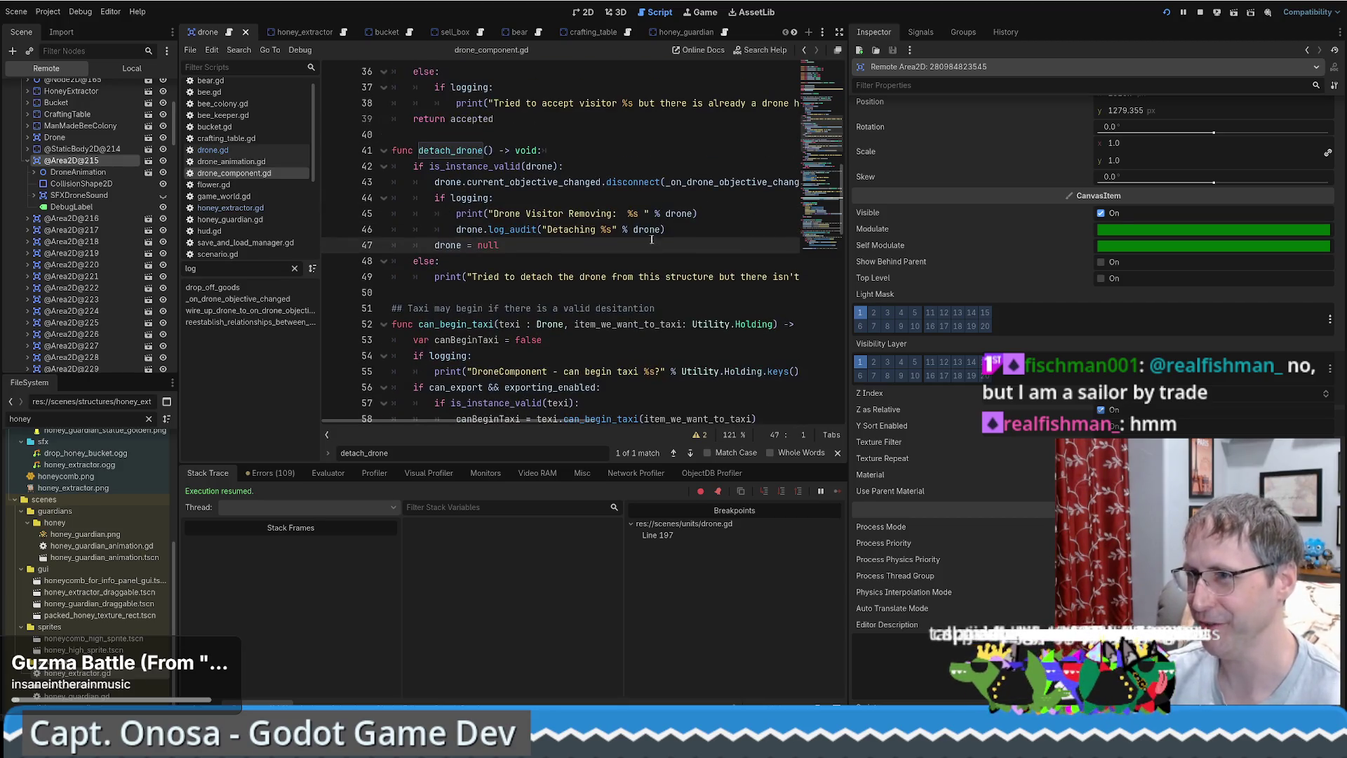
{"action": "left_click", "coordinate": [589, 207]}
{"action": "left_click", "coordinate": [571, 199]}
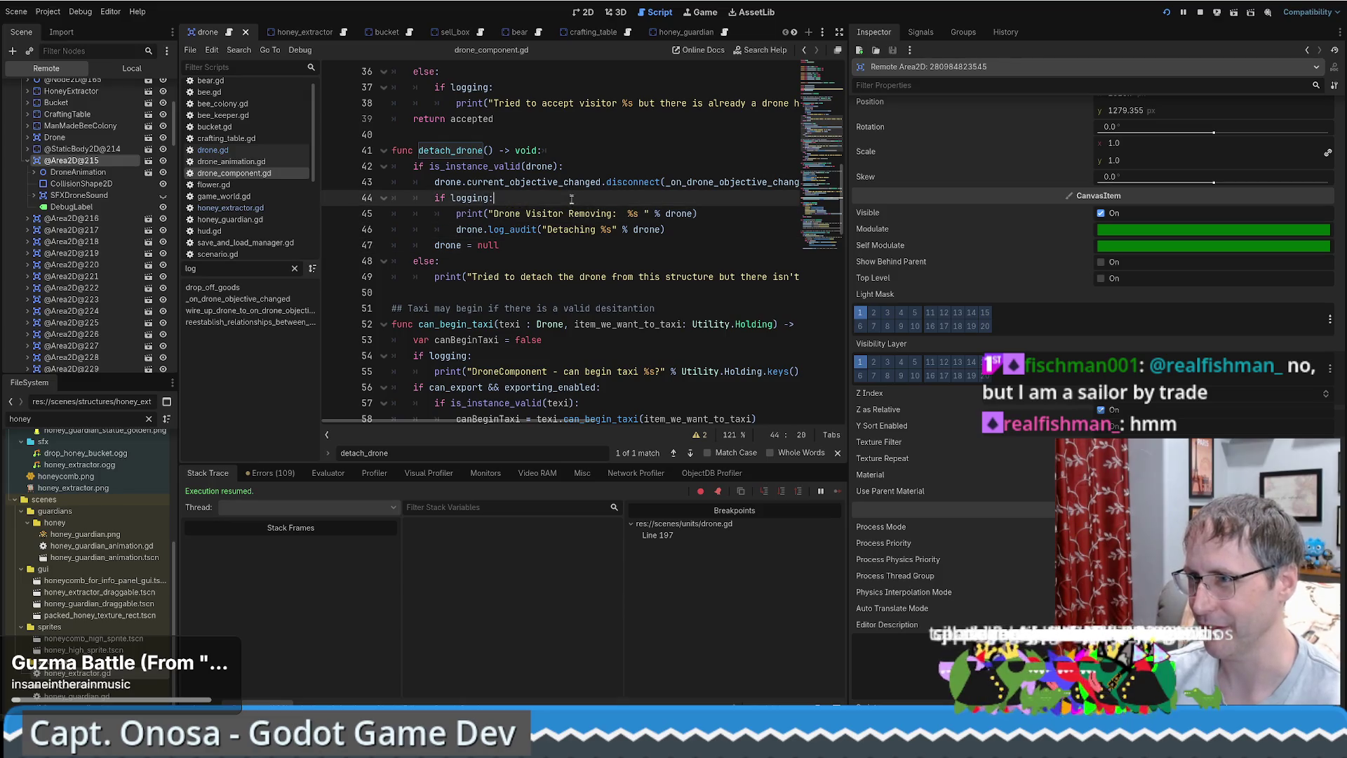
{"action": "left_click", "coordinate": [757, 247]}
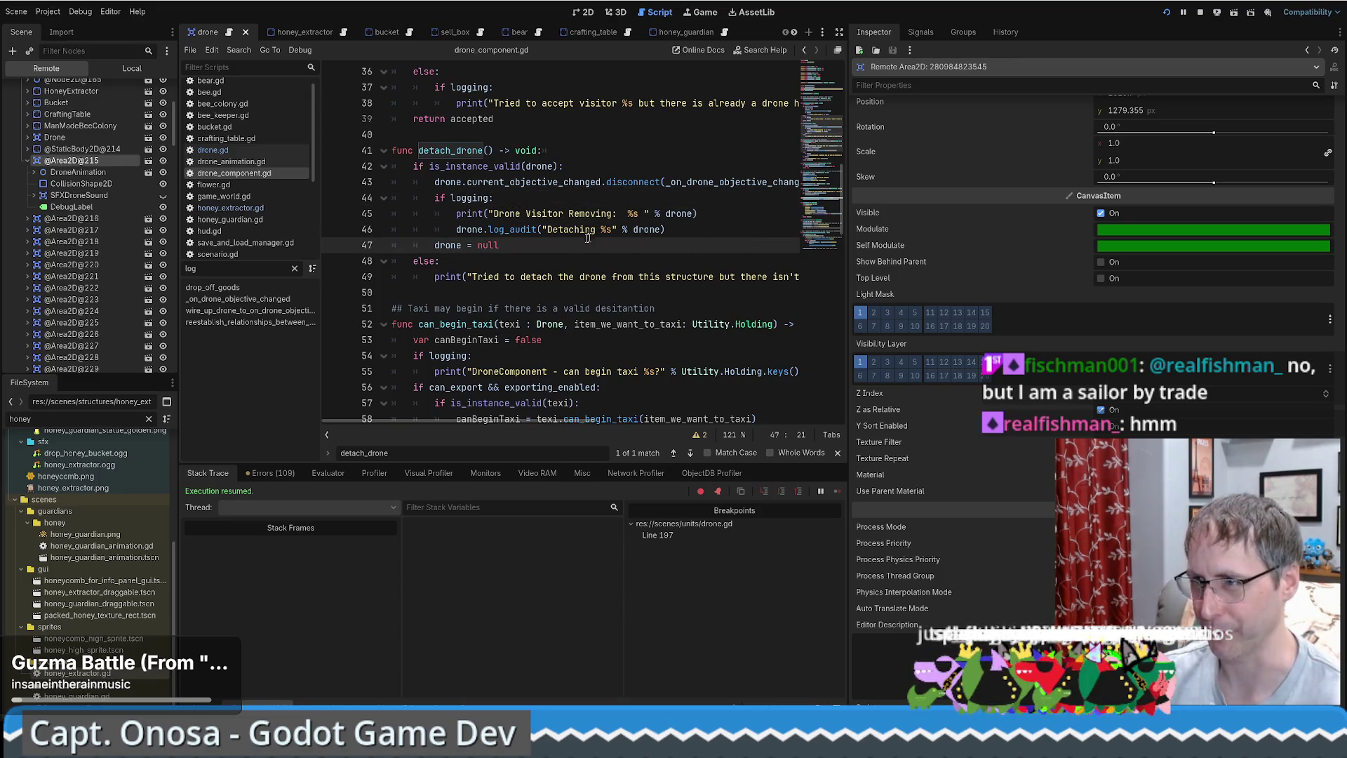
{"action": "left_click_drag", "start_coordinate": [588, 238], "coordinate": [547, 230]}
{"action": "left_click", "coordinate": [497, 262]}
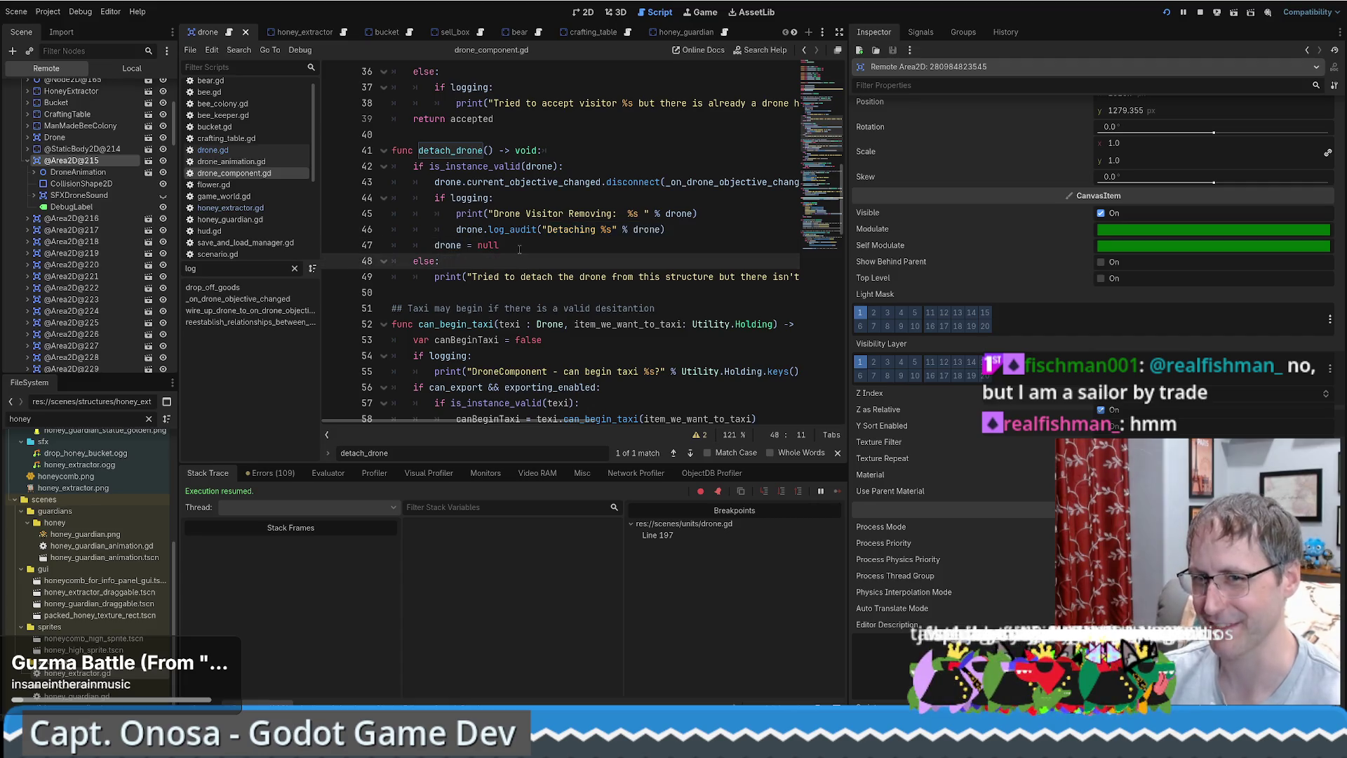
{"action": "left_click", "coordinate": [519, 247]}
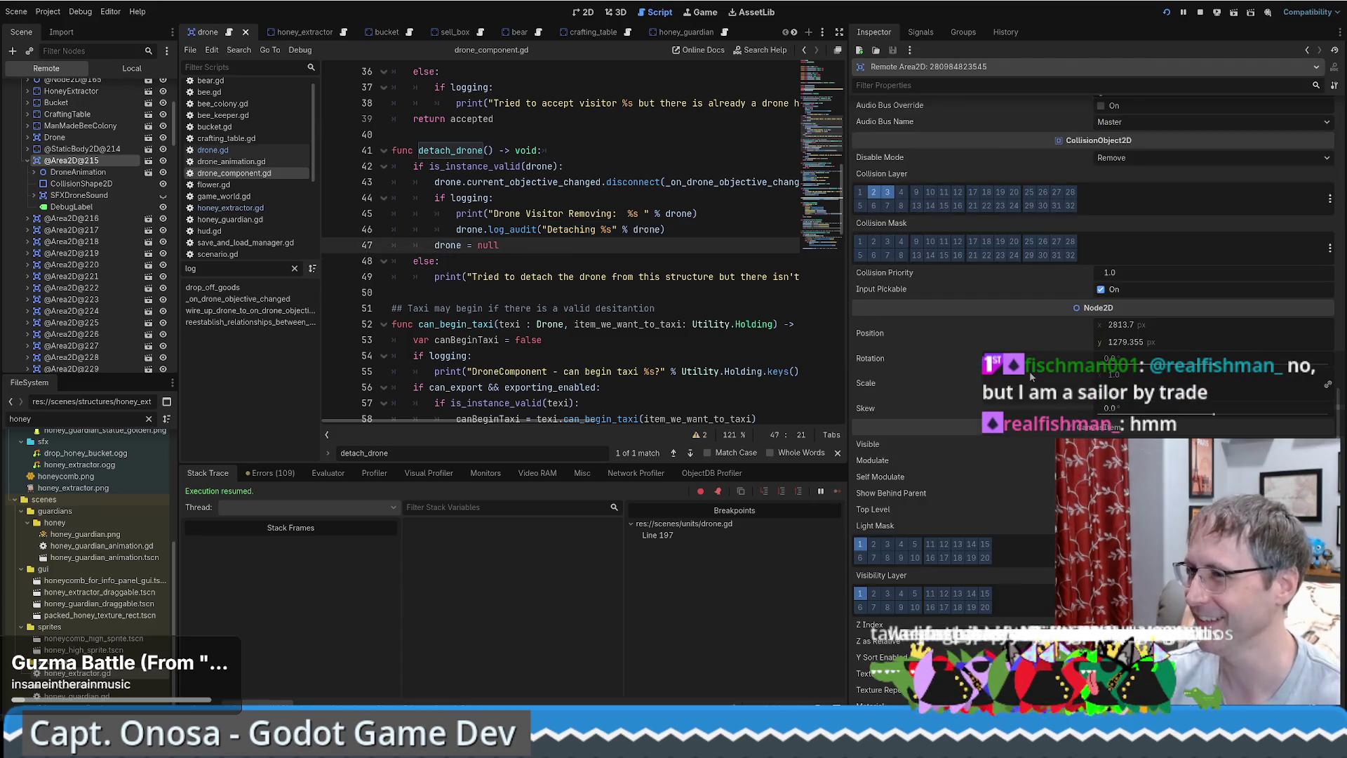
{"action": "left_click", "coordinate": [498, 197]}
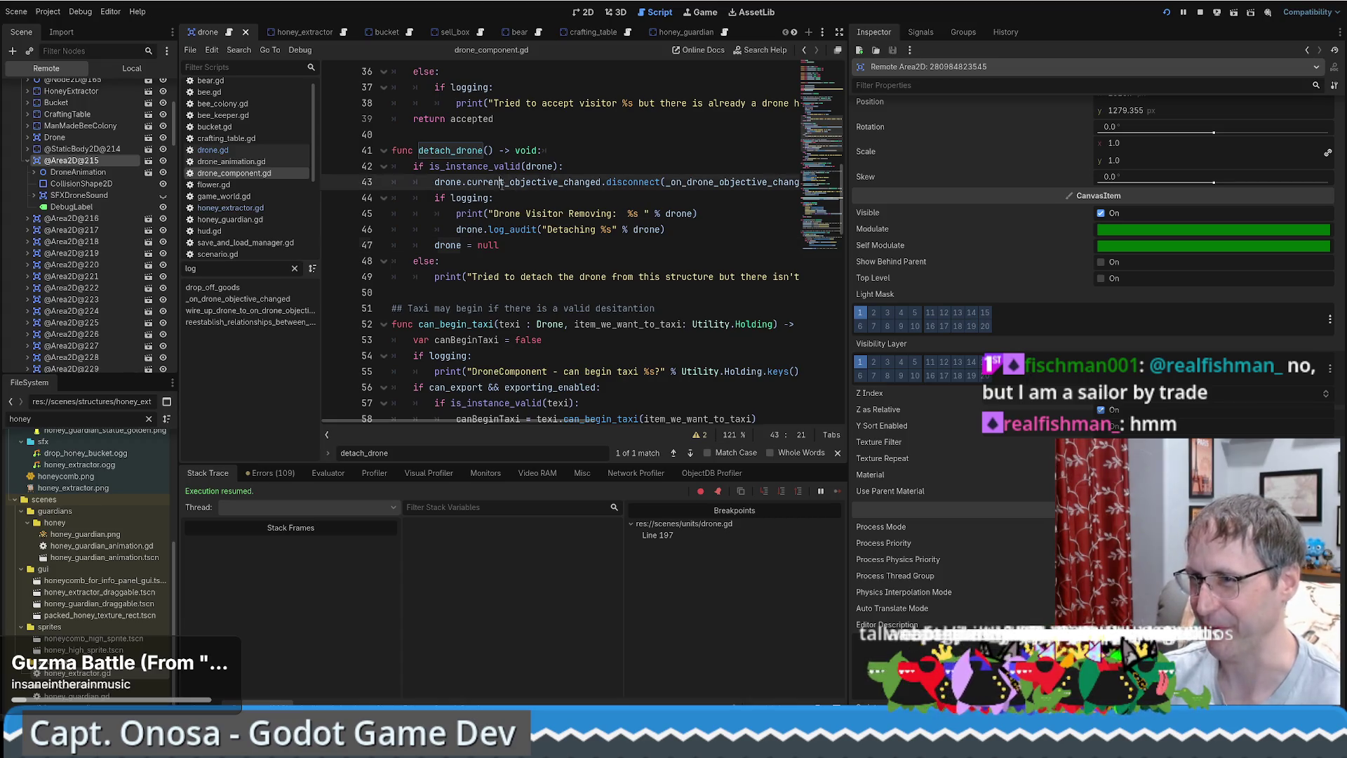
{"action": "left_click", "coordinate": [580, 165]}
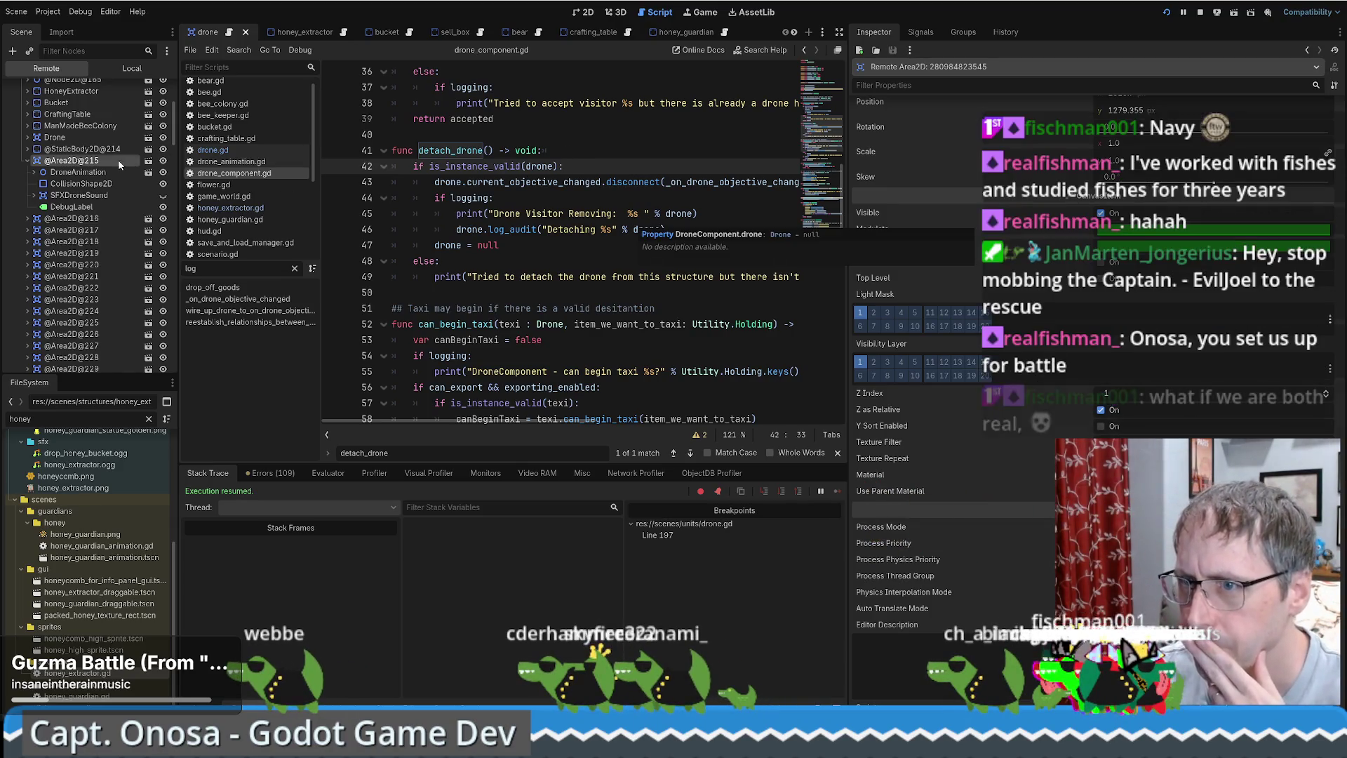
{"action": "left_click", "coordinate": [74, 168]}
{"action": "left_click", "coordinate": [74, 161]}
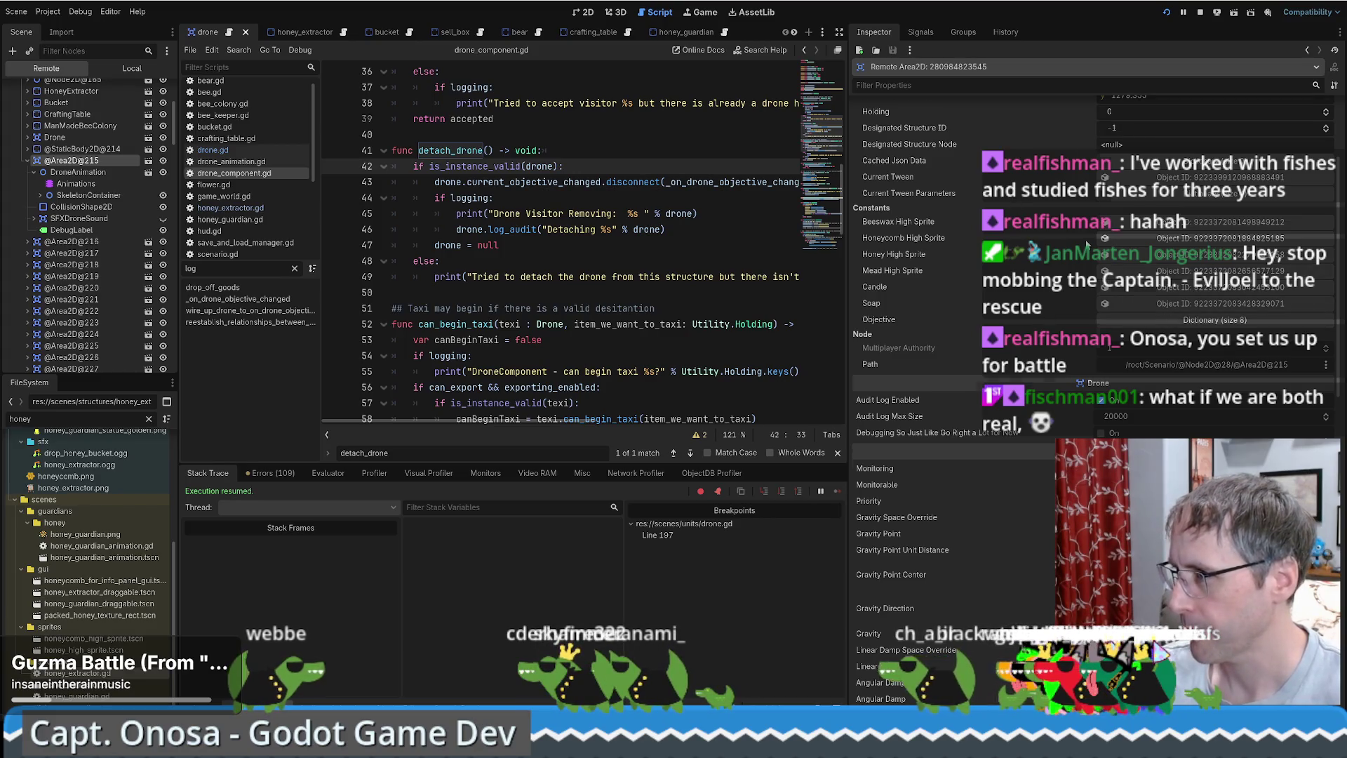
{"action": "scroll", "coordinate": [1039, 210], "scroll_direction": "up", "scroll_amount": 4}
{"action": "left_click", "coordinate": [1216, 149]}
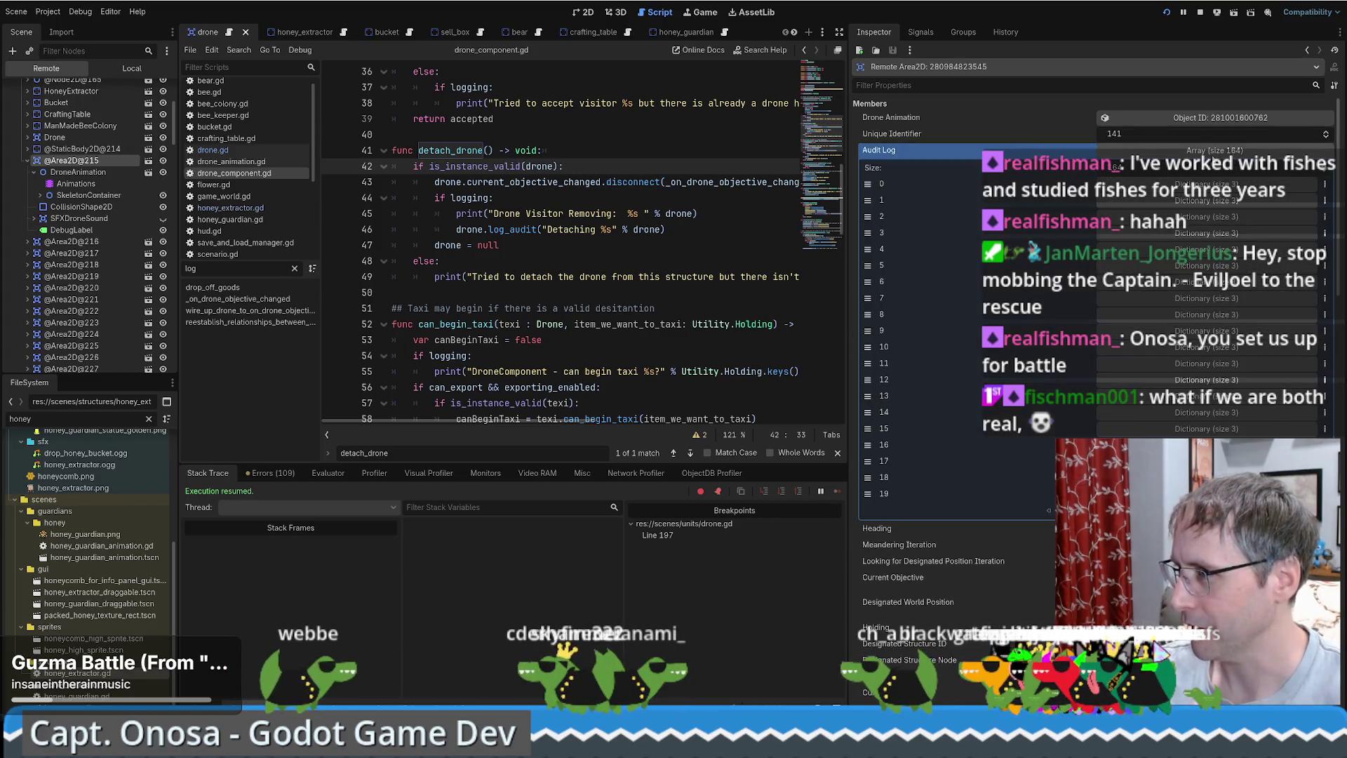
Expand audit entries 2, 1 and 0 and select the NAVIGATE_TO_PICK_UP_FREIGHT objective name.
{"action": "left_click", "coordinate": [1200, 223]}
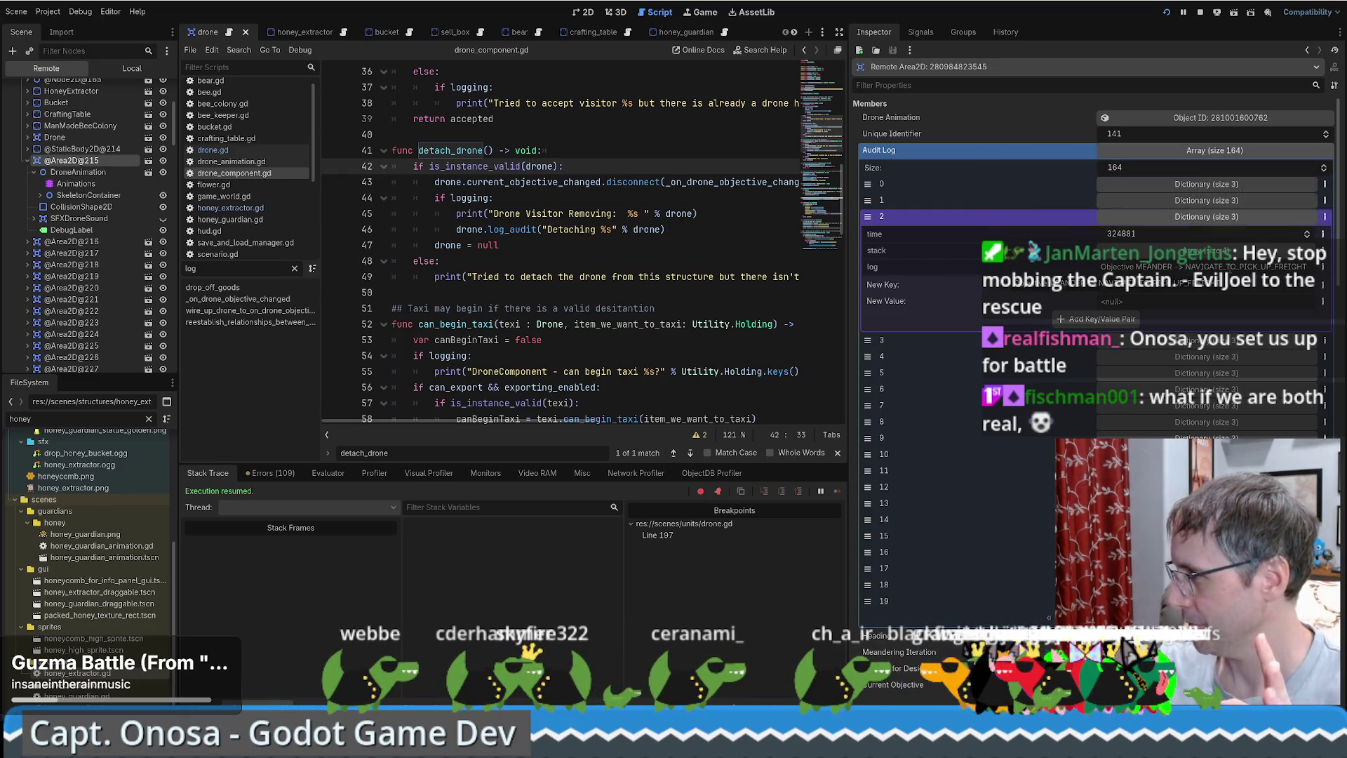
{"action": "left_click", "coordinate": [1214, 201]}
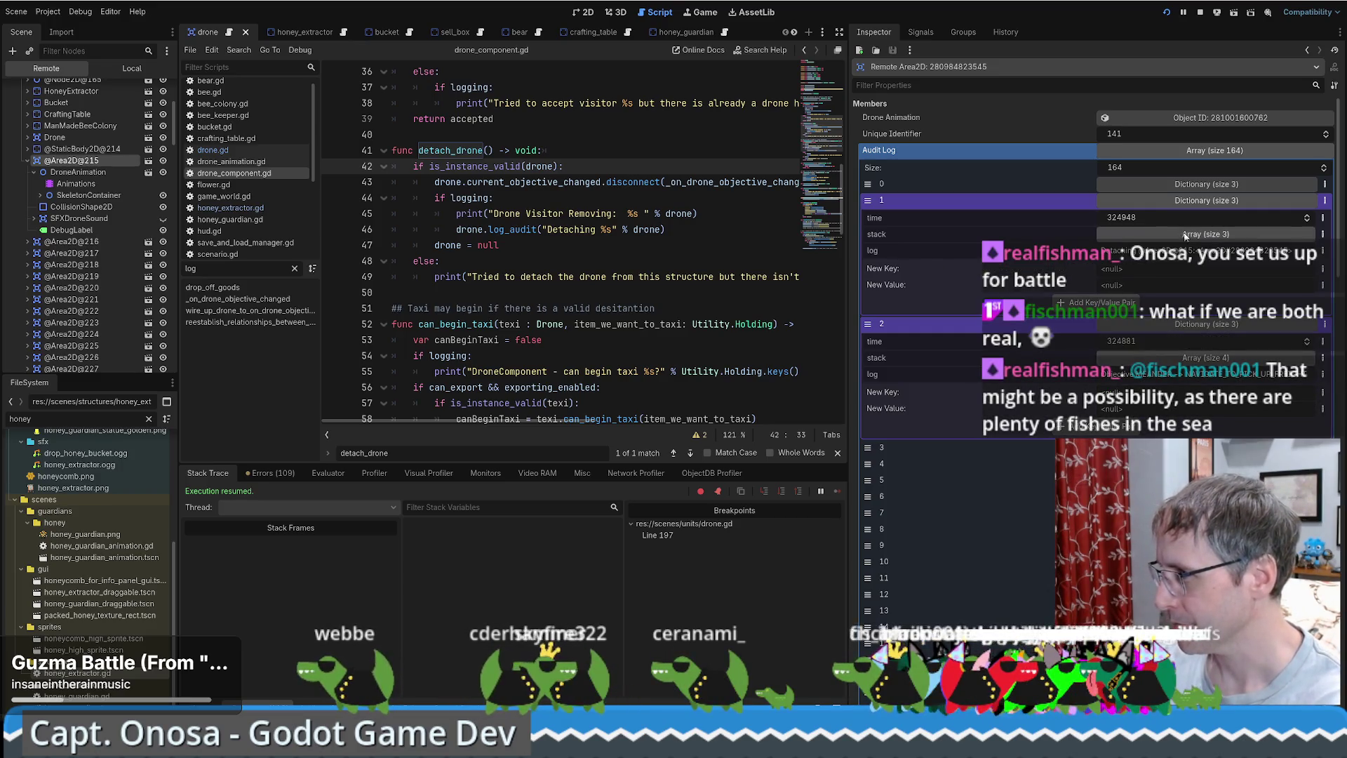
{"action": "left_click", "coordinate": [1181, 185]}
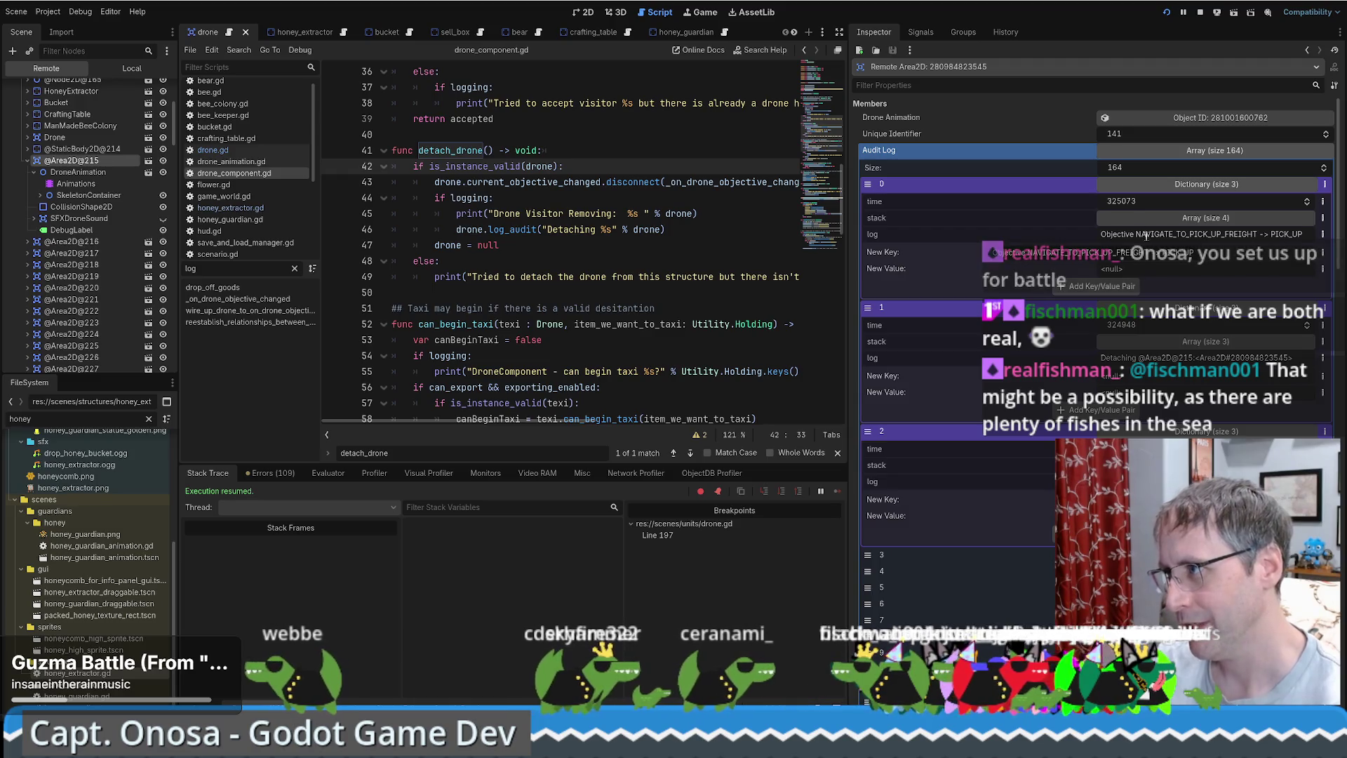
{"action": "left_click_drag", "start_coordinate": [1135, 235], "coordinate": [1255, 235]}
{"action": "key", "text": "ctrl+c"}
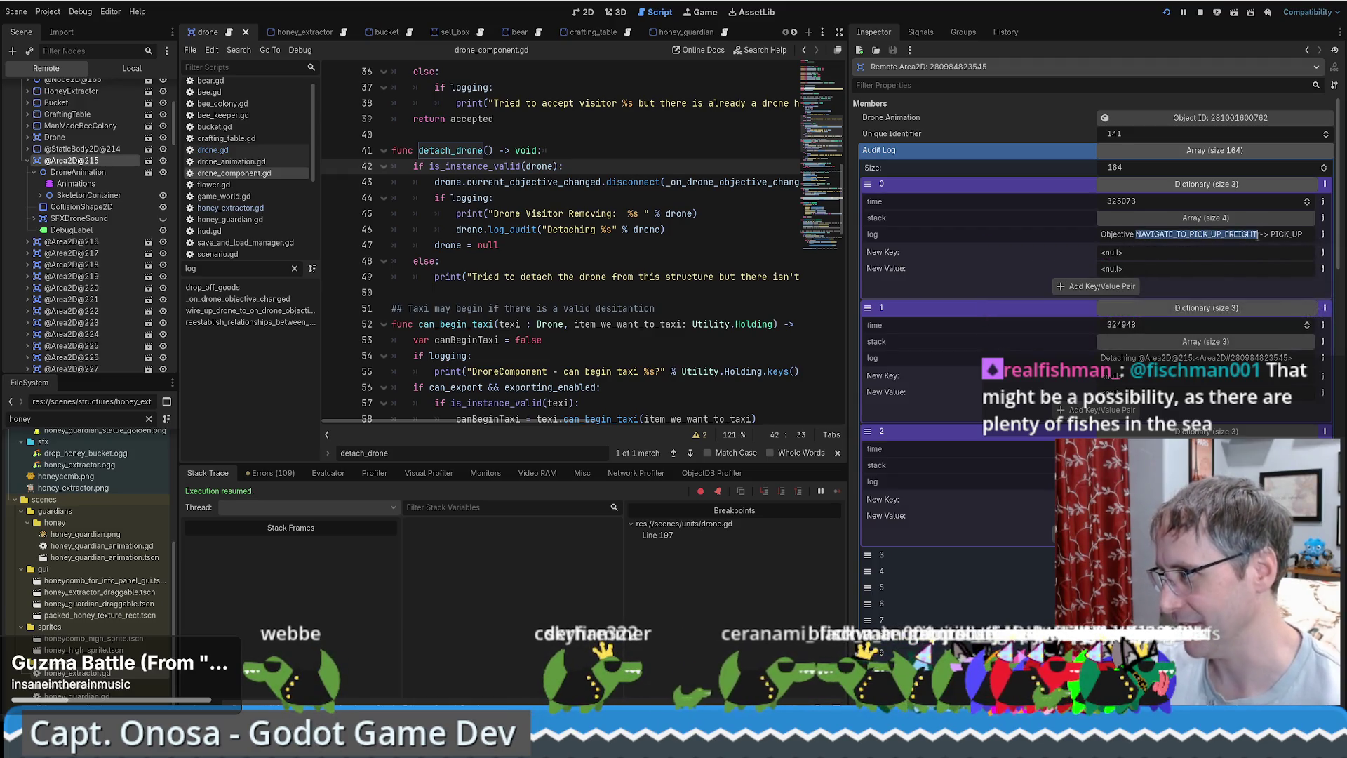
{"action": "left_click", "coordinate": [652, 245]}
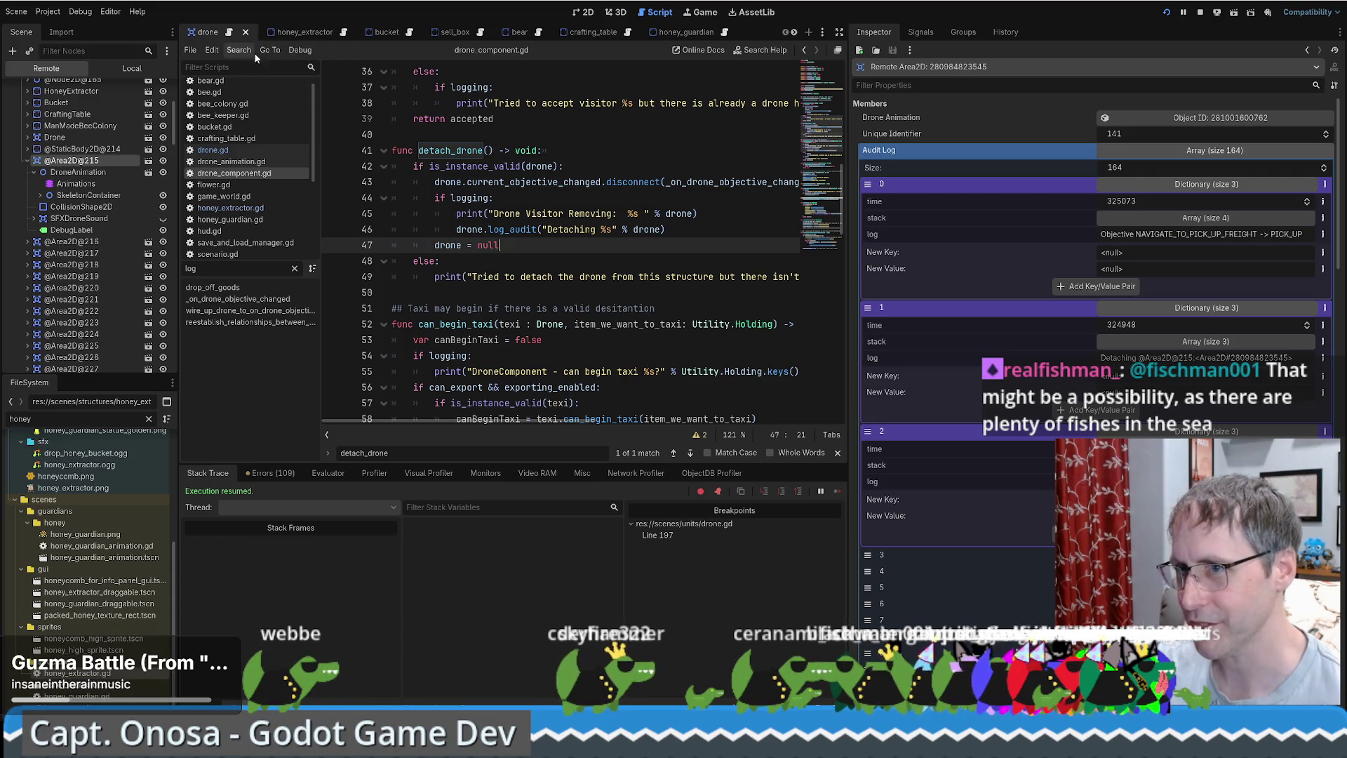
Find NAVIGATE_TO_PICK_UP_FREIGHT in drone.gd and select its navigate-to-pick-up call on line 108.
{"action": "left_click", "coordinate": [228, 33]}
{"action": "key", "text": "ctrl+f"}
{"action": "key", "text": "ctrl+v"}
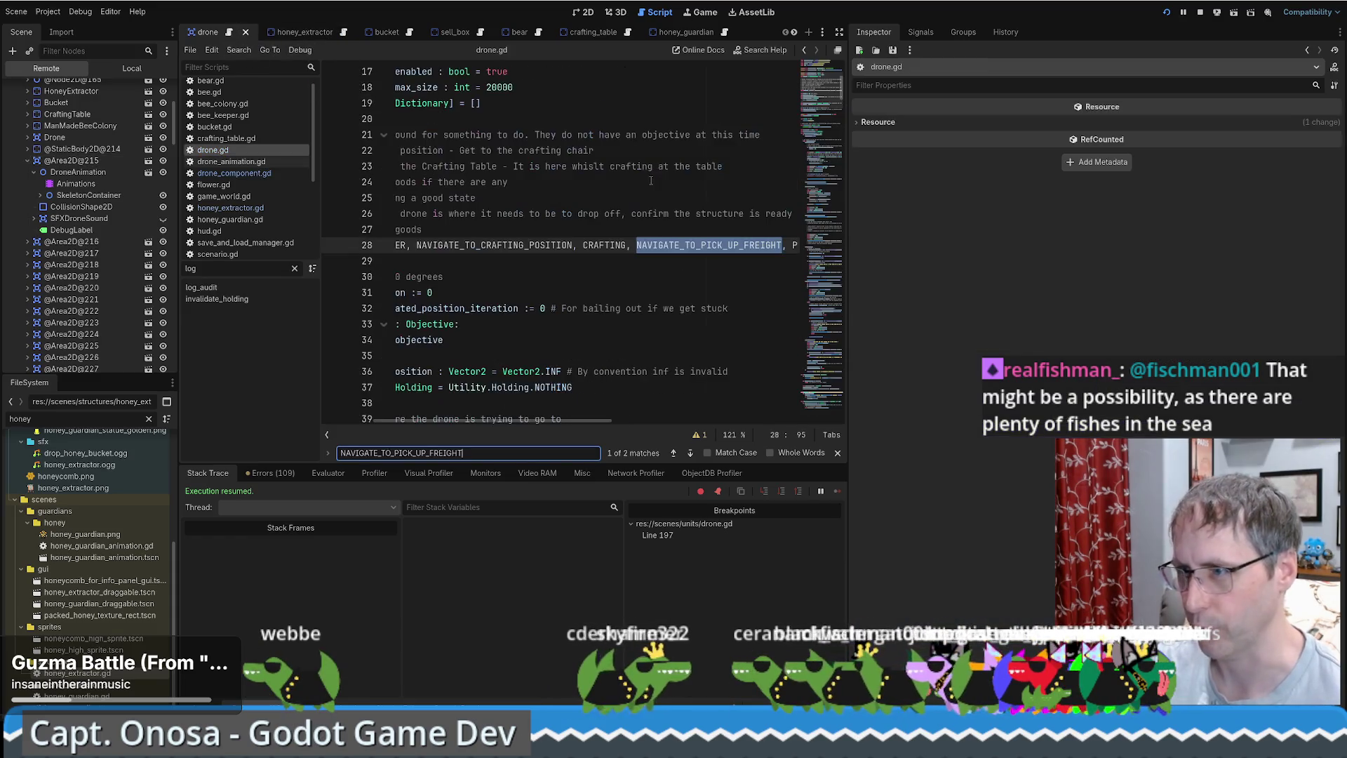
{"action": "key", "text": "Return"}
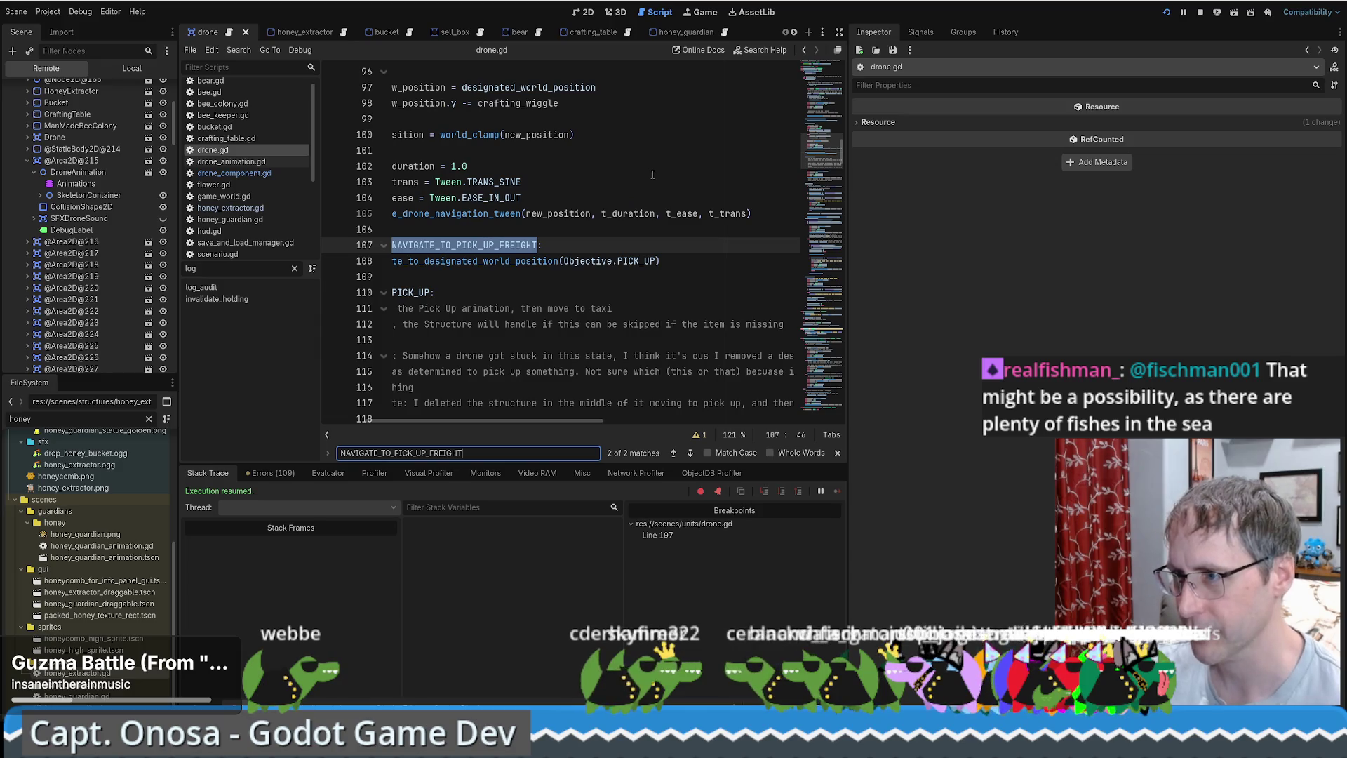
{"action": "key", "text": "Escape"}
{"action": "left_click_drag", "start_coordinate": [502, 439], "coordinate": [449, 439]}
{"action": "left_click", "coordinate": [521, 279]}
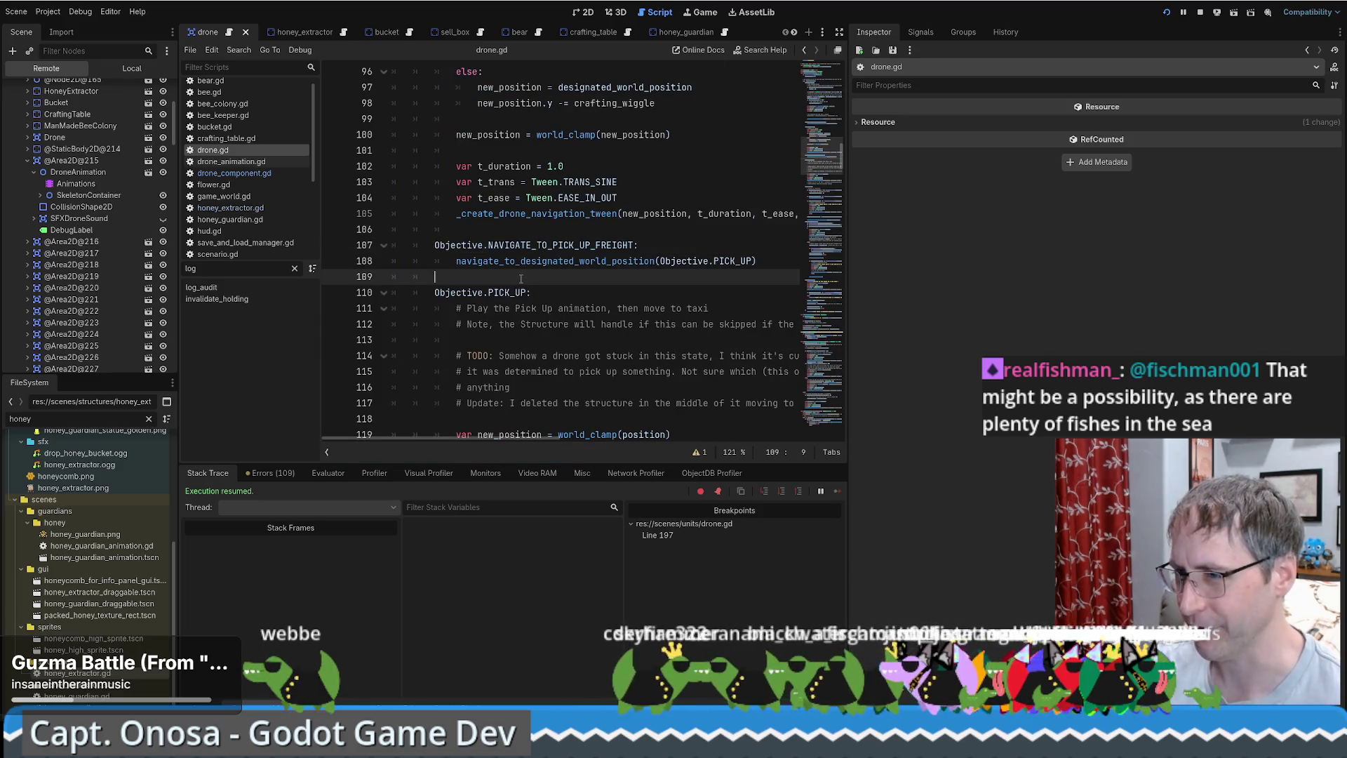
{"action": "left_click_drag", "start_coordinate": [681, 241], "coordinate": [756, 269]}
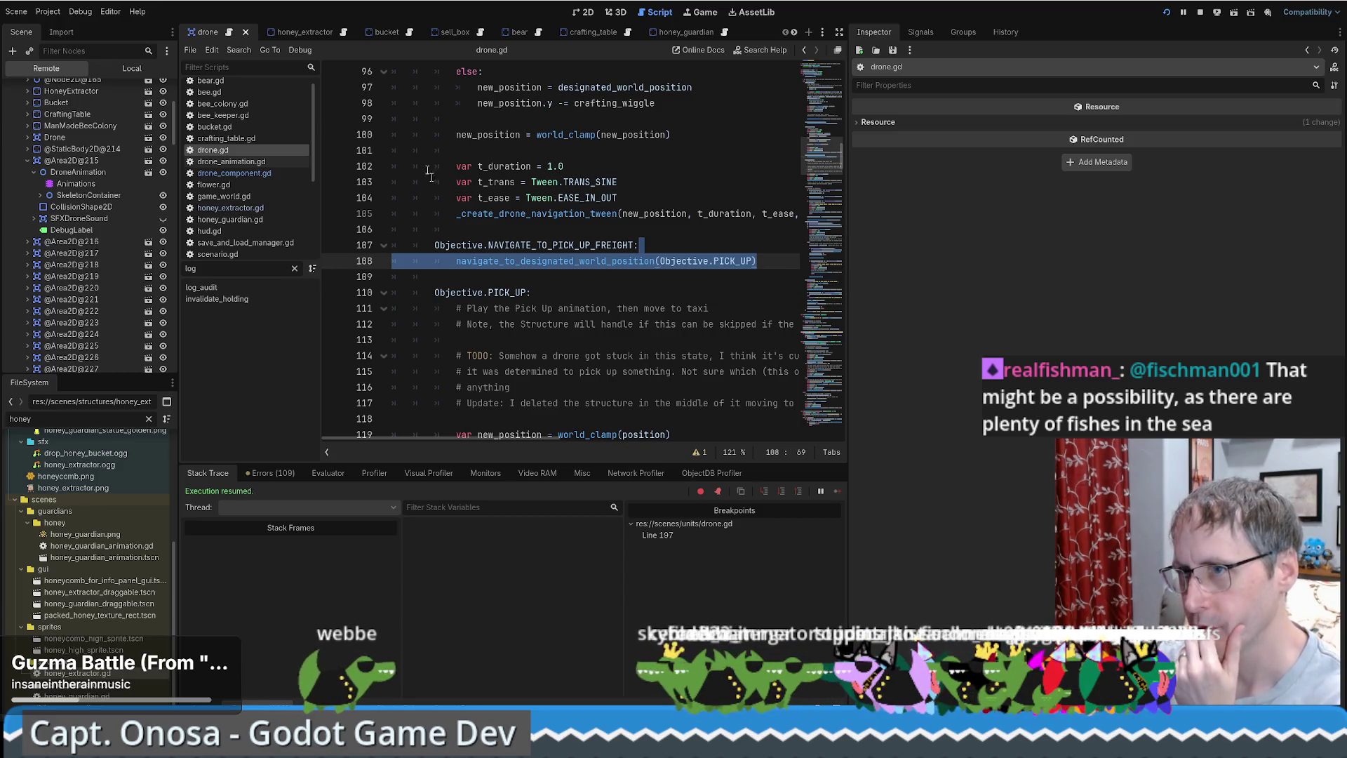
{"action": "left_click", "coordinate": [66, 163]}
{"action": "left_click", "coordinate": [1173, 199]}
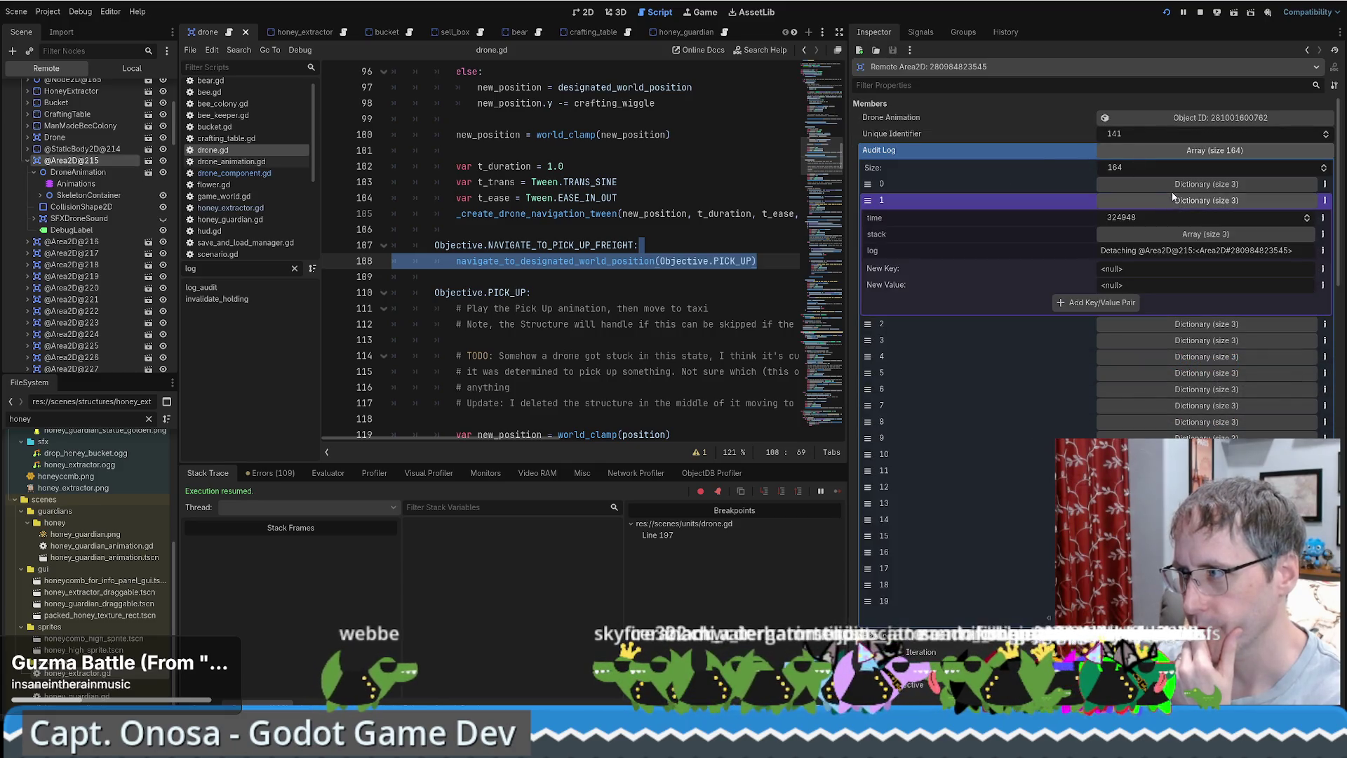
{"action": "left_click", "coordinate": [1176, 234]}
{"action": "left_click", "coordinate": [1201, 300]}
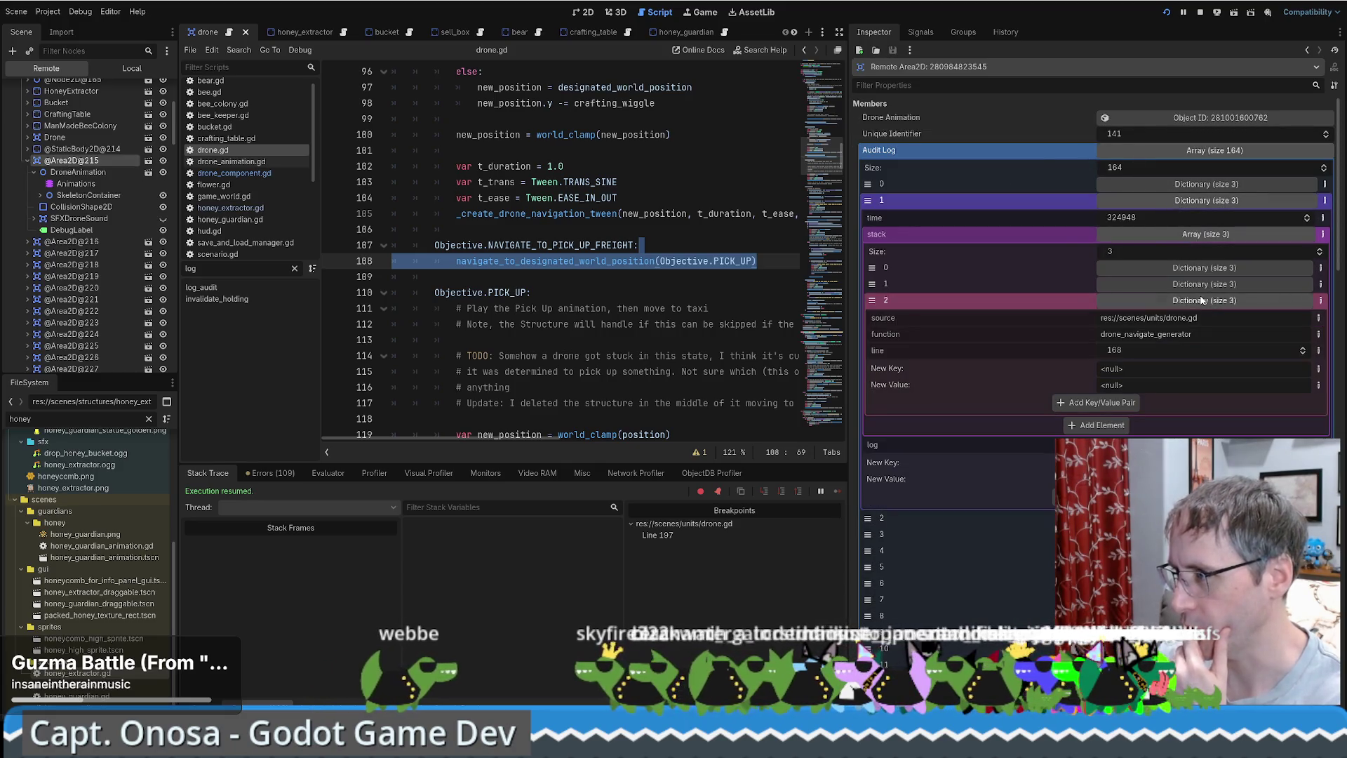
{"action": "left_click", "coordinate": [1204, 284]}
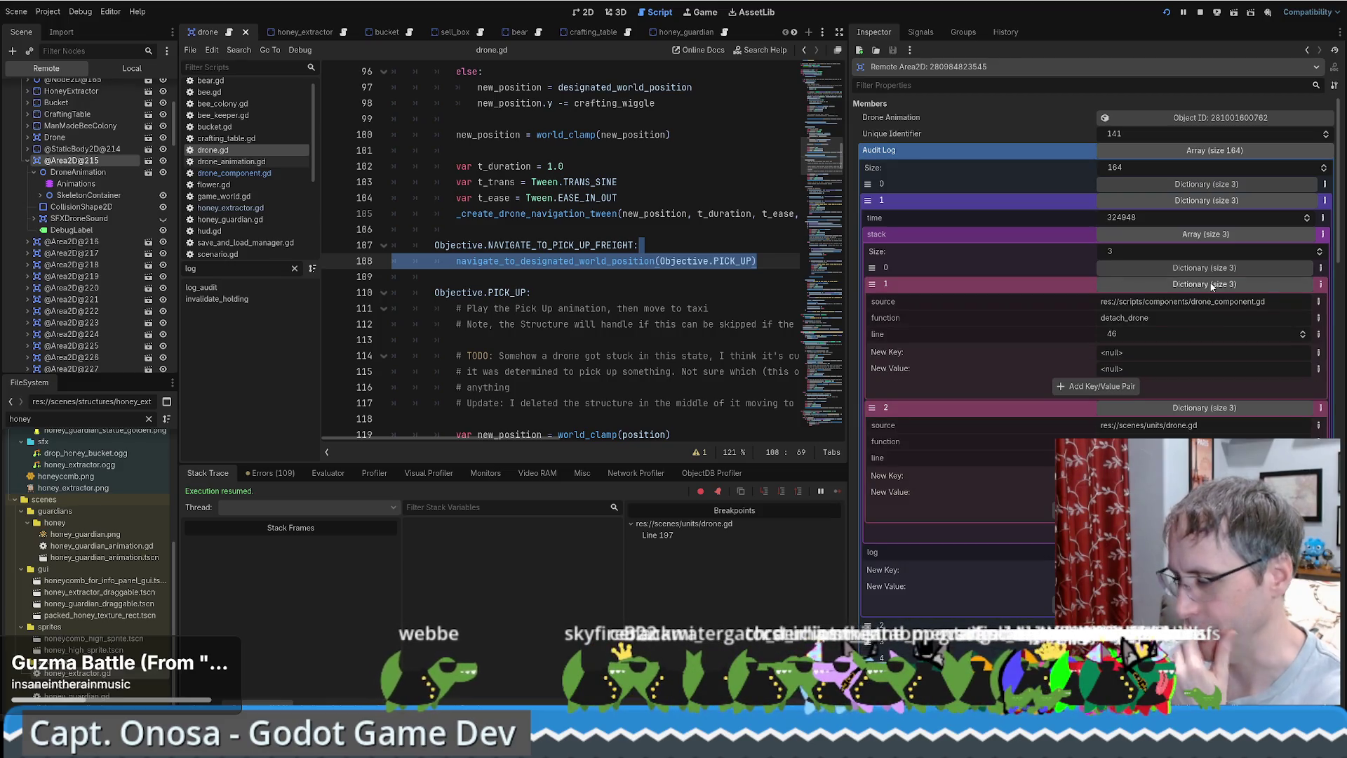
Mark the structure reference on line 168, check the Objective enum, then return to READY_DROP_OFF at line 149.
{"action": "left_click", "coordinate": [572, 324]}
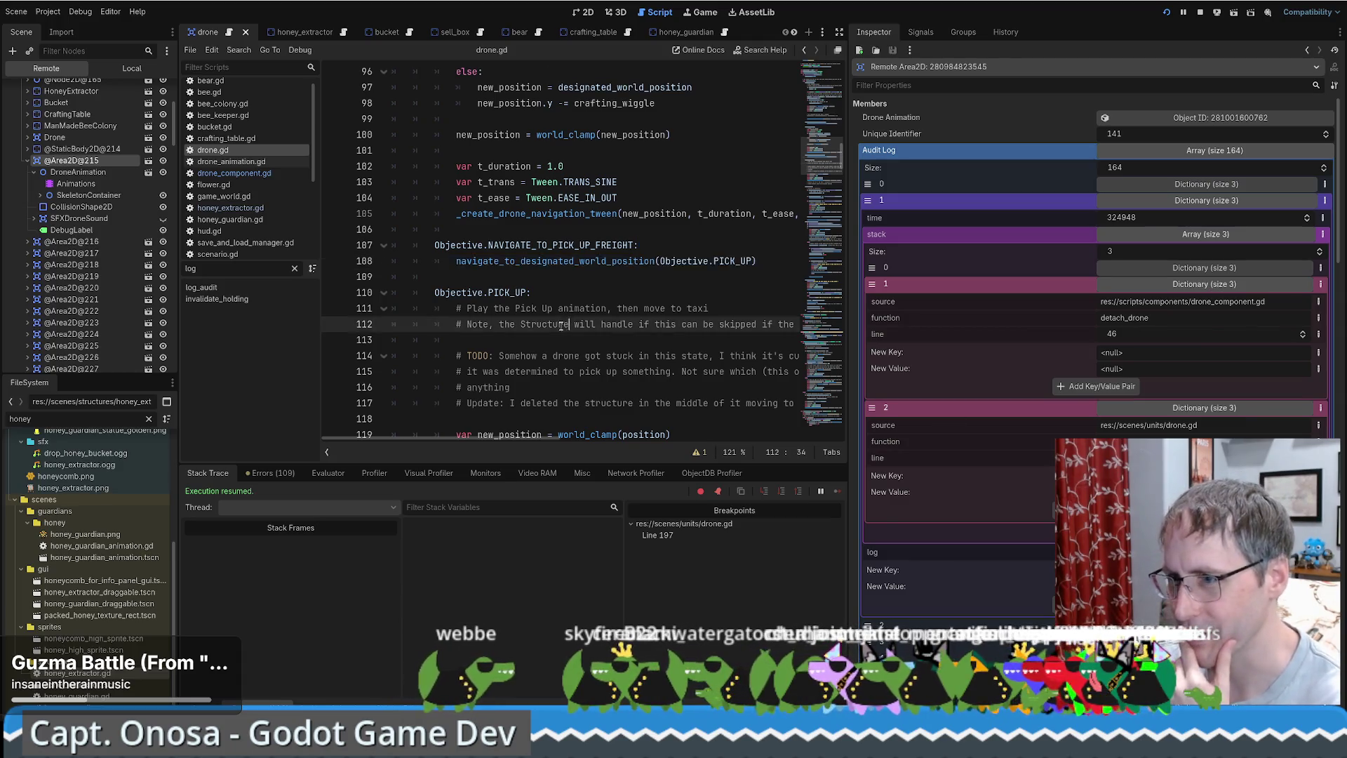
{"action": "scroll", "coordinate": [573, 330], "scroll_direction": "down", "scroll_amount": 10}
{"action": "scroll", "coordinate": [573, 332], "scroll_direction": "down", "scroll_amount": 6}
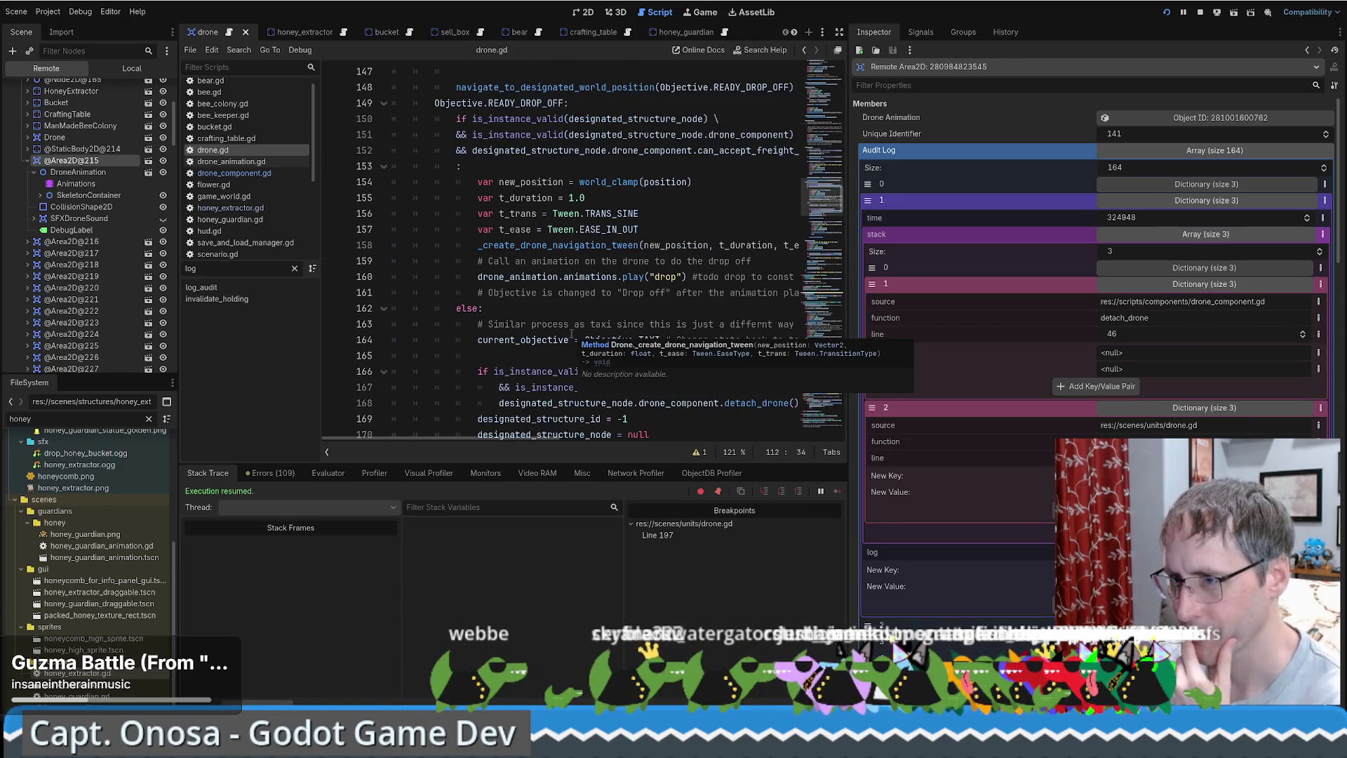
{"action": "left_click_drag", "start_coordinate": [515, 403], "coordinate": [662, 403]}
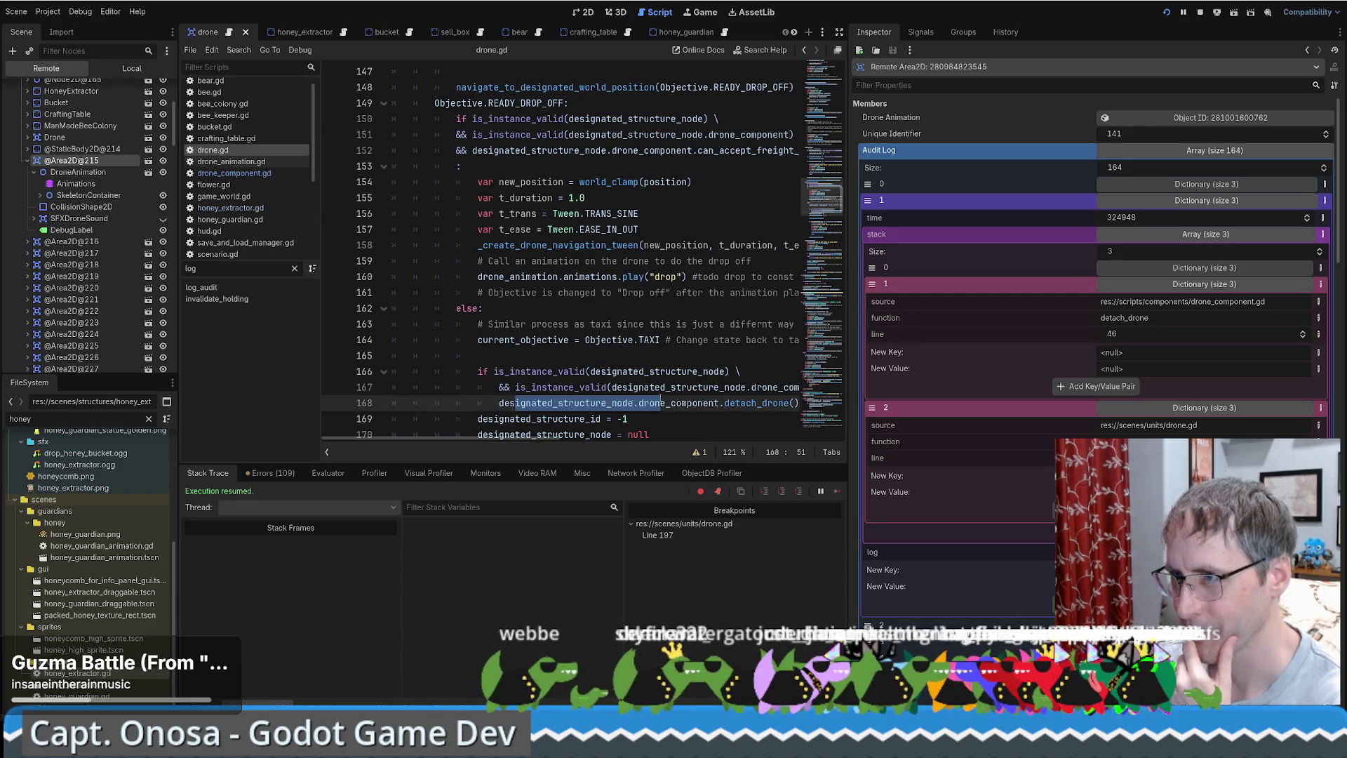
{"action": "scroll", "coordinate": [693, 342], "scroll_direction": "down", "scroll_amount": 1}
{"action": "scroll", "coordinate": [683, 342], "scroll_direction": "up", "scroll_amount": 1}
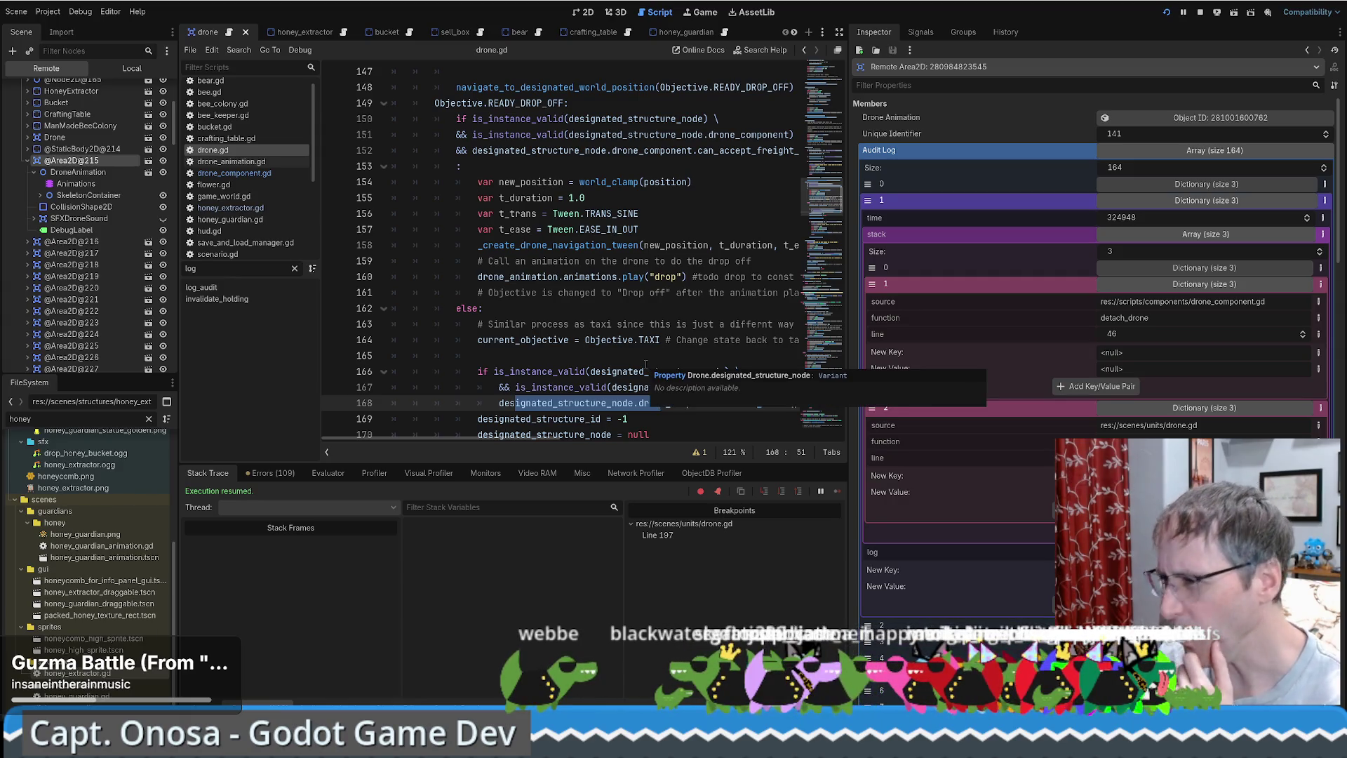
{"action": "scroll", "coordinate": [653, 361], "scroll_direction": "down", "scroll_amount": 2}
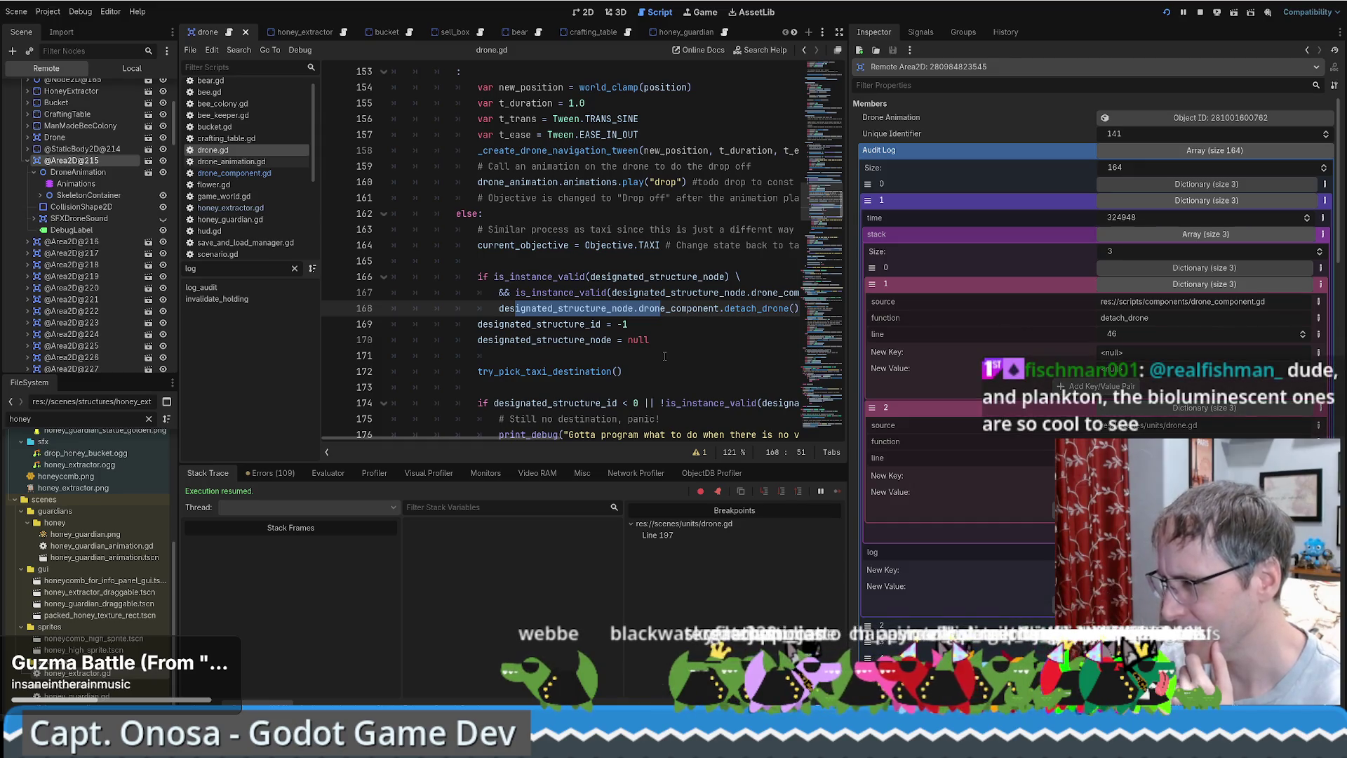
{"action": "scroll", "coordinate": [680, 357], "scroll_direction": "up", "scroll_amount": 3}
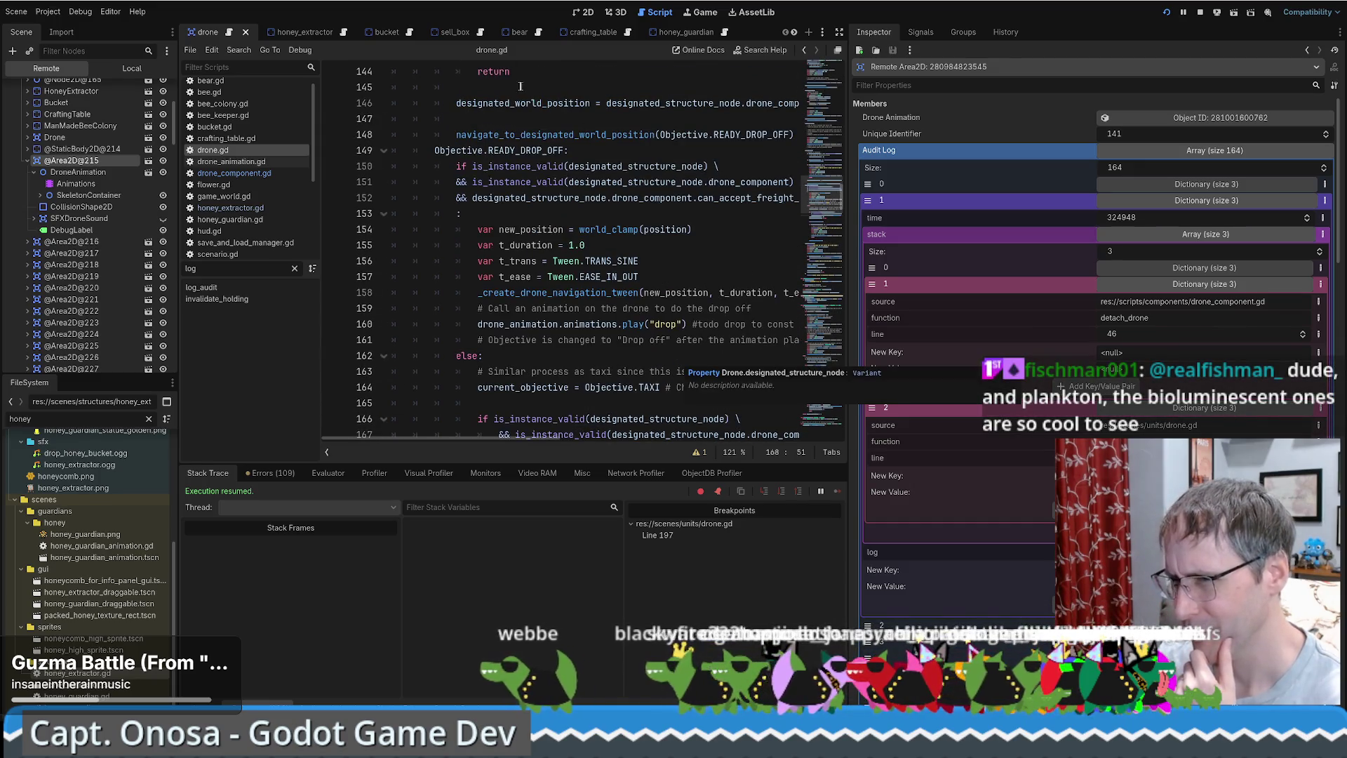
{"action": "left_click", "coordinate": [523, 152], "text": "ctrl"}
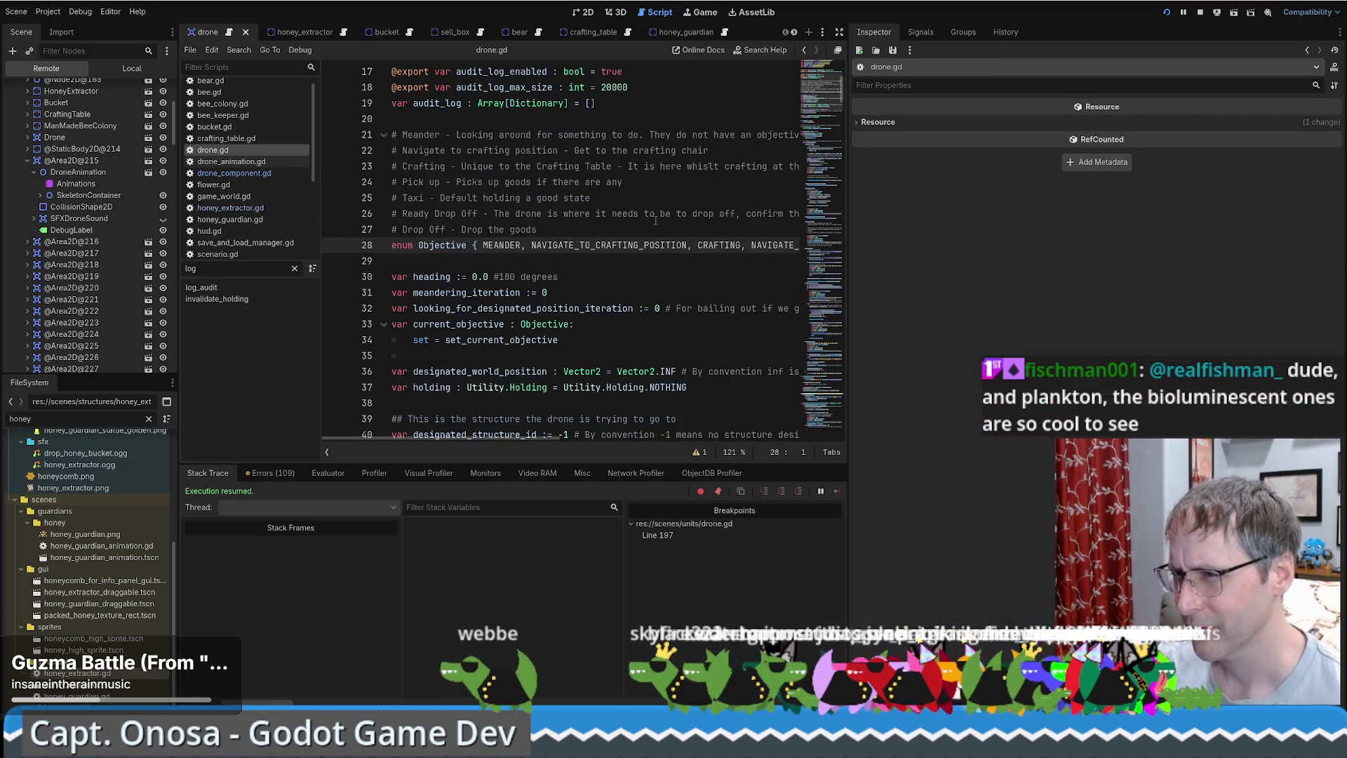
{"action": "left_click_drag", "start_coordinate": [456, 440], "coordinate": [708, 431]}
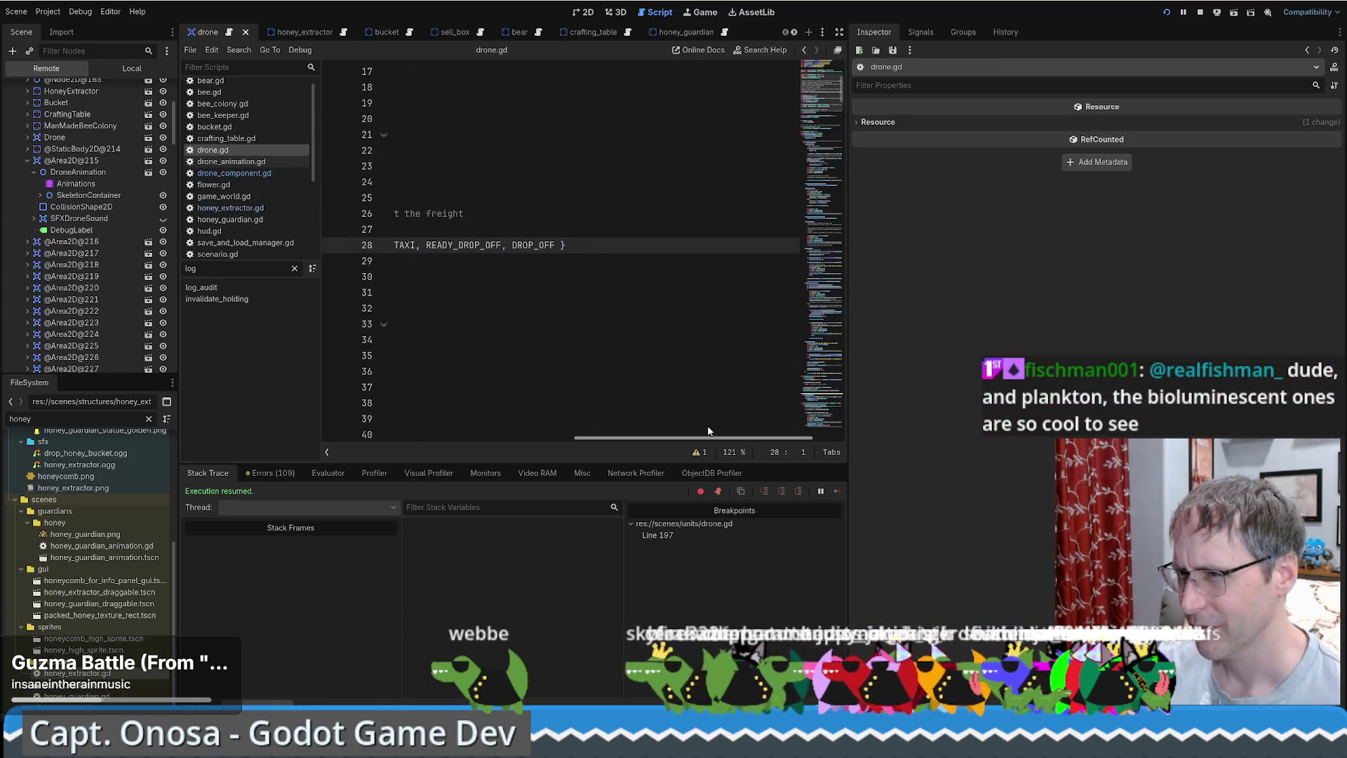
{"action": "key", "text": "alt+Left"}
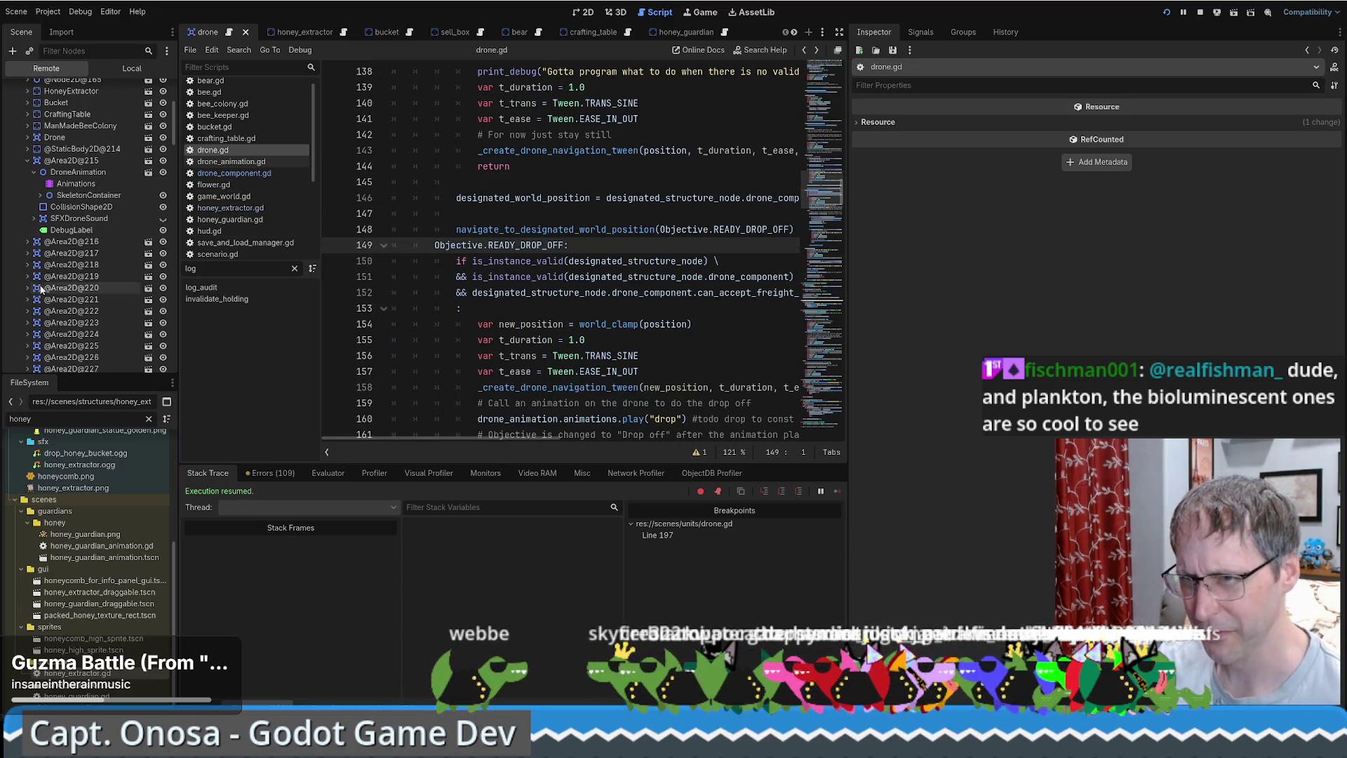
{"action": "left_click", "coordinate": [70, 160]}
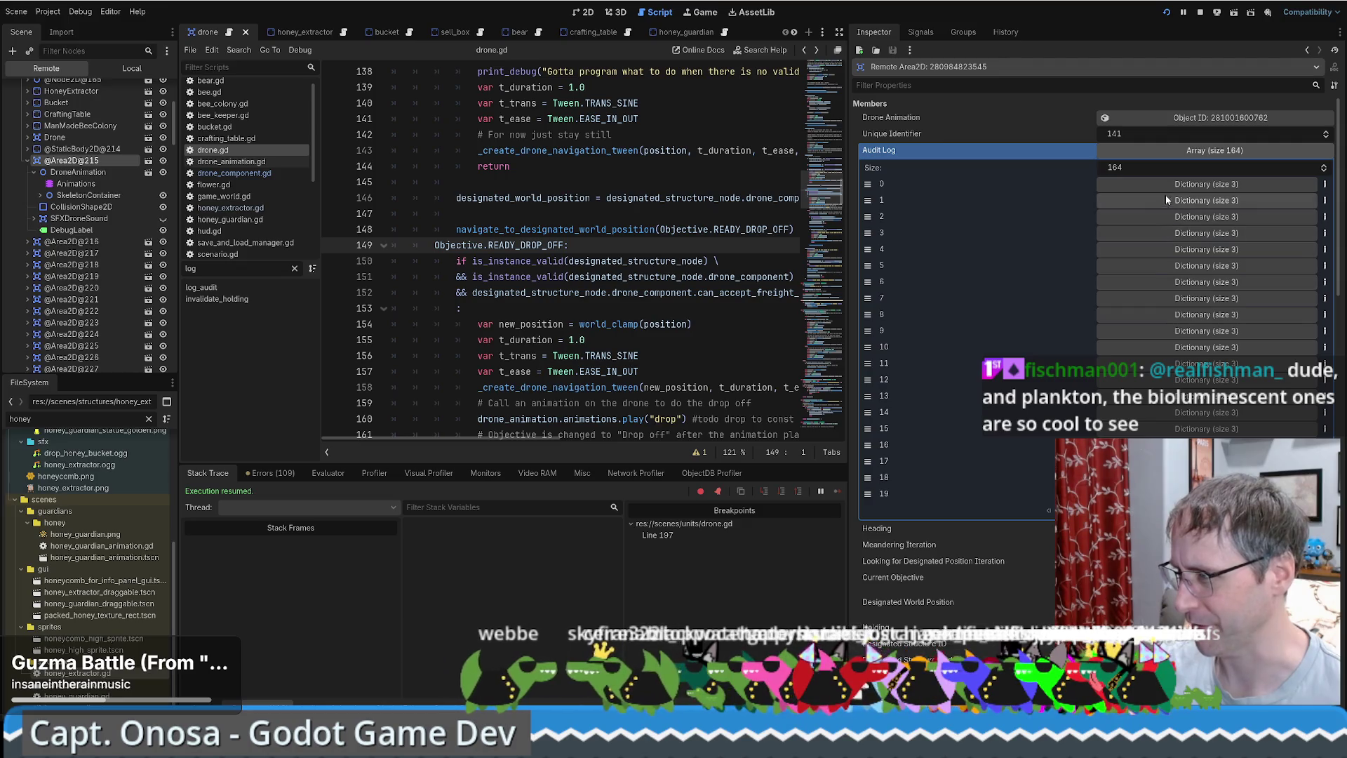
{"action": "left_click", "coordinate": [1186, 184]}
{"action": "left_click", "coordinate": [1197, 309]}
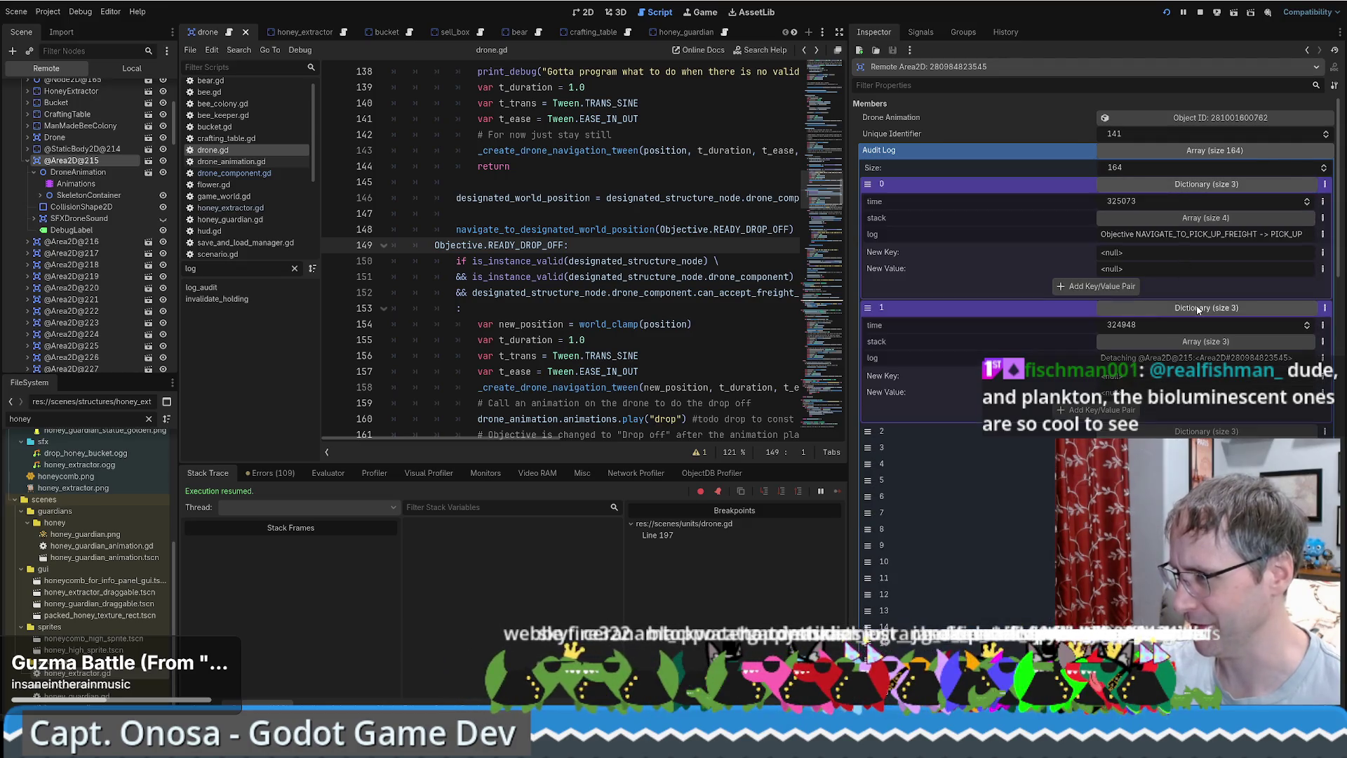
{"action": "left_click", "coordinate": [1156, 343]}
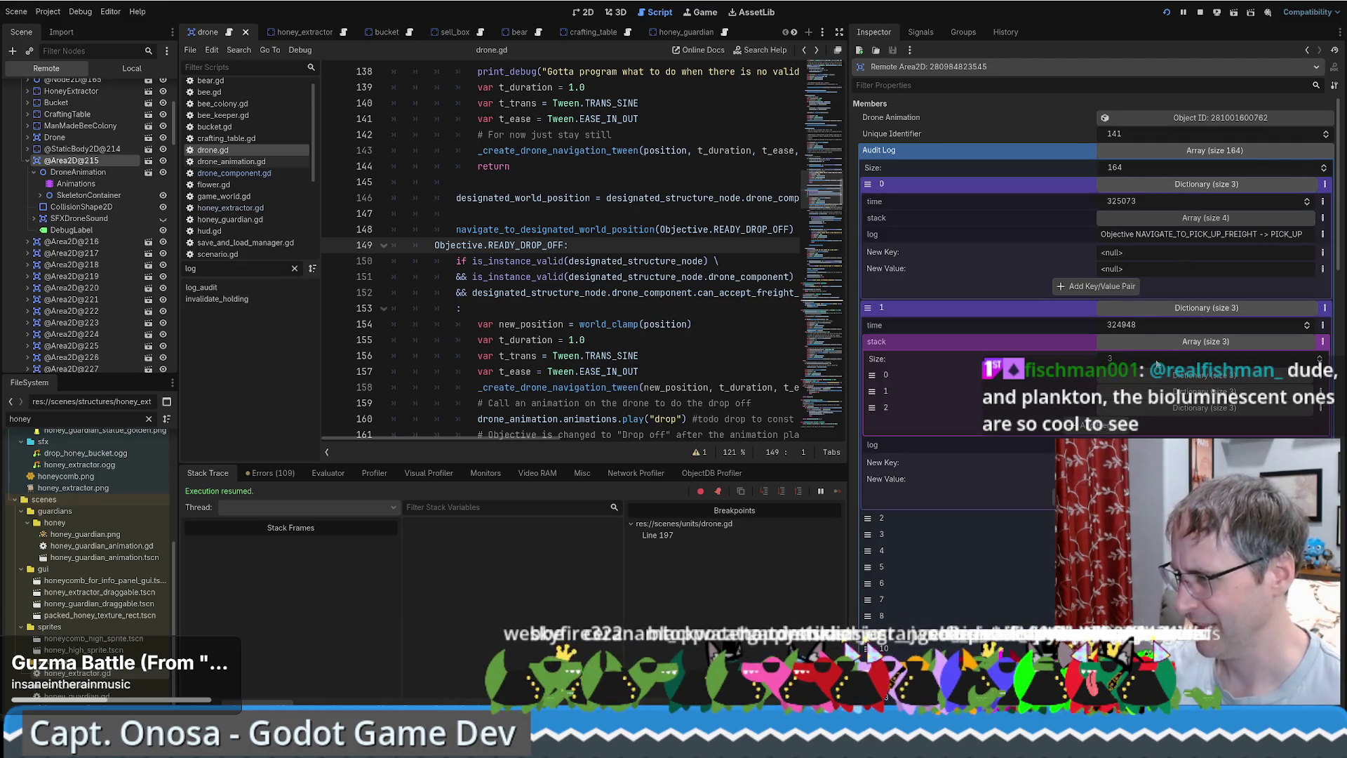
{"action": "left_click", "coordinate": [1199, 408]}
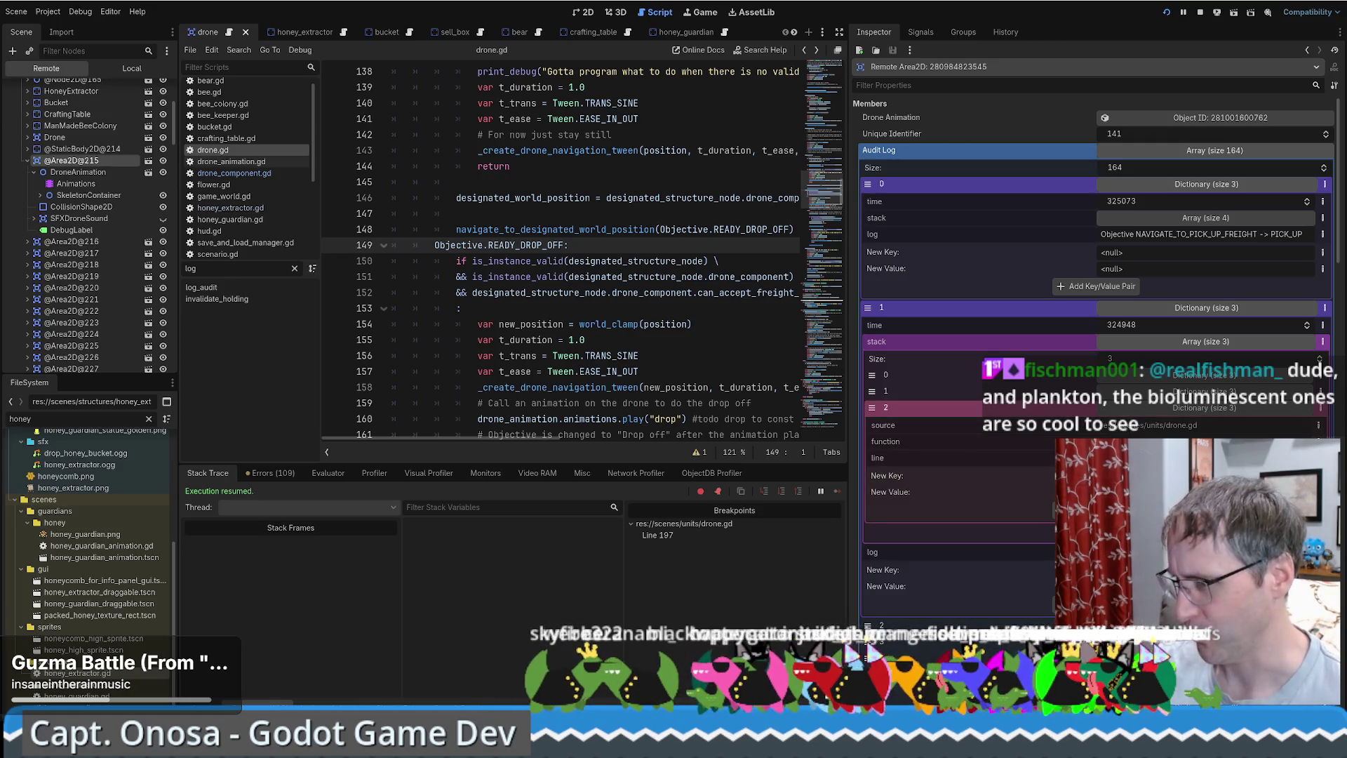
Select the detach_drone call on line 168 and widen the script editor panel.
{"action": "scroll", "coordinate": [734, 354], "scroll_direction": "down", "scroll_amount": 5}
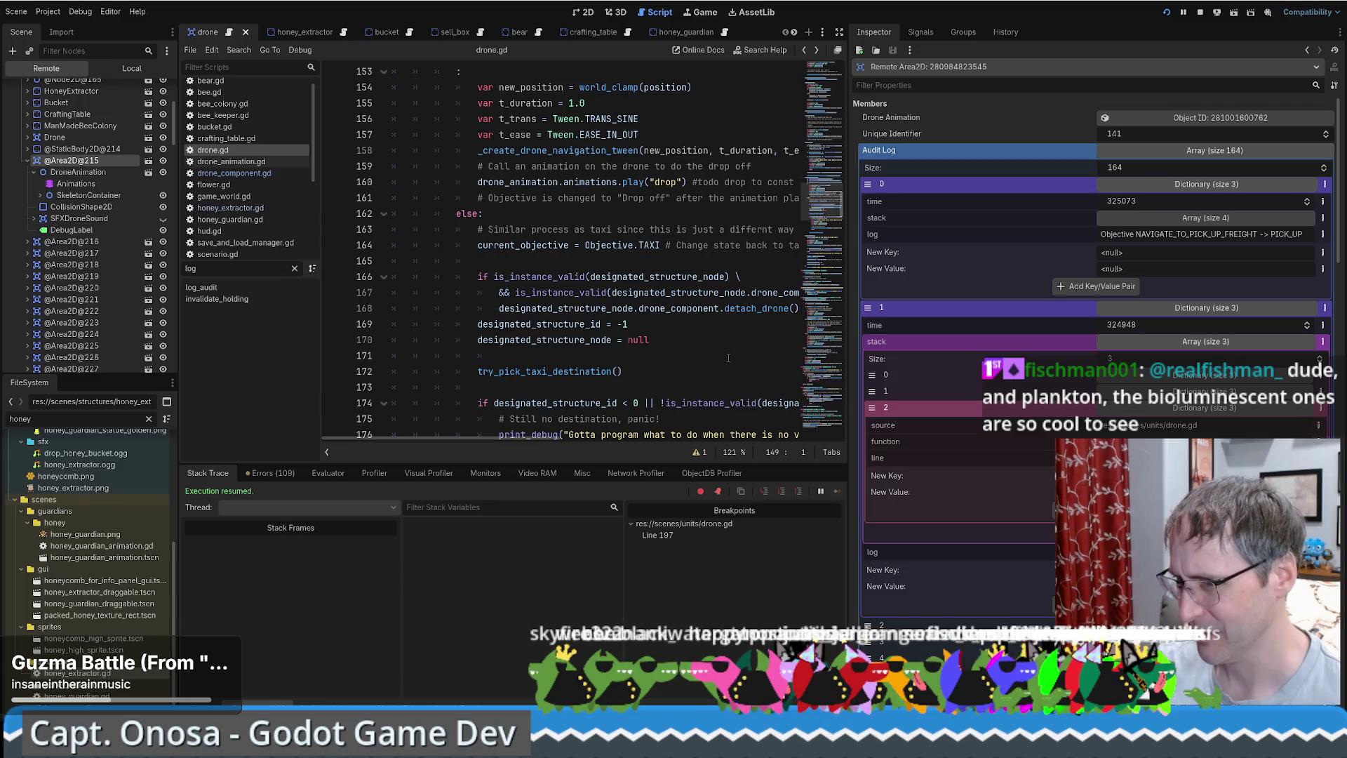
{"action": "left_click", "coordinate": [564, 308]}
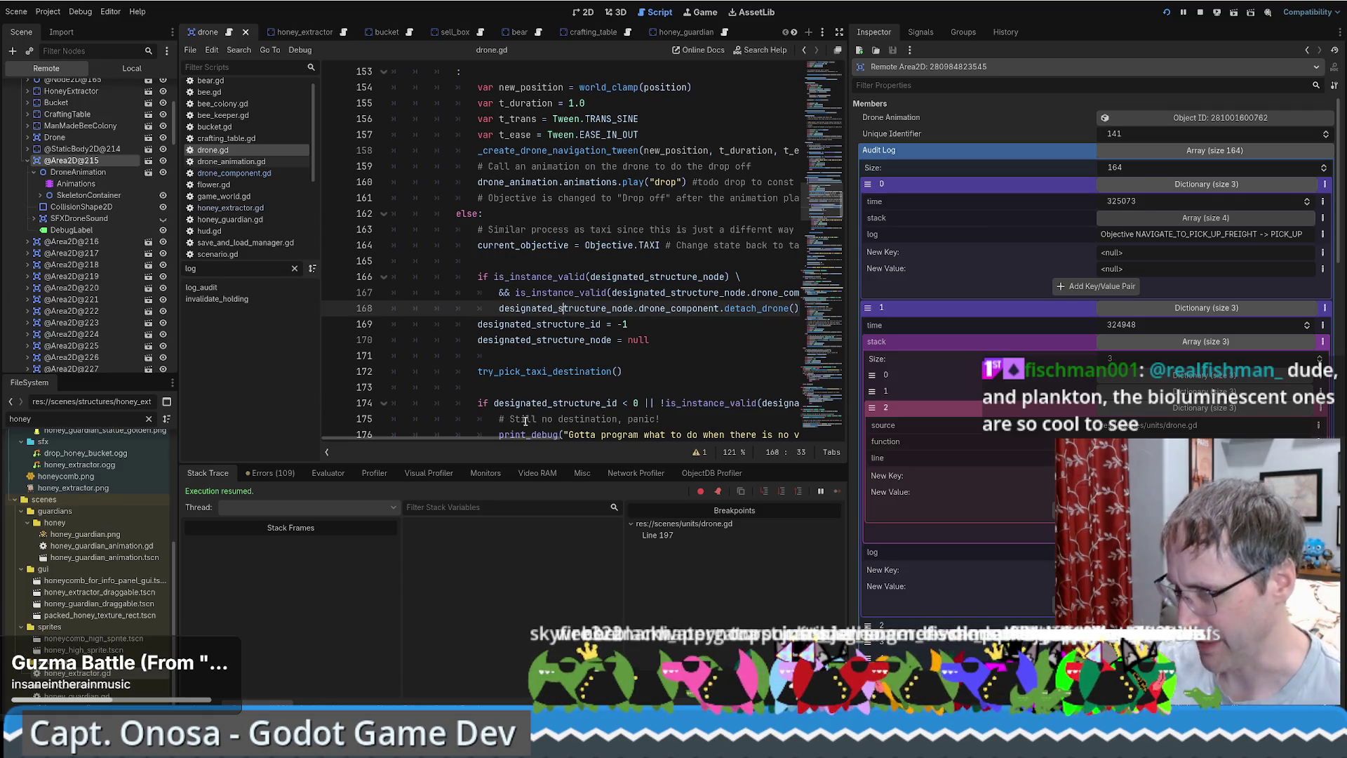
{"action": "left_click_drag", "start_coordinate": [503, 308], "coordinate": [877, 301]}
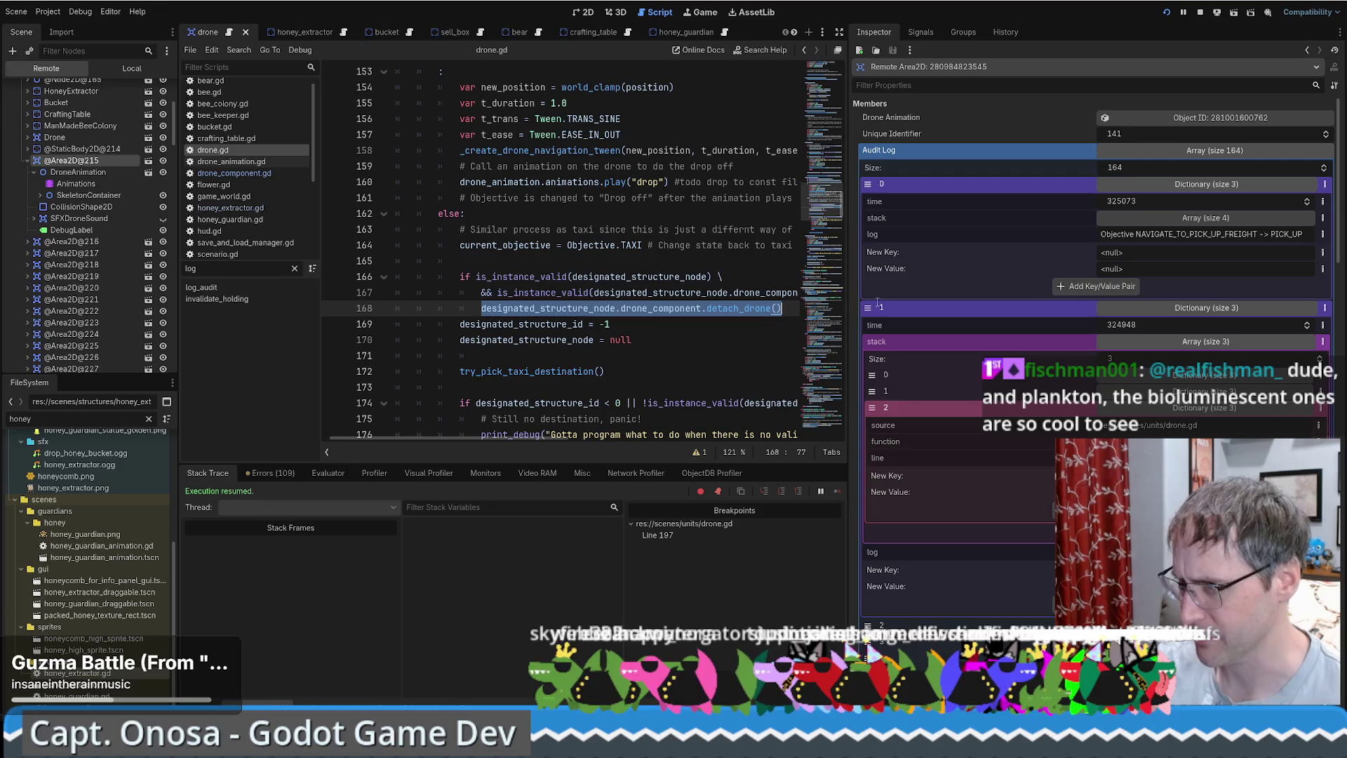
{"action": "scroll", "coordinate": [673, 302], "scroll_direction": "up", "scroll_amount": 2}
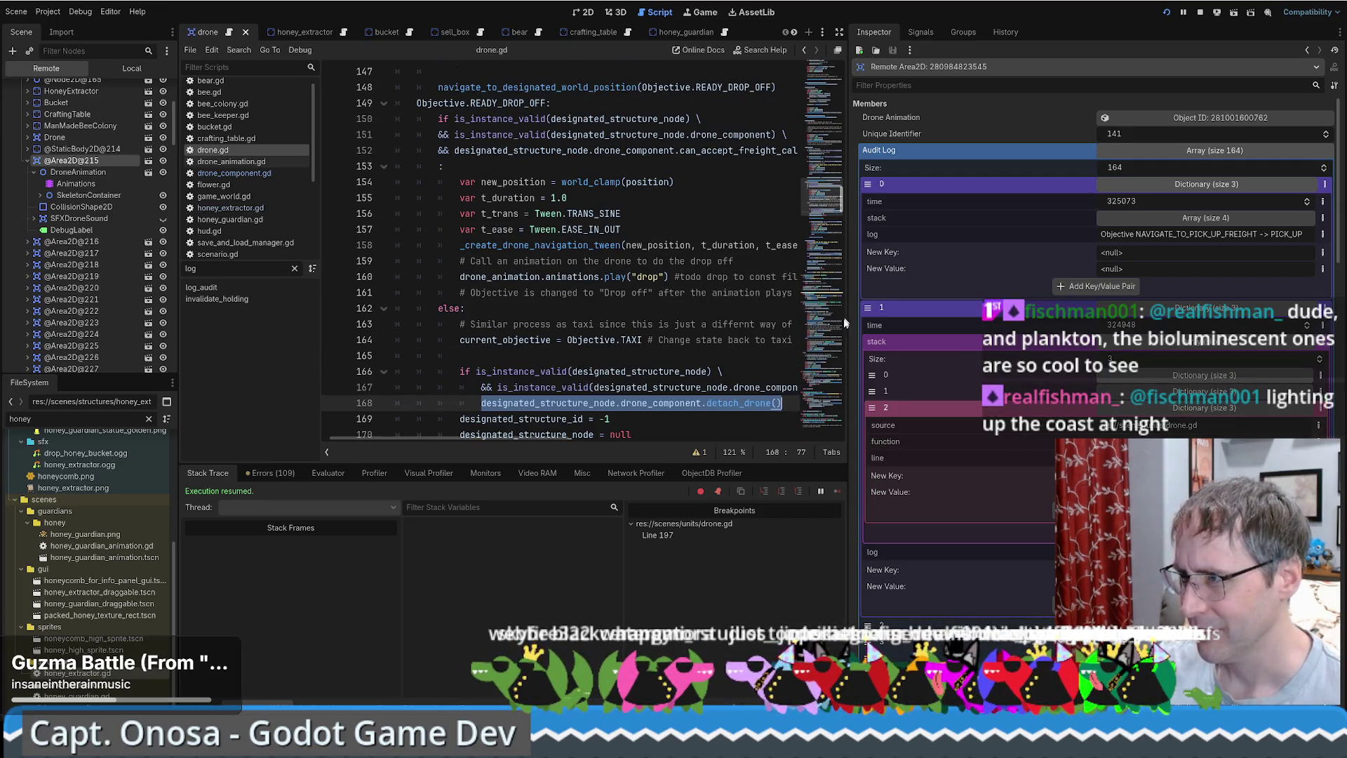
{"action": "left_click_drag", "start_coordinate": [848, 341], "coordinate": [993, 342]}
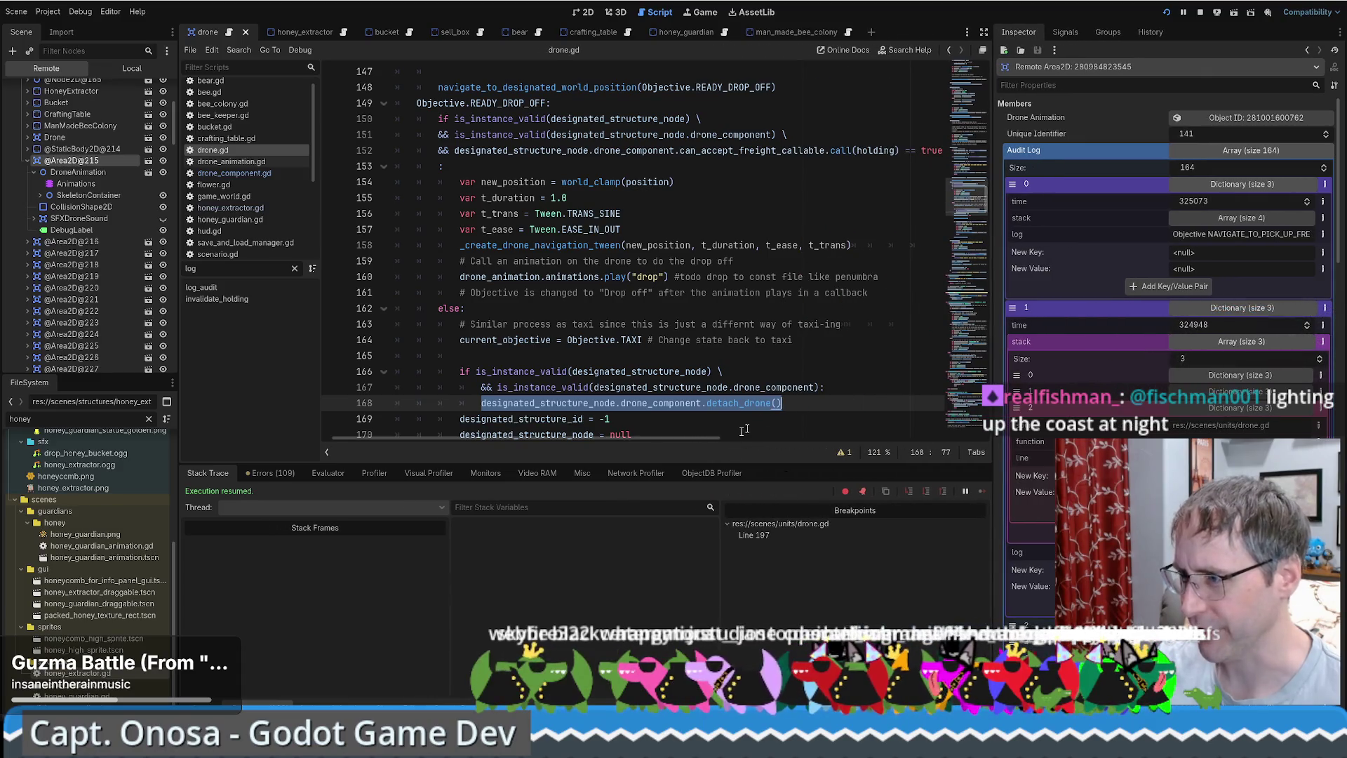
Heighten the script editor and scroll to confirm the stack frame from drone_navigate_generator at line 168.
{"action": "mouse_move", "coordinate": [795, 462]}
{"action": "left_mouse_down"}
{"action": "mouse_move", "coordinate": [796, 575]}
{"action": "mouse_move", "coordinate": [797, 522]}
{"action": "left_mouse_up"}
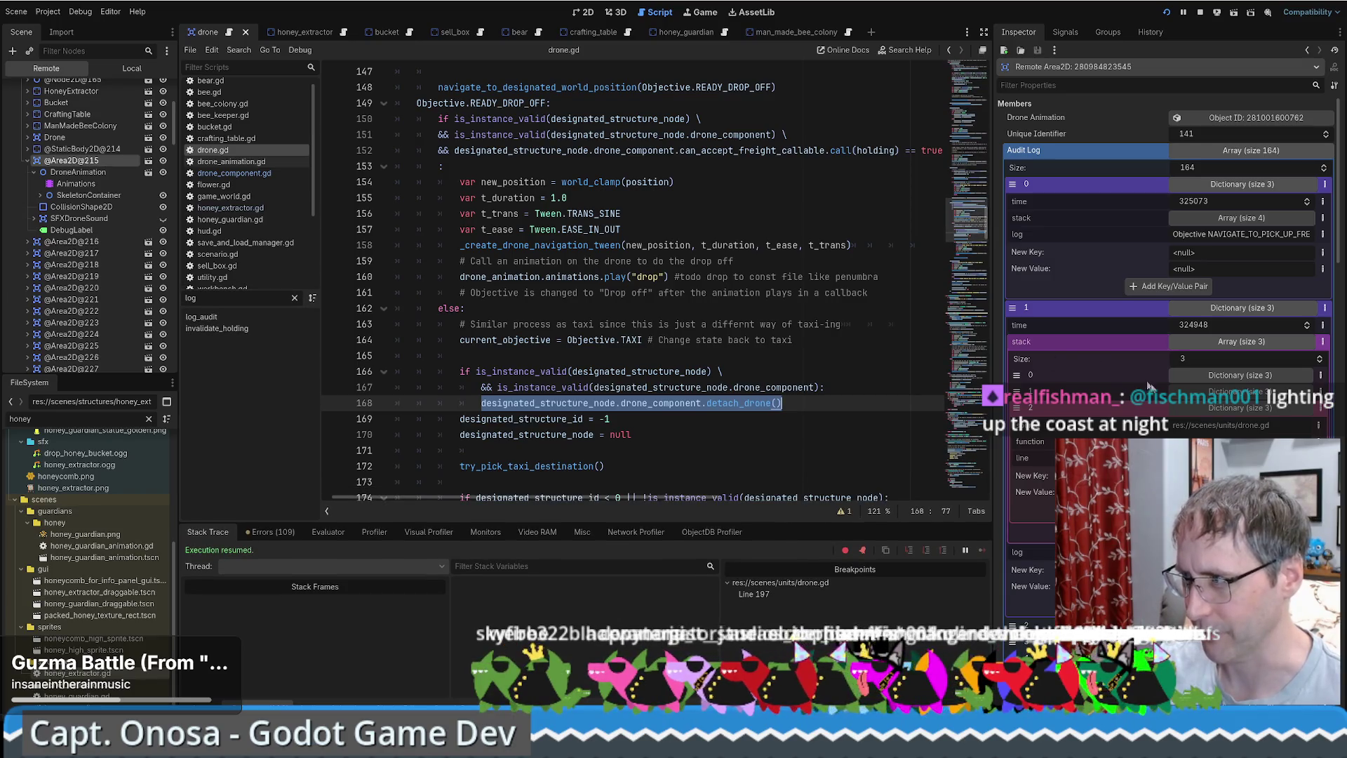
{"action": "scroll", "coordinate": [1164, 280], "scroll_direction": "down", "scroll_amount": 3}
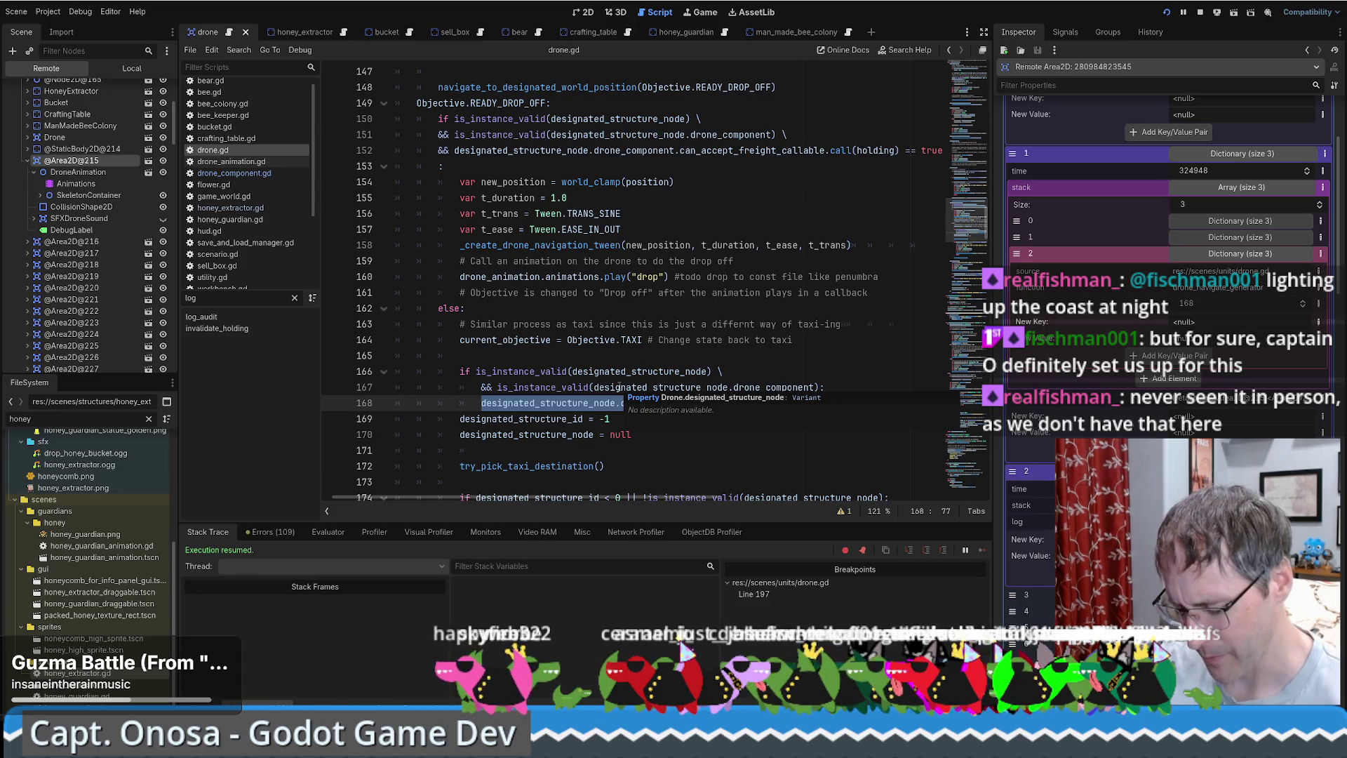
{"action": "scroll", "coordinate": [672, 358], "scroll_direction": "up", "scroll_amount": 1}
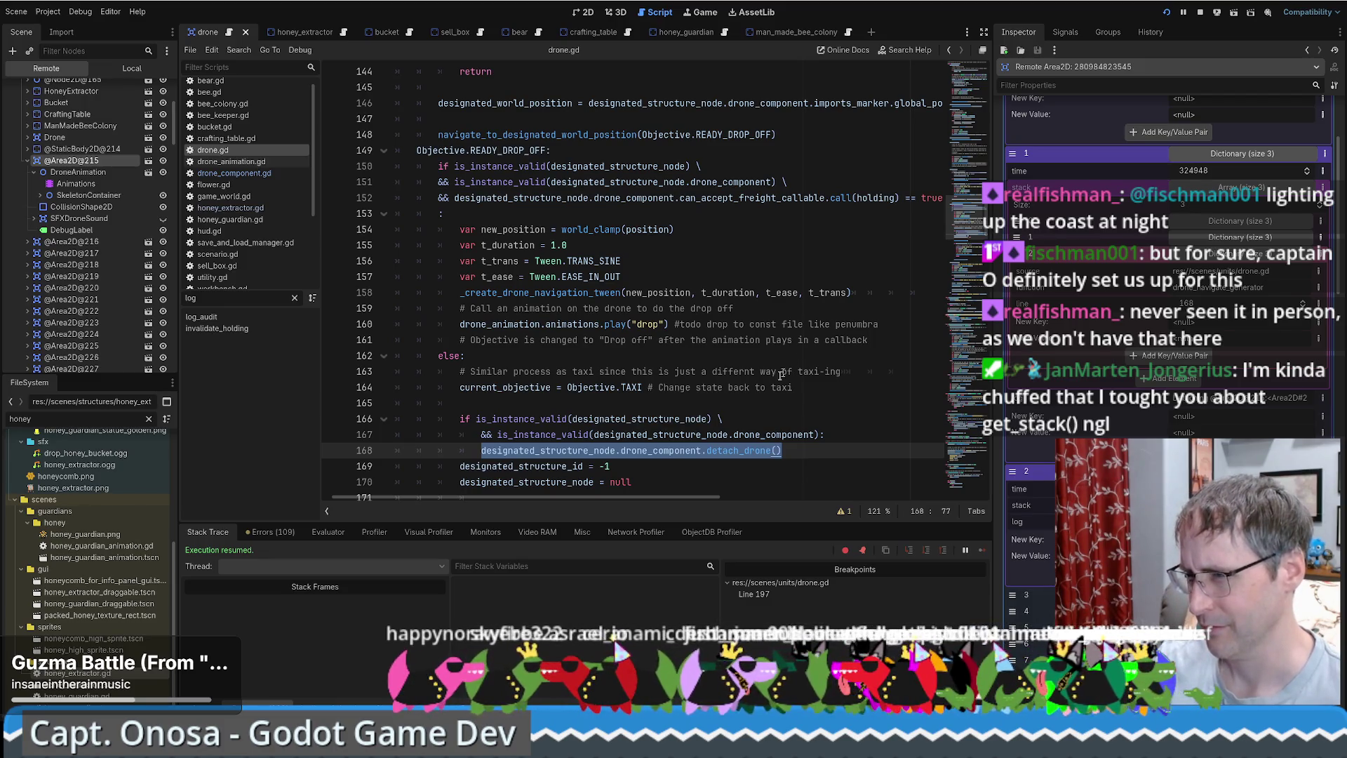
{"action": "scroll", "coordinate": [600, 491], "scroll_direction": "left", "scroll_amount": 2}
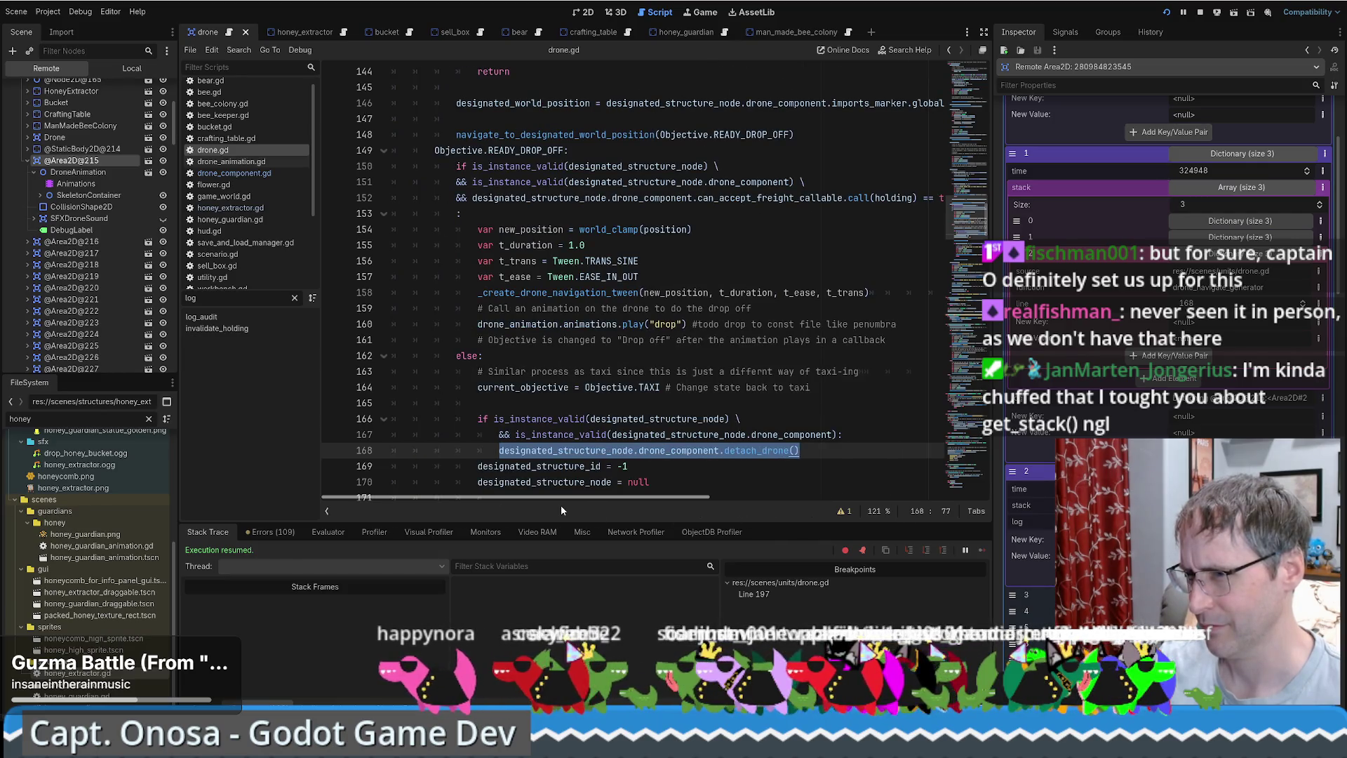
{"action": "scroll", "coordinate": [615, 416], "scroll_direction": "up", "scroll_amount": 8}
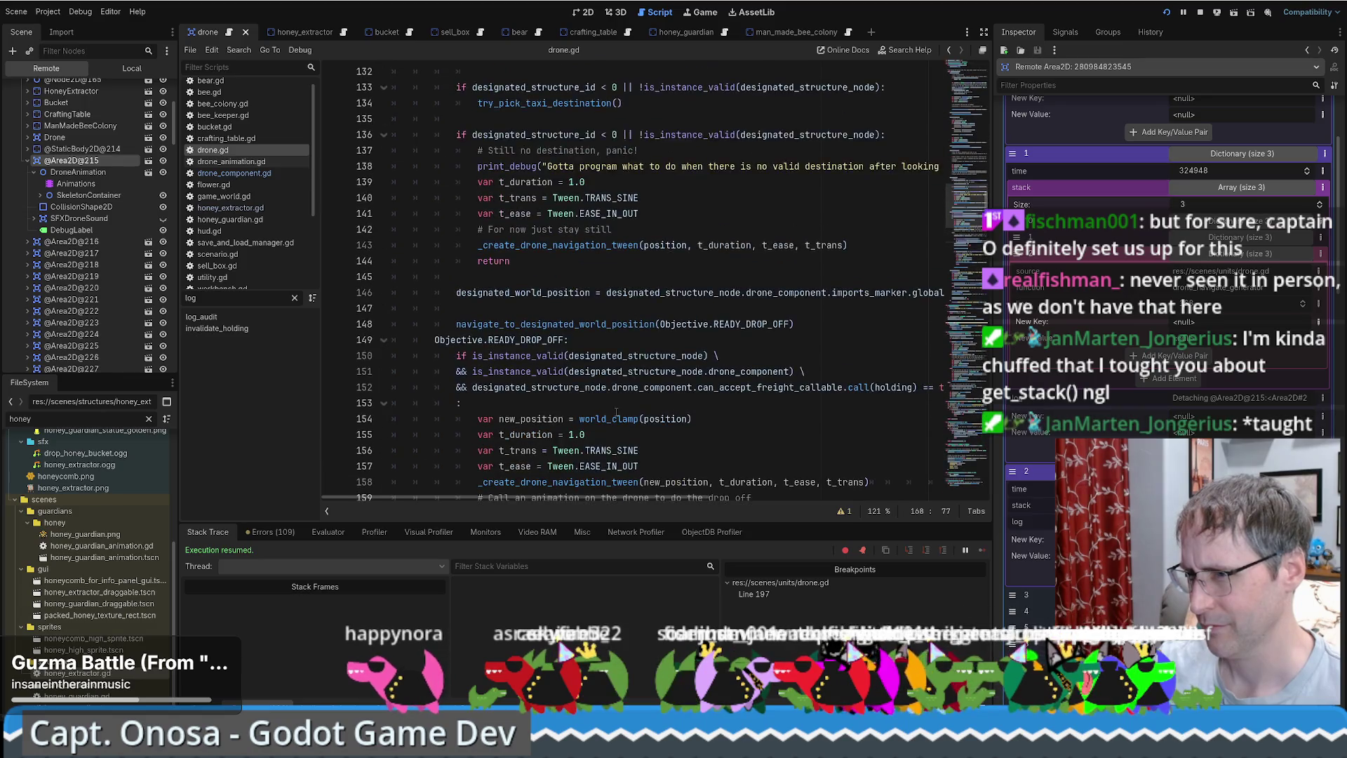
{"action": "scroll", "coordinate": [616, 415], "scroll_direction": "up", "scroll_amount": 5}
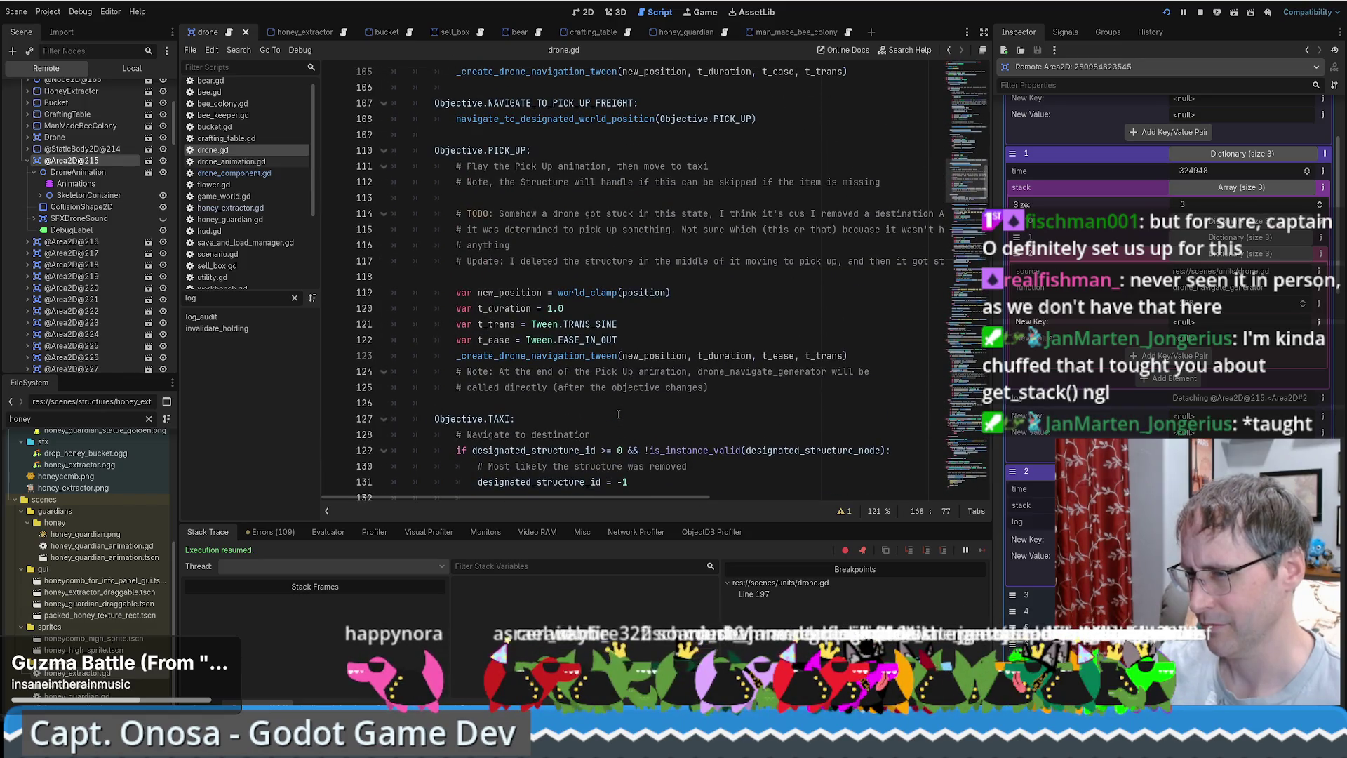
{"action": "scroll", "coordinate": [621, 413], "scroll_direction": "up", "scroll_amount": 4}
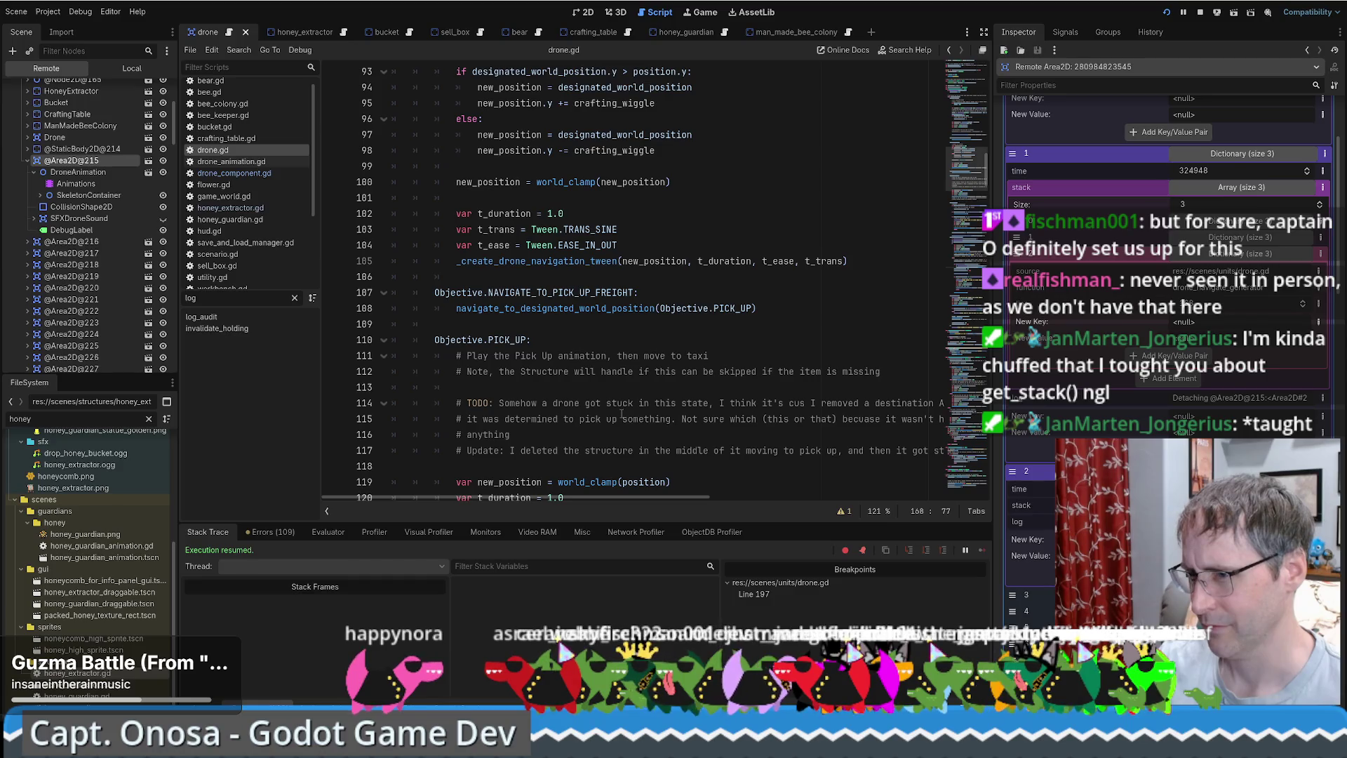
{"action": "scroll", "coordinate": [621, 413], "scroll_direction": "up", "scroll_amount": 13}
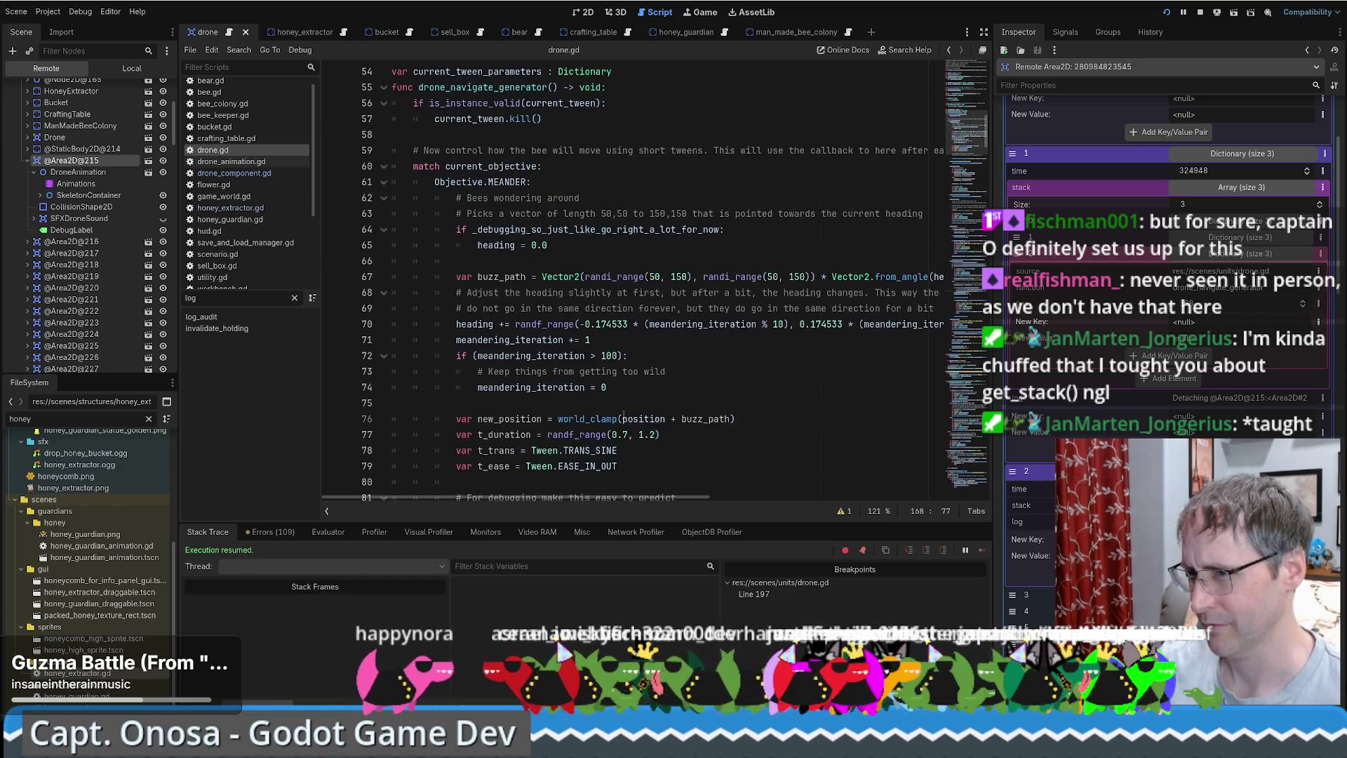
{"action": "scroll", "coordinate": [621, 414], "scroll_direction": "down", "scroll_amount": 20}
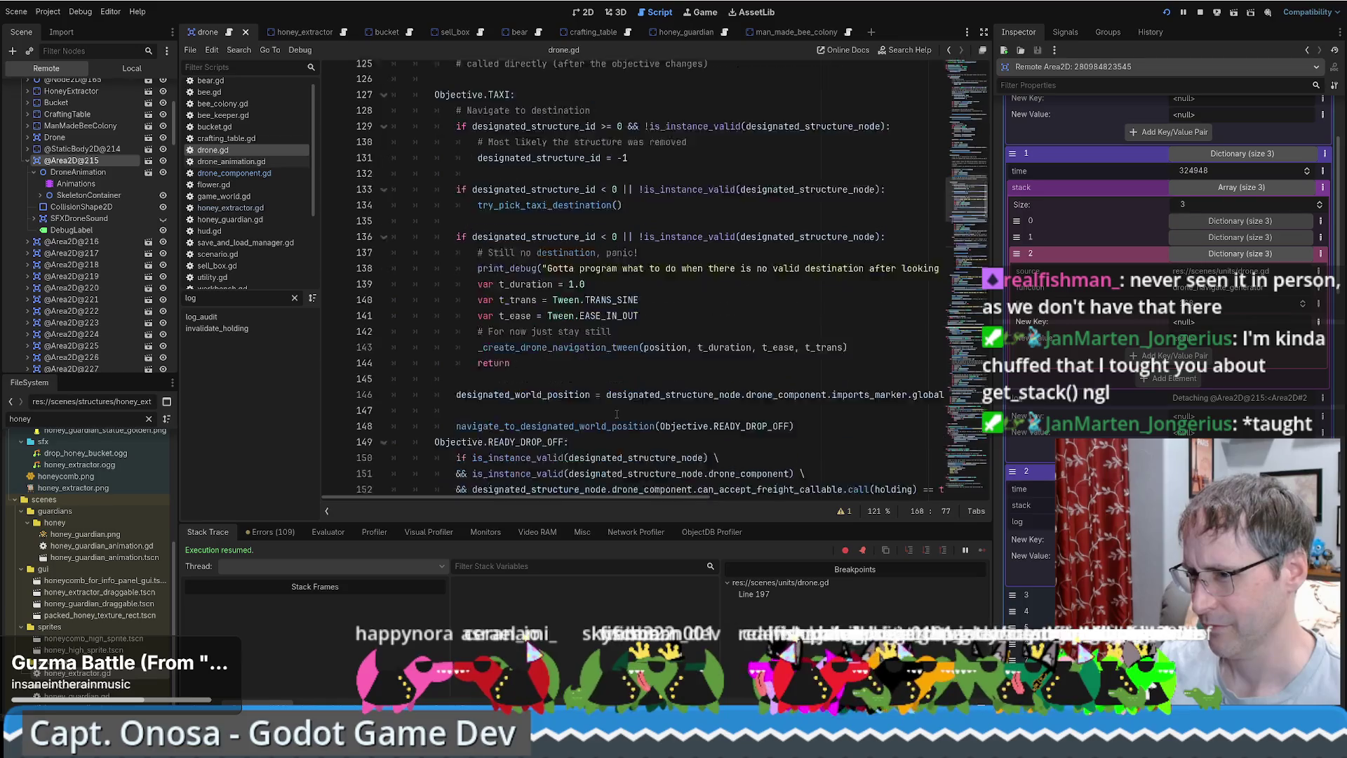
{"action": "scroll", "coordinate": [617, 414], "scroll_direction": "down", "scroll_amount": 5}
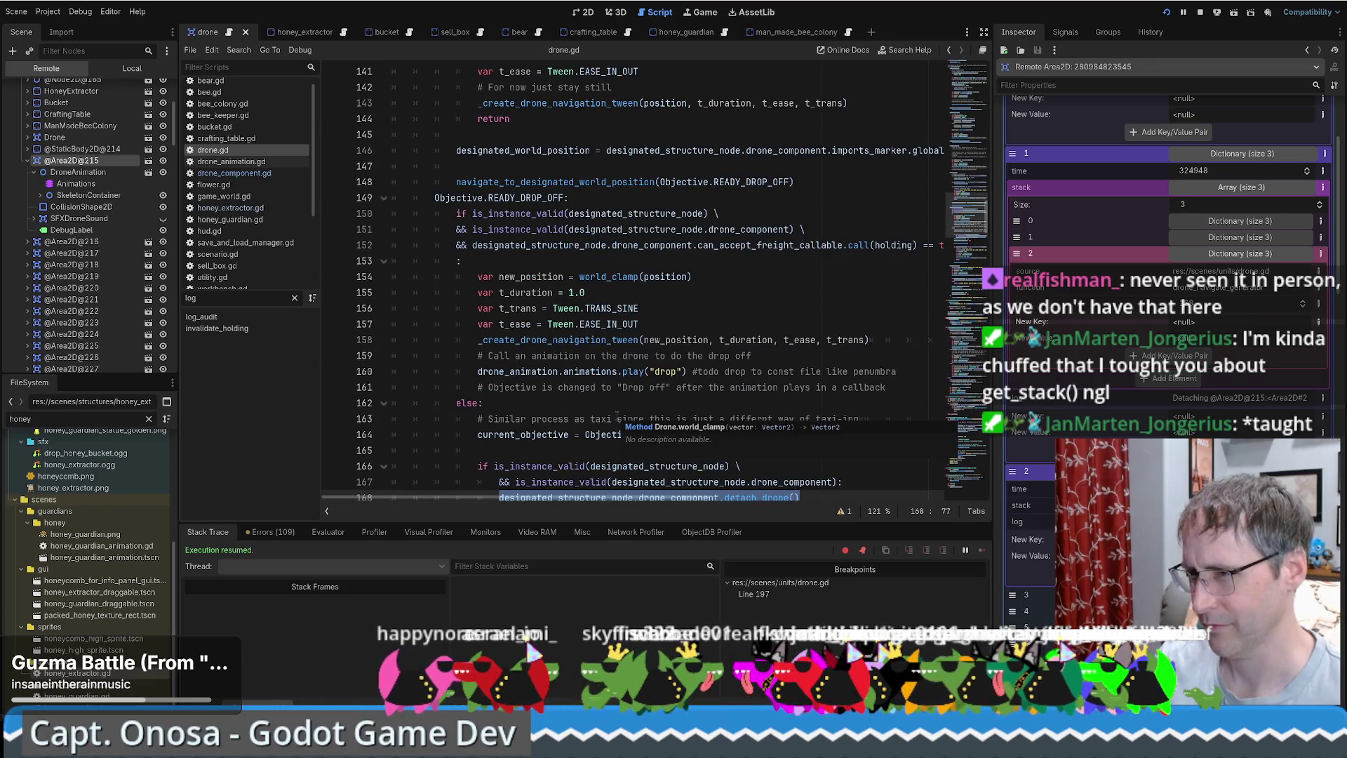
{"action": "scroll", "coordinate": [616, 417], "scroll_direction": "down", "scroll_amount": 3}
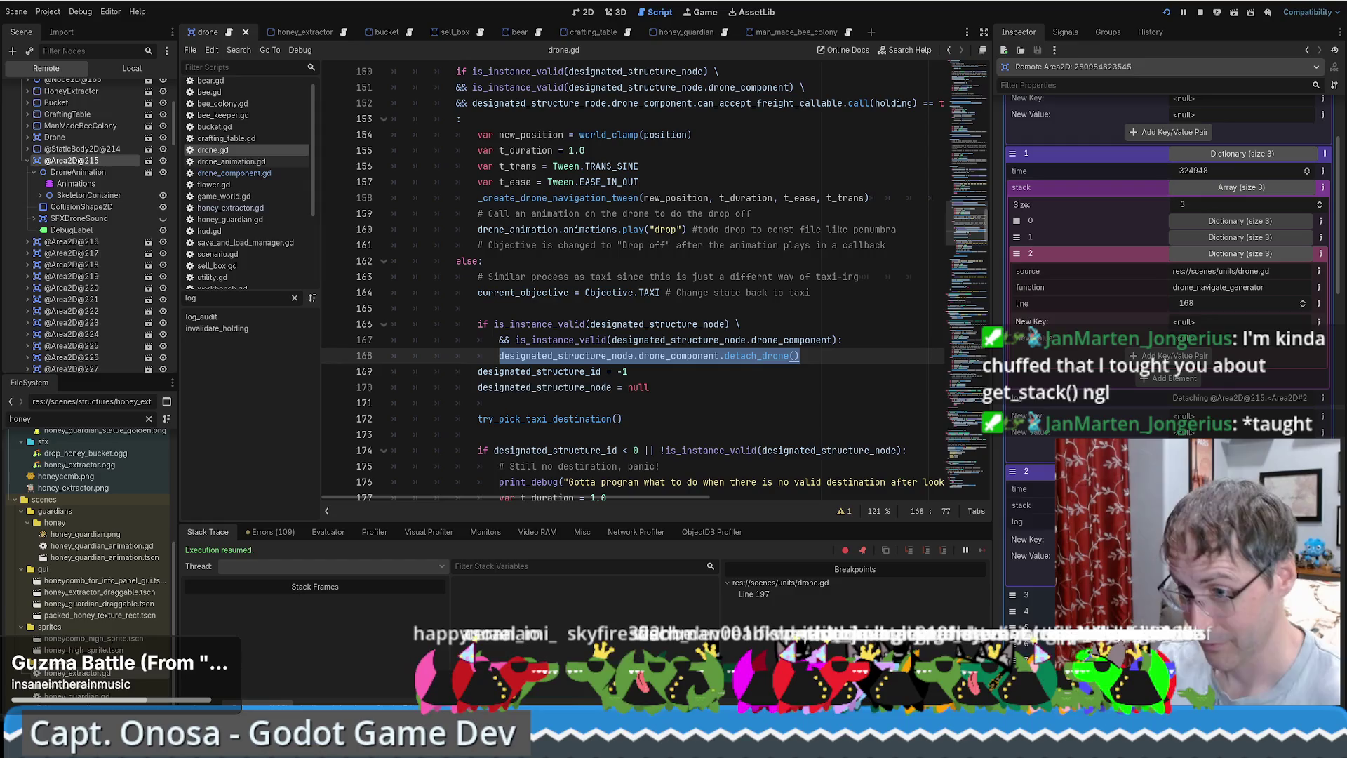
{"action": "left_click", "coordinate": [531, 651]}
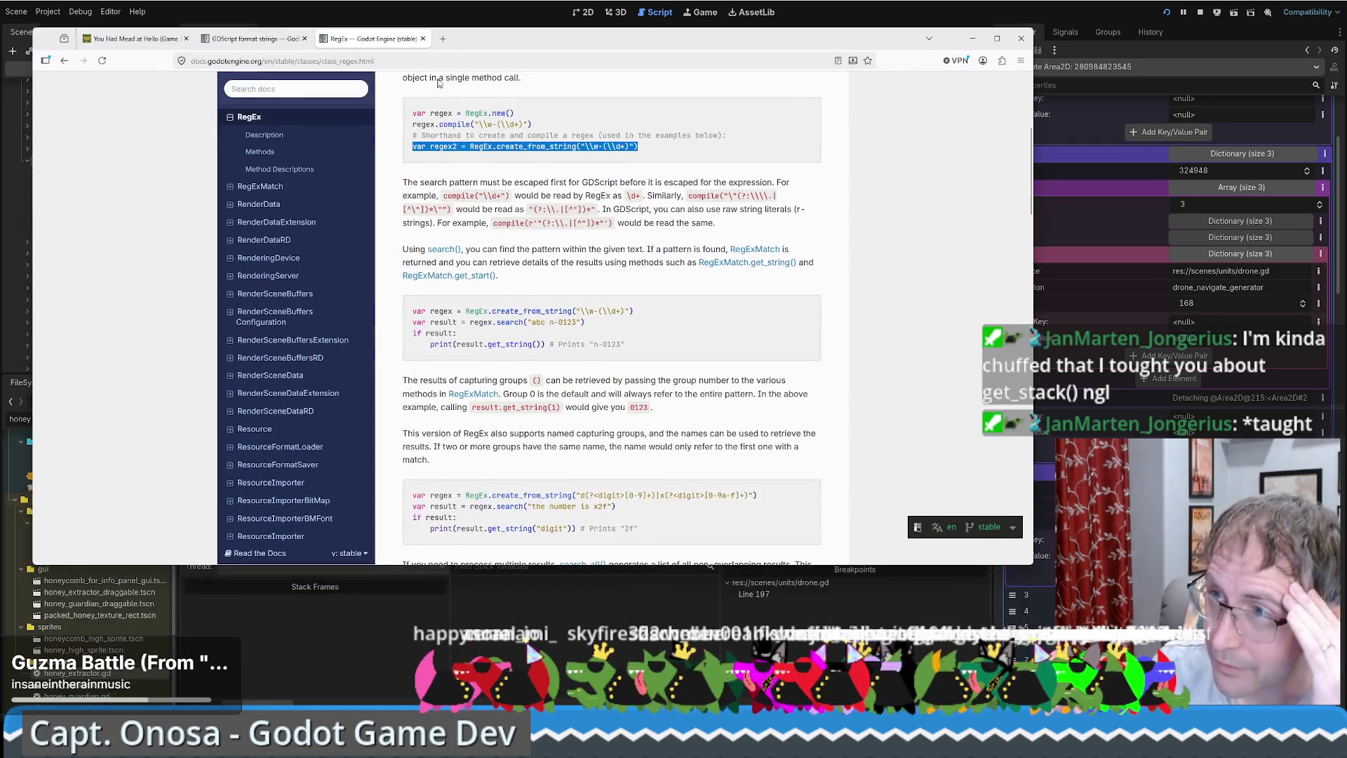
Search the web for 'godot match' and open the GDScript reference result.
{"action": "left_click", "coordinate": [442, 39]}
{"action": "type", "text": "godot match"}
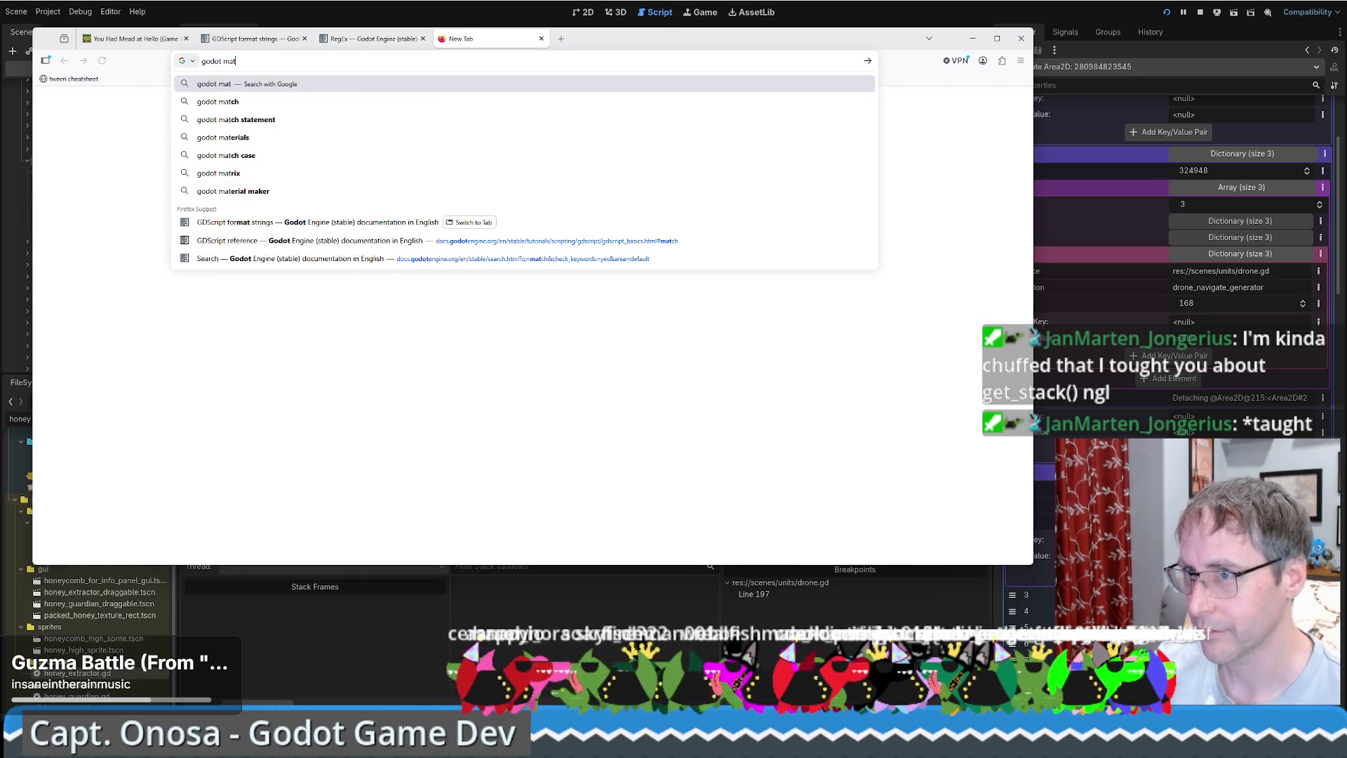
{"action": "key", "text": "Return"}
{"action": "left_click", "coordinate": [233, 191]}
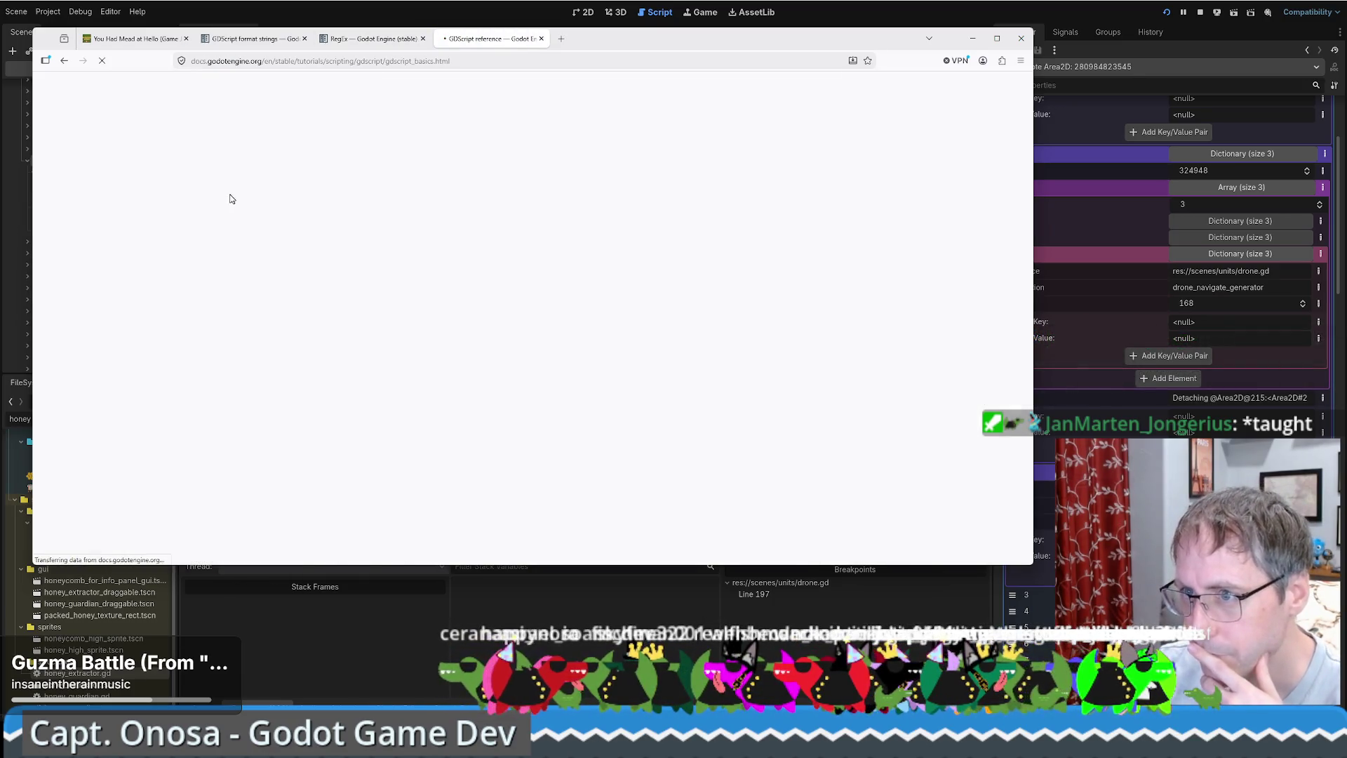
{"action": "scroll", "coordinate": [575, 280], "scroll_direction": "down", "scroll_amount": 5}
{"action": "scroll", "coordinate": [569, 294], "scroll_direction": "down", "scroll_amount": 5}
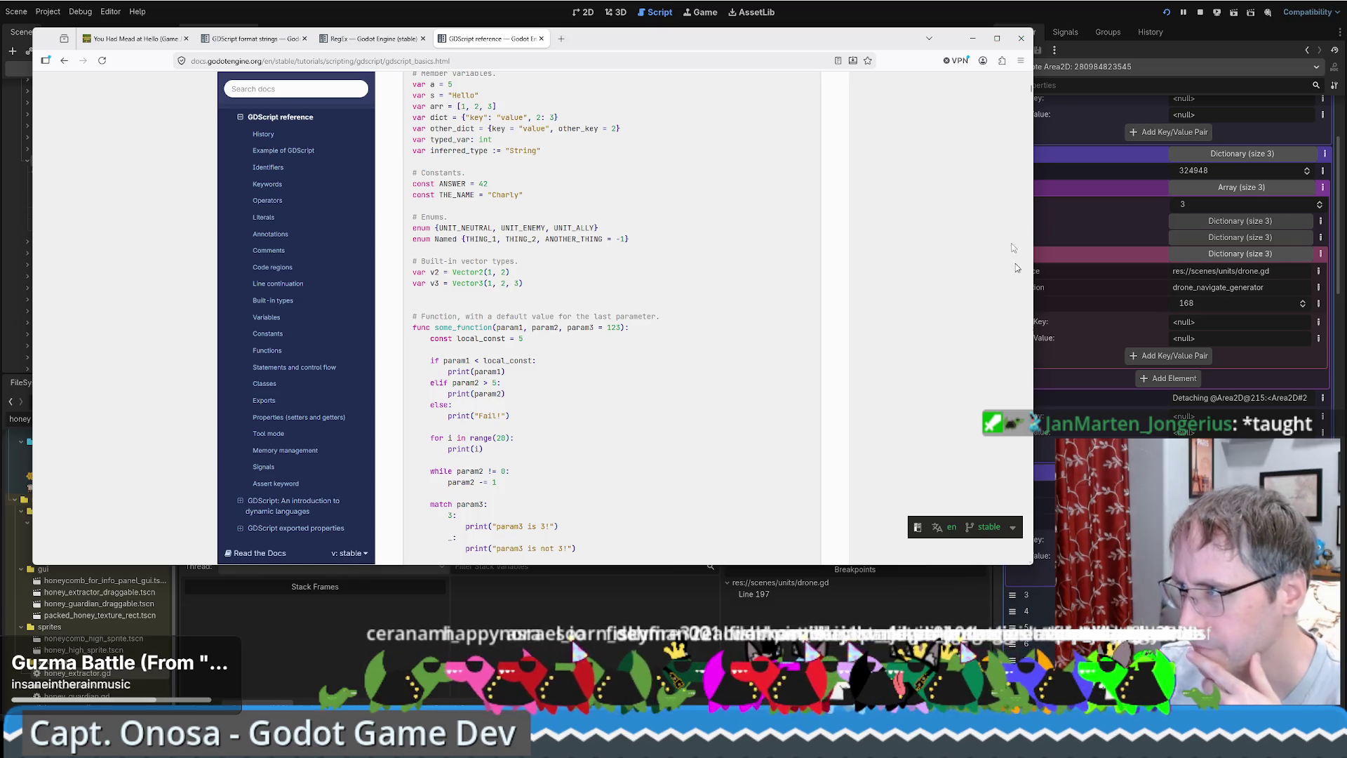
Compare against the drone.gd script code in the Godot editor.
{"action": "key", "text": "alt+Tab"}
{"action": "scroll", "coordinate": [700, 331], "scroll_direction": "up", "scroll_amount": 10}
{"action": "scroll", "coordinate": [700, 332], "scroll_direction": "up", "scroll_amount": 20}
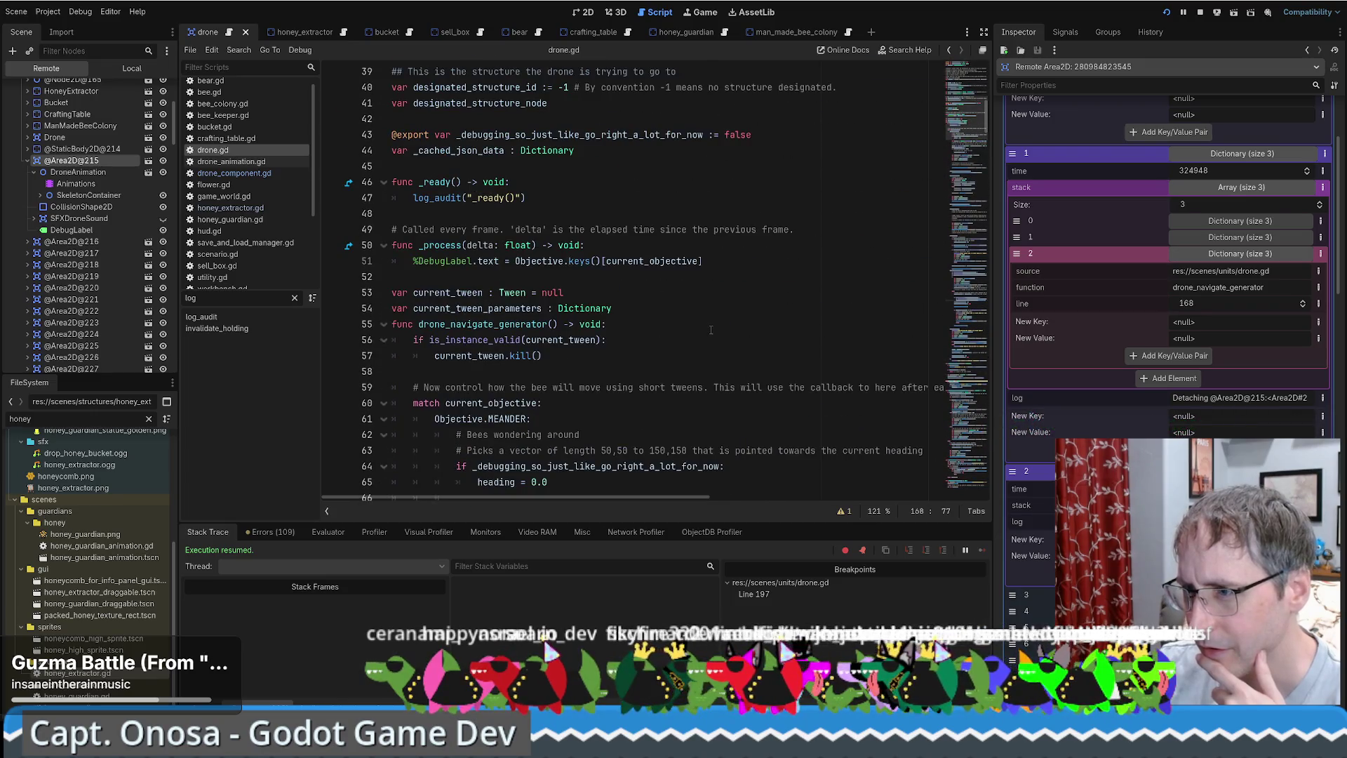
{"action": "scroll", "coordinate": [710, 332], "scroll_direction": "down", "scroll_amount": 3}
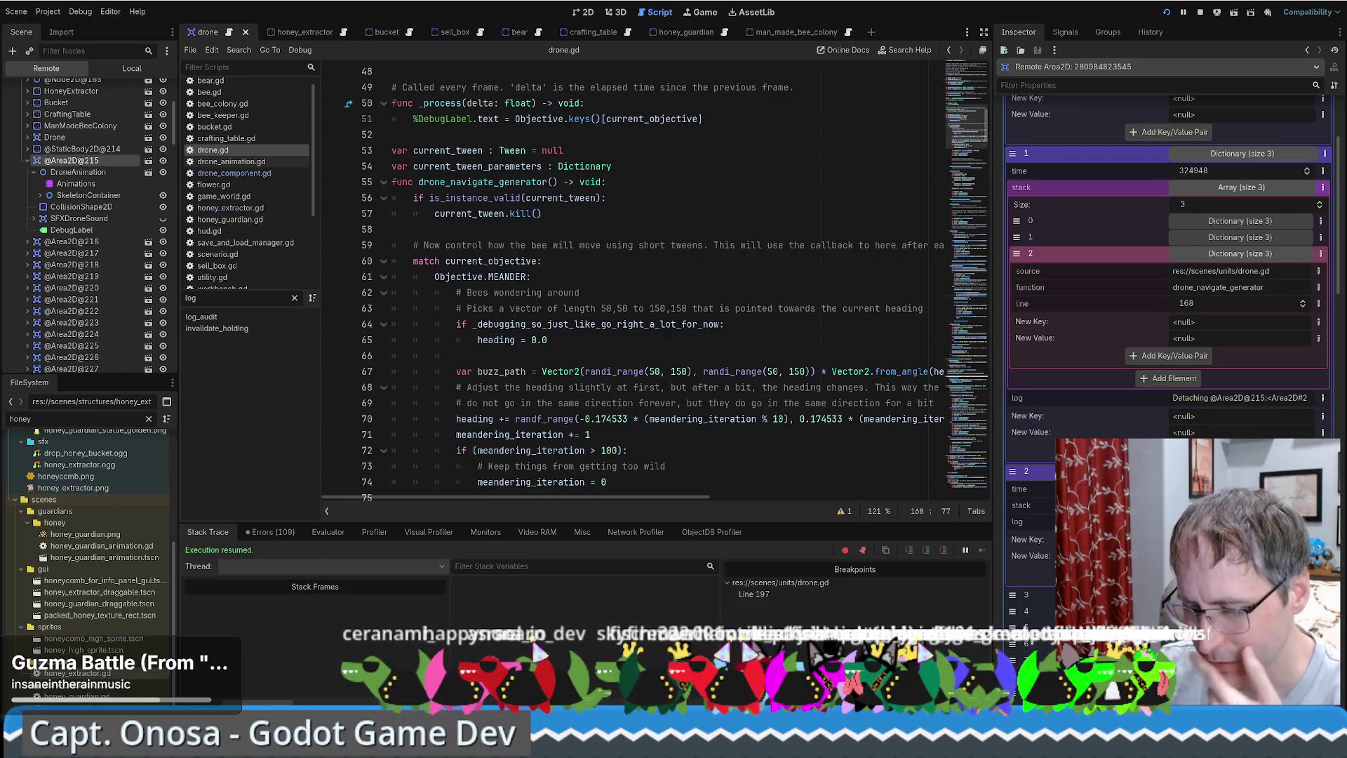
Read the GDScript reference's match example code, marking the print("param3 is 3!") line.
{"action": "key", "text": "alt+Tab"}
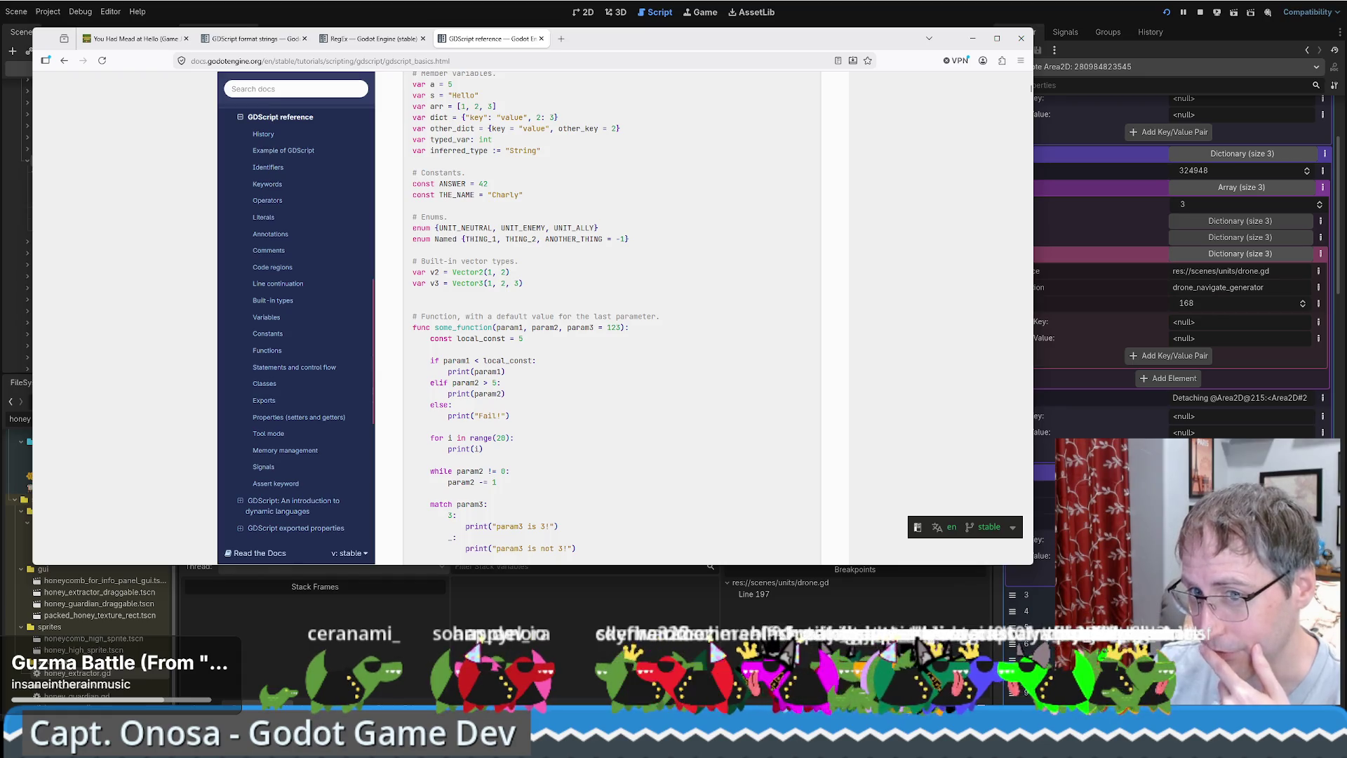
{"action": "scroll", "coordinate": [668, 332], "scroll_direction": "down", "scroll_amount": 2}
{"action": "scroll", "coordinate": [668, 333], "scroll_direction": "down", "scroll_amount": 2}
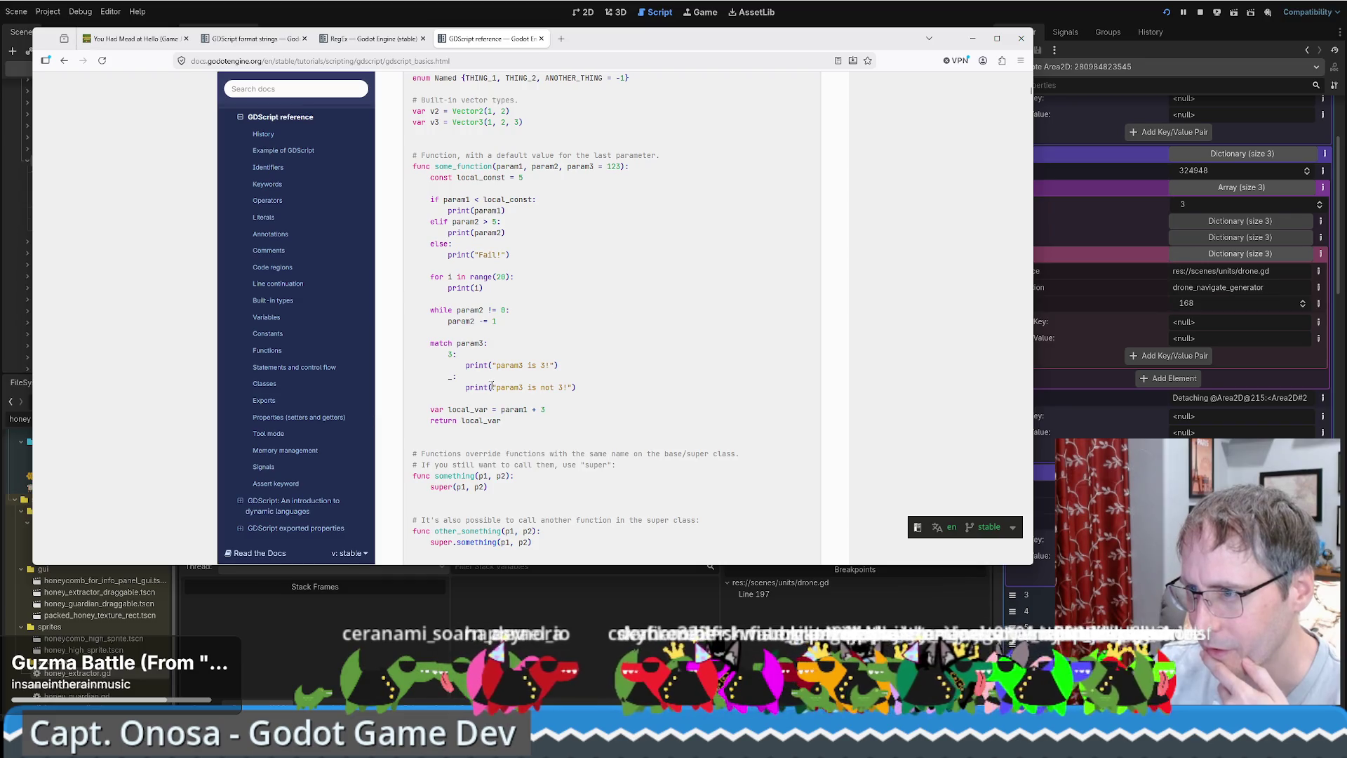
{"action": "left_click_drag", "start_coordinate": [465, 365], "coordinate": [606, 366]}
{"action": "scroll", "coordinate": [606, 368], "scroll_direction": "up", "scroll_amount": 5}
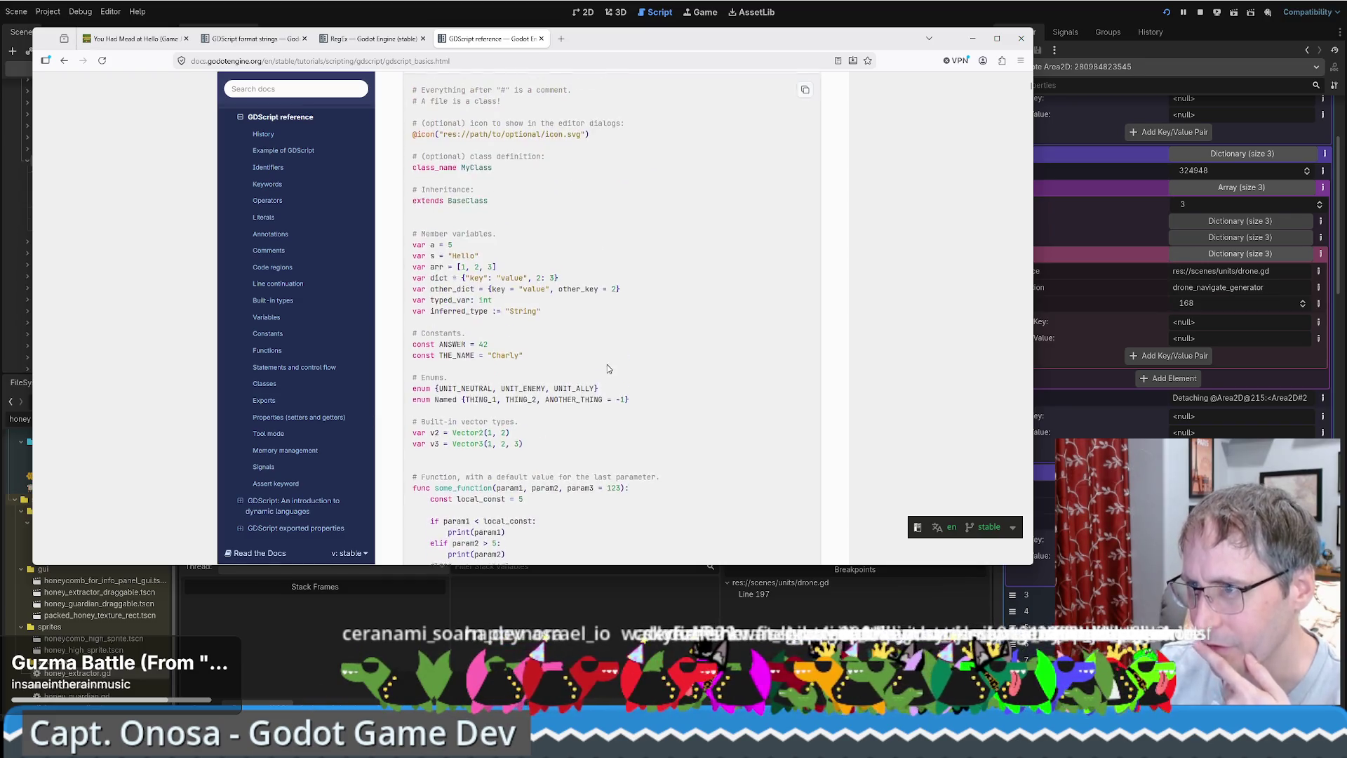
{"action": "scroll", "coordinate": [617, 368], "scroll_direction": "down", "scroll_amount": 5}
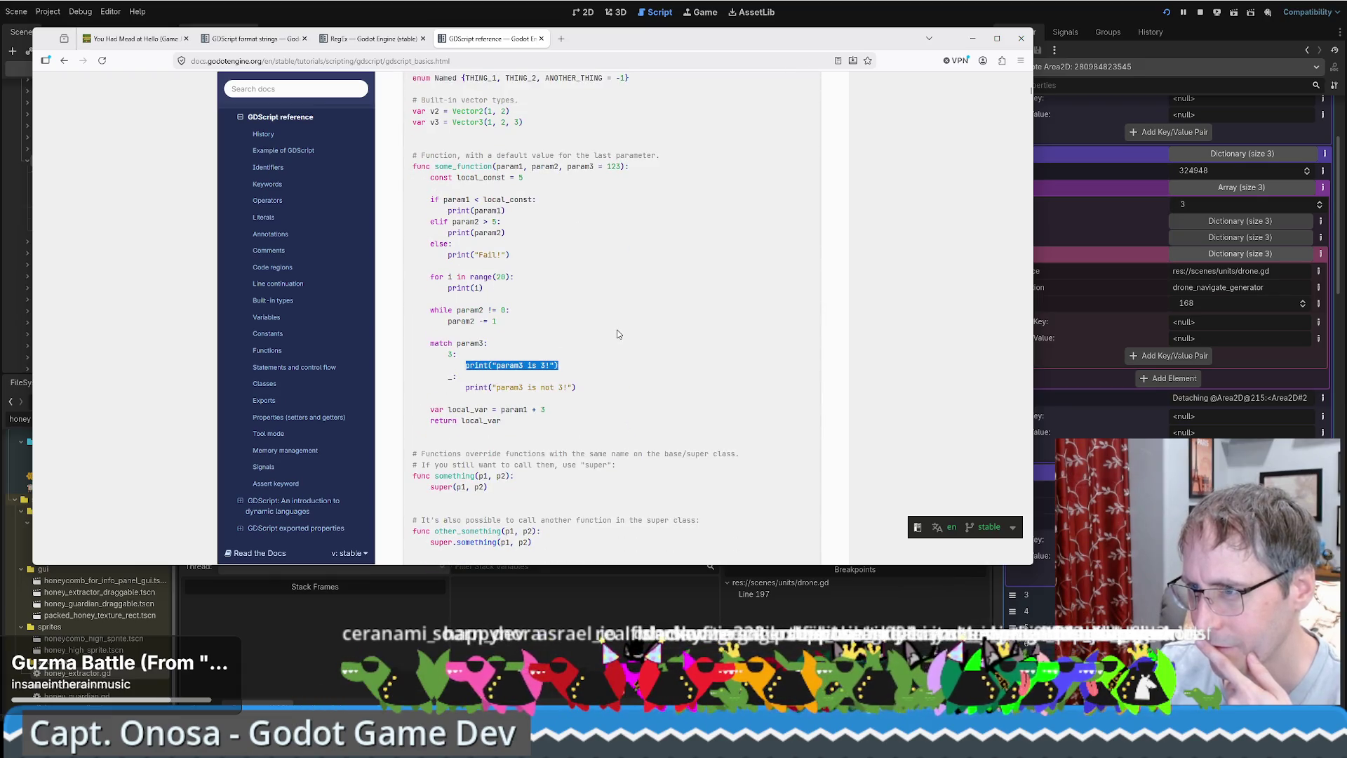
{"action": "scroll", "coordinate": [645, 330], "scroll_direction": "down", "scroll_amount": 10}
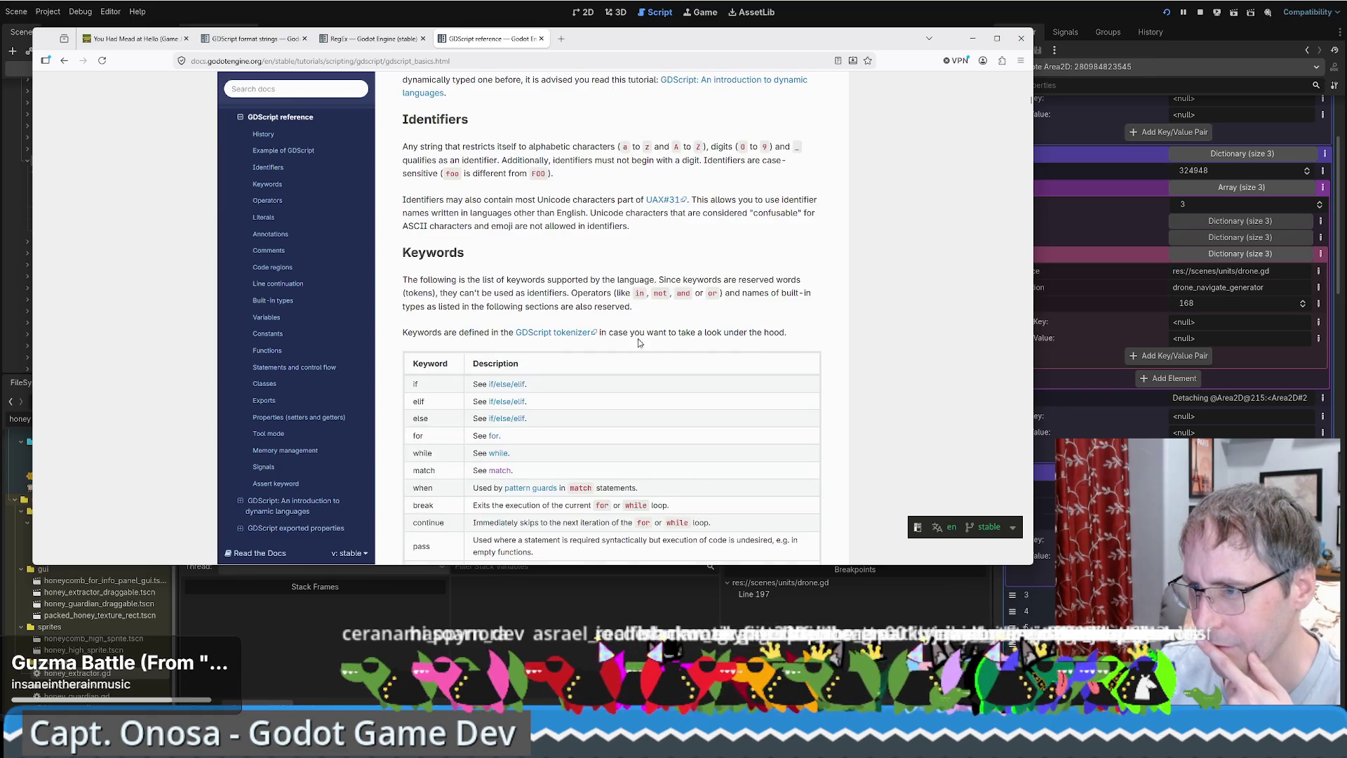
{"action": "scroll", "coordinate": [637, 344], "scroll_direction": "down", "scroll_amount": 10}
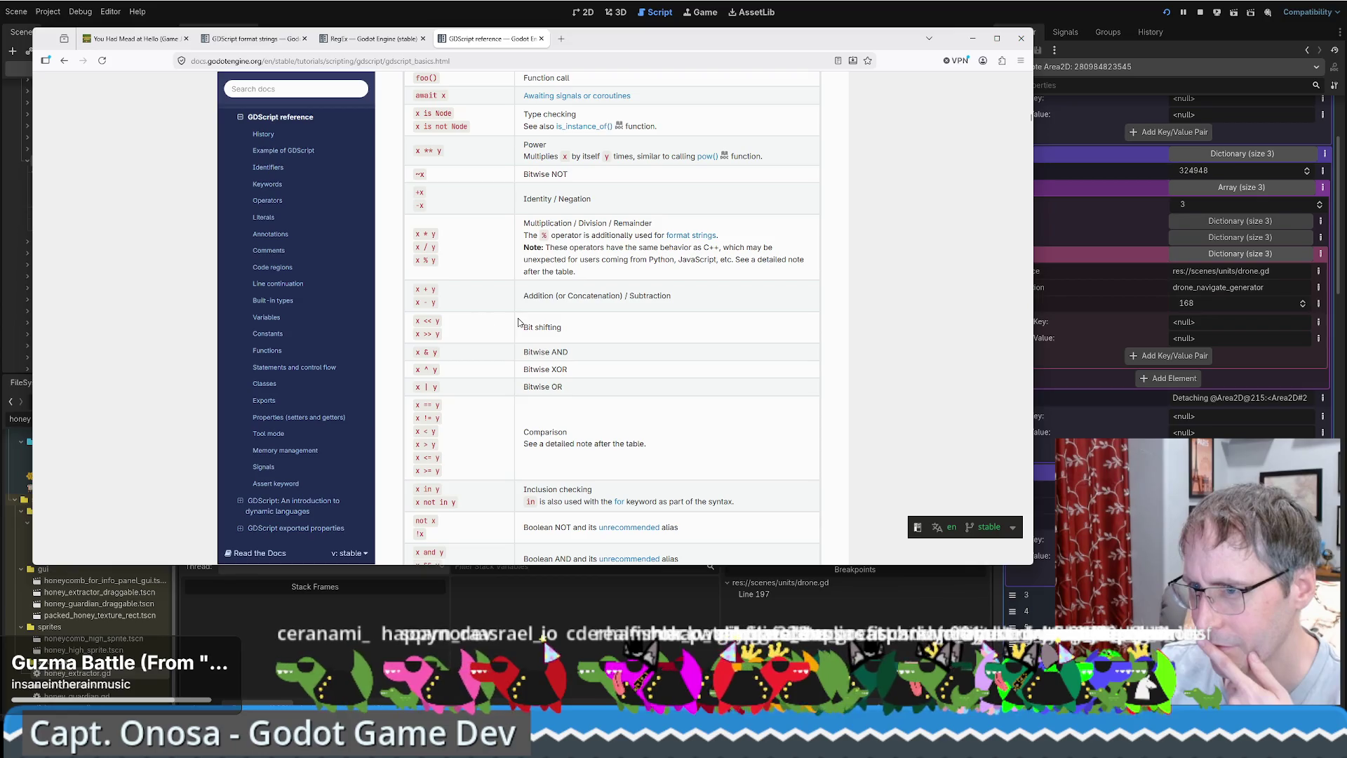
{"action": "key", "text": "alt+Left"}
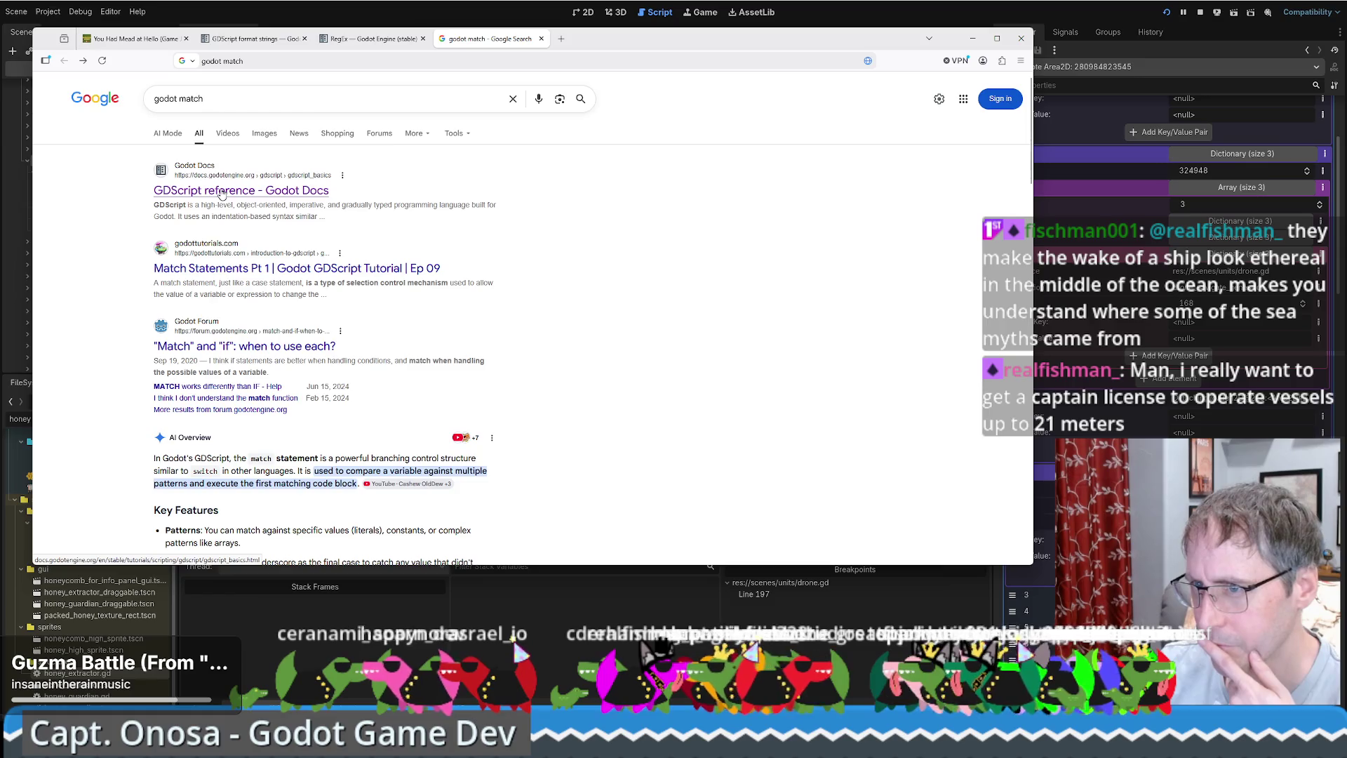
Reopen the GDScript reference and find its match statement section via an in-page search for 'match'.
{"action": "left_click", "coordinate": [221, 194]}
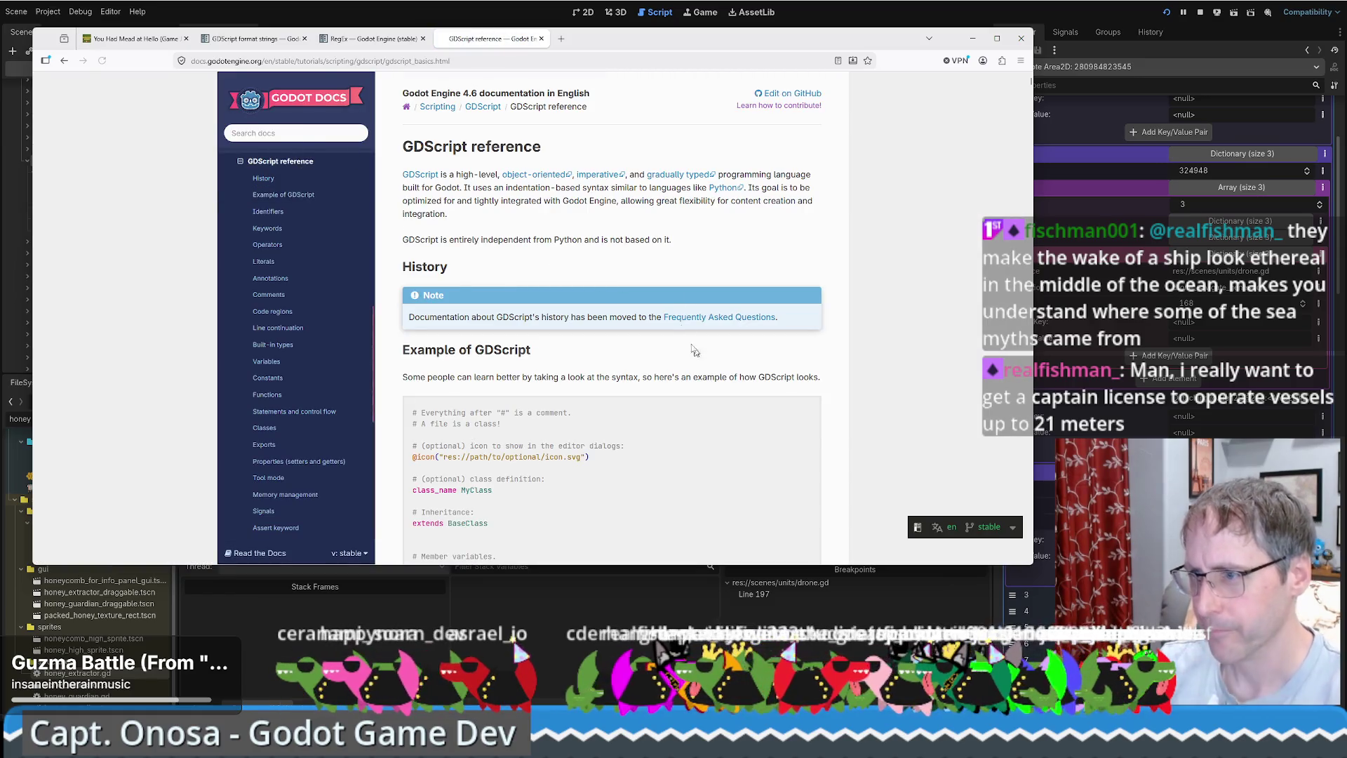
{"action": "key", "text": "ctrl+f"}
{"action": "type", "text": "match"}
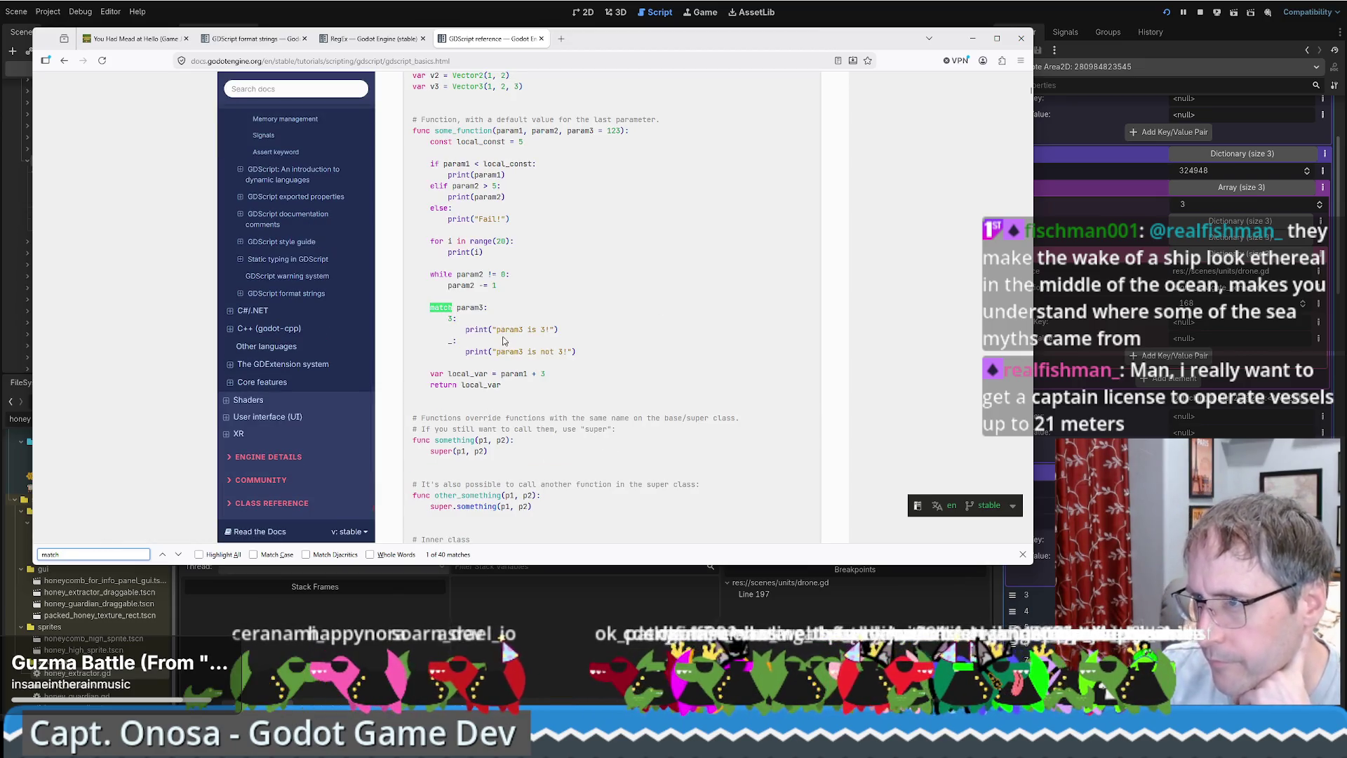
{"action": "scroll", "coordinate": [524, 329], "scroll_direction": "down", "scroll_amount": 1}
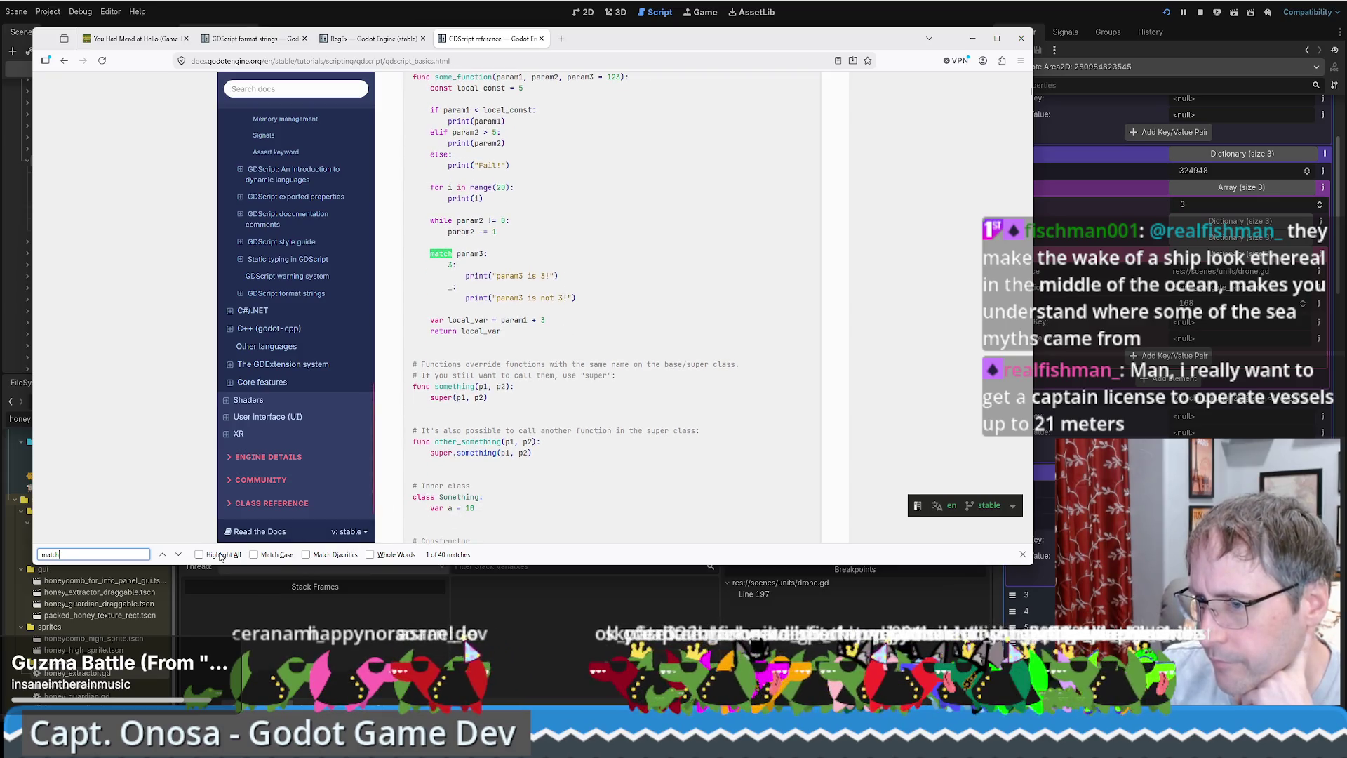
{"action": "left_click", "coordinate": [181, 554]}
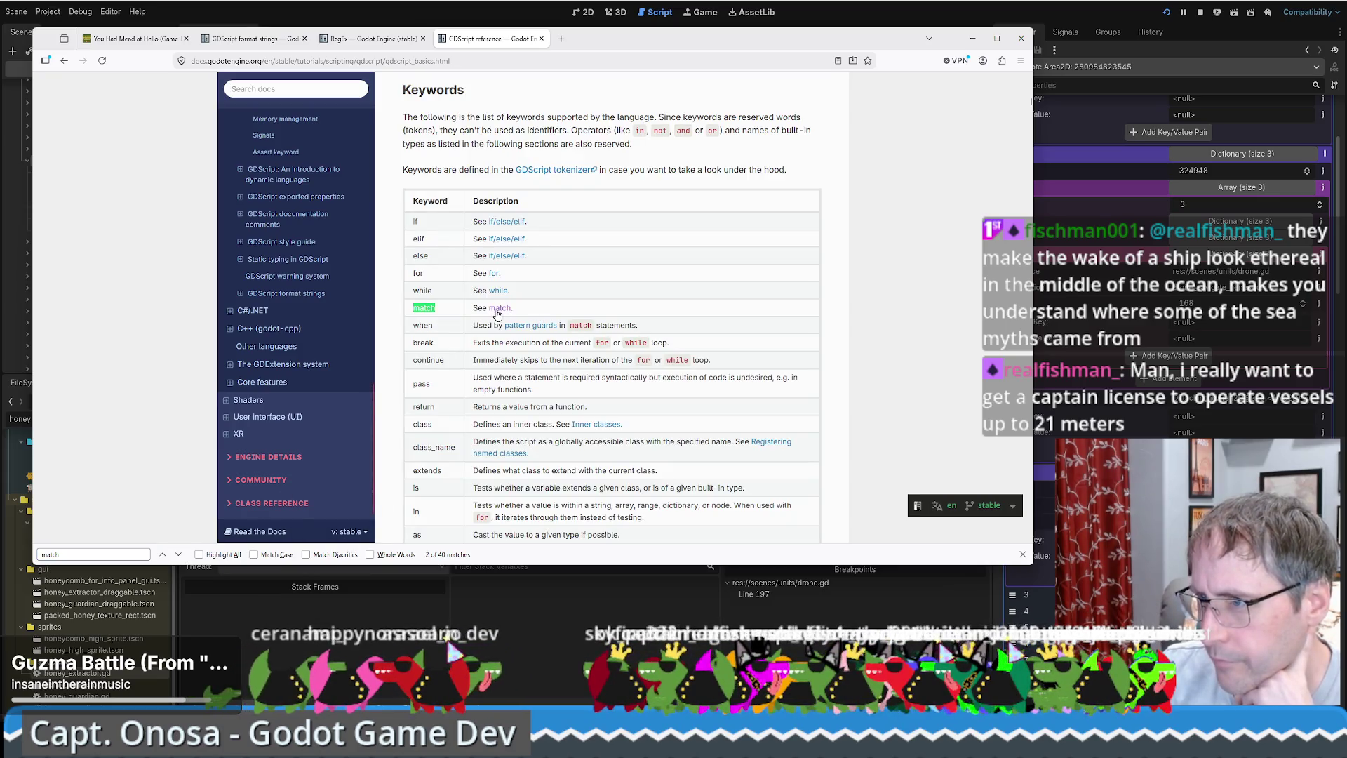
{"action": "left_click", "coordinate": [498, 314]}
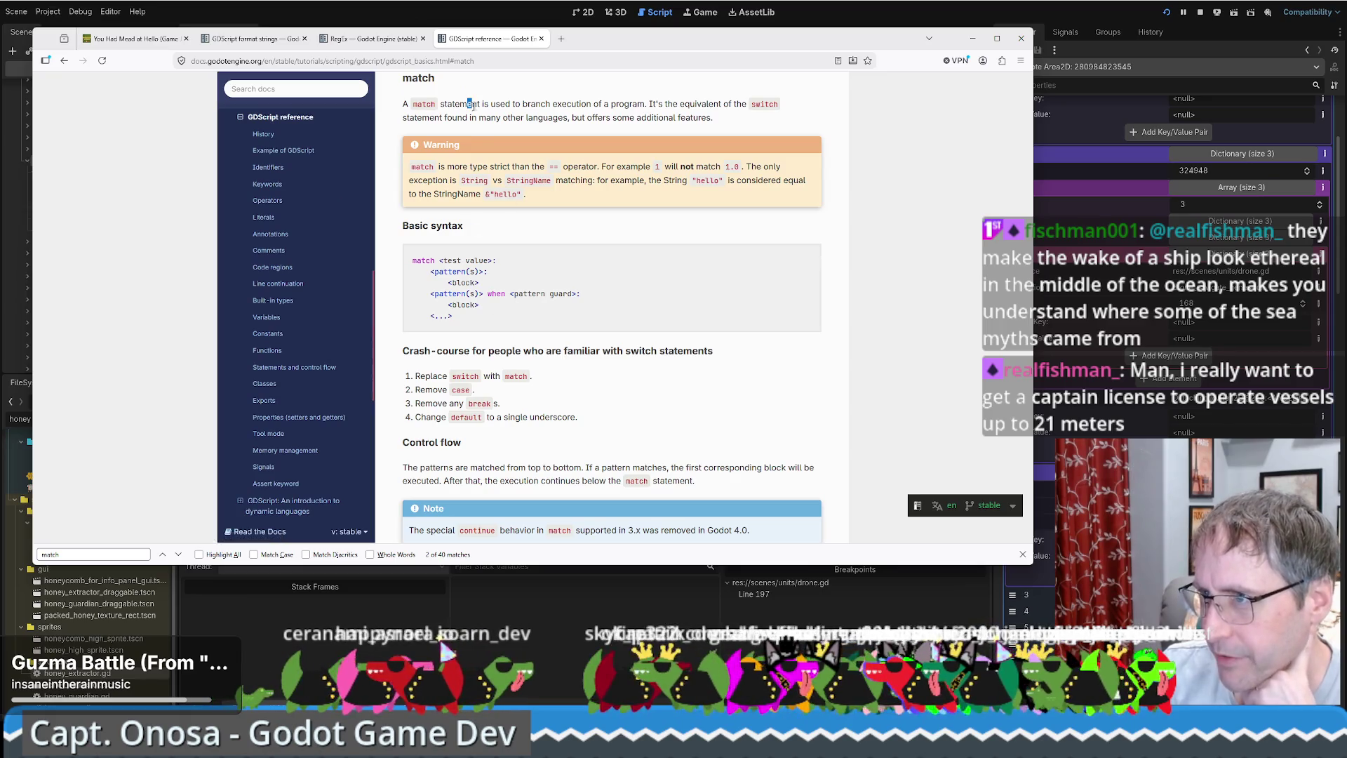
Mark what match does, the top-to-bottom matching rule and the removed continue note.
{"action": "left_click_drag", "start_coordinate": [473, 105], "coordinate": [652, 104]}
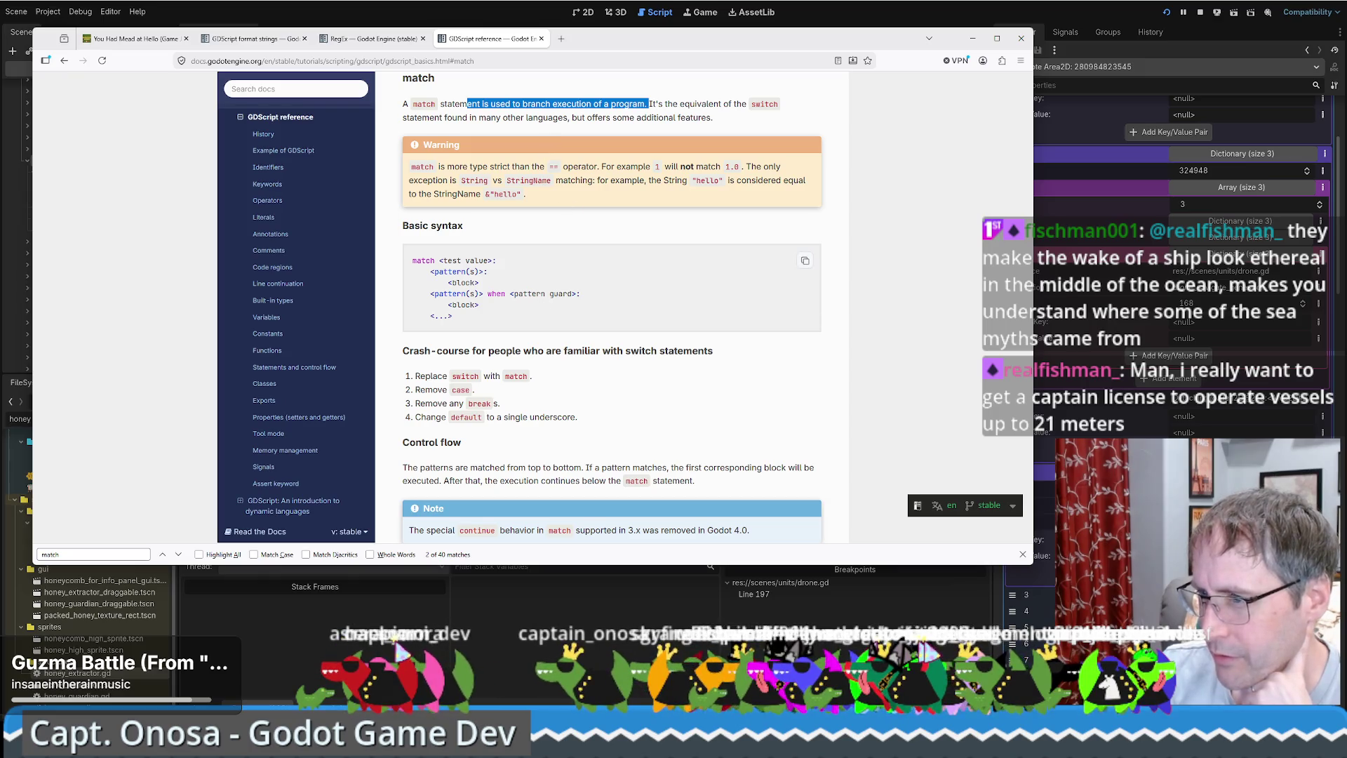
{"action": "scroll", "coordinate": [562, 283], "scroll_direction": "down", "scroll_amount": 4}
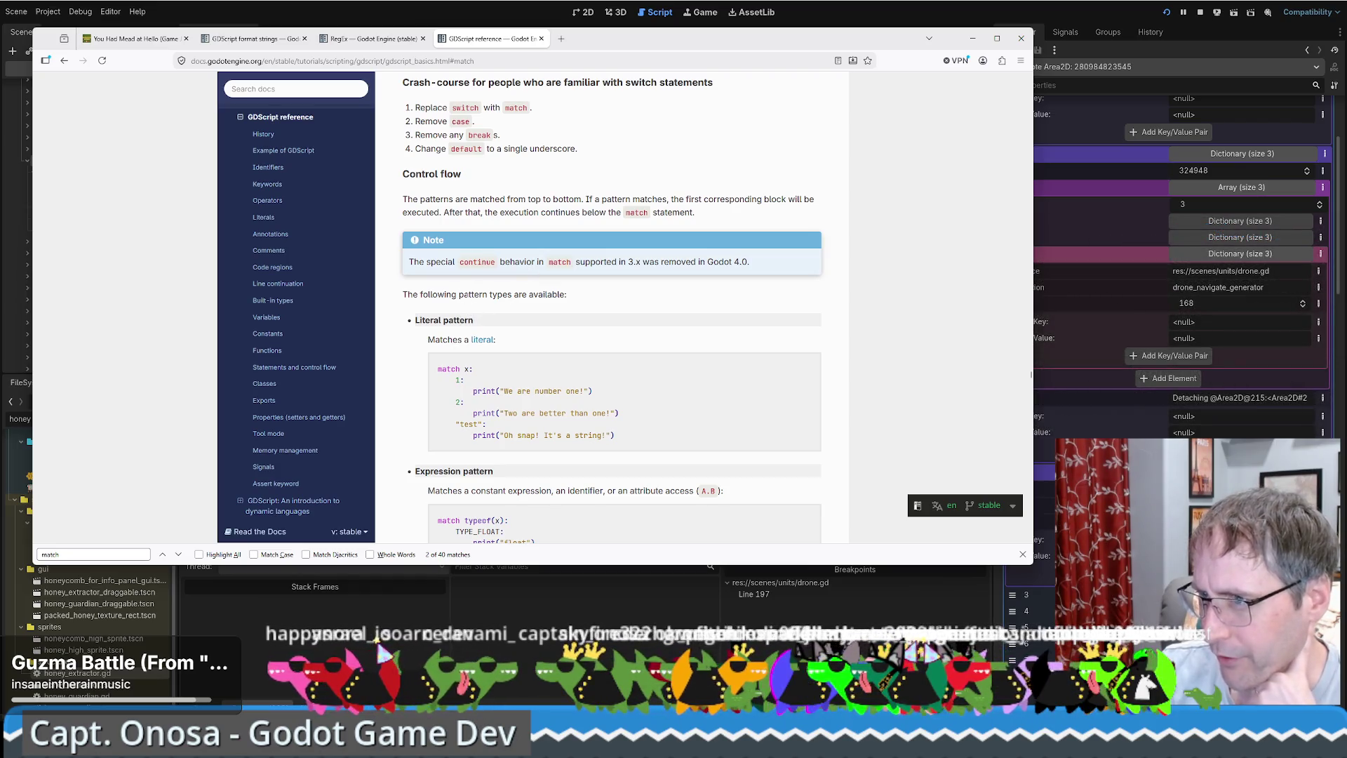
{"action": "mouse_move", "coordinate": [440, 201]}
{"action": "left_mouse_down"}
{"action": "mouse_move", "coordinate": [722, 200]}
{"action": "mouse_move", "coordinate": [452, 221]}
{"action": "mouse_move", "coordinate": [669, 213]}
{"action": "left_mouse_up"}
{"action": "left_click_drag", "start_coordinate": [454, 262], "coordinate": [602, 262]}
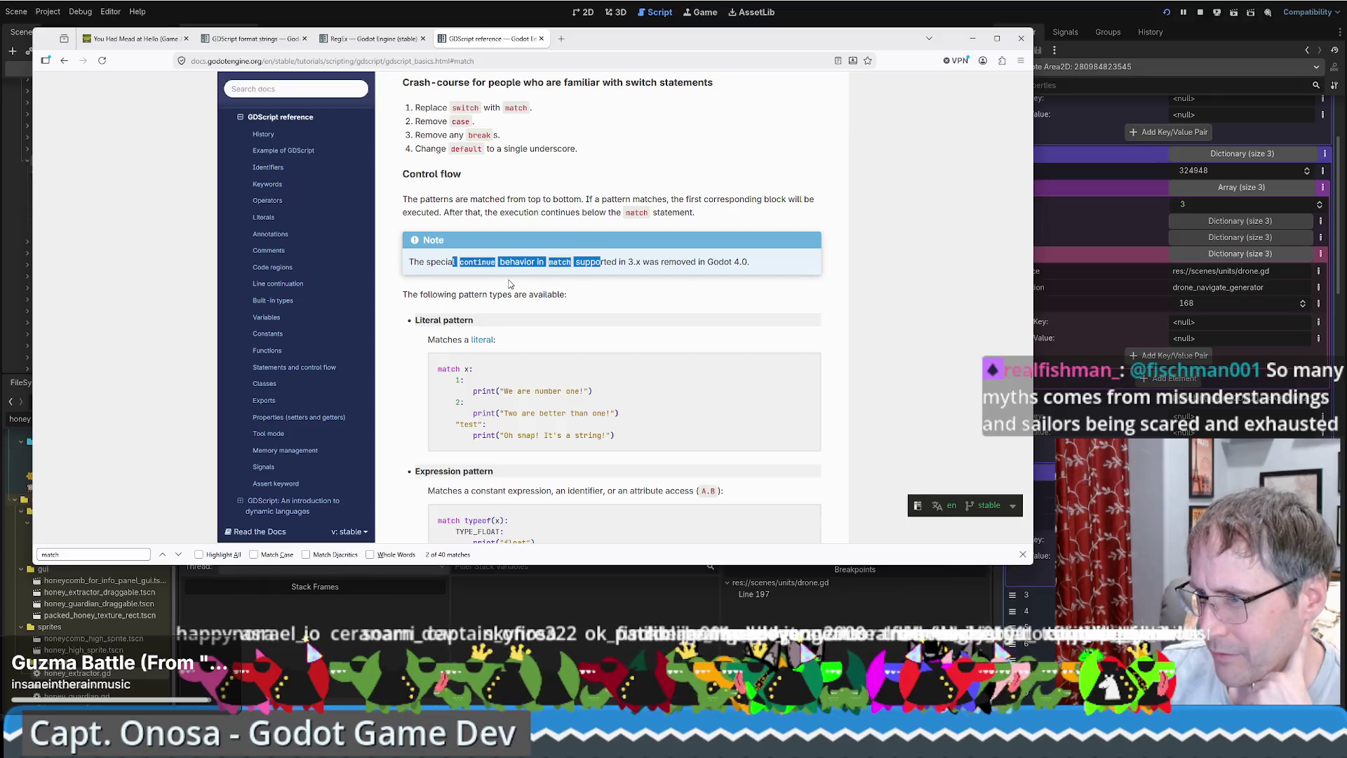
Scroll through the pattern types down to pattern guards with the `when` keyword.
{"action": "scroll", "coordinate": [508, 280], "scroll_direction": "down", "scroll_amount": 1}
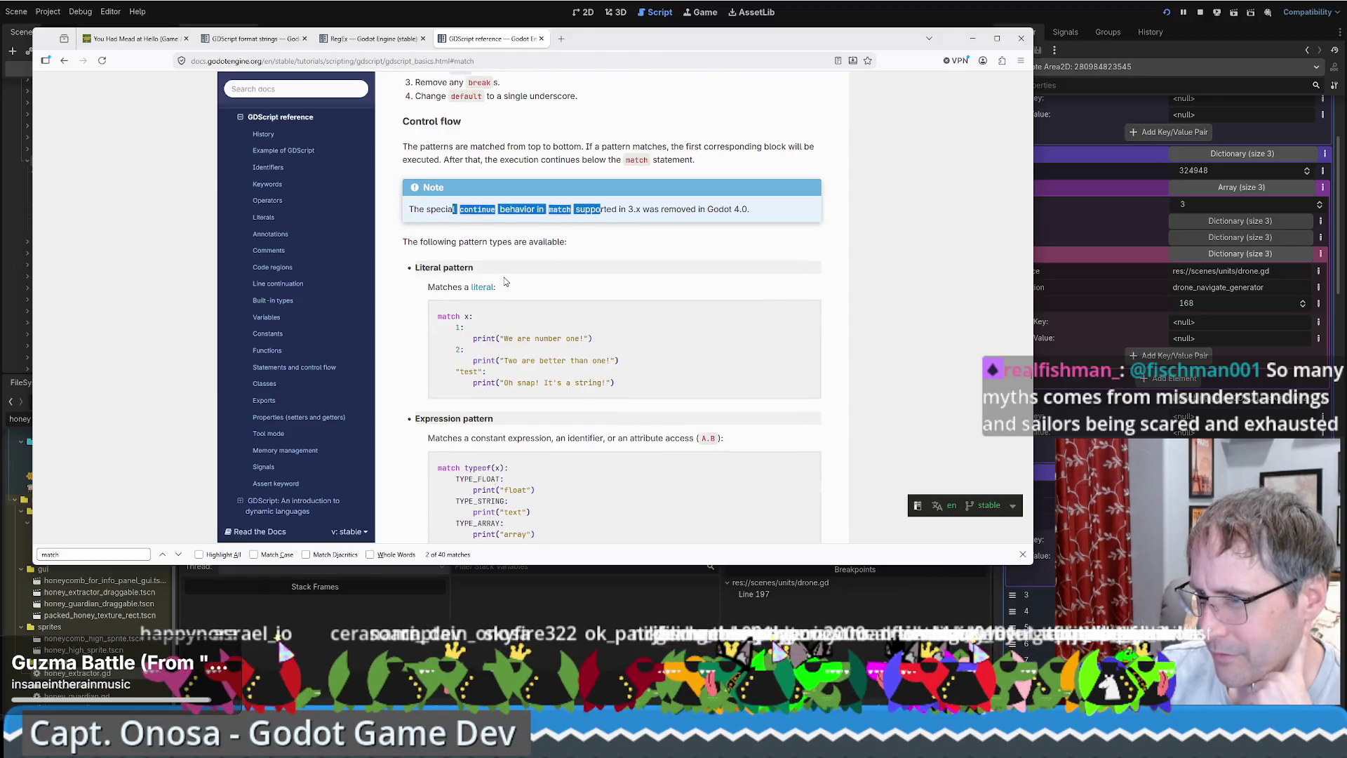
{"action": "scroll", "coordinate": [508, 280], "scroll_direction": "down", "scroll_amount": 2}
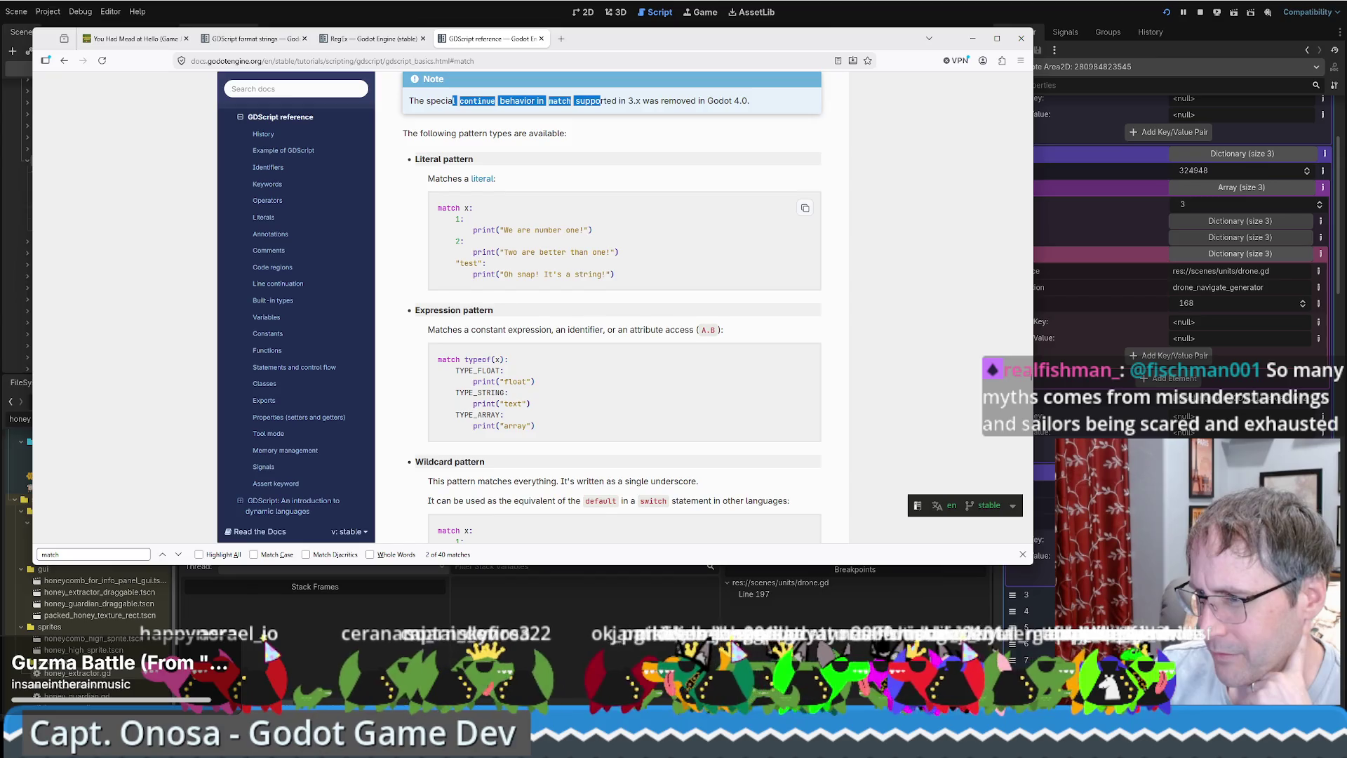
{"action": "scroll", "coordinate": [502, 277], "scroll_direction": "down", "scroll_amount": 3}
{"action": "scroll", "coordinate": [502, 277], "scroll_direction": "down", "scroll_amount": 3}
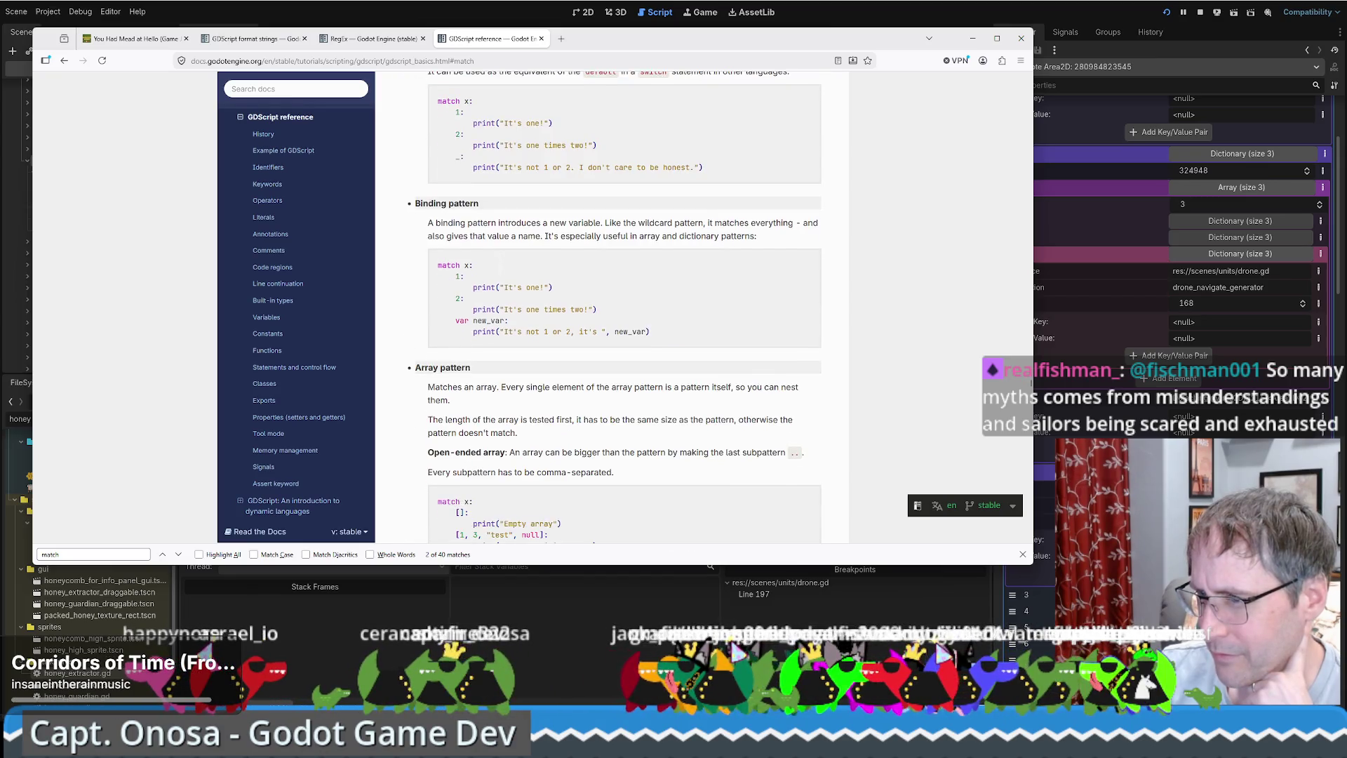
{"action": "scroll", "coordinate": [499, 272], "scroll_direction": "down", "scroll_amount": 4}
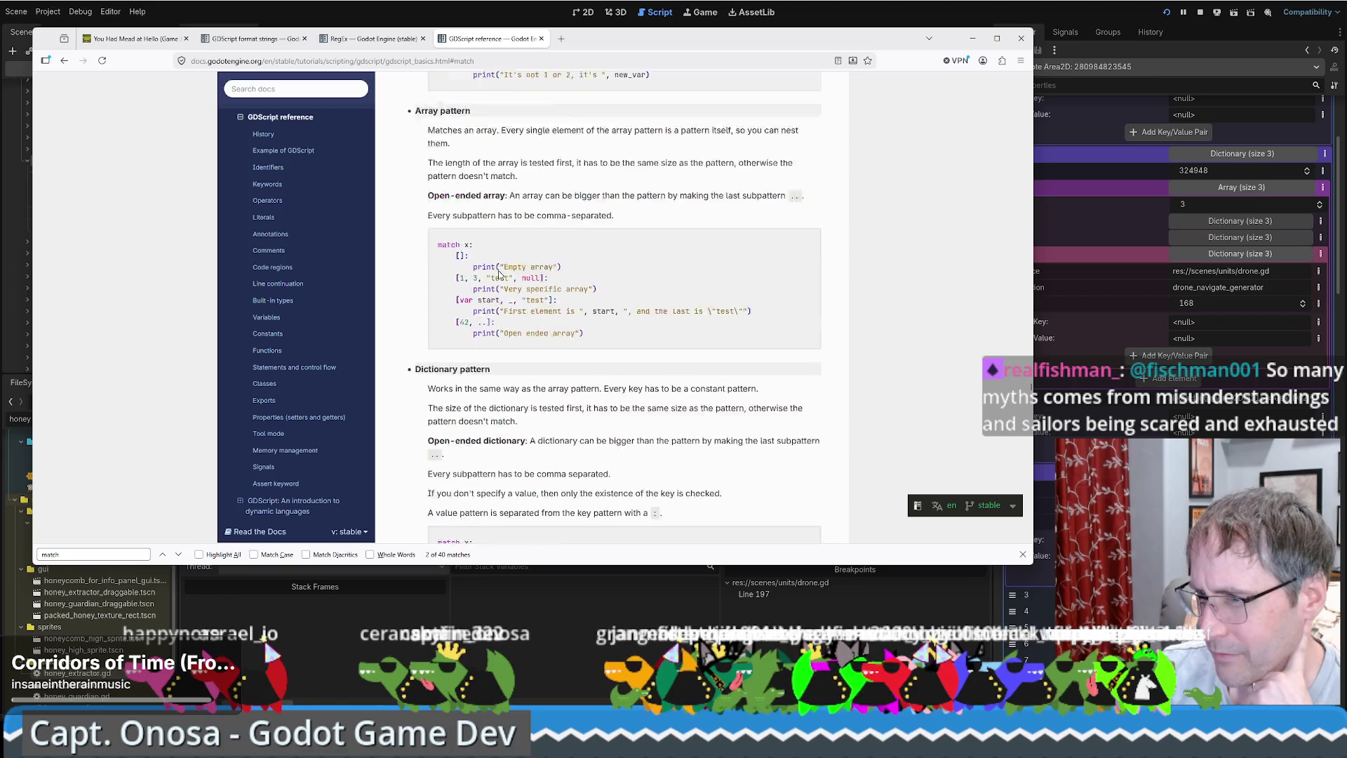
{"action": "scroll", "coordinate": [499, 273], "scroll_direction": "down", "scroll_amount": 3}
{"action": "scroll", "coordinate": [499, 273], "scroll_direction": "down", "scroll_amount": 4}
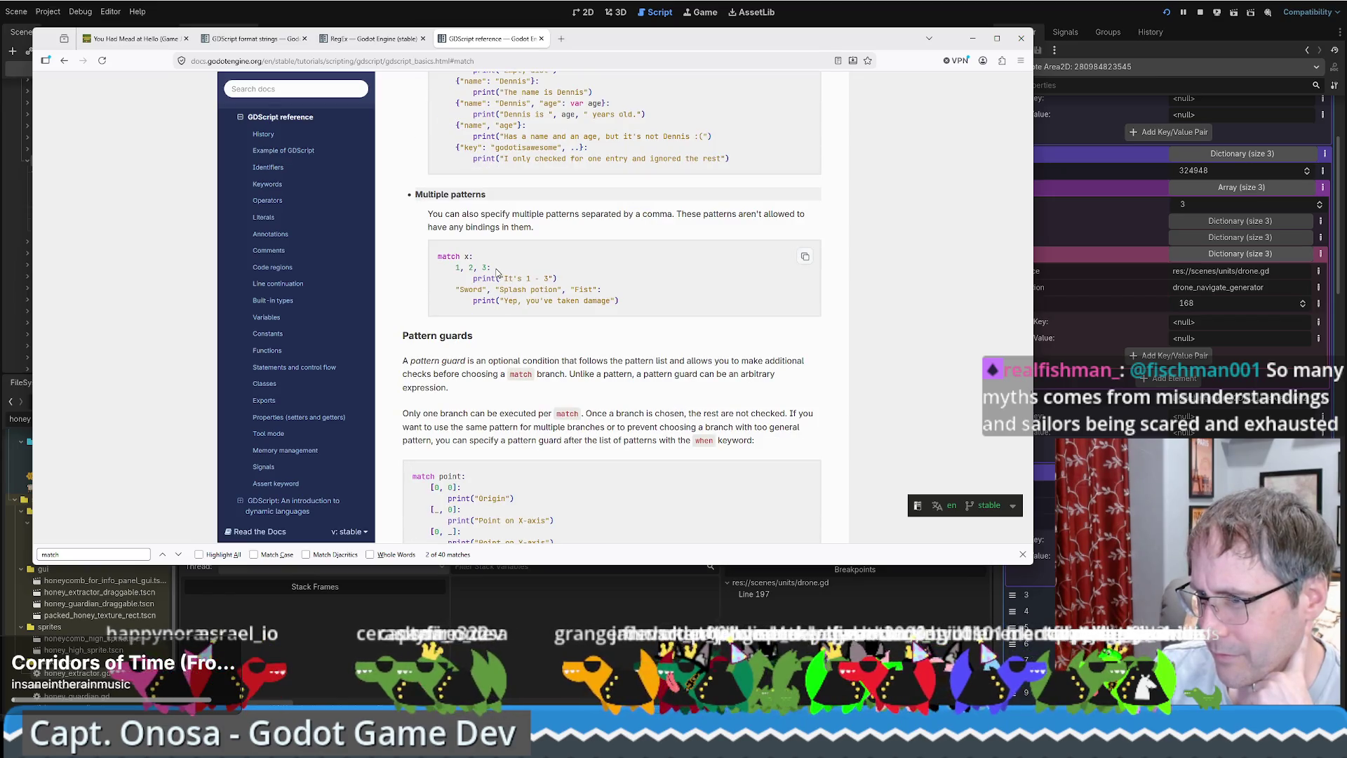
{"action": "scroll", "coordinate": [496, 272], "scroll_direction": "down", "scroll_amount": 2}
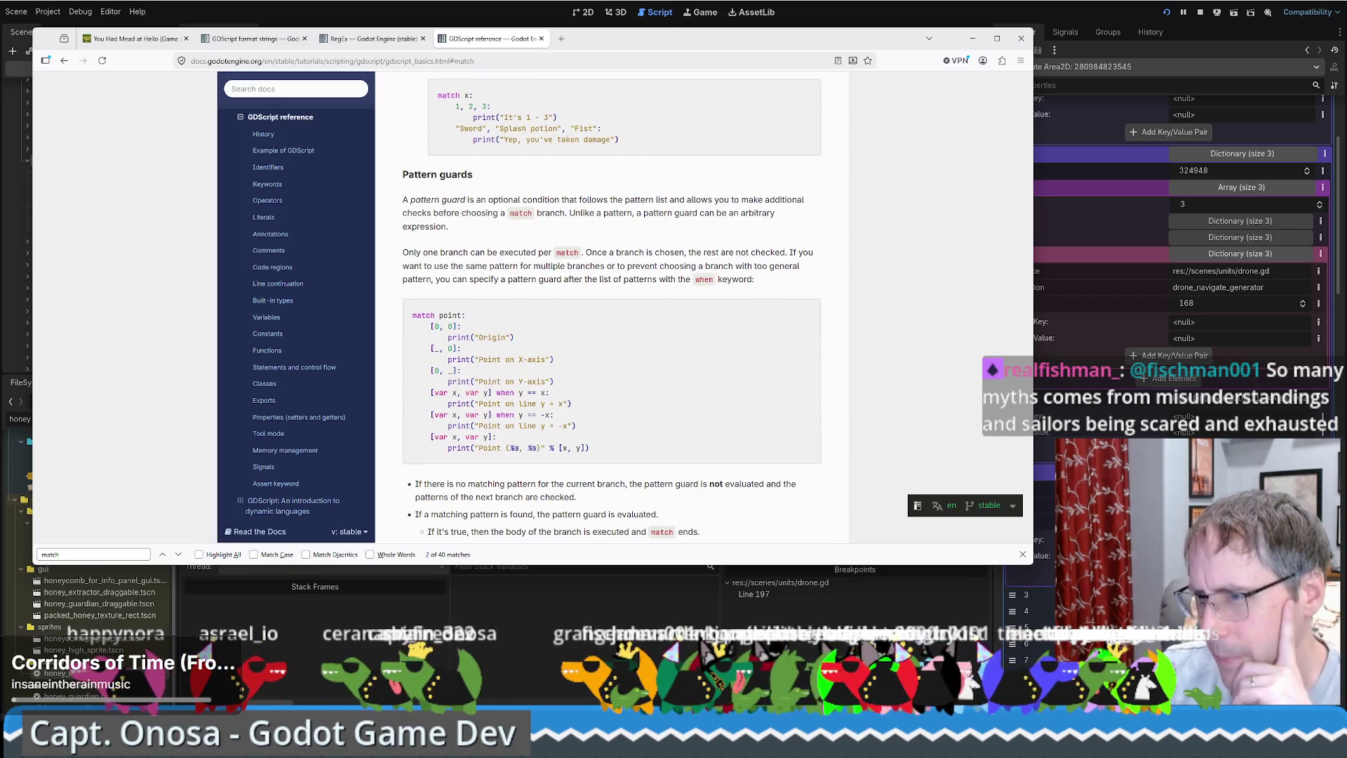
{"action": "scroll", "coordinate": [612, 309], "scroll_direction": "down", "scroll_amount": 2}
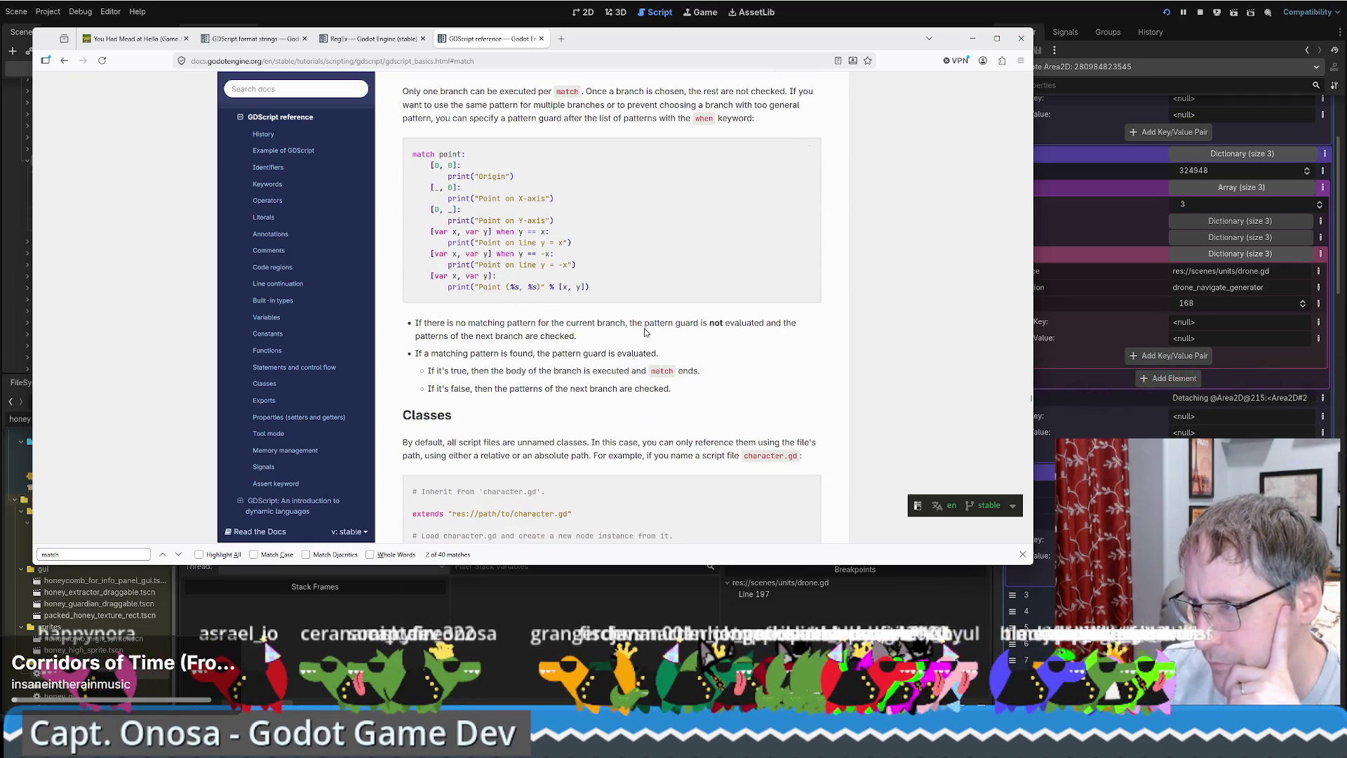
Mark the array-pattern matching rules, scroll back up, then return to drone.gd in the Godot editor.
{"action": "mouse_move", "coordinate": [439, 353]}
{"action": "left_mouse_down"}
{"action": "mouse_move", "coordinate": [623, 353]}
{"action": "mouse_move", "coordinate": [469, 370]}
{"action": "mouse_move", "coordinate": [680, 371]}
{"action": "mouse_move", "coordinate": [667, 370]}
{"action": "left_mouse_up"}
{"action": "left_click_drag", "start_coordinate": [457, 388], "coordinate": [633, 388]}
{"action": "scroll", "coordinate": [617, 384], "scroll_direction": "down", "scroll_amount": 3}
{"action": "scroll", "coordinate": [617, 387], "scroll_direction": "up", "scroll_amount": 6}
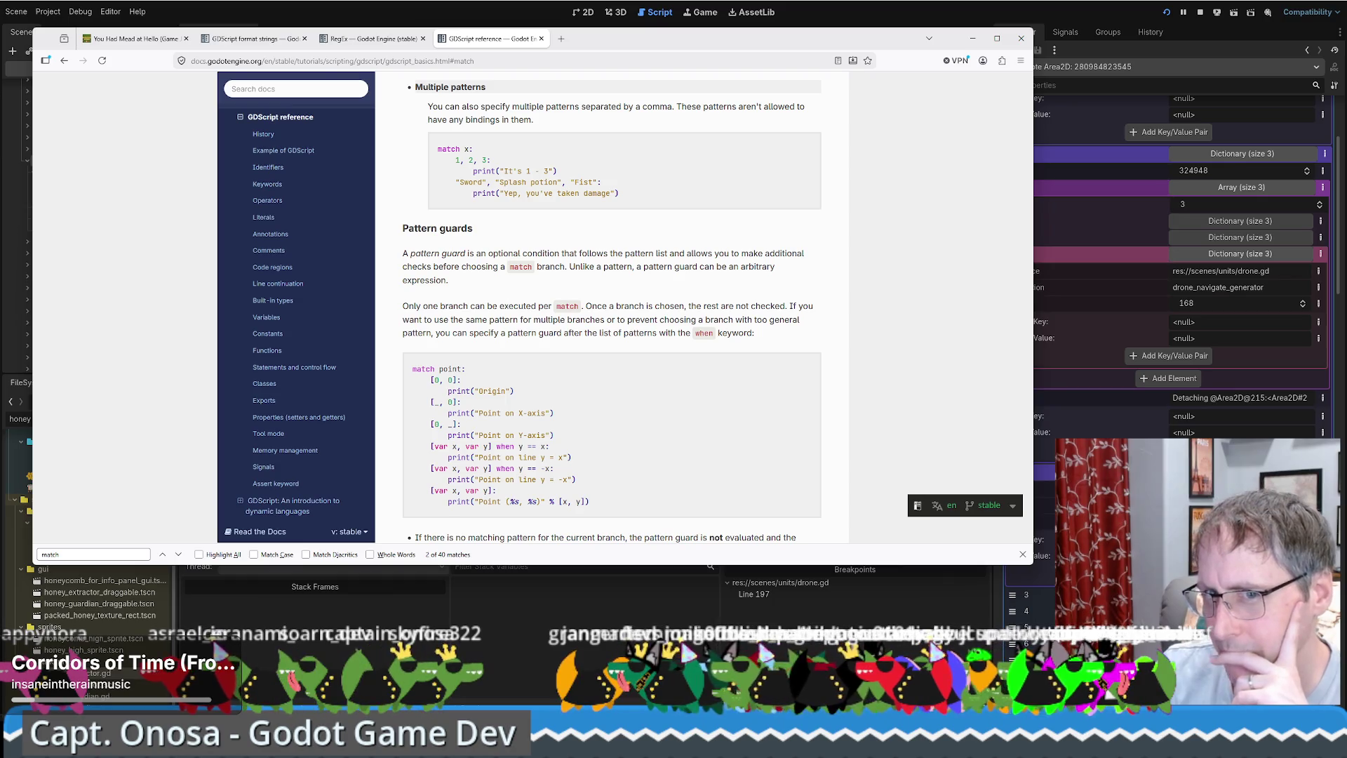
{"action": "scroll", "coordinate": [510, 409], "scroll_direction": "up", "scroll_amount": 3}
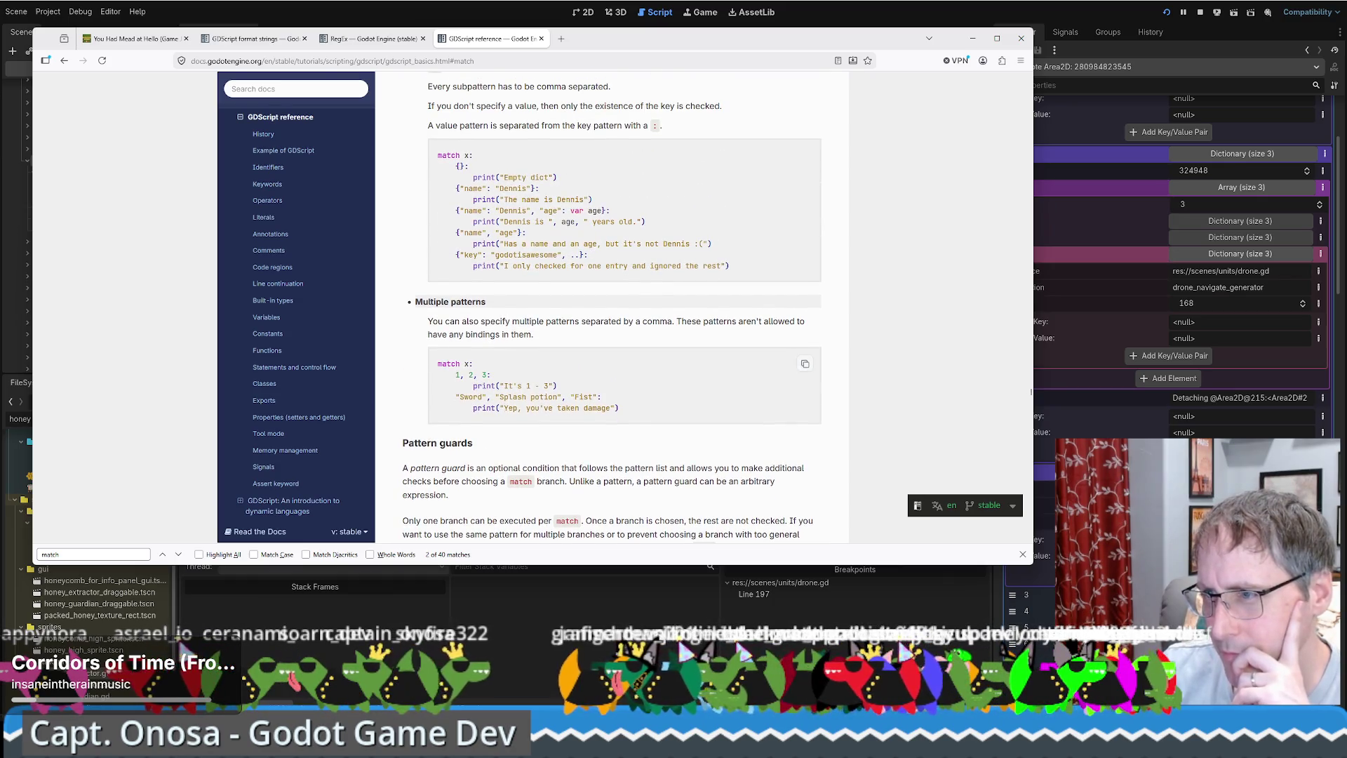
{"action": "scroll", "coordinate": [510, 408], "scroll_direction": "up", "scroll_amount": 2}
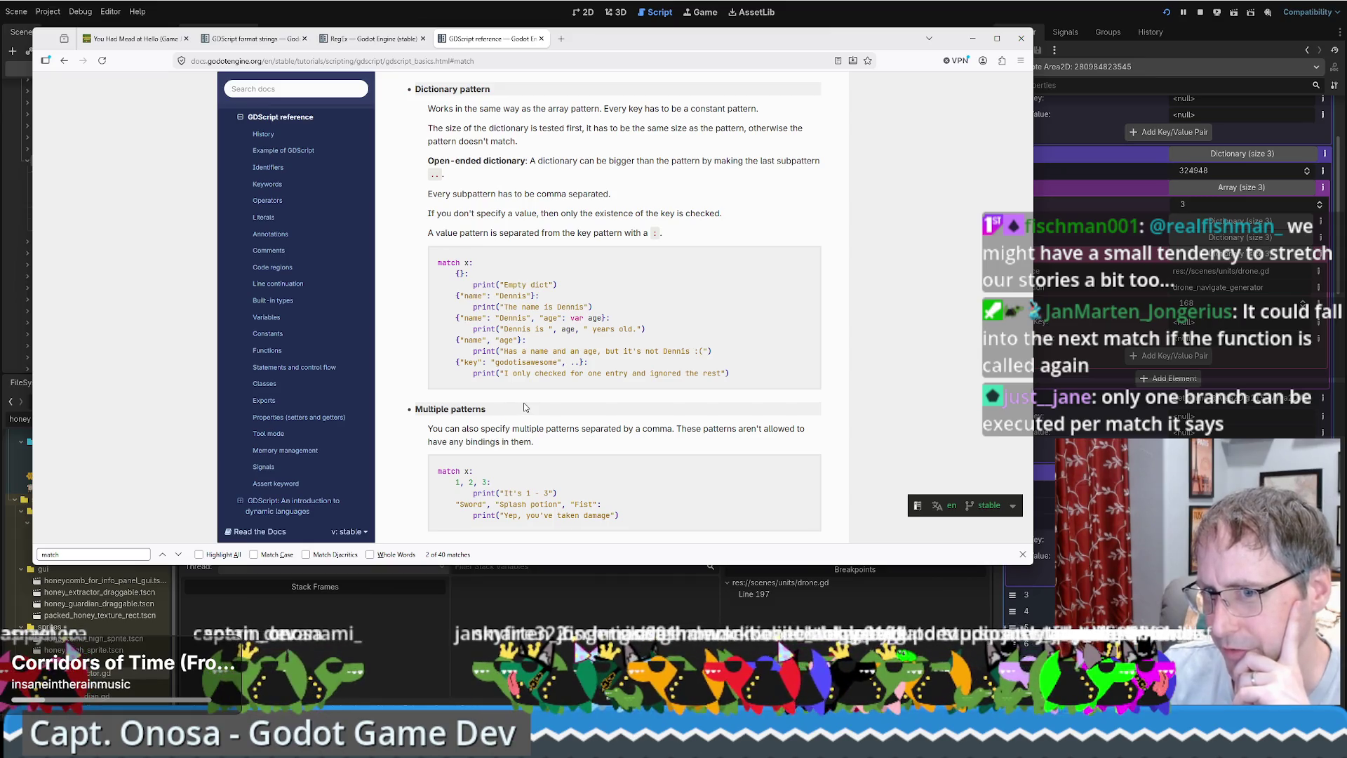
{"action": "scroll", "coordinate": [528, 399], "scroll_direction": "up", "scroll_amount": 3}
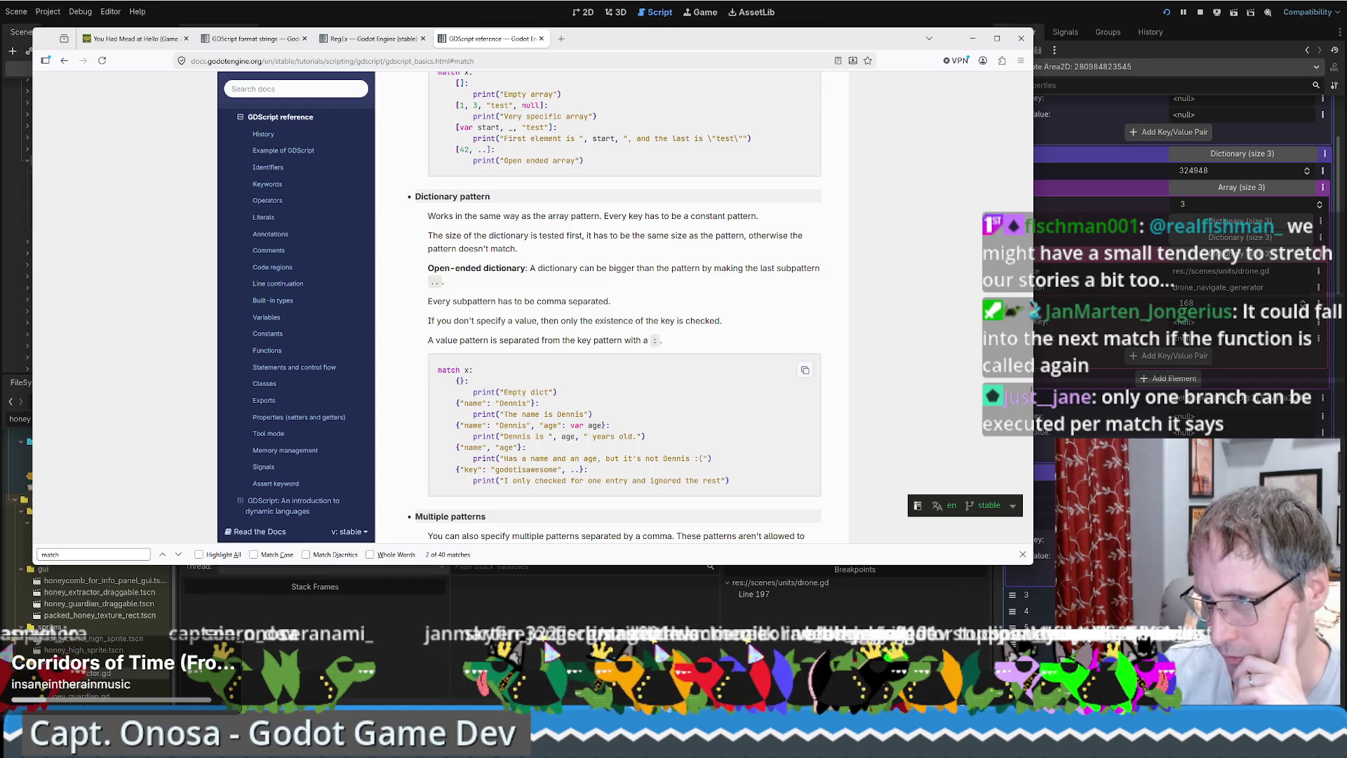
{"action": "scroll", "coordinate": [617, 306], "scroll_direction": "up", "scroll_amount": 7}
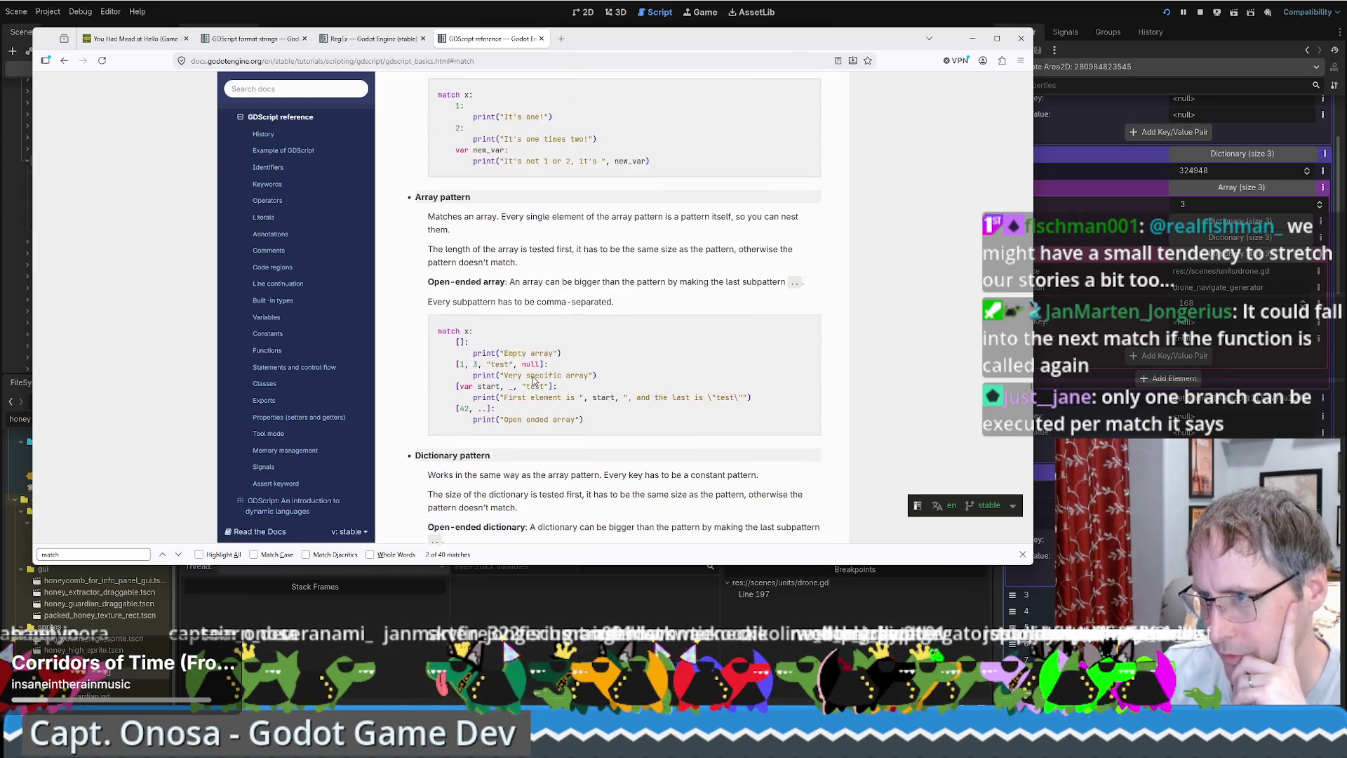
{"action": "key", "text": "alt+Tab"}
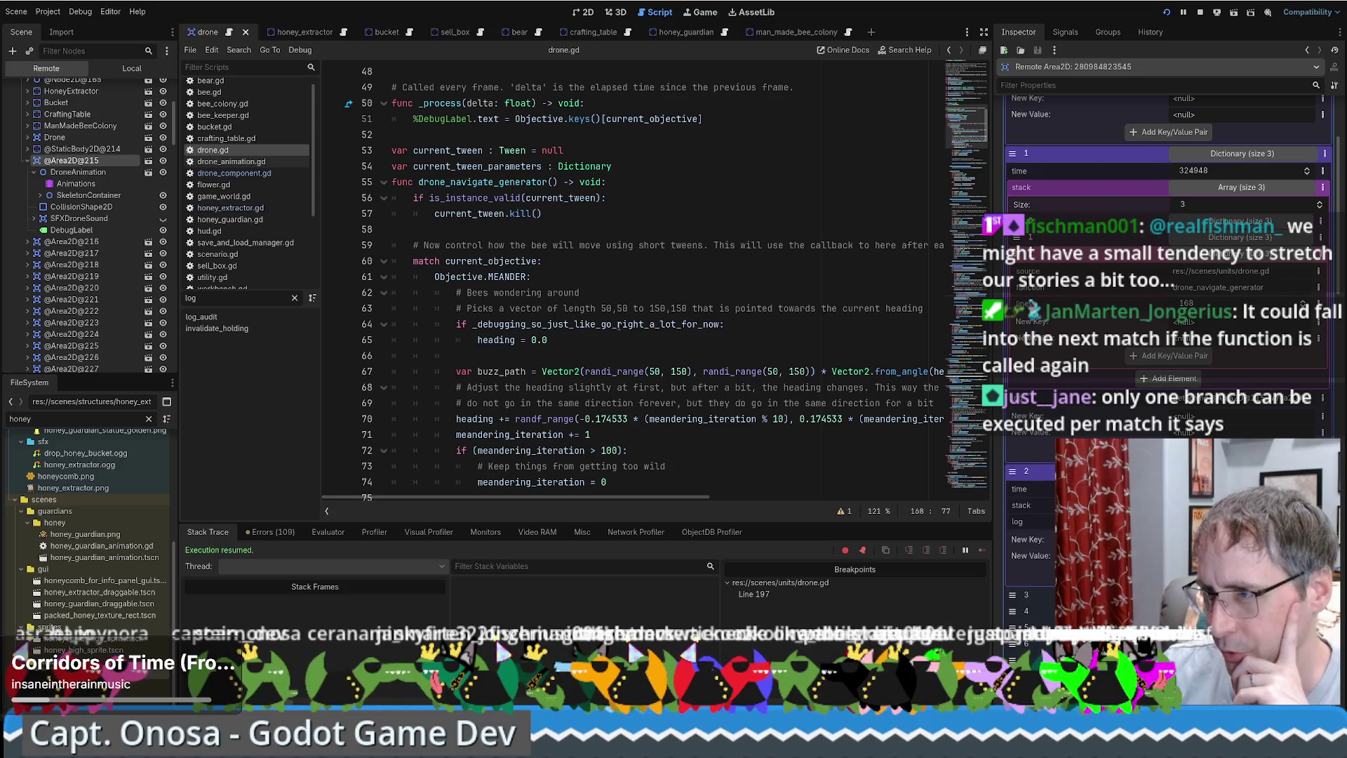
{"action": "left_click", "coordinate": [631, 293]}
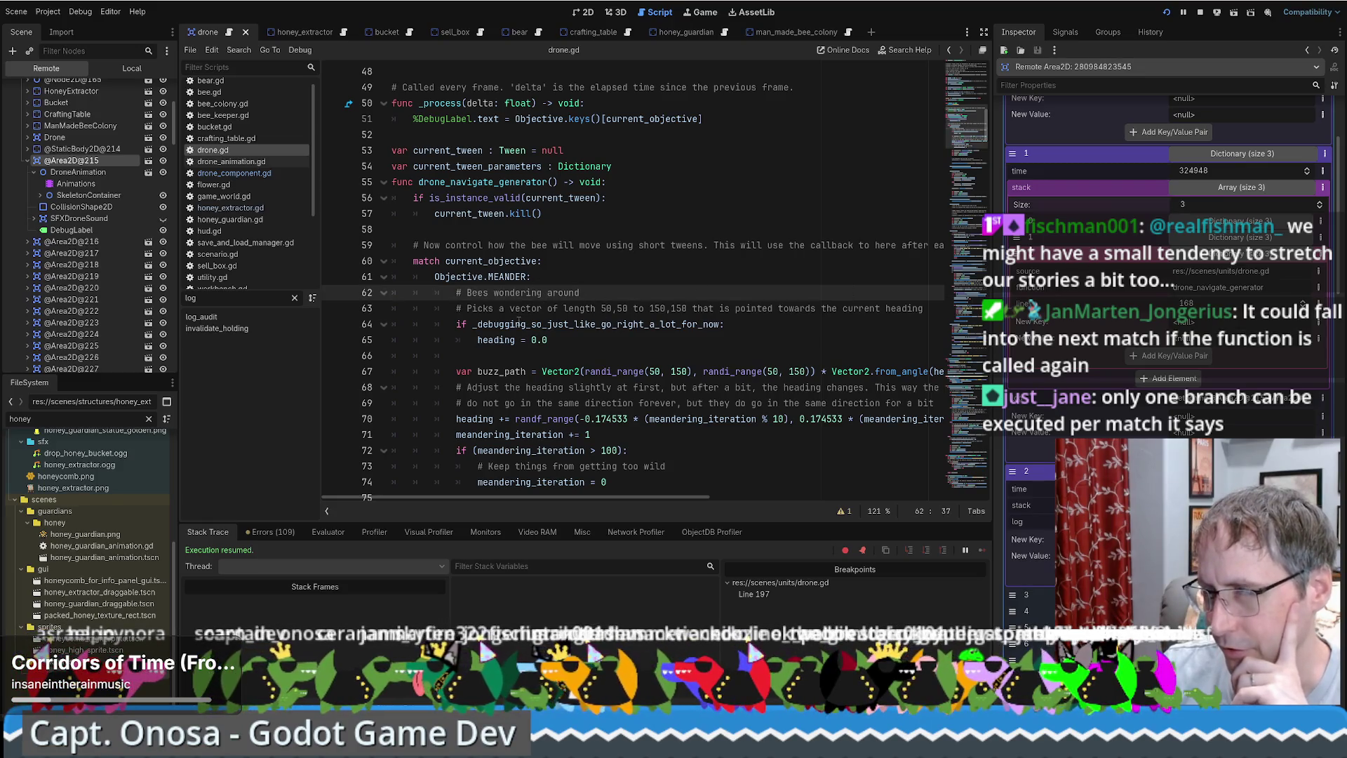
{"action": "scroll", "coordinate": [574, 341], "scroll_direction": "down", "scroll_amount": 8}
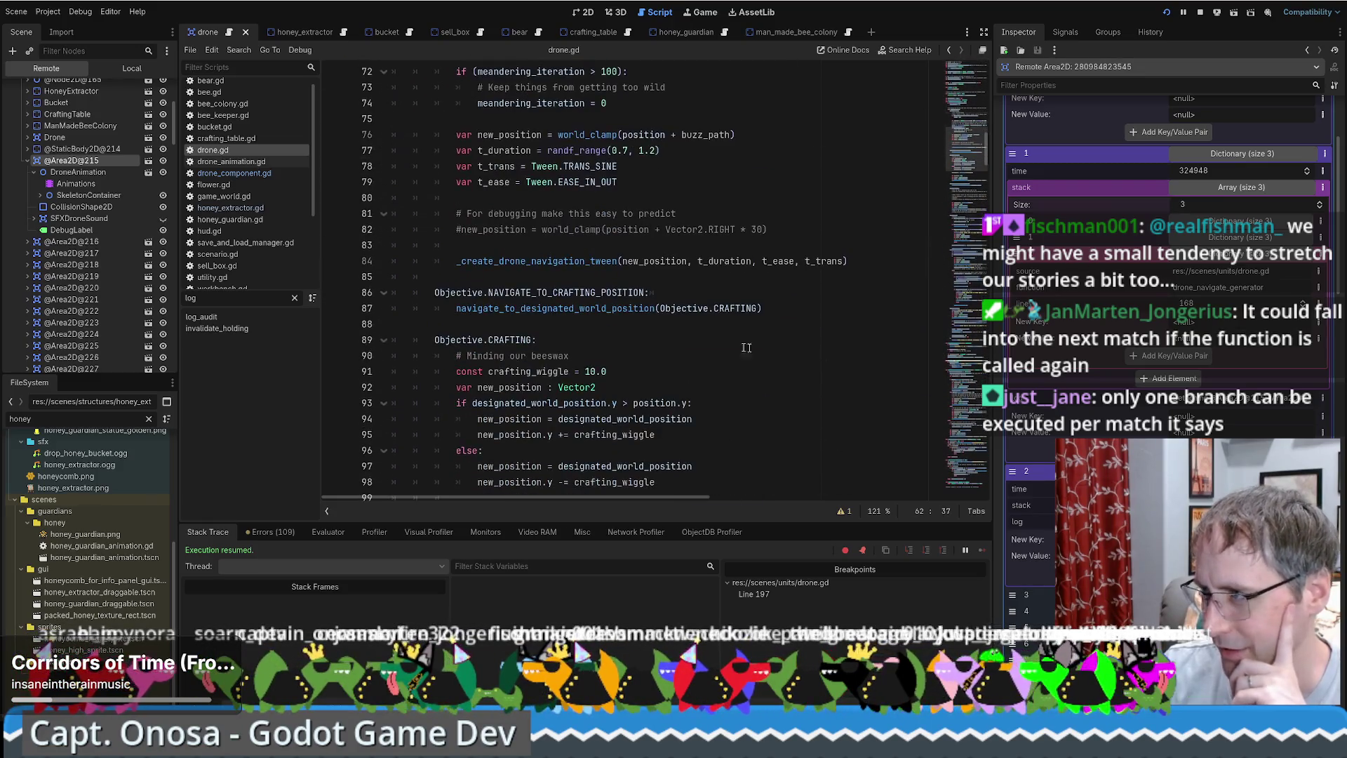
{"action": "scroll", "coordinate": [687, 325], "scroll_direction": "down", "scroll_amount": 20}
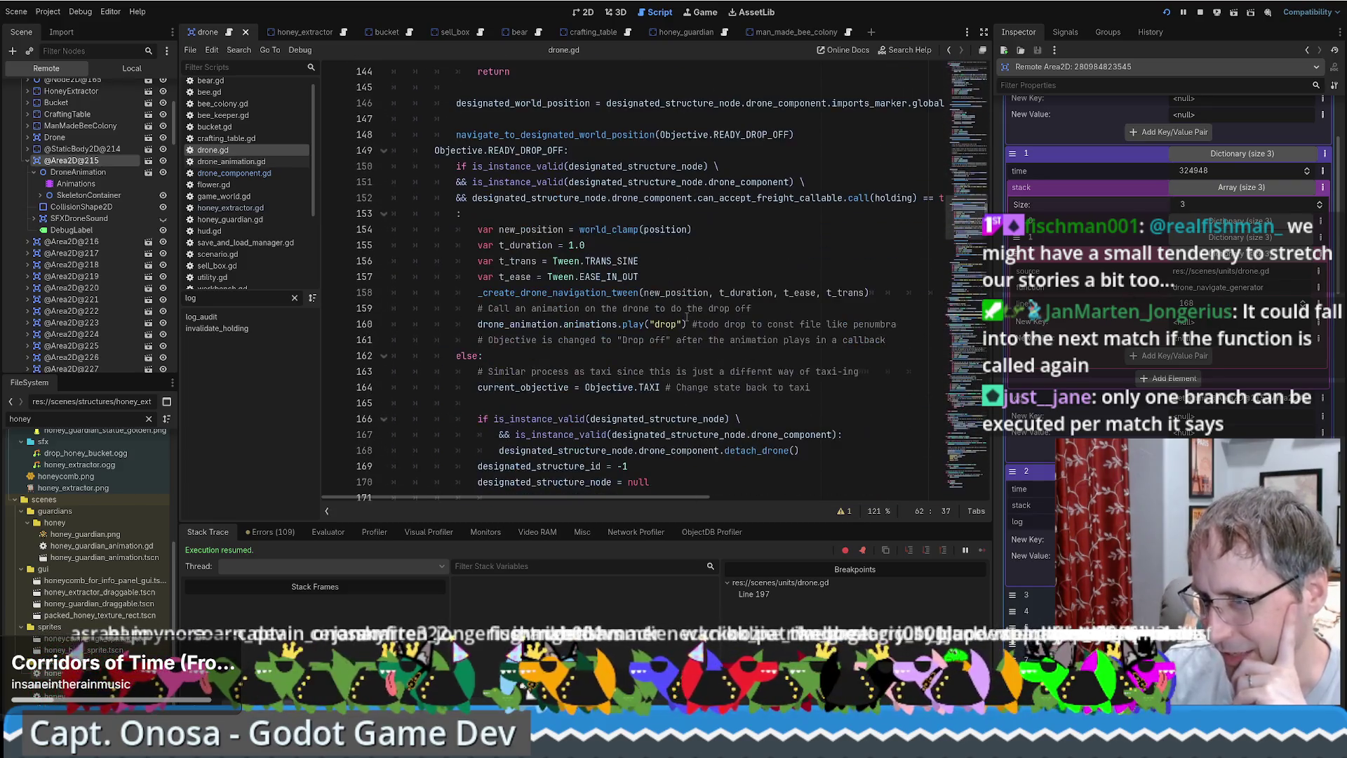
{"action": "scroll", "coordinate": [687, 325], "scroll_direction": "down", "scroll_amount": 1}
{"action": "left_click_drag", "start_coordinate": [479, 261], "coordinate": [906, 256]}
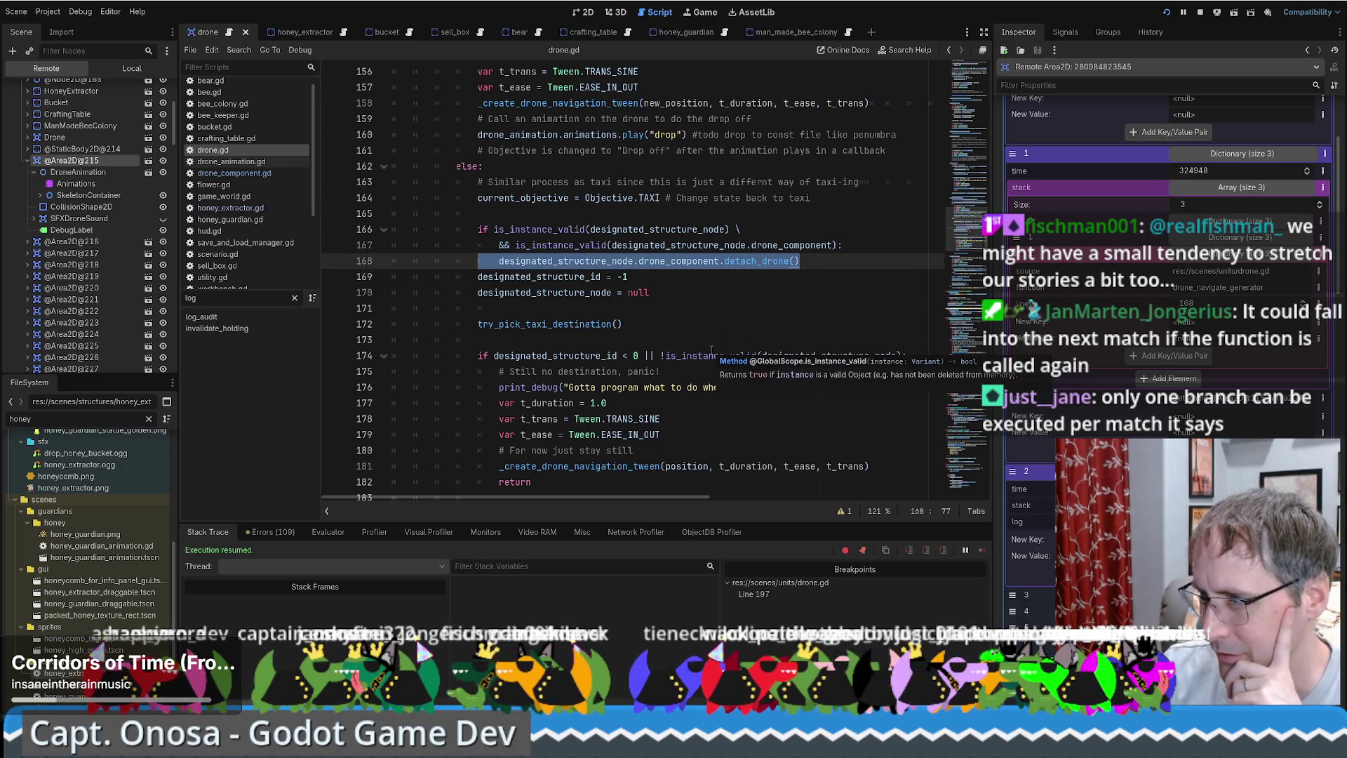
{"action": "scroll", "coordinate": [710, 349], "scroll_direction": "up", "scroll_amount": 5}
{"action": "left_click_drag", "start_coordinate": [434, 198], "coordinate": [571, 197]}
{"action": "scroll", "coordinate": [517, 390], "scroll_direction": "up", "scroll_amount": 6}
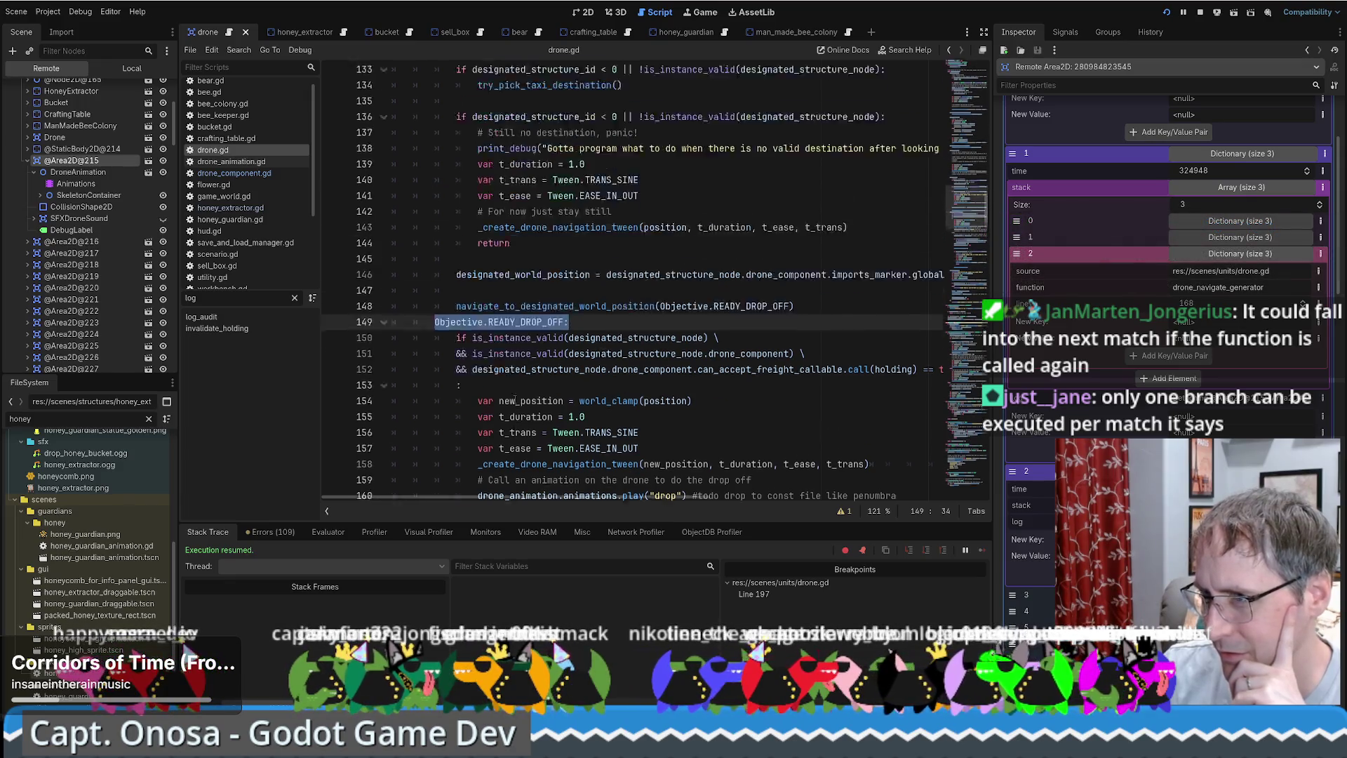
{"action": "scroll", "coordinate": [509, 176], "scroll_direction": "up", "scroll_amount": 4}
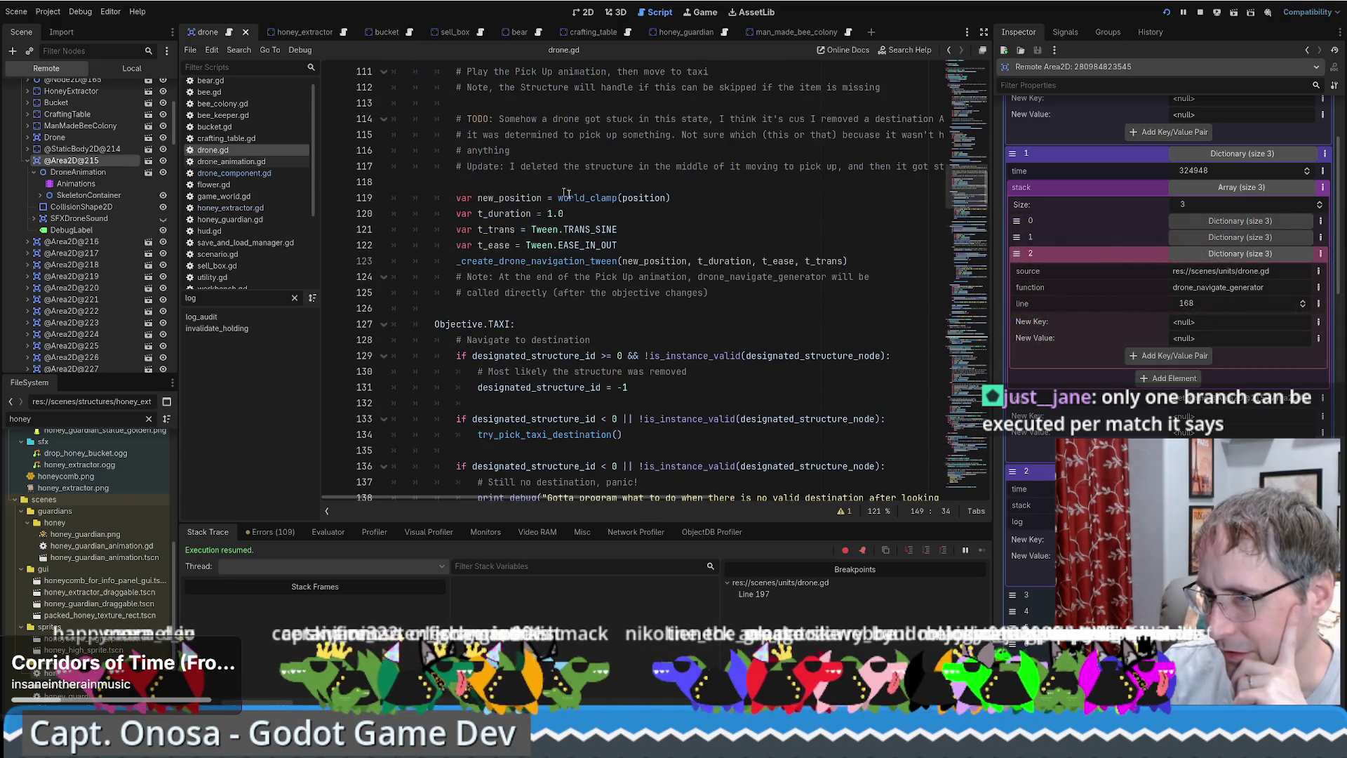
{"action": "scroll", "coordinate": [601, 284], "scroll_direction": "down", "scroll_amount": 5}
{"action": "scroll", "coordinate": [602, 284], "scroll_direction": "down", "scroll_amount": 3}
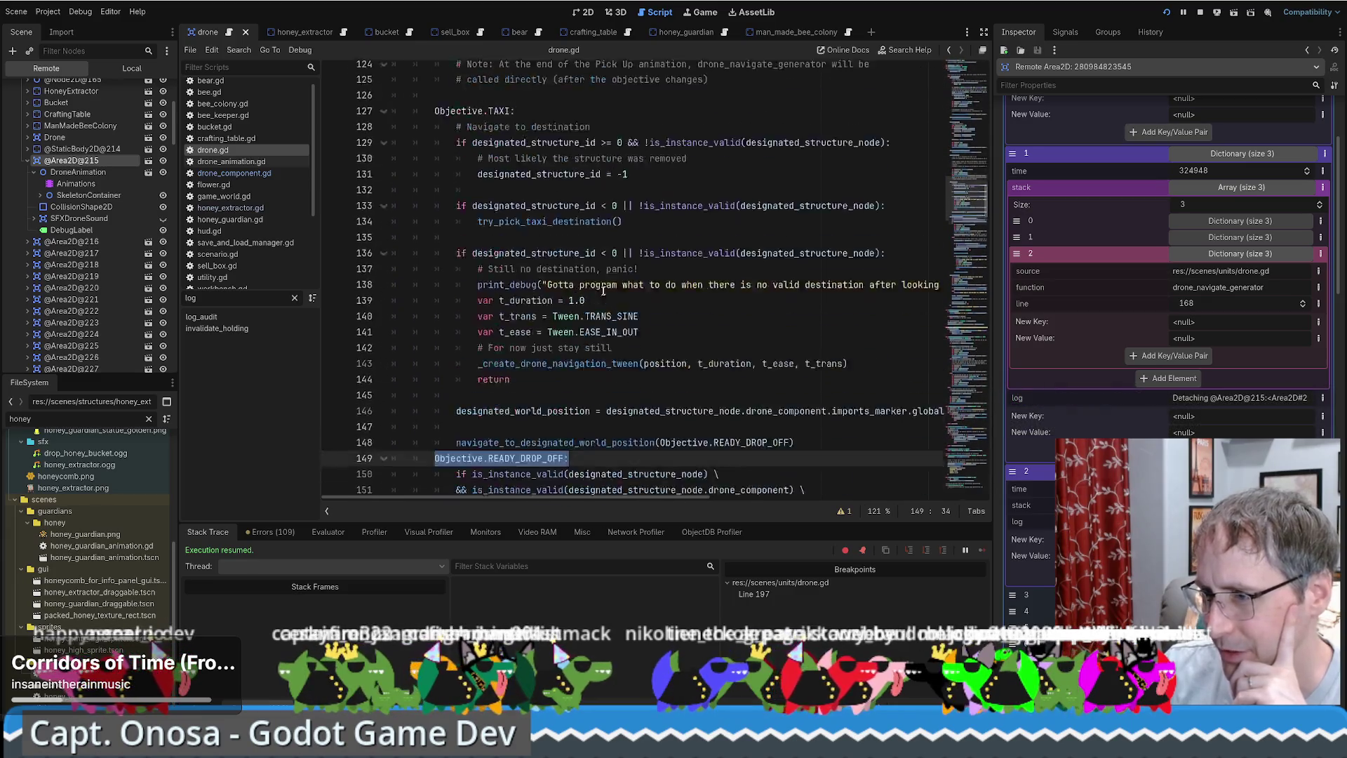
{"action": "scroll", "coordinate": [597, 300], "scroll_direction": "up", "scroll_amount": 14}
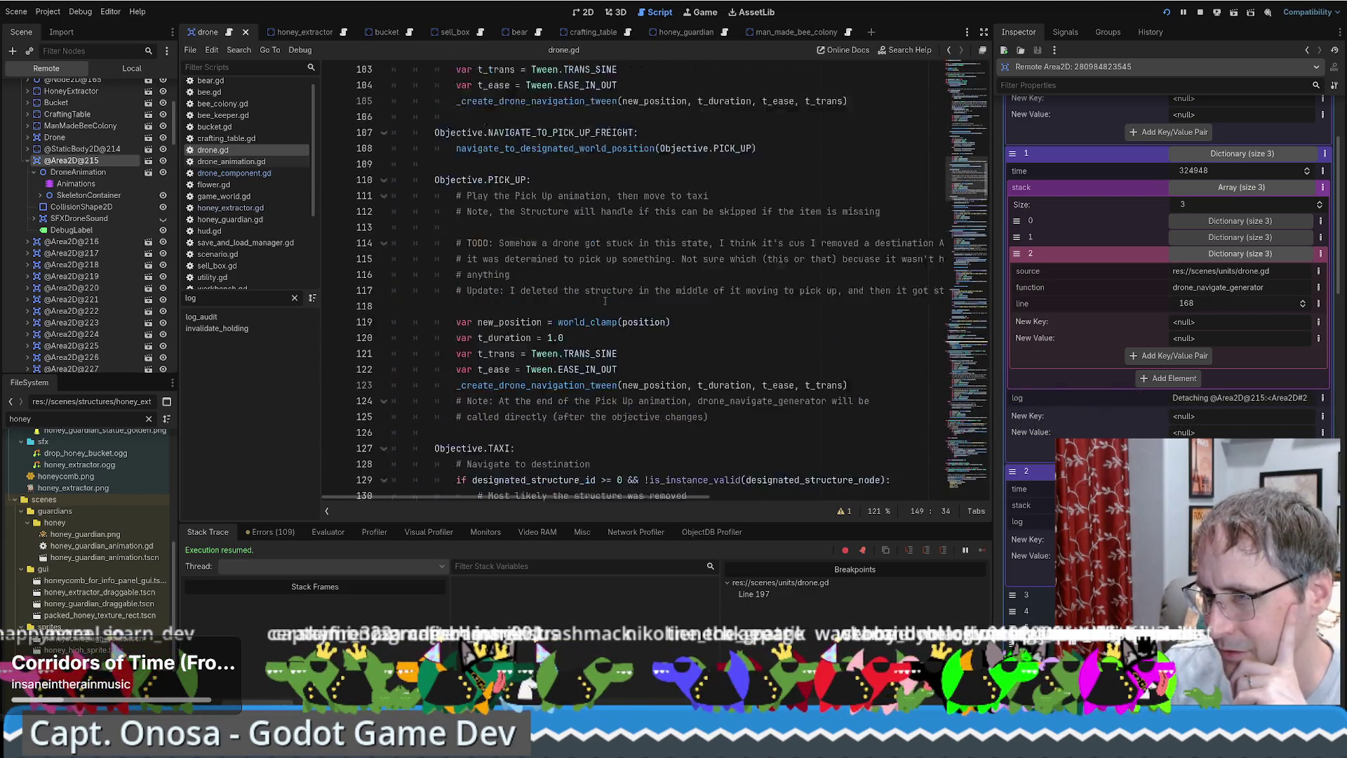
{"action": "mouse_move", "coordinate": [604, 299]}
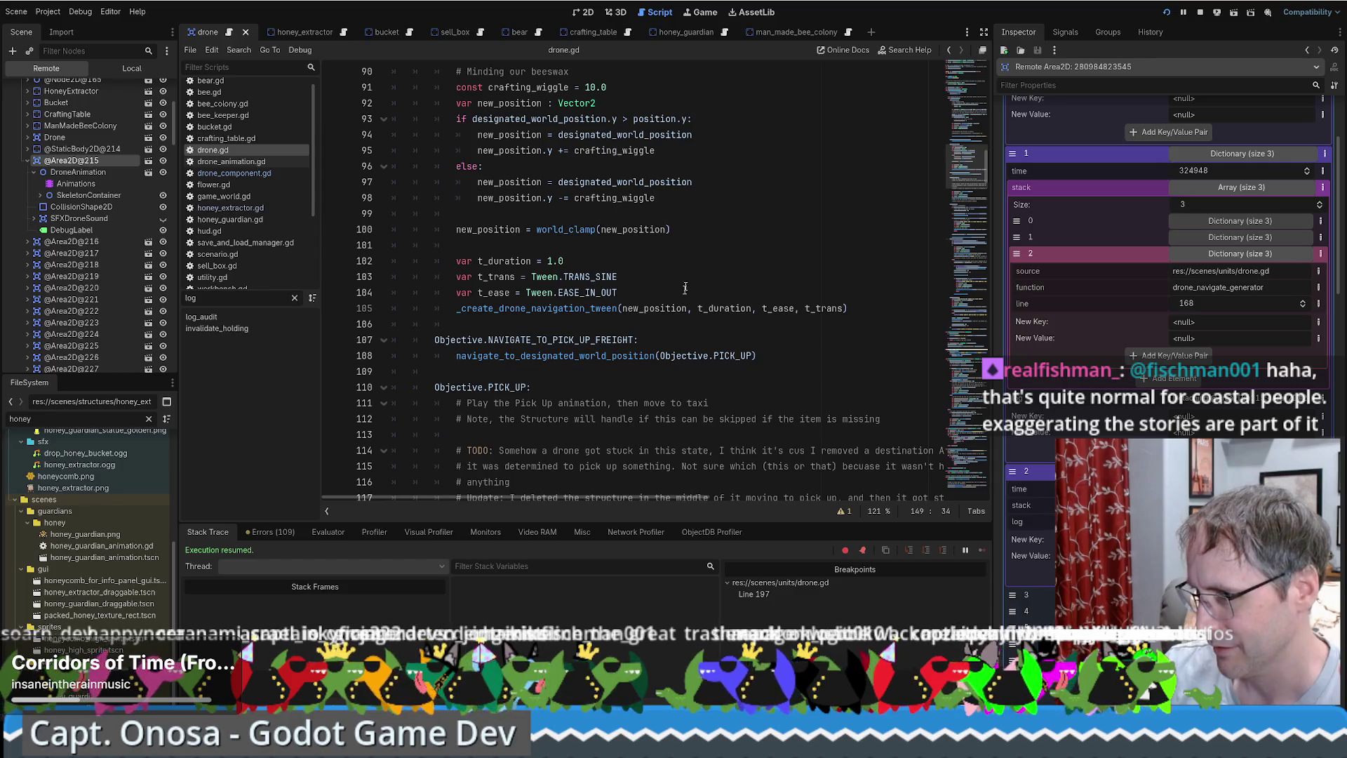
Scroll drone.gd to the detach_drone call and select the taxi comment on line 163.
{"action": "scroll", "coordinate": [695, 266], "scroll_direction": "down", "scroll_amount": 8}
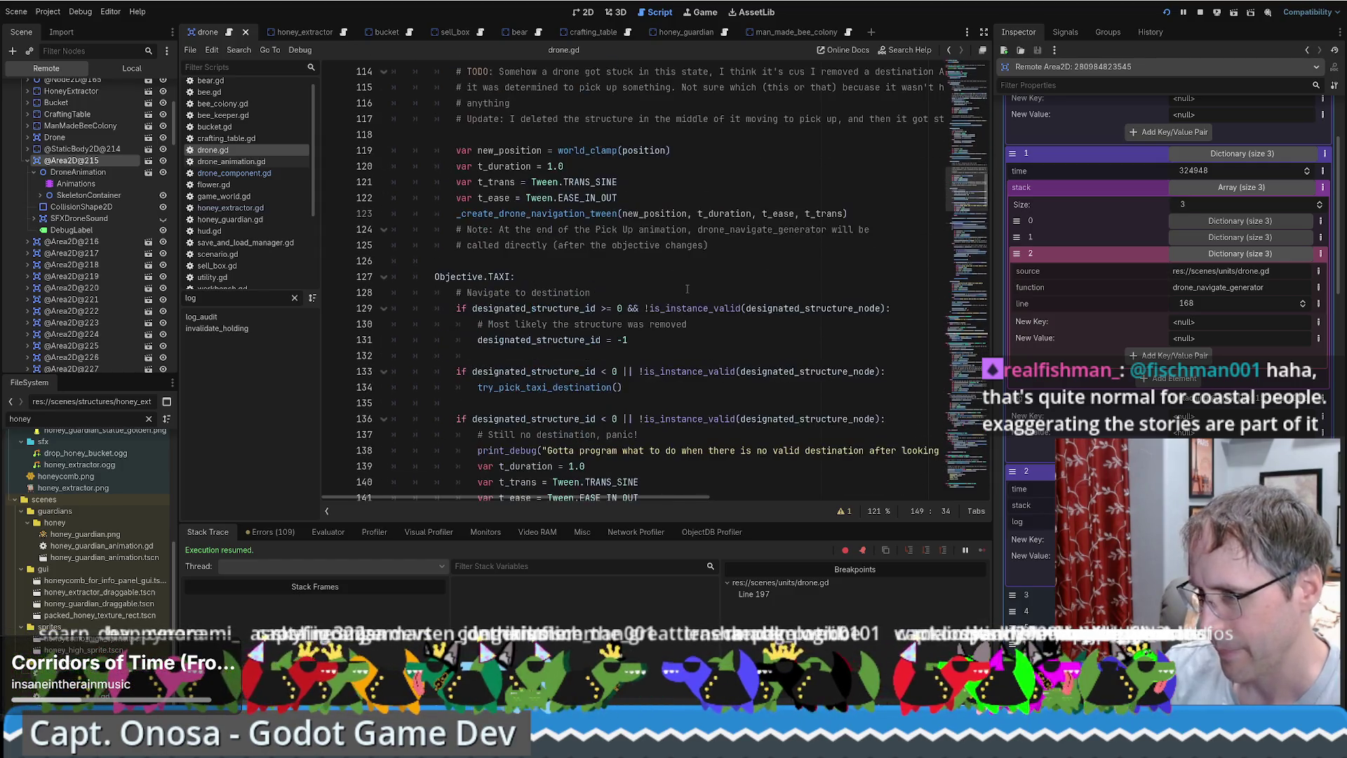
{"action": "scroll", "coordinate": [674, 297], "scroll_direction": "down", "scroll_amount": 6}
{"action": "scroll", "coordinate": [605, 341], "scroll_direction": "down", "scroll_amount": 8}
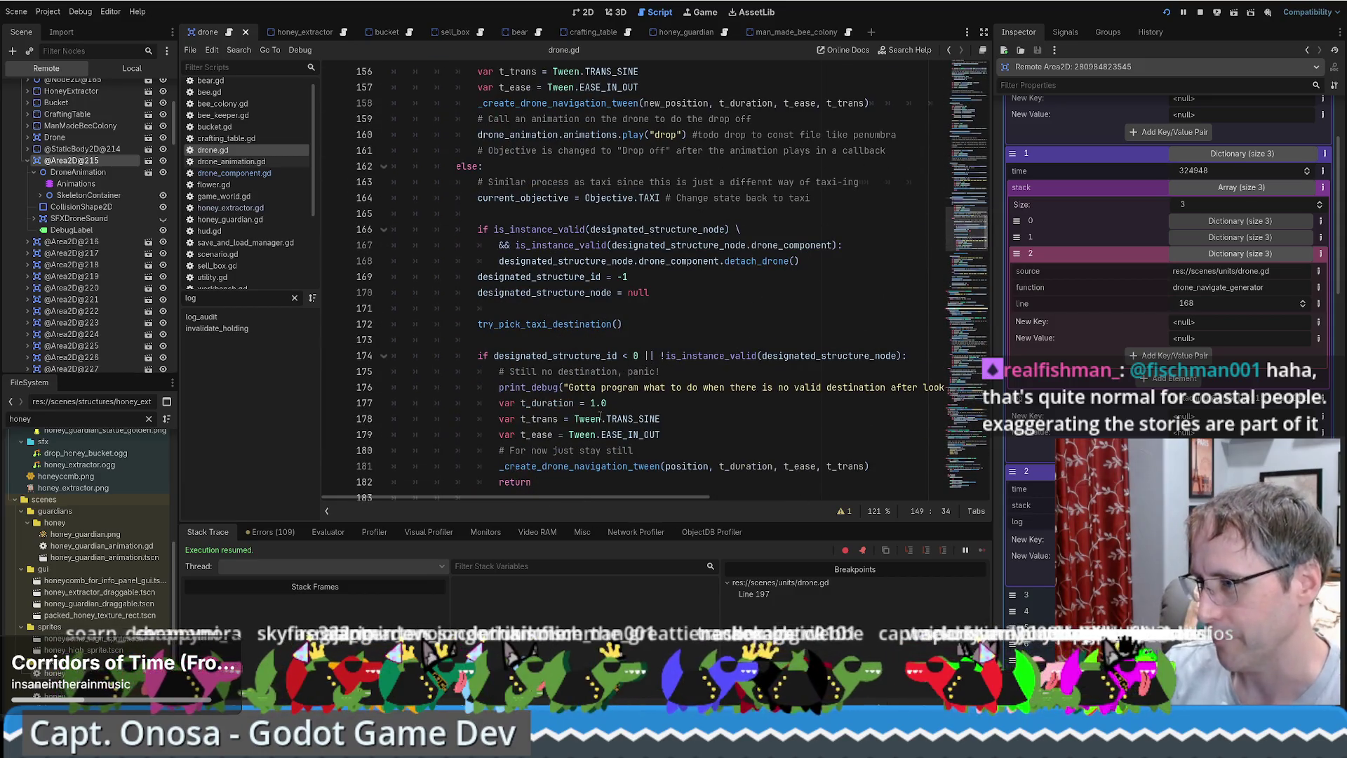
{"action": "left_click", "coordinate": [607, 263]}
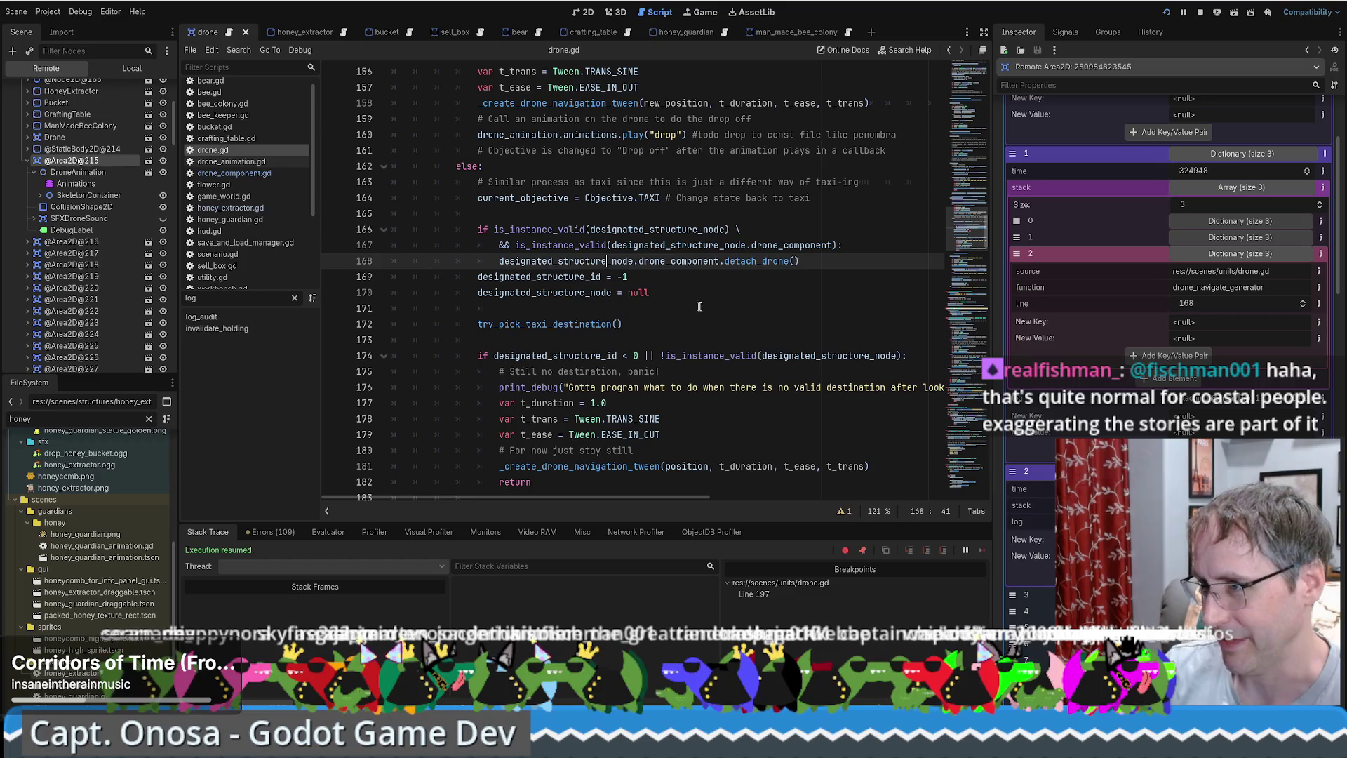
{"action": "scroll", "coordinate": [700, 307], "scroll_direction": "up", "scroll_amount": 3}
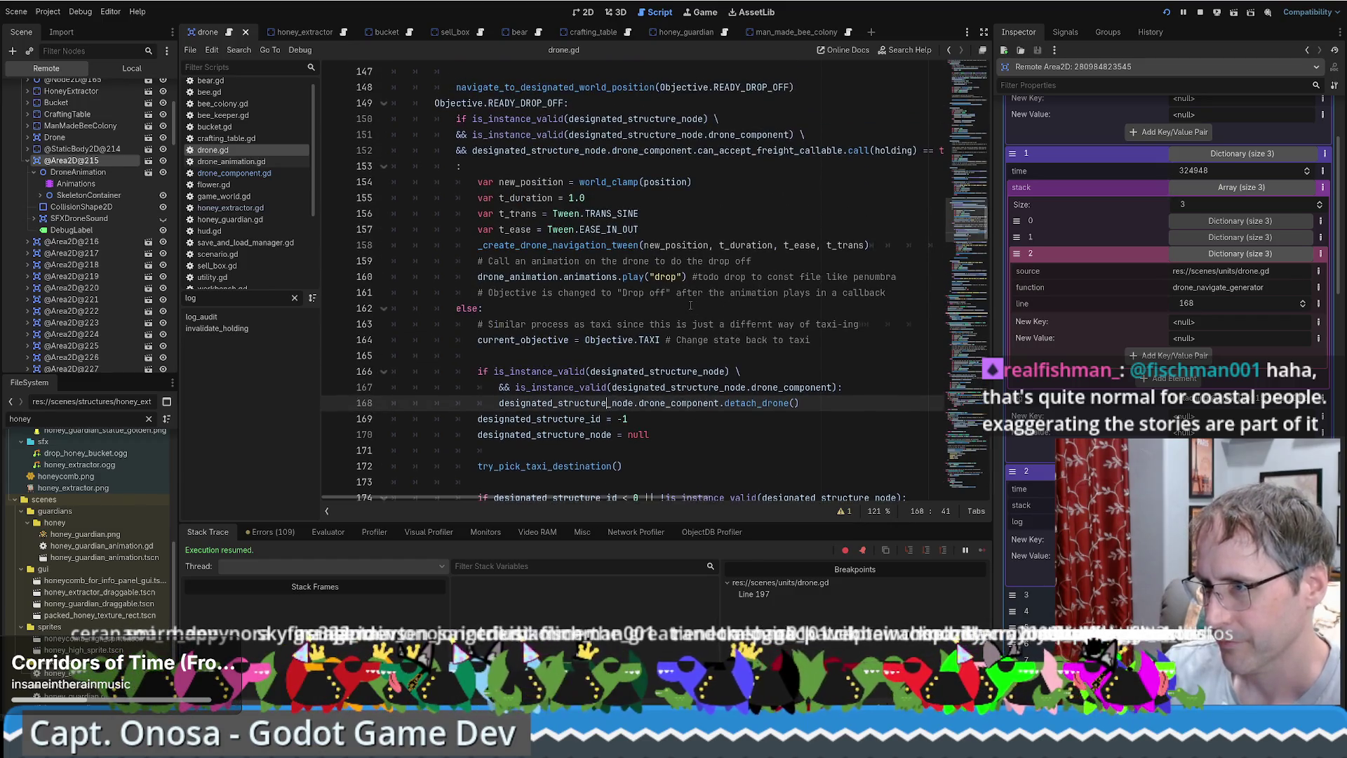
{"action": "scroll", "coordinate": [693, 314], "scroll_direction": "up", "scroll_amount": 1}
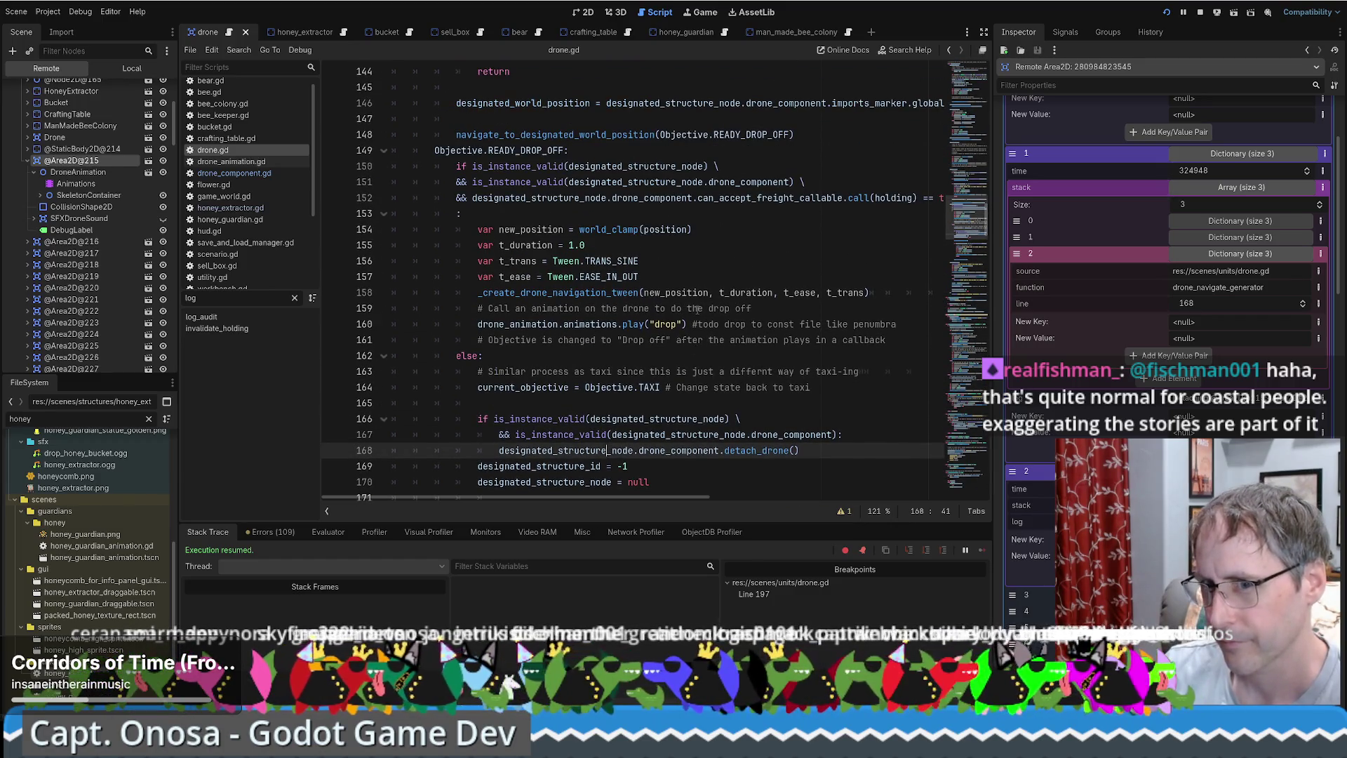
{"action": "scroll", "coordinate": [696, 308], "scroll_direction": "down", "scroll_amount": 1}
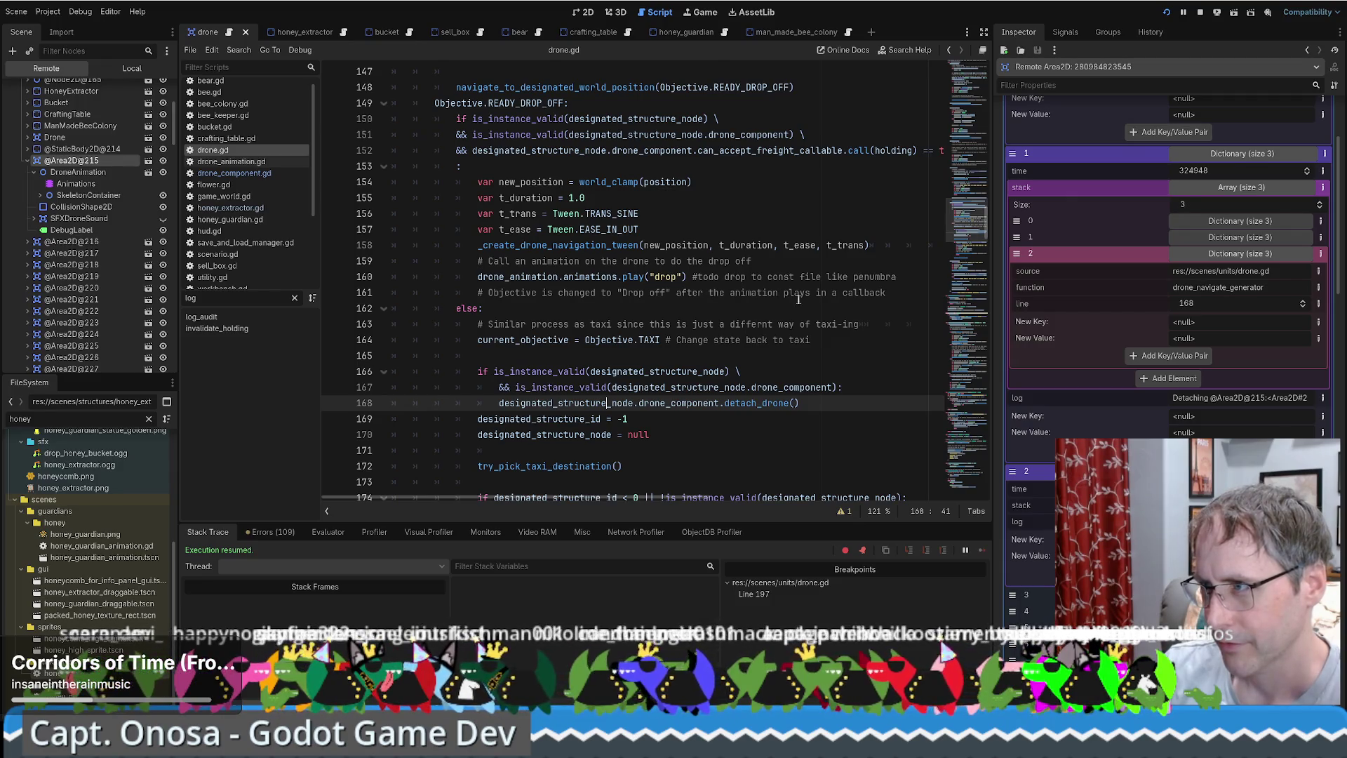
{"action": "scroll", "coordinate": [798, 300], "scroll_direction": "up", "scroll_amount": 1}
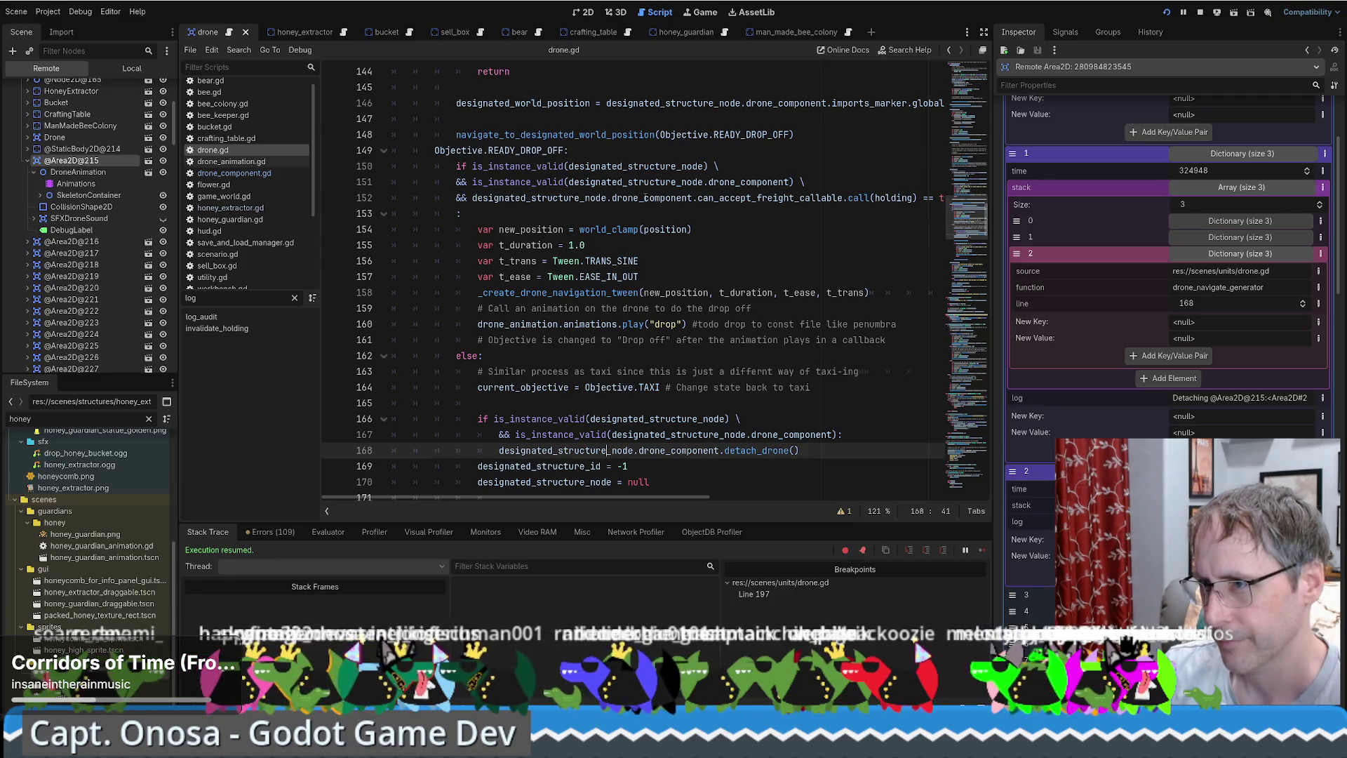
{"action": "scroll", "coordinate": [675, 264], "scroll_direction": "down", "scroll_amount": 2}
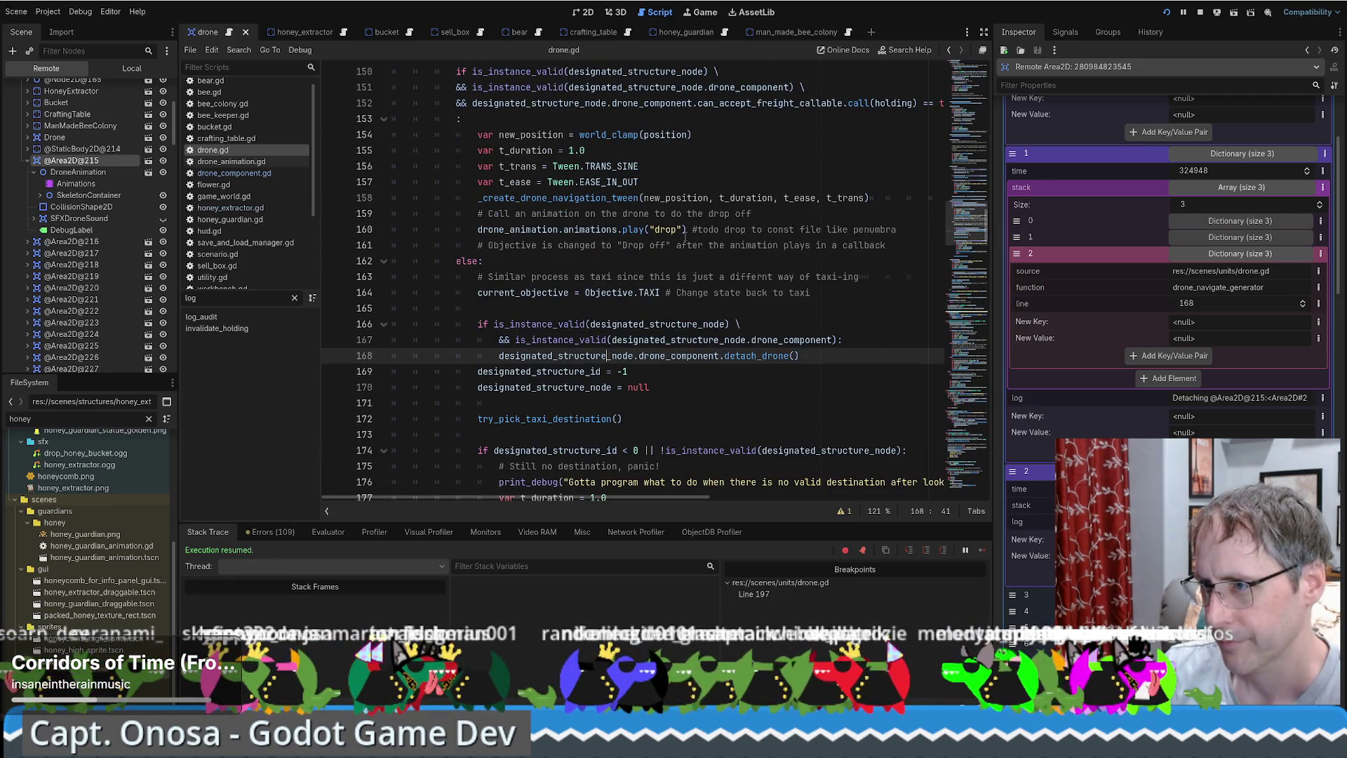
{"action": "left_click", "coordinate": [566, 277]}
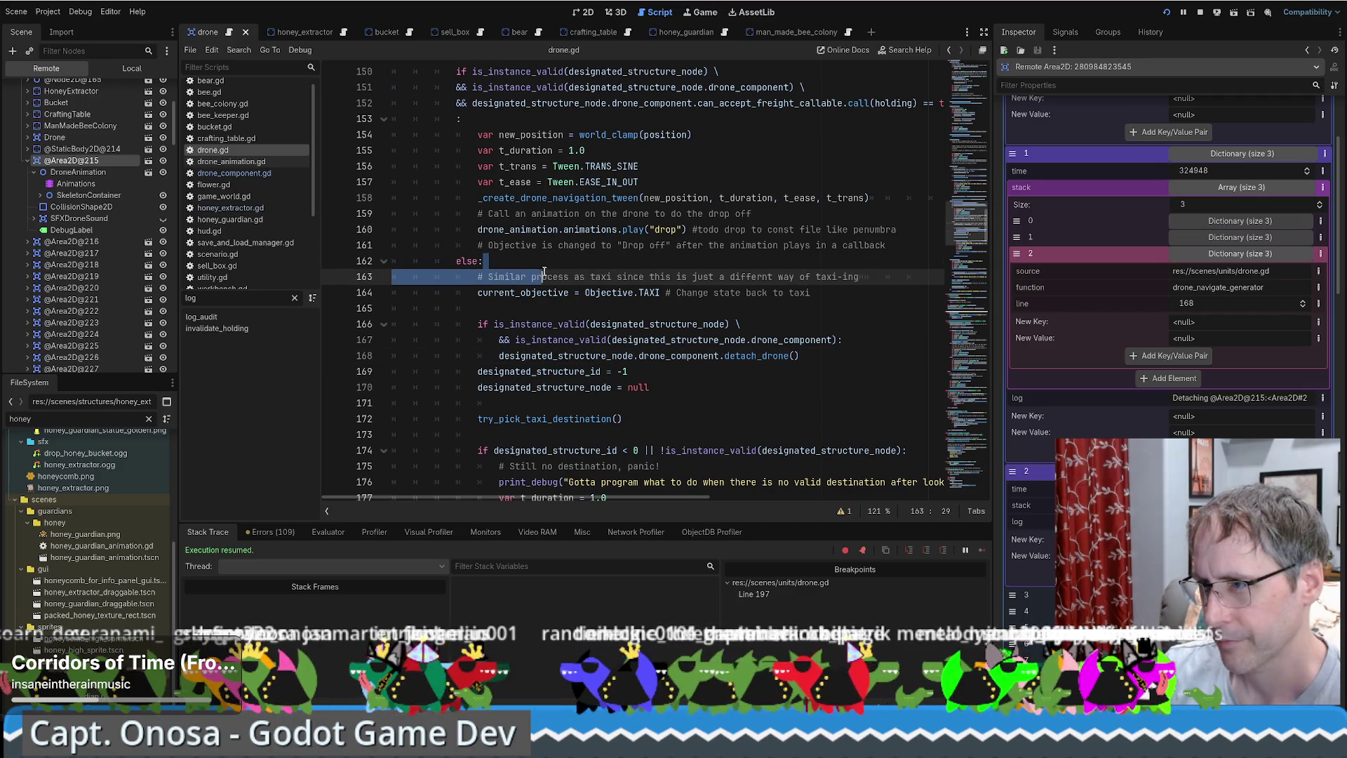
{"action": "left_click_drag", "start_coordinate": [567, 276], "coordinate": [757, 276]}
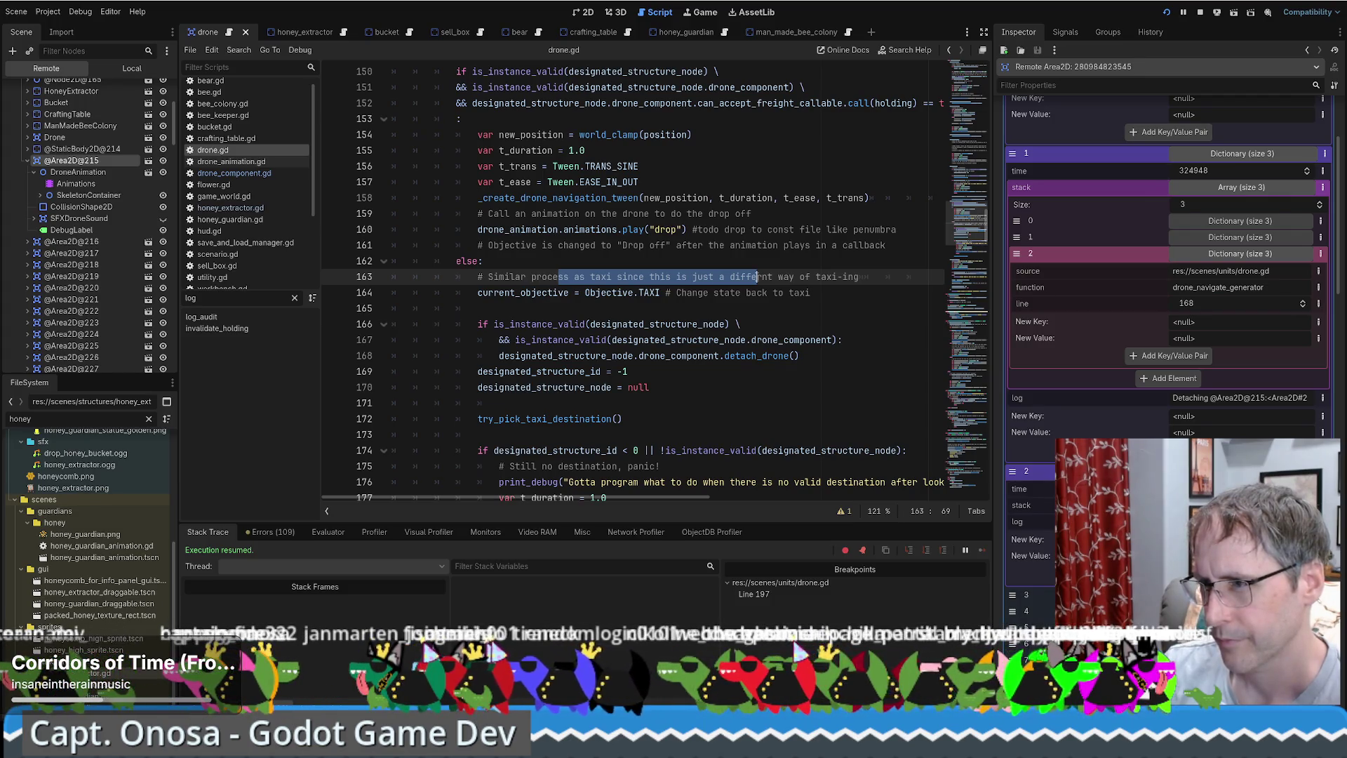
Select the current_objective = Objective.TAXI assignment on line 164.
{"action": "left_click", "coordinate": [593, 294]}
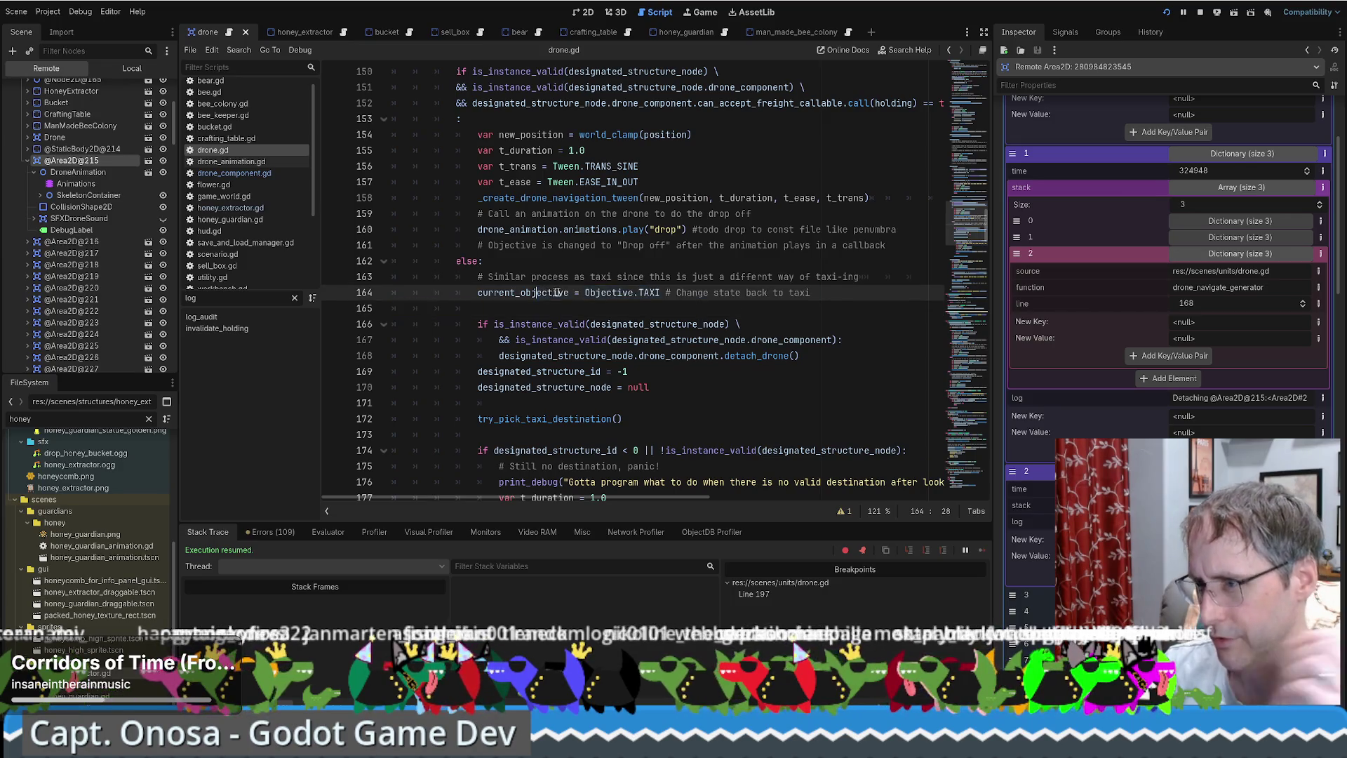
{"action": "left_click", "coordinate": [607, 294]}
{"action": "left_click_drag", "start_coordinate": [498, 293], "coordinate": [729, 295]}
{"action": "scroll", "coordinate": [728, 295], "scroll_direction": "down", "scroll_amount": 4}
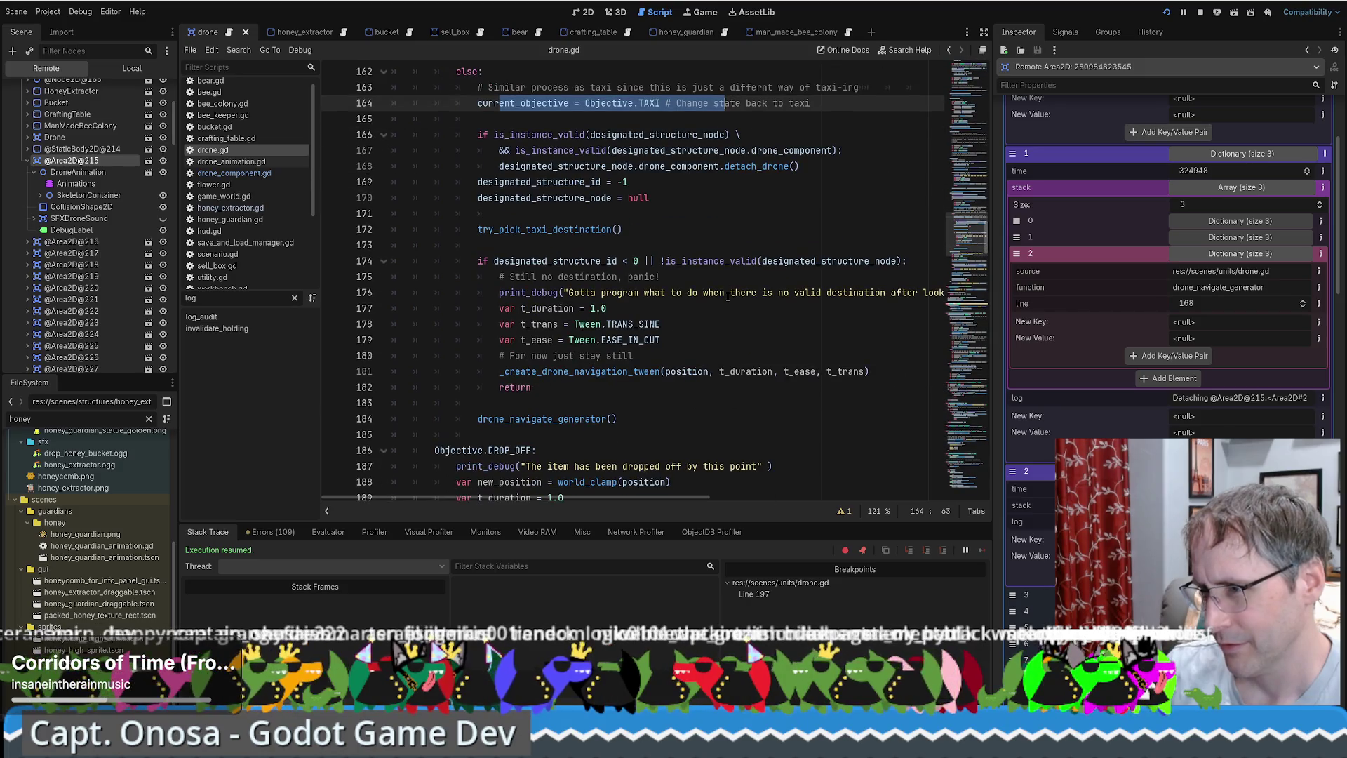
{"action": "scroll", "coordinate": [728, 295], "scroll_direction": "up", "scroll_amount": 3}
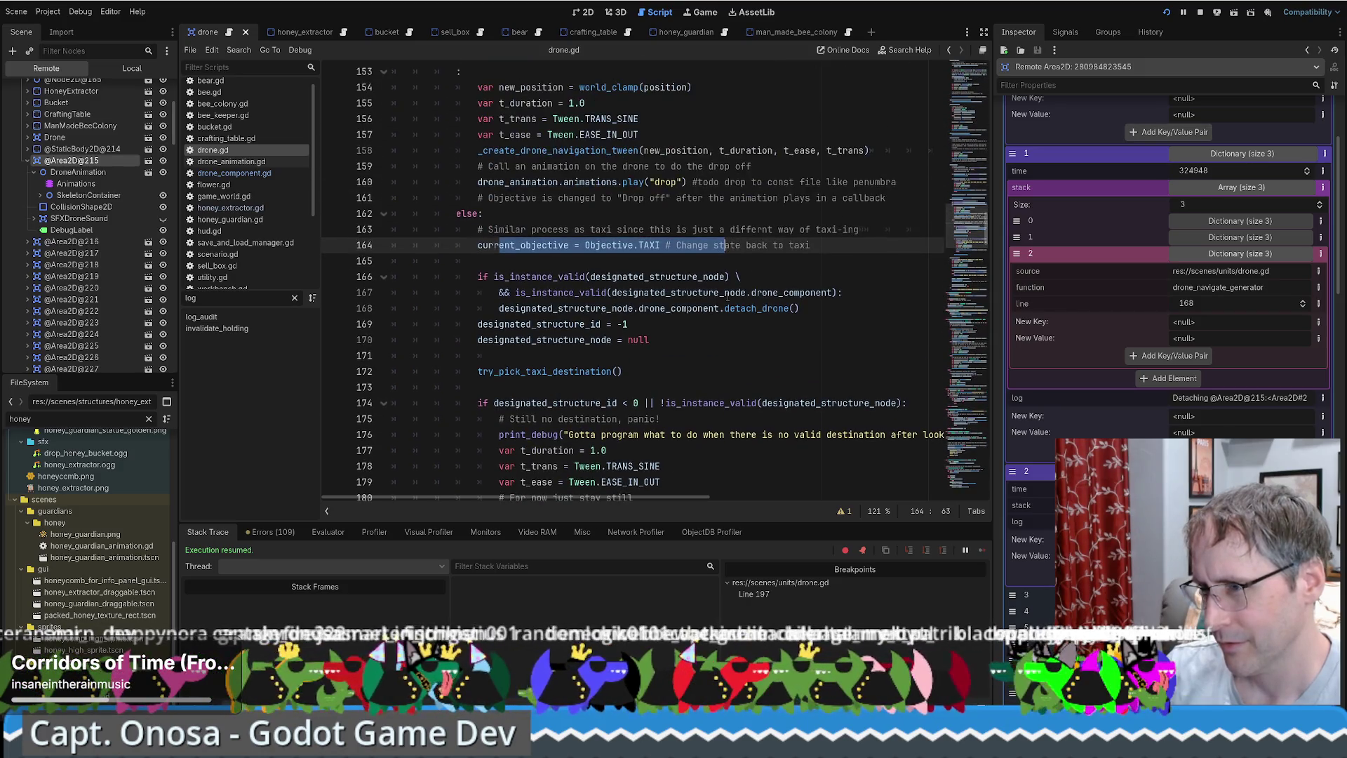
Jump to current_objective's declaration and set_current_objective setter, then return to line 164.
{"action": "left_click", "coordinate": [555, 250], "text": "ctrl"}
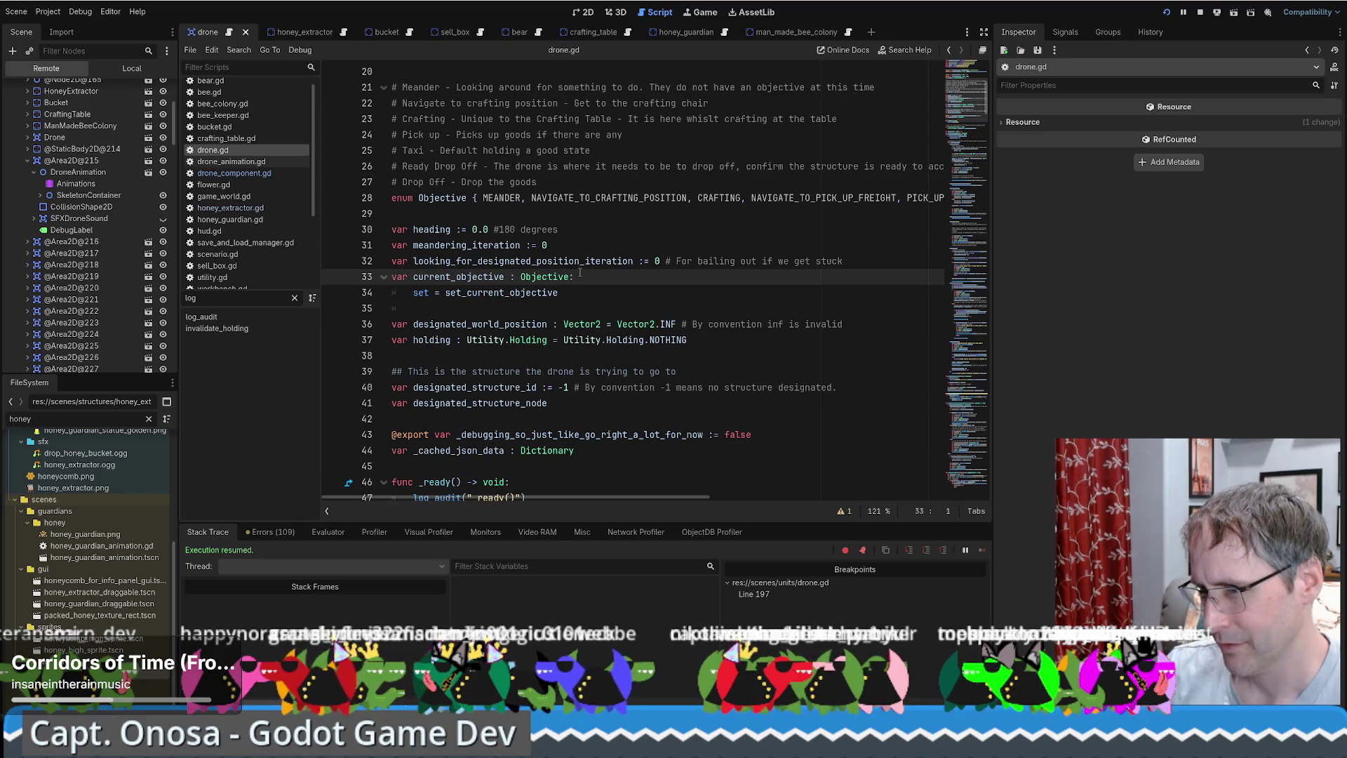
{"action": "left_click", "coordinate": [526, 293], "text": "ctrl"}
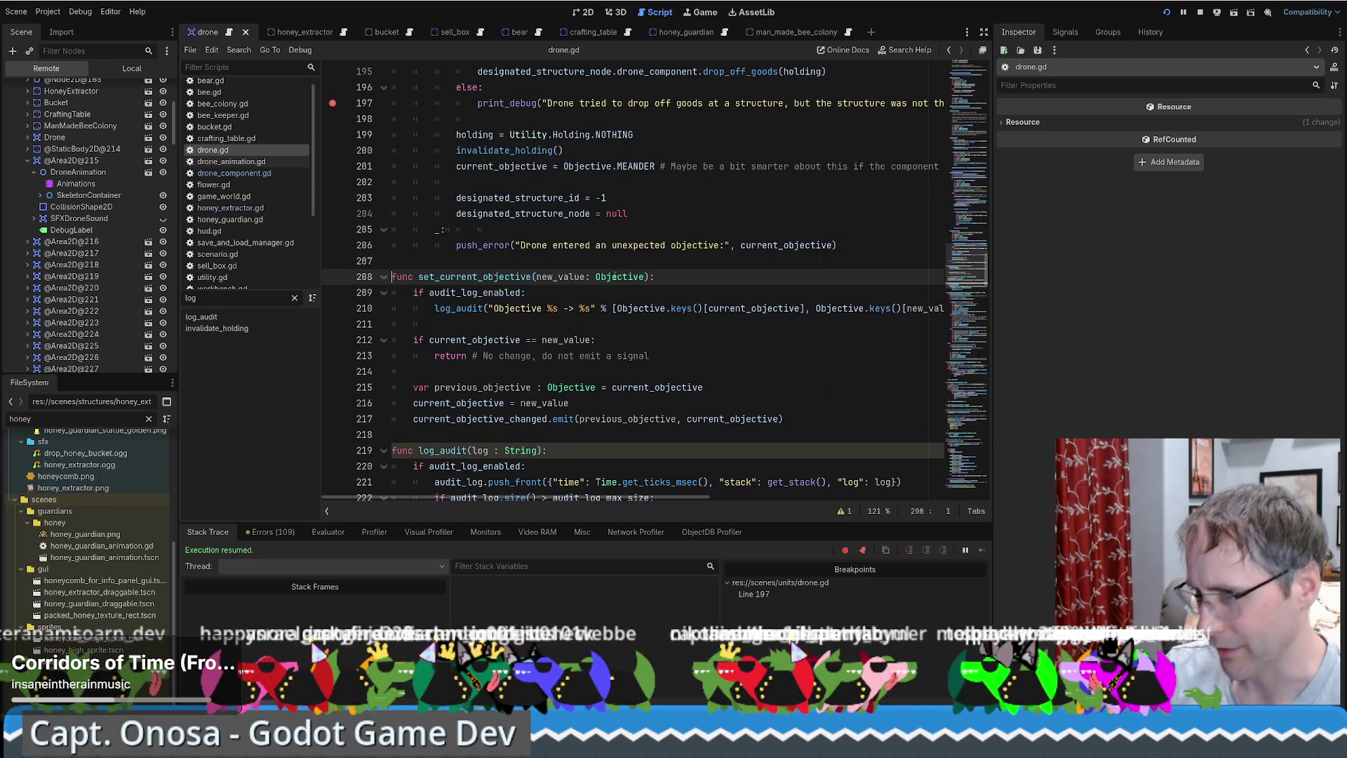
{"action": "scroll", "coordinate": [612, 280], "scroll_direction": "up", "scroll_amount": 20}
{"action": "key", "text": "alt+Left"}
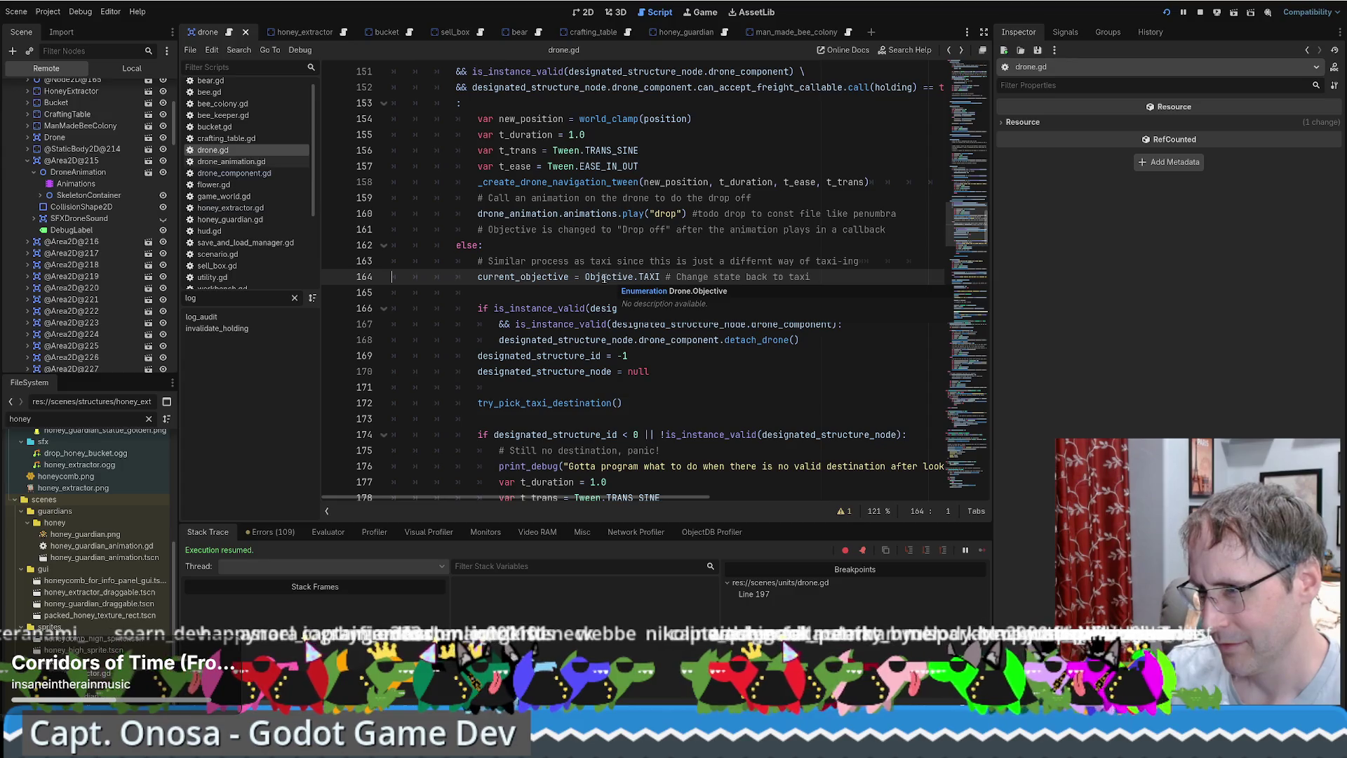
{"action": "left_click", "coordinate": [70, 161]}
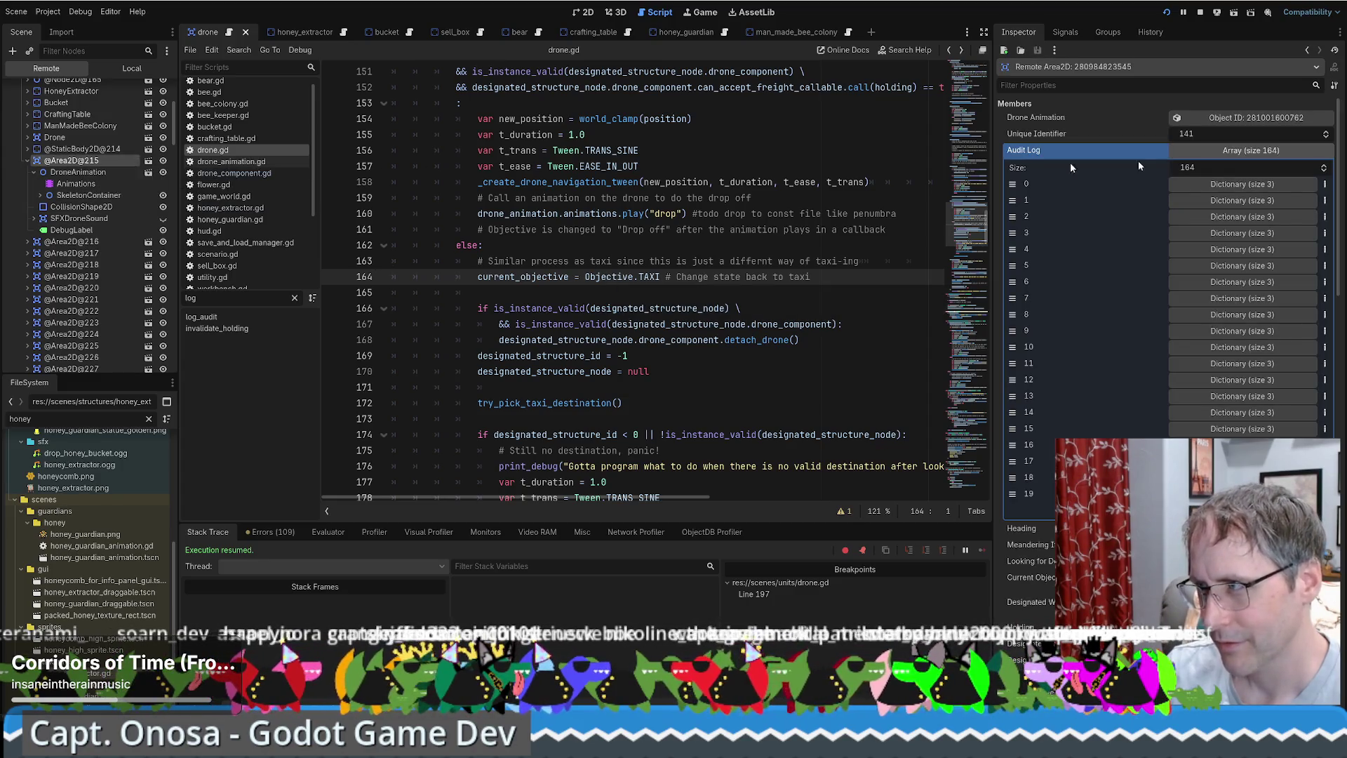
Expand the newest audit log entry and entry 1, including entry 1's first stack frame.
{"action": "left_click", "coordinate": [1240, 185]}
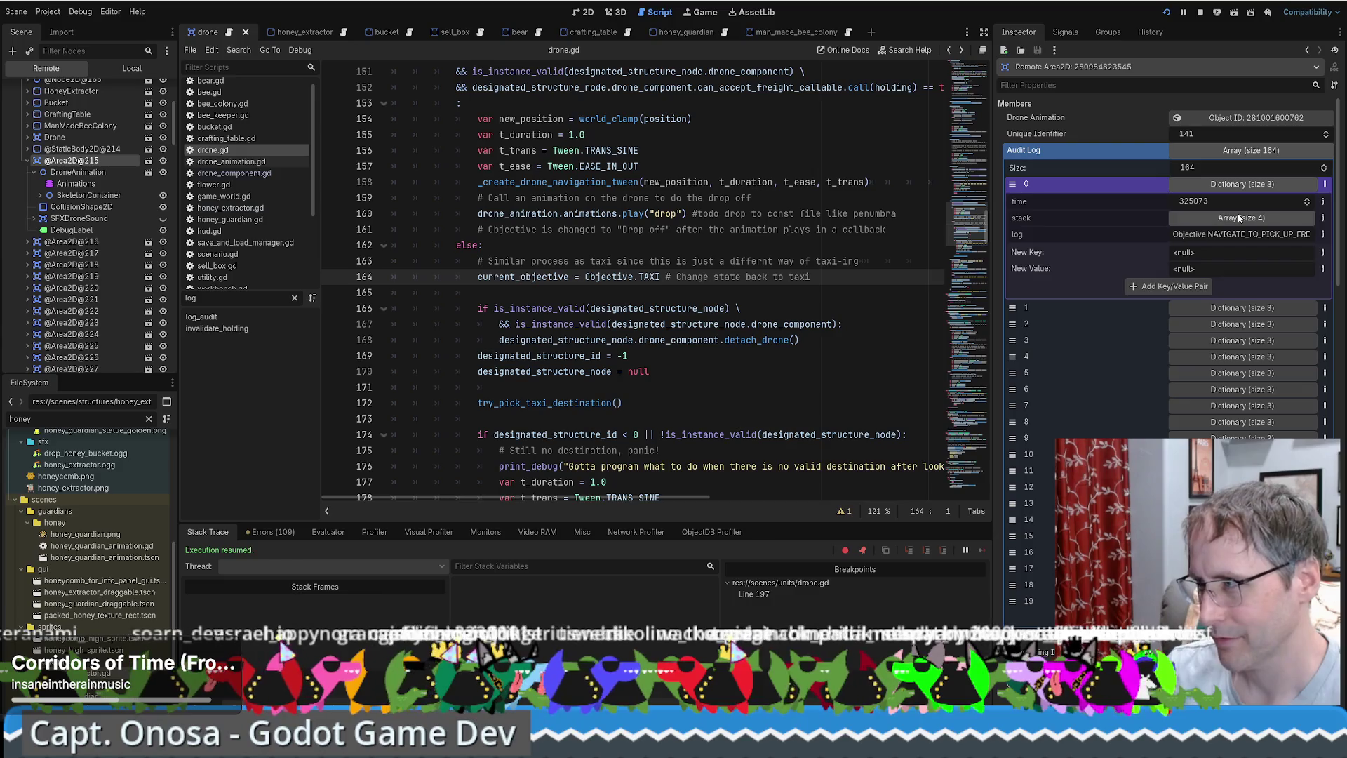
{"action": "left_click", "coordinate": [1239, 218]}
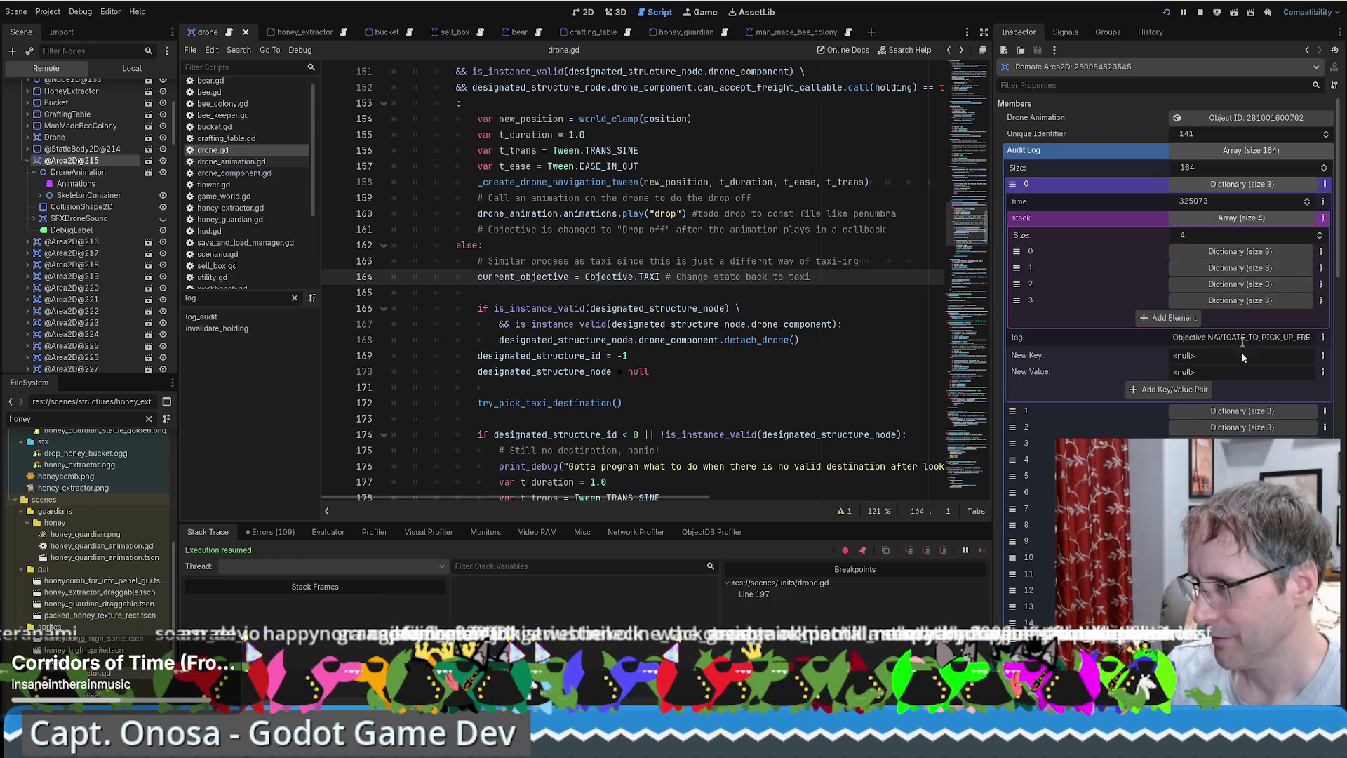
{"action": "left_click", "coordinate": [1240, 411]}
{"action": "left_click", "coordinate": [1240, 445]}
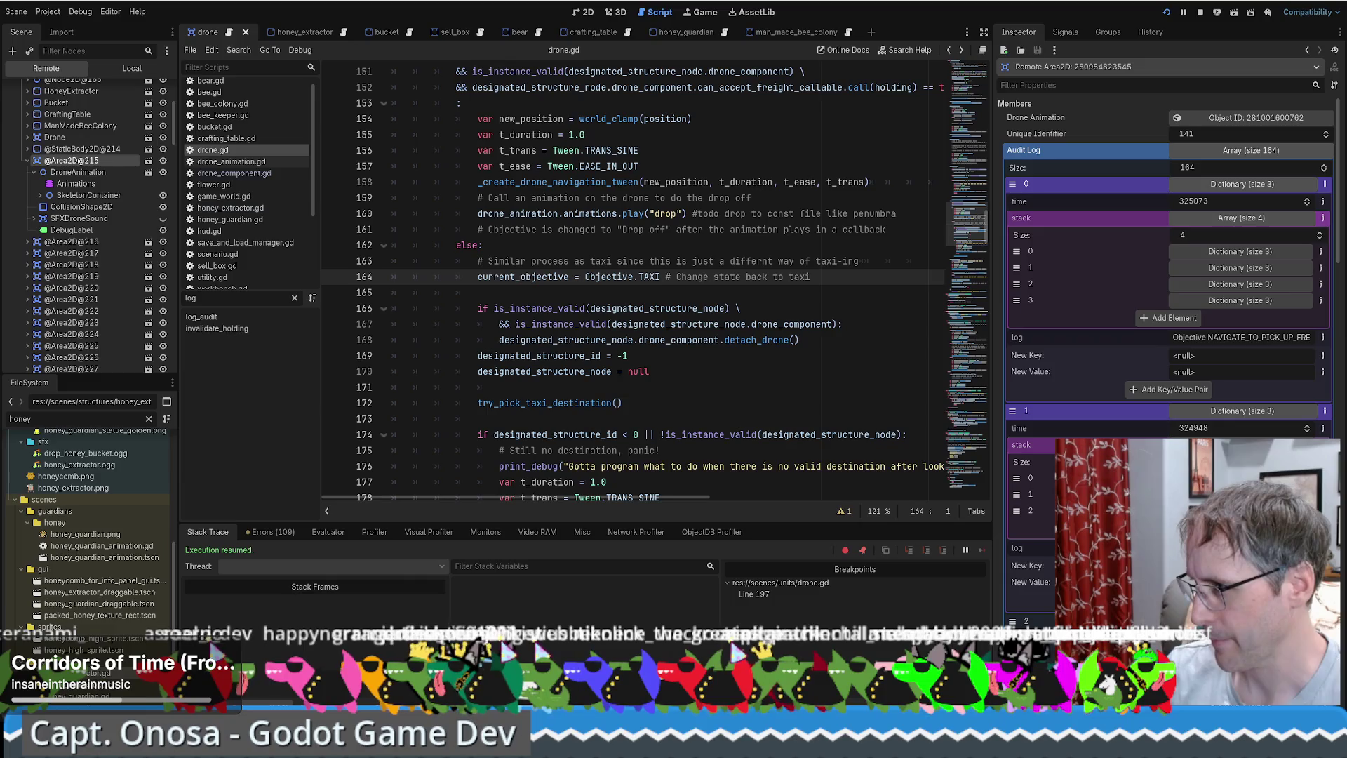
{"action": "left_click", "coordinate": [1240, 478]}
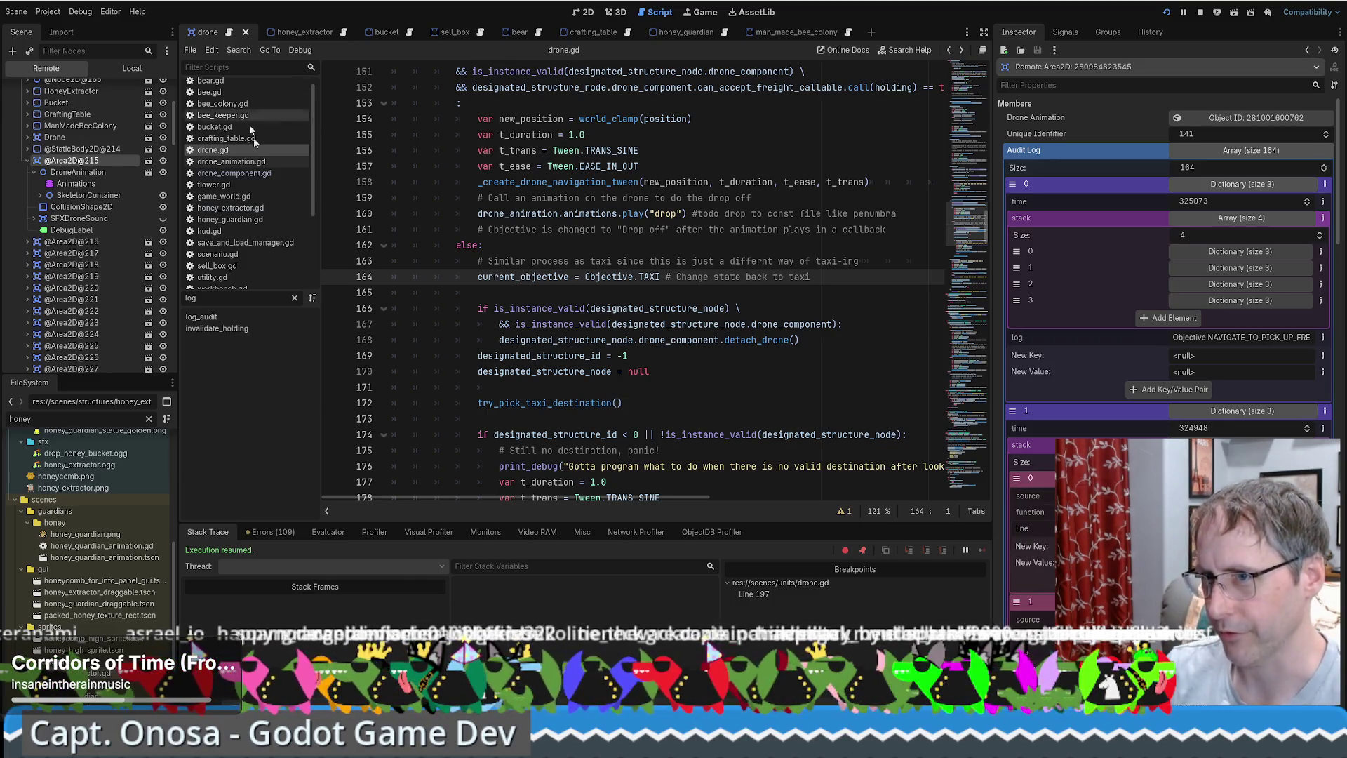
Scroll drone.gd to log_audit and highlight the audit entry push_front on line 221.
{"action": "scroll", "coordinate": [556, 272], "scroll_direction": "down", "scroll_amount": 12}
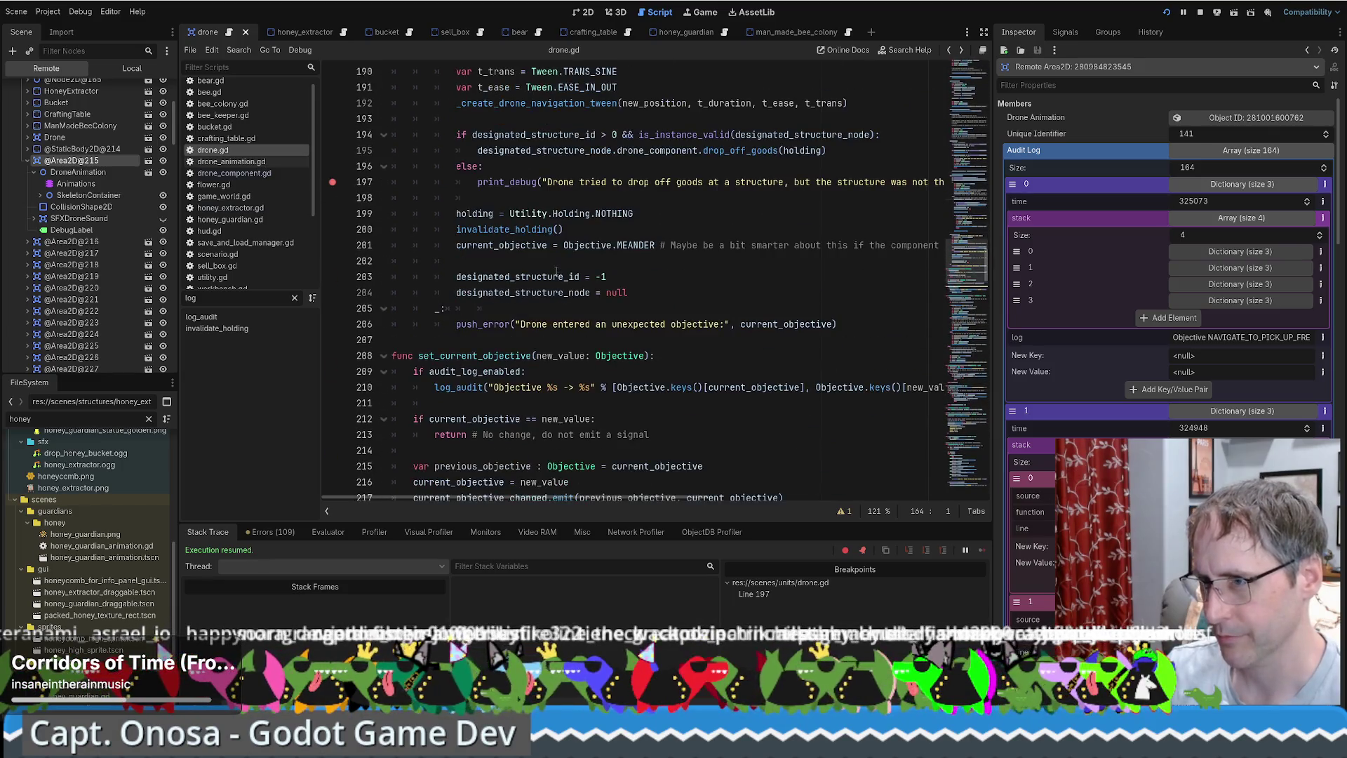
{"action": "scroll", "coordinate": [556, 270], "scroll_direction": "down", "scroll_amount": 10}
{"action": "scroll", "coordinate": [556, 271], "scroll_direction": "up", "scroll_amount": 4}
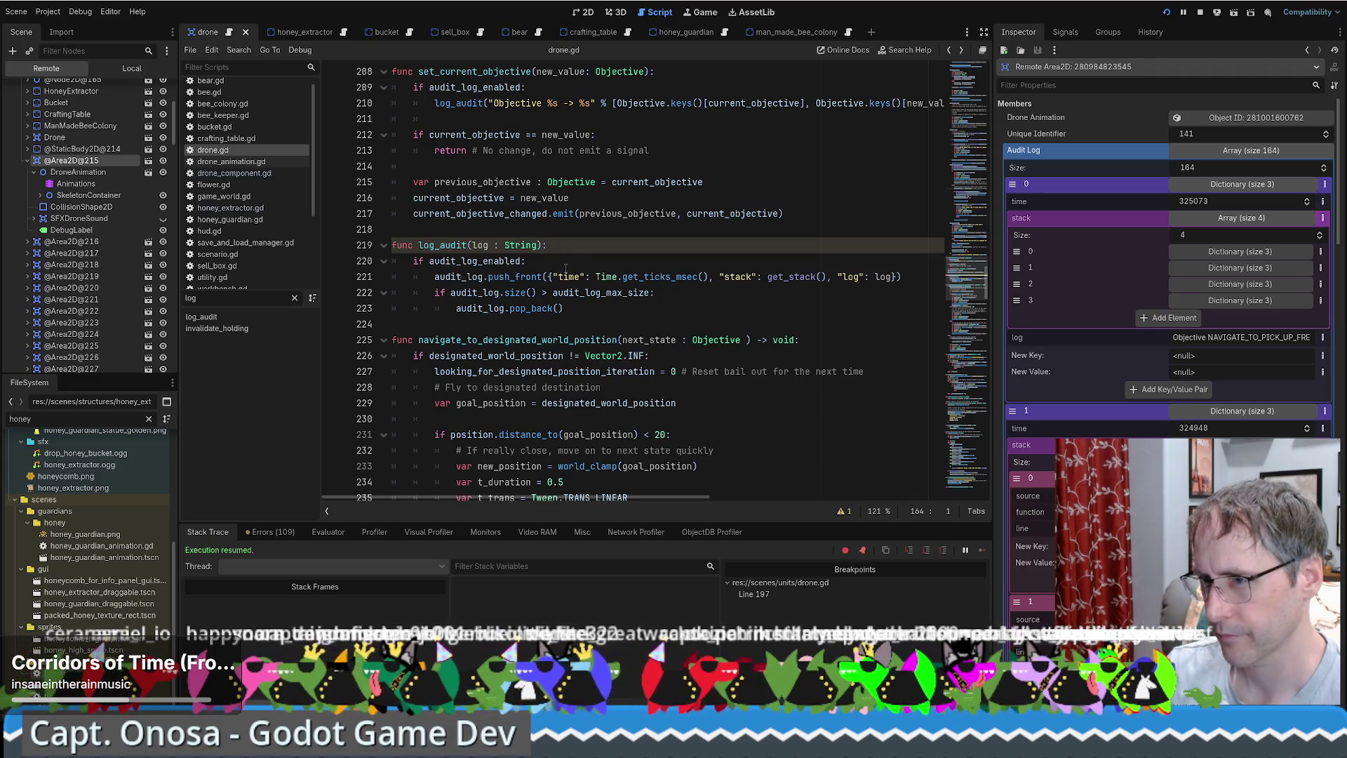
{"action": "left_click_drag", "start_coordinate": [471, 276], "coordinate": [750, 276]}
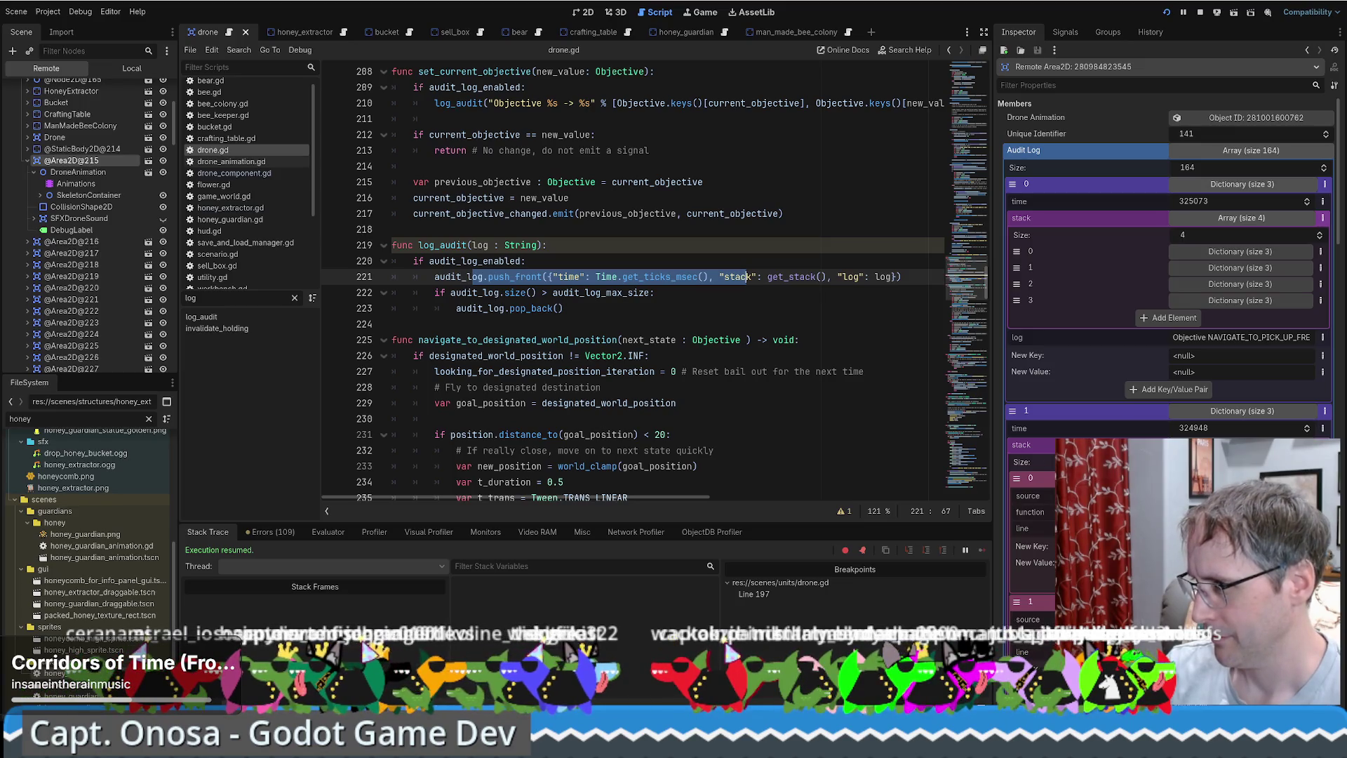
{"action": "scroll", "coordinate": [1147, 436], "scroll_direction": "down", "scroll_amount": 2}
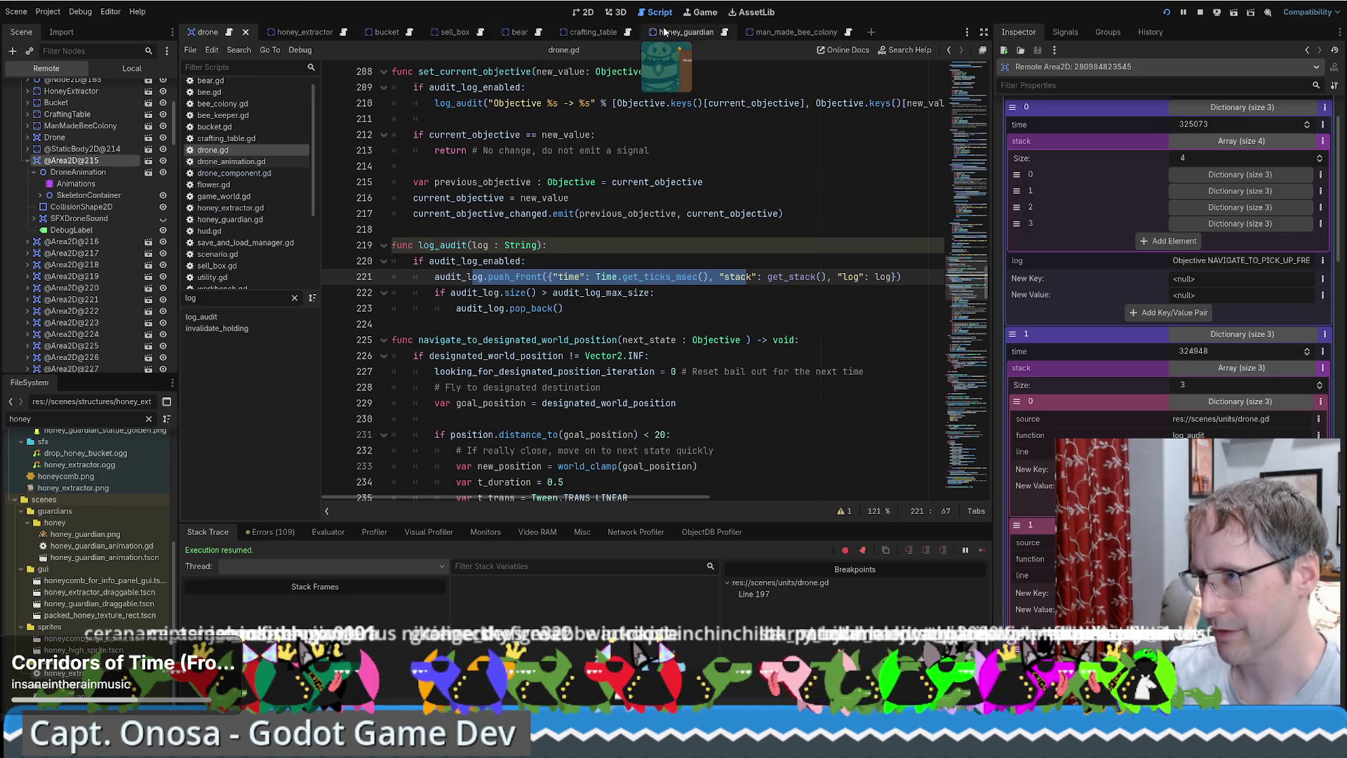
Open drone_component.gd and highlight the 'Detaching' drone.log_audit call on line 46.
{"action": "left_click", "coordinate": [231, 161]}
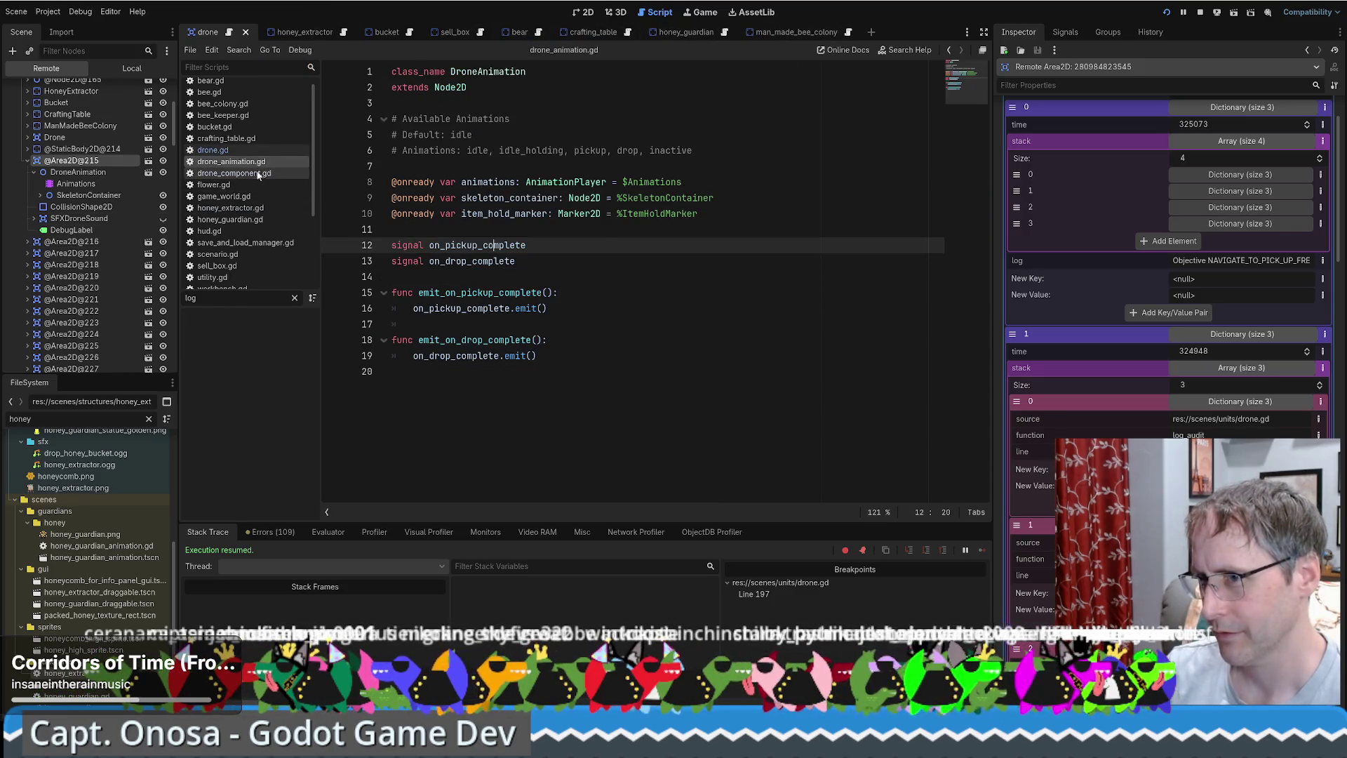
{"action": "left_click", "coordinate": [234, 173]}
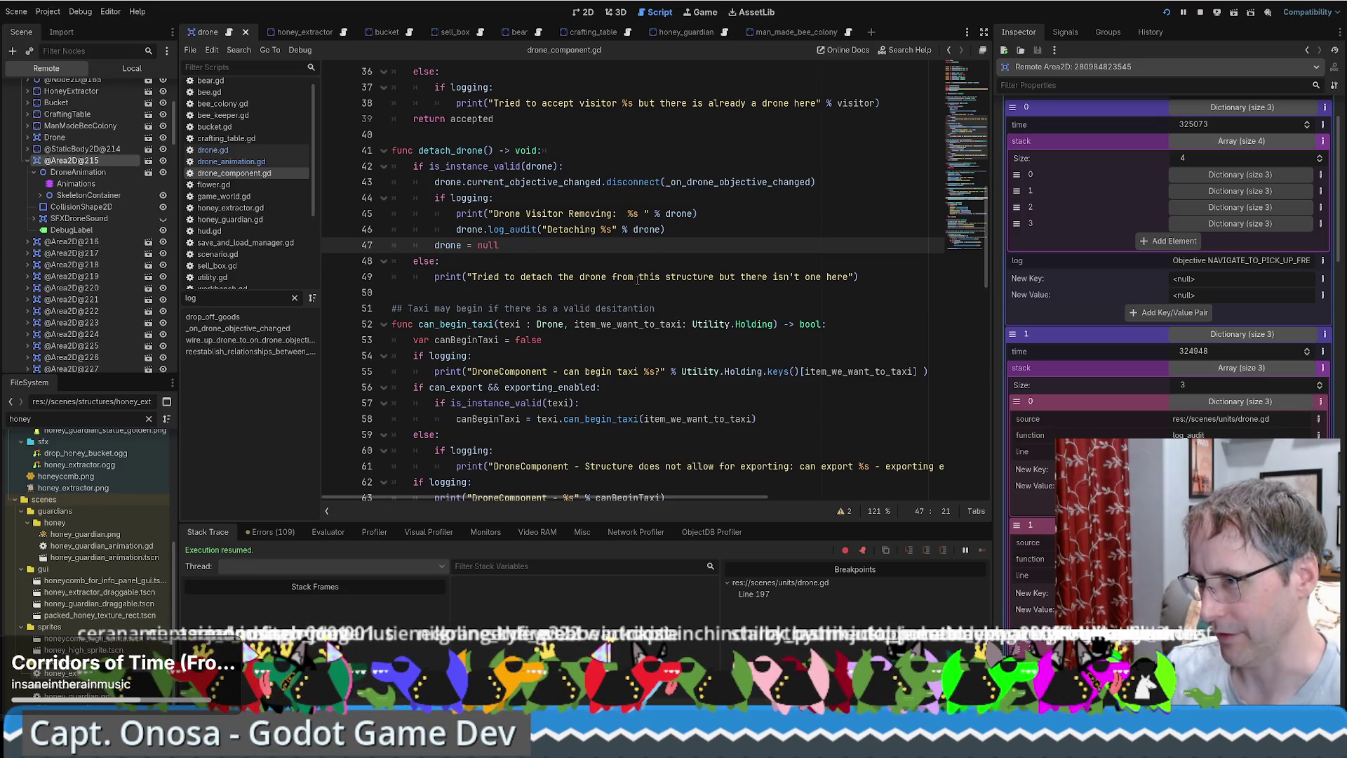
{"action": "left_click_drag", "start_coordinate": [458, 229], "coordinate": [665, 229]}
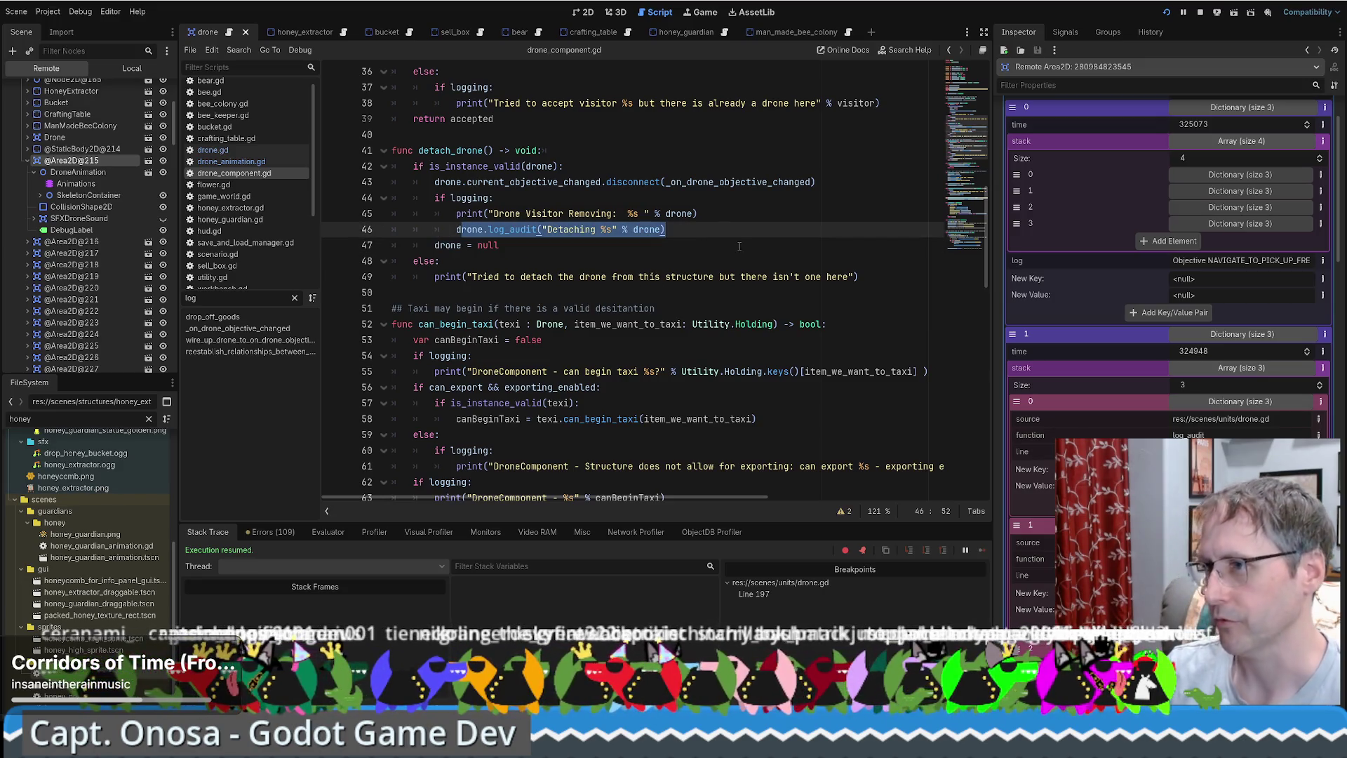
{"action": "scroll", "coordinate": [1168, 281], "scroll_direction": "down", "scroll_amount": 2}
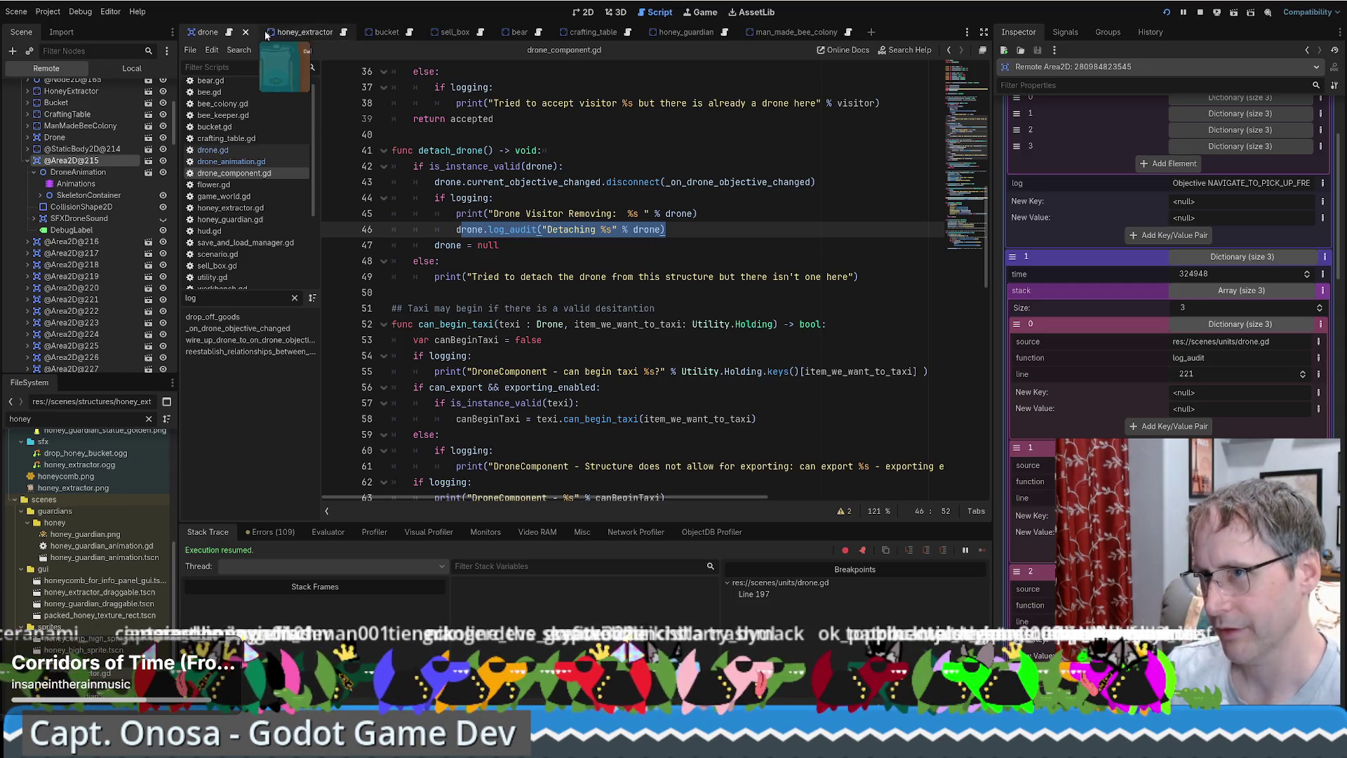
{"action": "scroll", "coordinate": [251, 183], "scroll_direction": "up", "scroll_amount": 1}
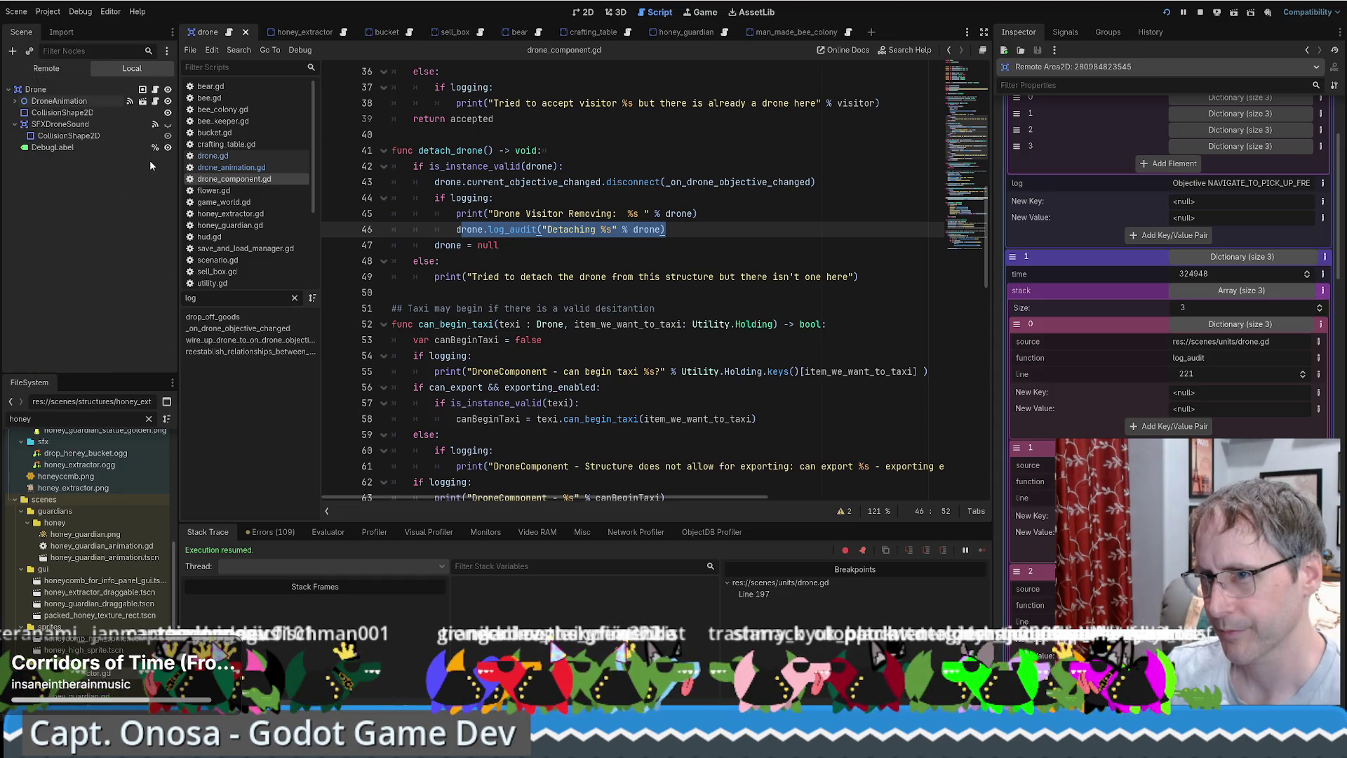
{"action": "left_click", "coordinate": [221, 157]}
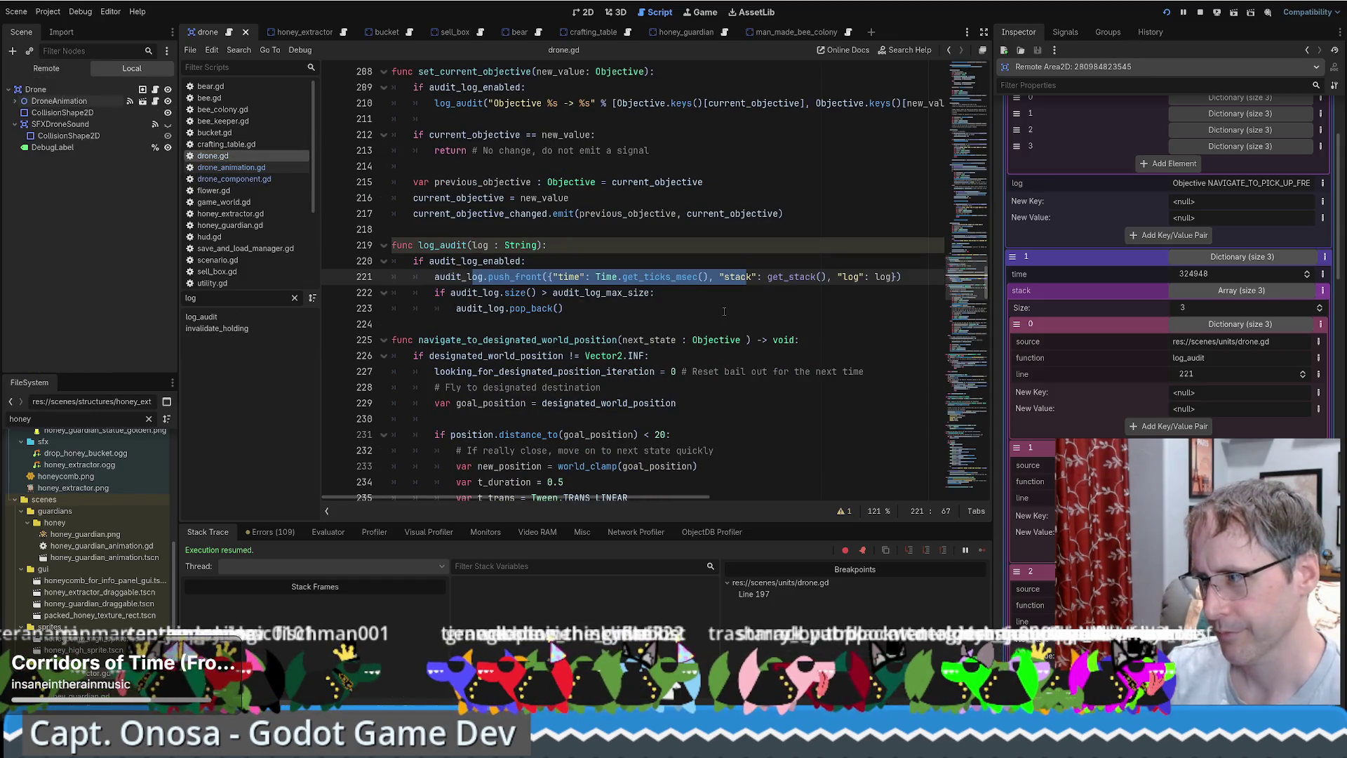
Scroll drone.gd up and highlight the detach_drone() call on line 168 in the READY_DROP_OFF branch.
{"action": "mouse_move", "coordinate": [642, 289]}
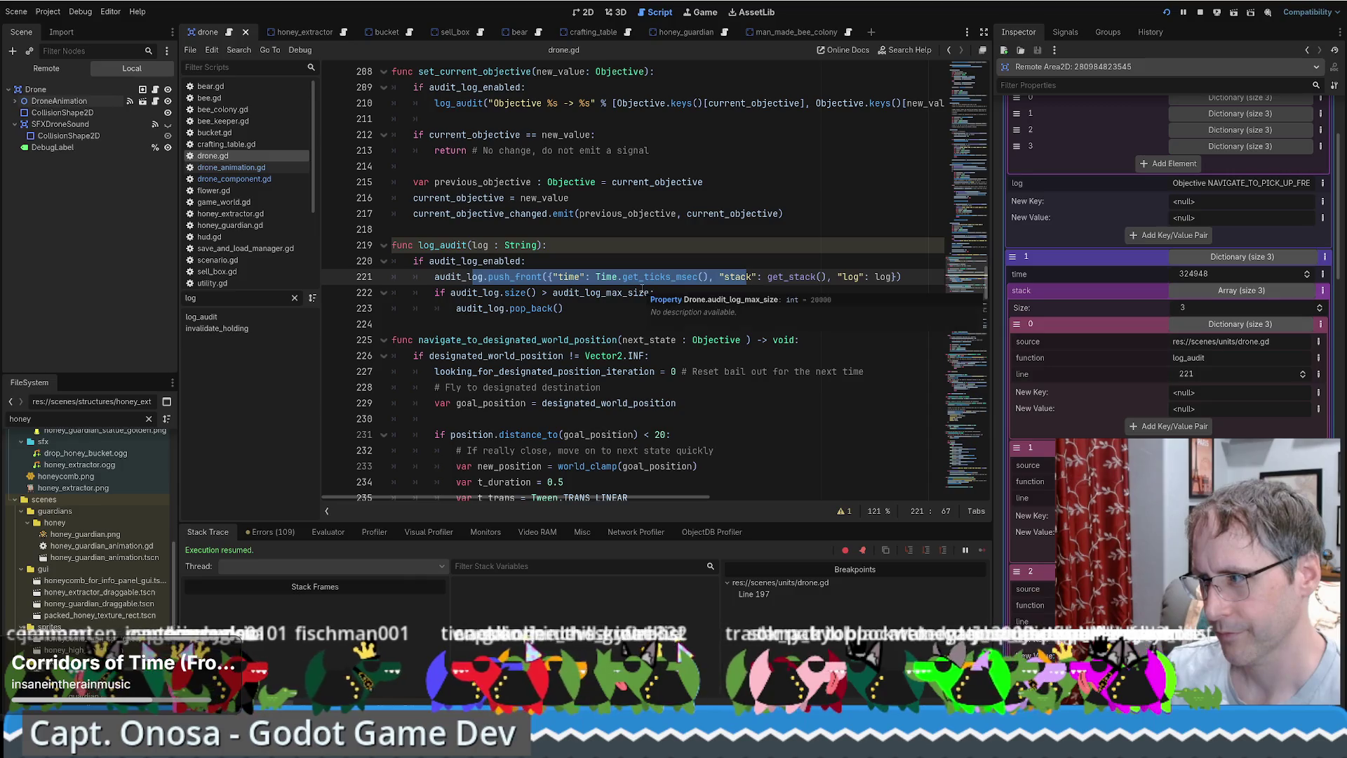
{"action": "scroll", "coordinate": [593, 307], "scroll_direction": "up", "scroll_amount": 11}
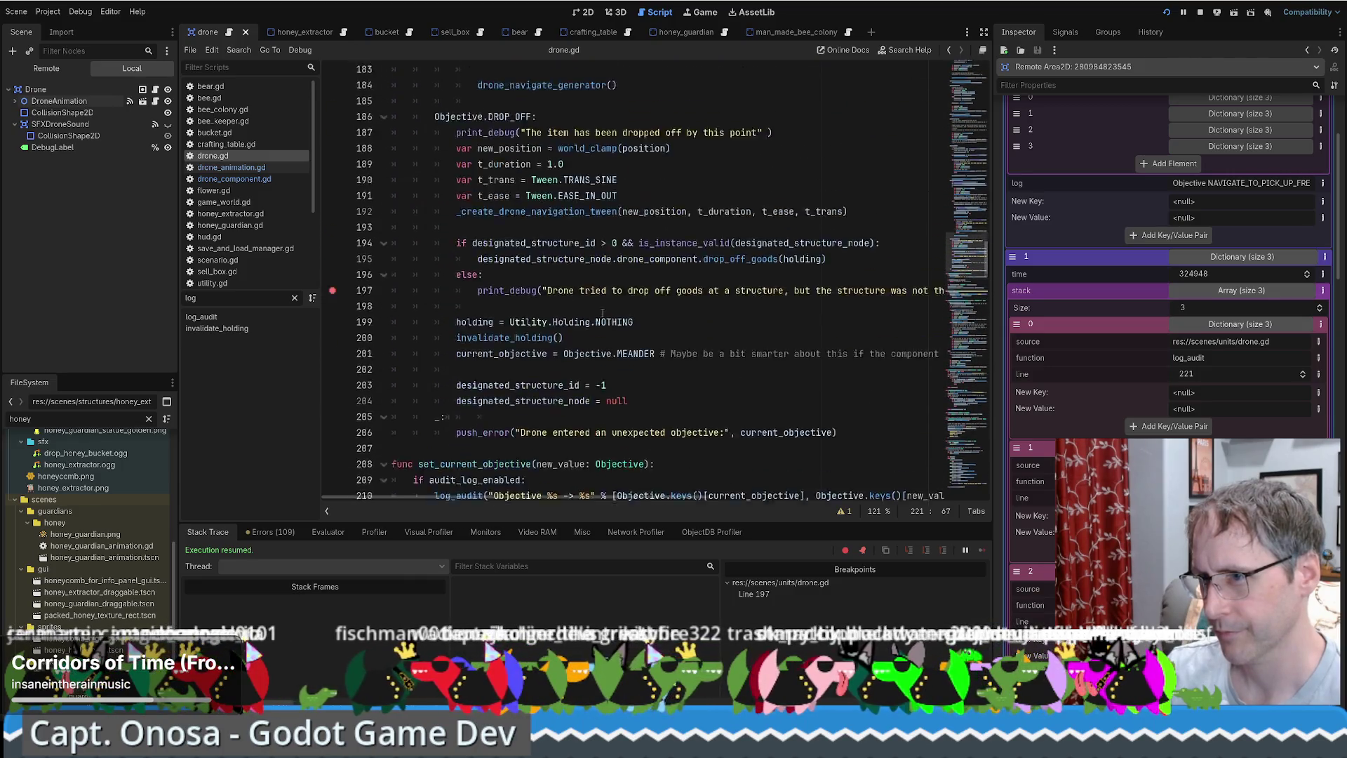
{"action": "scroll", "coordinate": [602, 311], "scroll_direction": "up", "scroll_amount": 8}
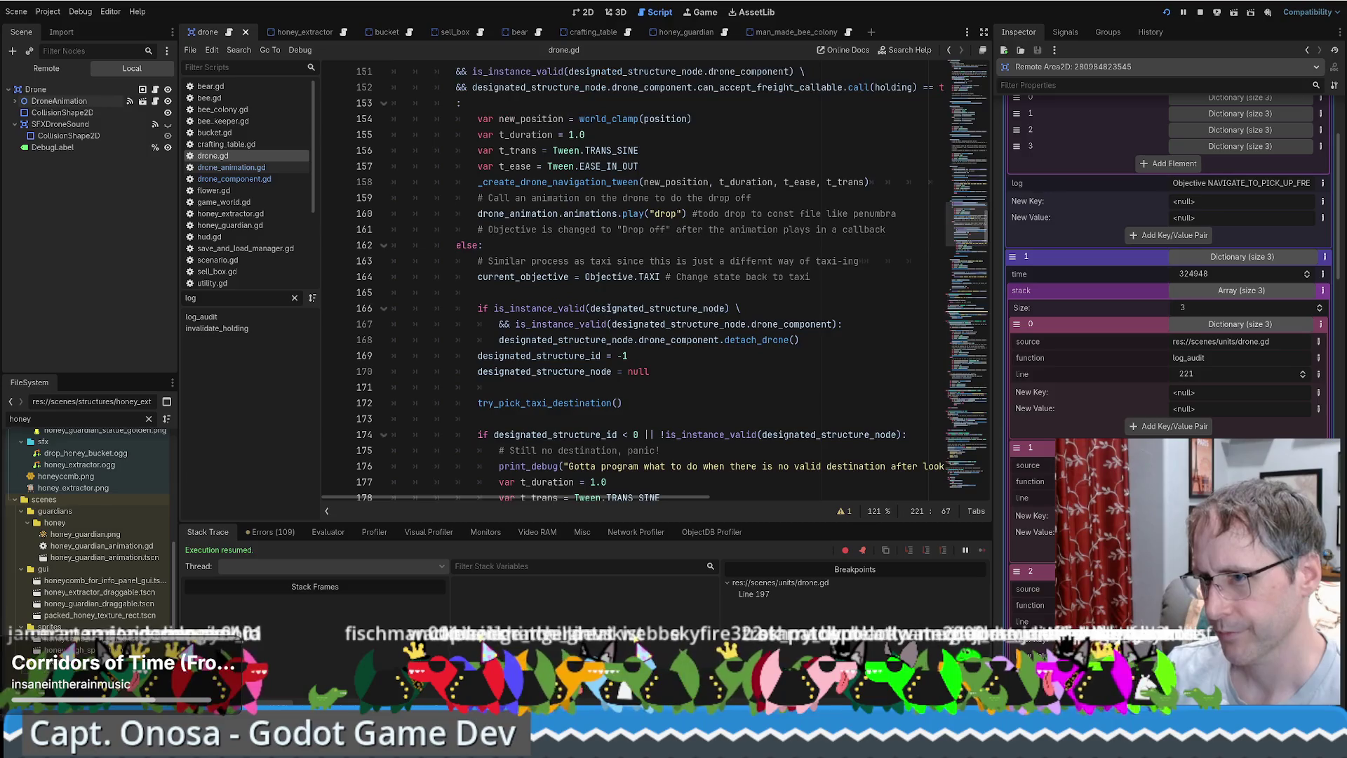
{"action": "left_click_drag", "start_coordinate": [521, 340], "coordinate": [860, 344]}
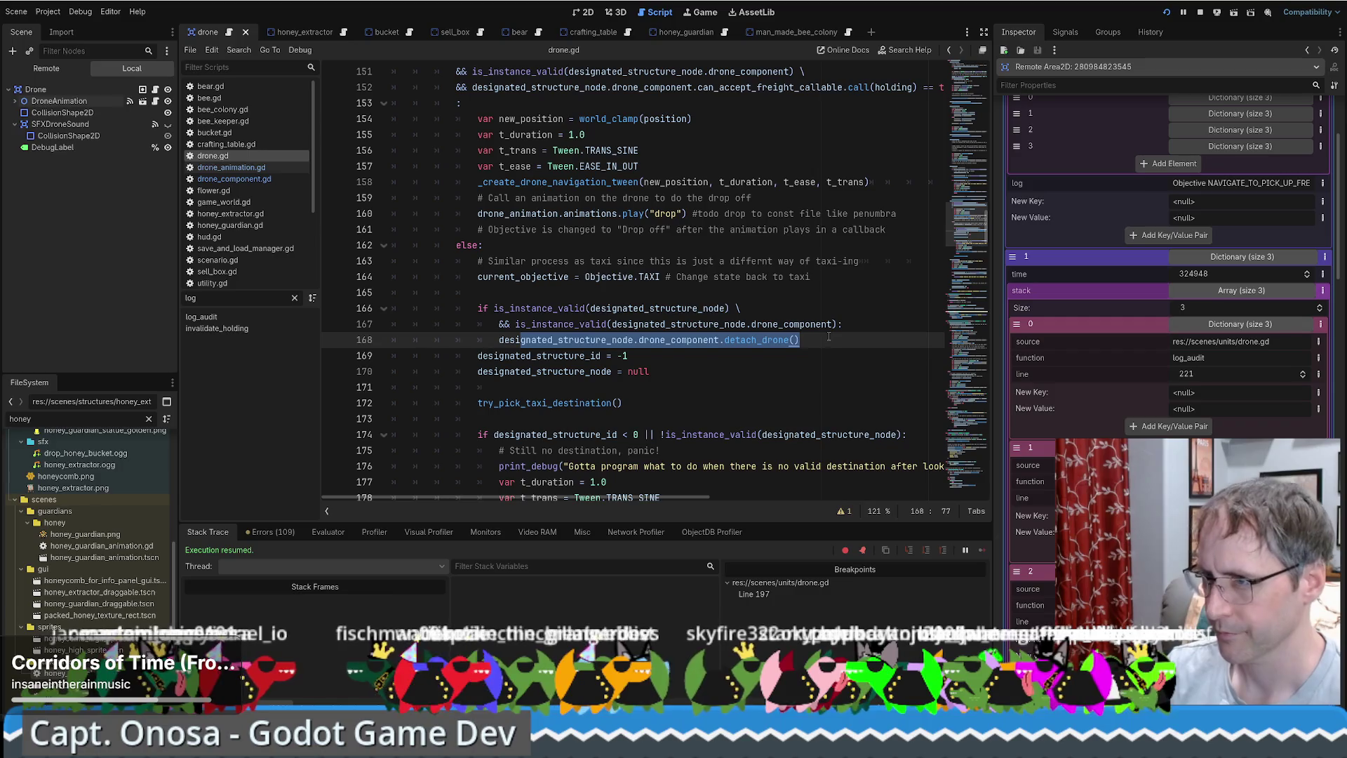
{"action": "scroll", "coordinate": [814, 341], "scroll_direction": "up", "scroll_amount": 2}
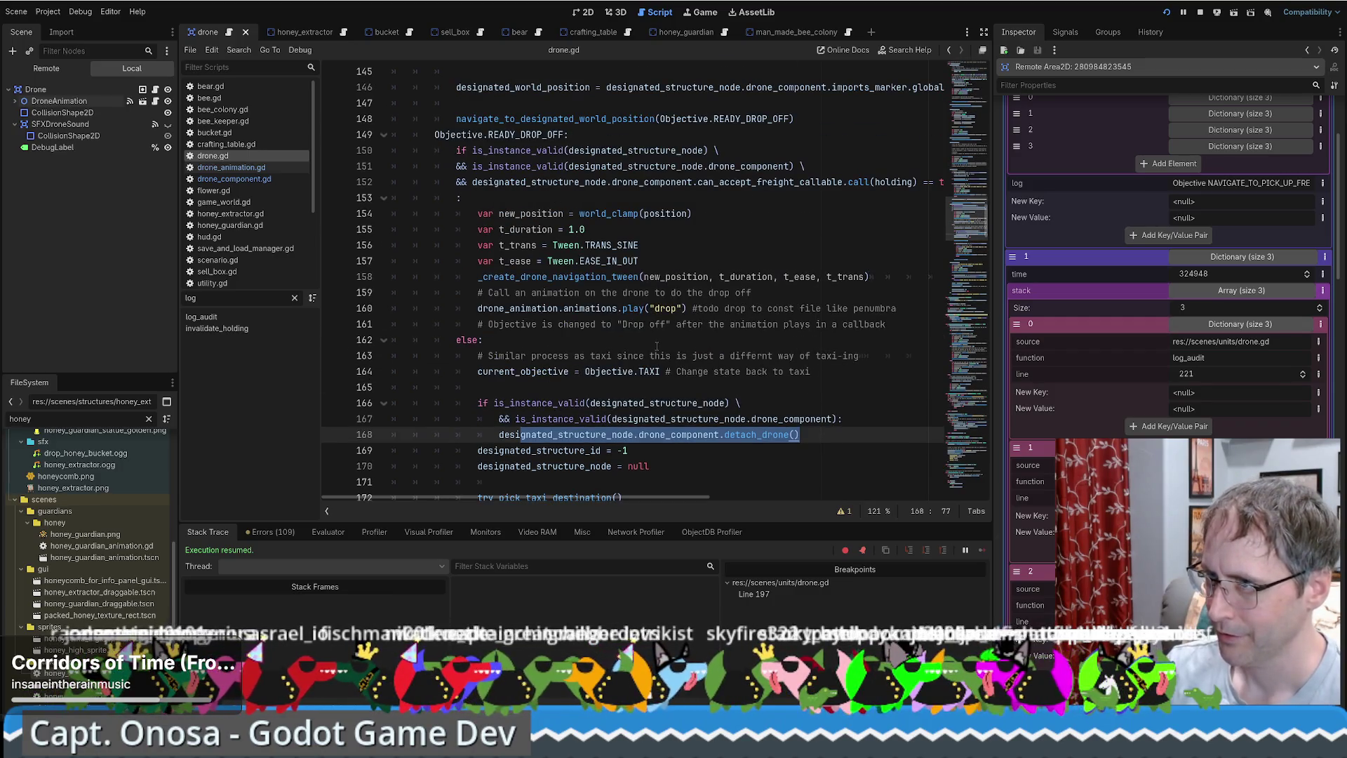
{"action": "scroll", "coordinate": [657, 344], "scroll_direction": "down", "scroll_amount": 2}
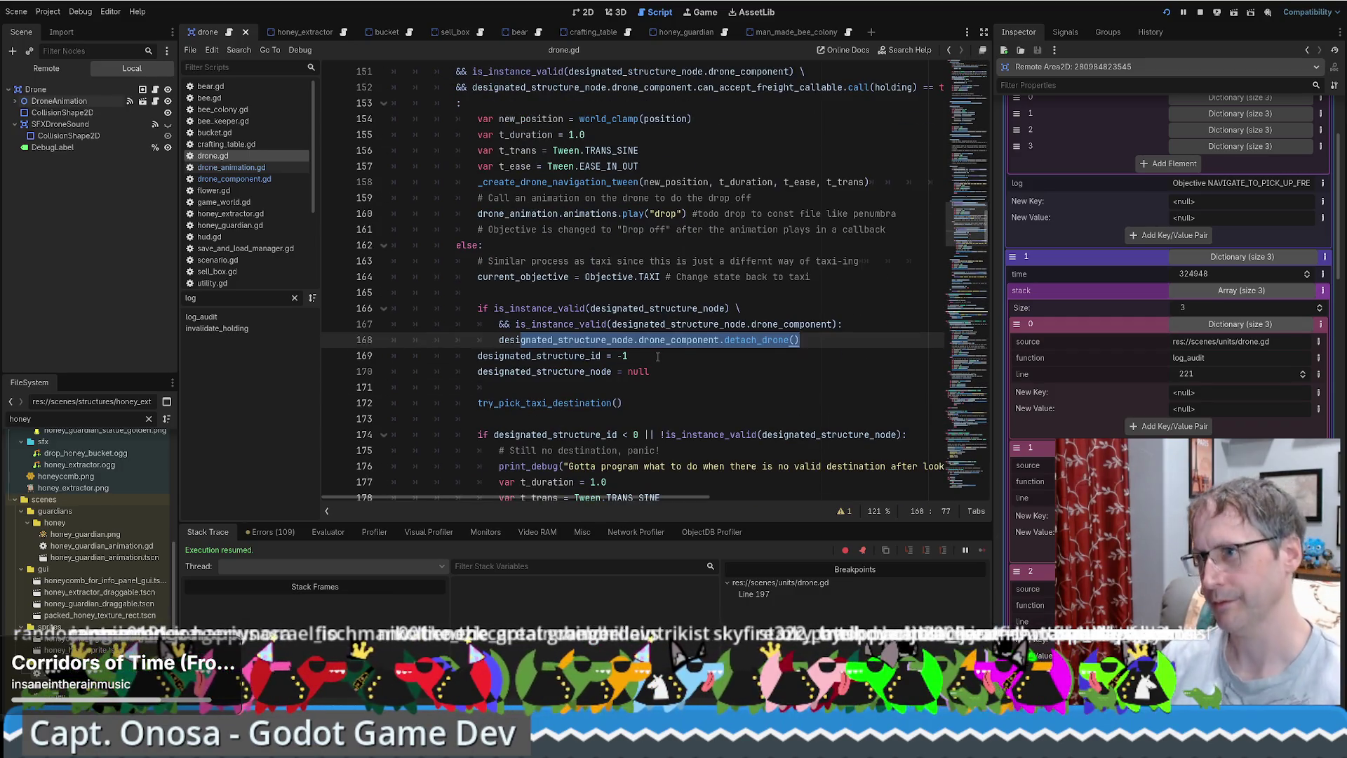
{"action": "scroll", "coordinate": [656, 356], "scroll_direction": "up", "scroll_amount": 1}
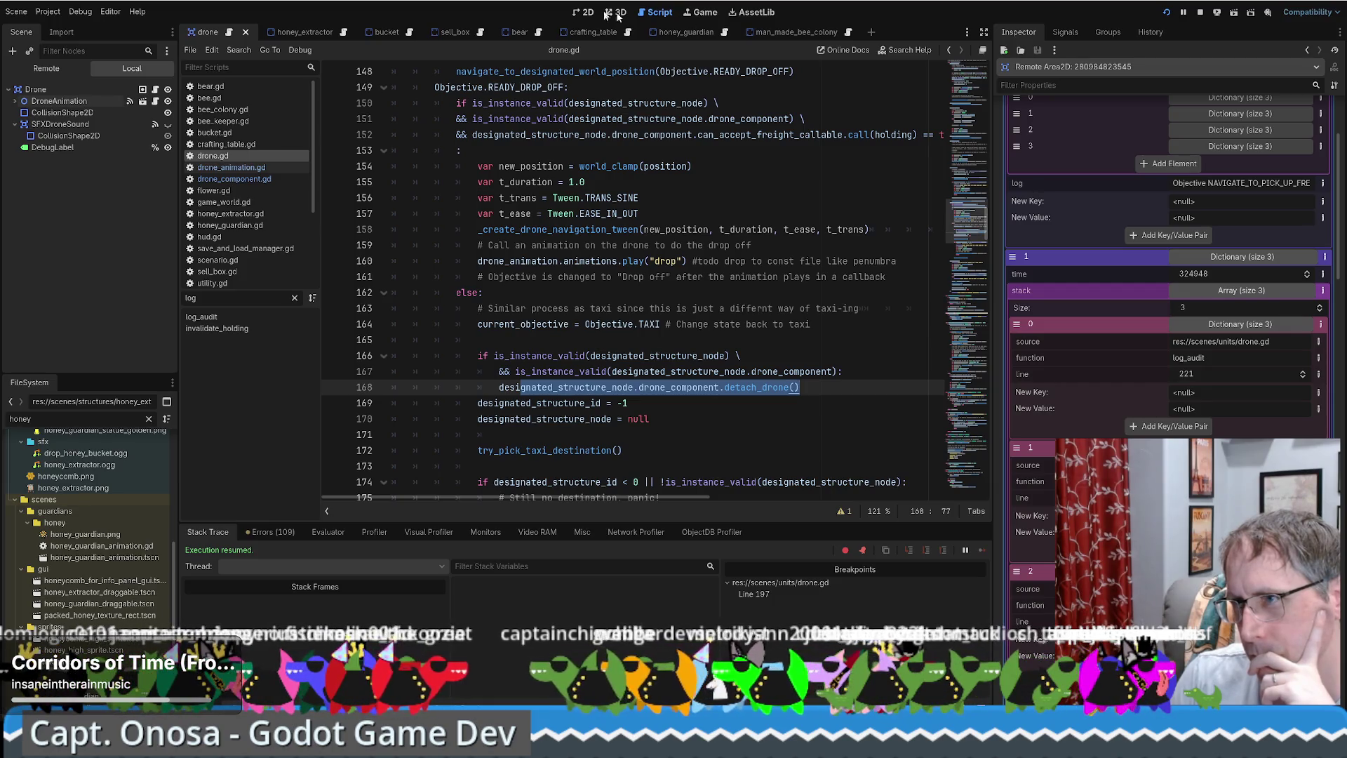
{"action": "left_click", "coordinate": [585, 12]}
{"action": "left_click", "coordinate": [657, 13]}
{"action": "left_click", "coordinate": [702, 12]}
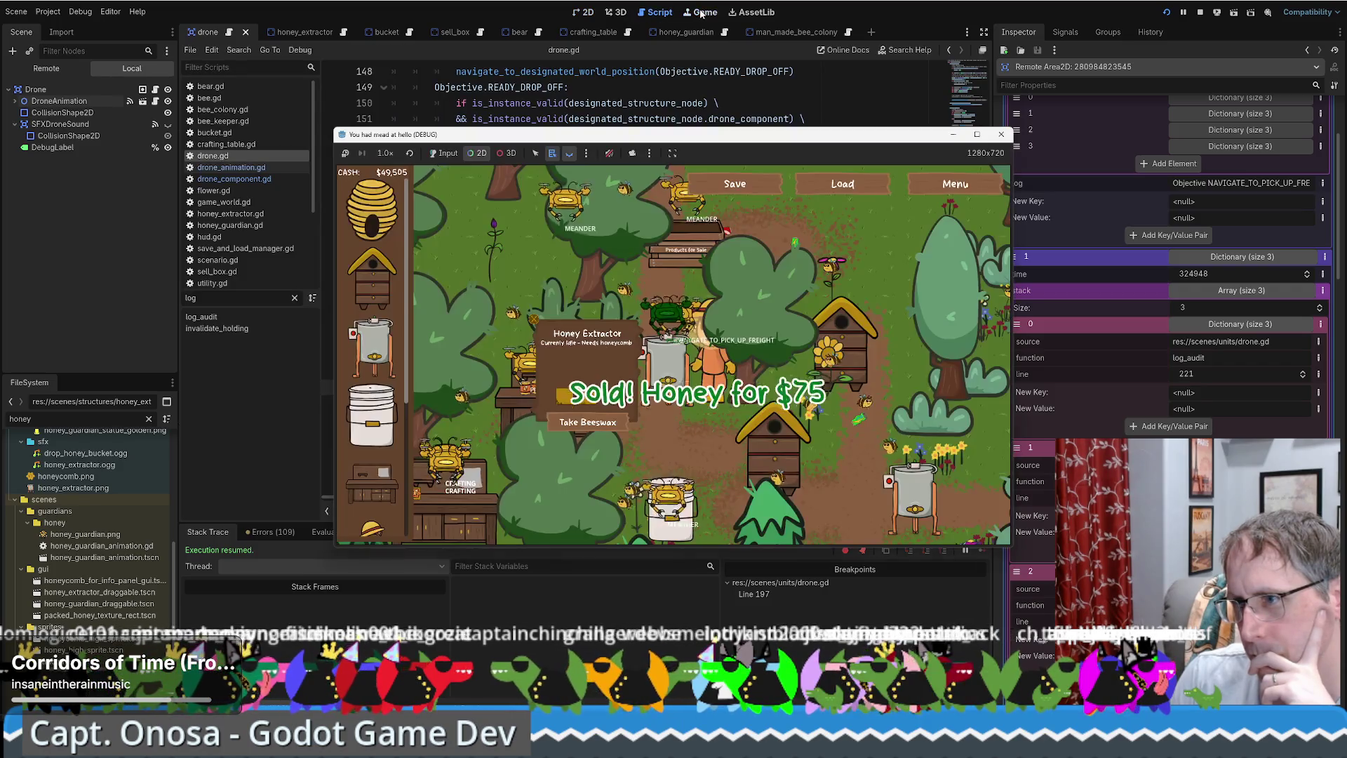
{"action": "left_click", "coordinate": [649, 103]}
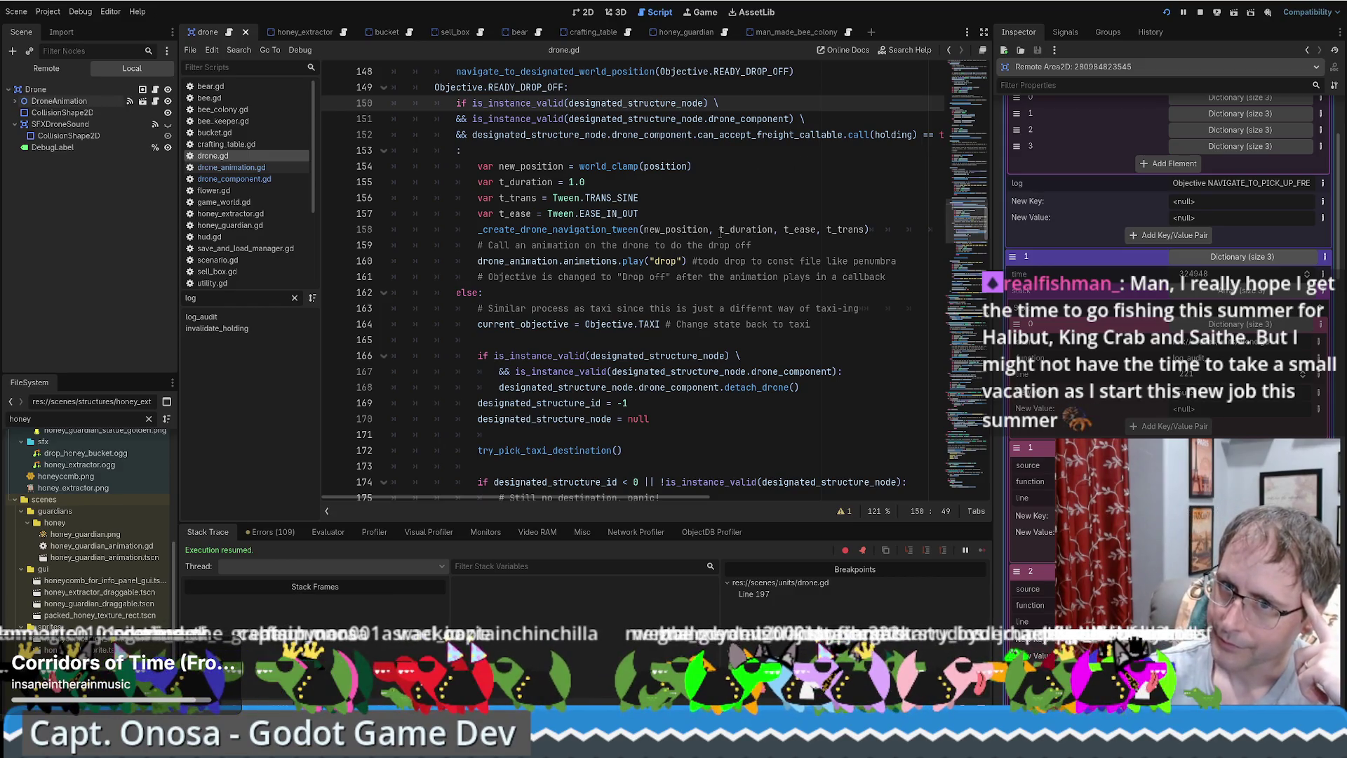
{"action": "mouse_move", "coordinate": [720, 234]}
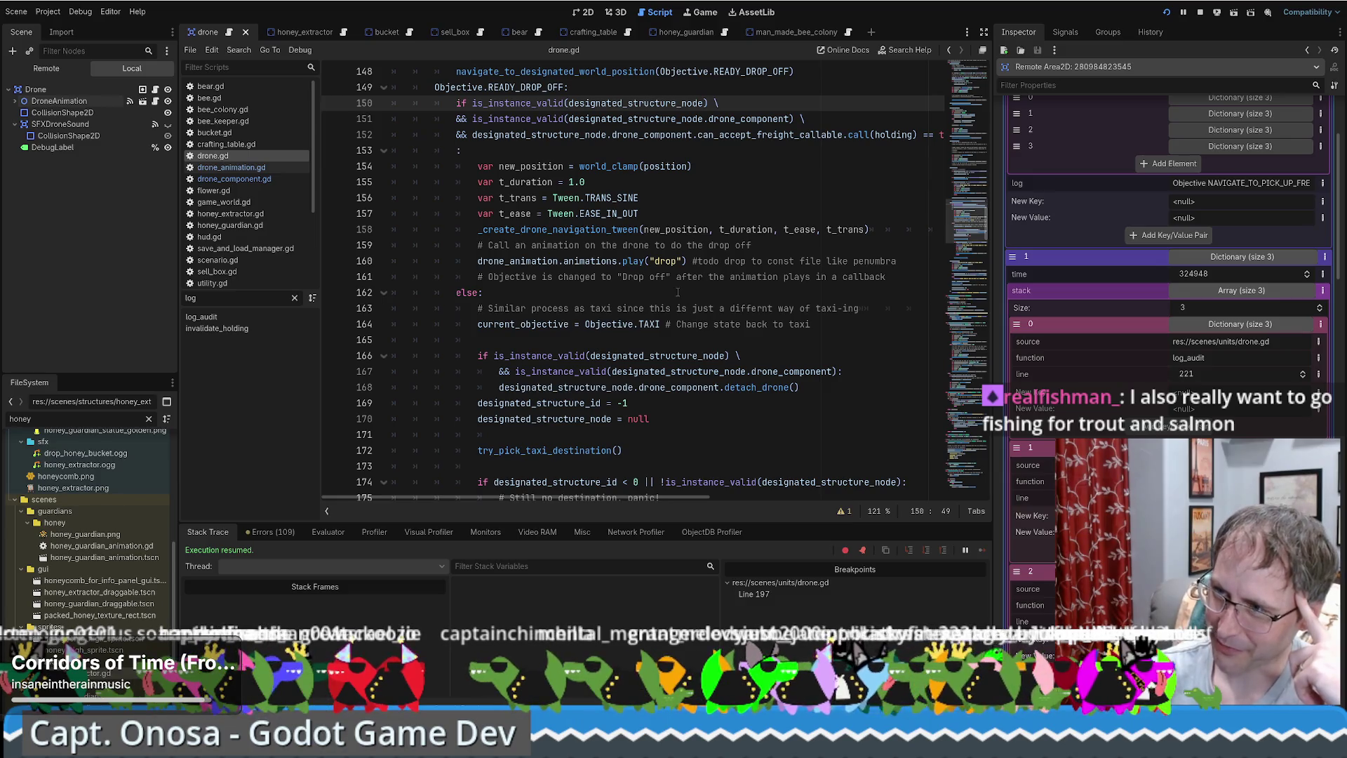
{"action": "left_click_drag", "start_coordinate": [800, 387], "coordinate": [392, 388]}
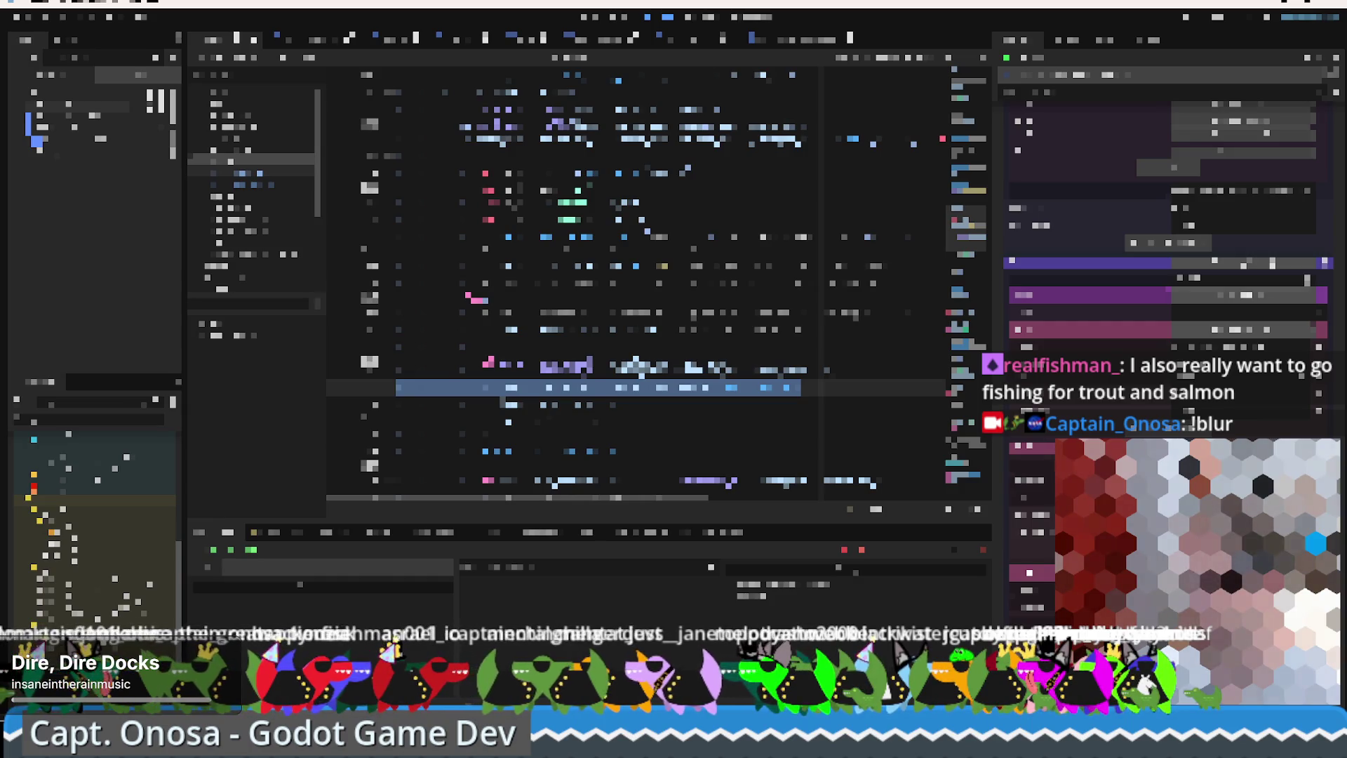
Widen the Inspector and expand audit entry 1's nested stack item to show drone_navigate_generator.
{"action": "left_click", "coordinate": [1226, 334]}
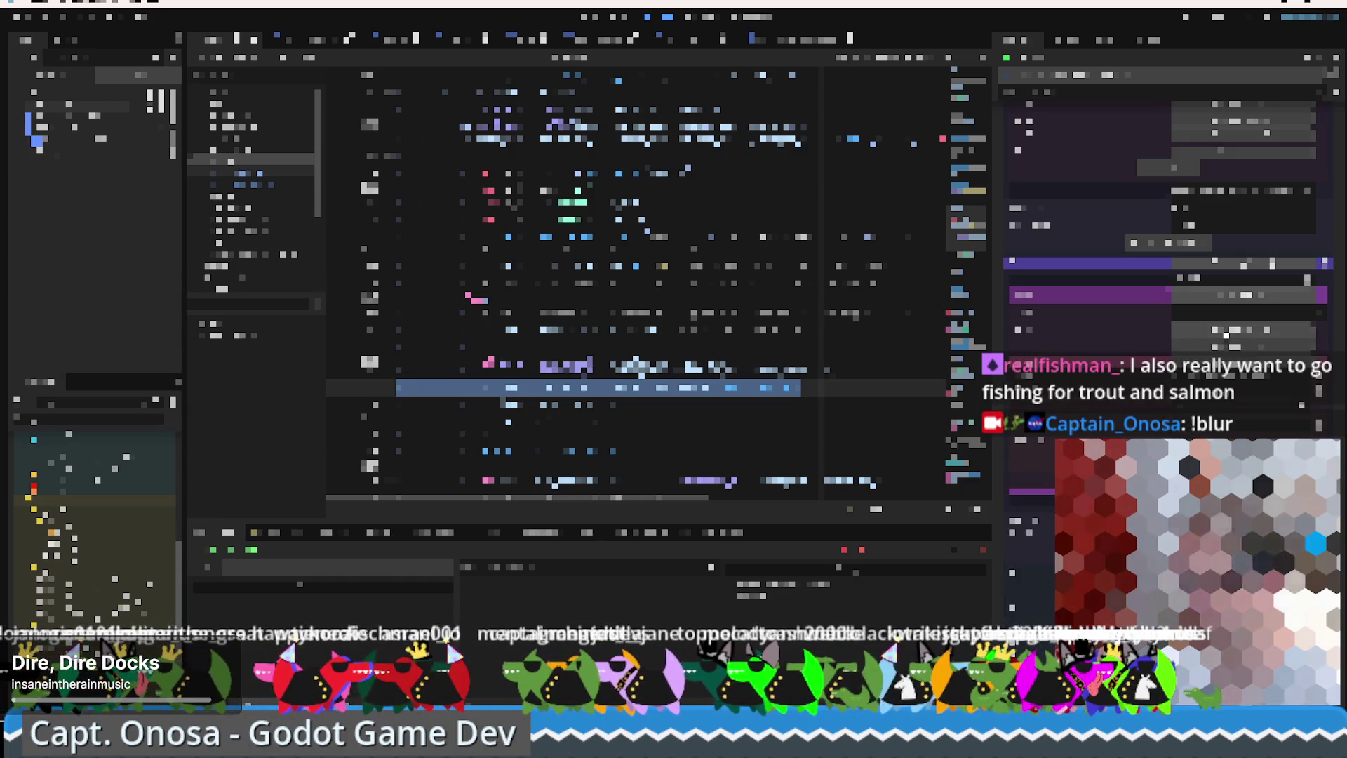
{"action": "scroll", "coordinate": [1226, 335], "scroll_direction": "up", "scroll_amount": 2}
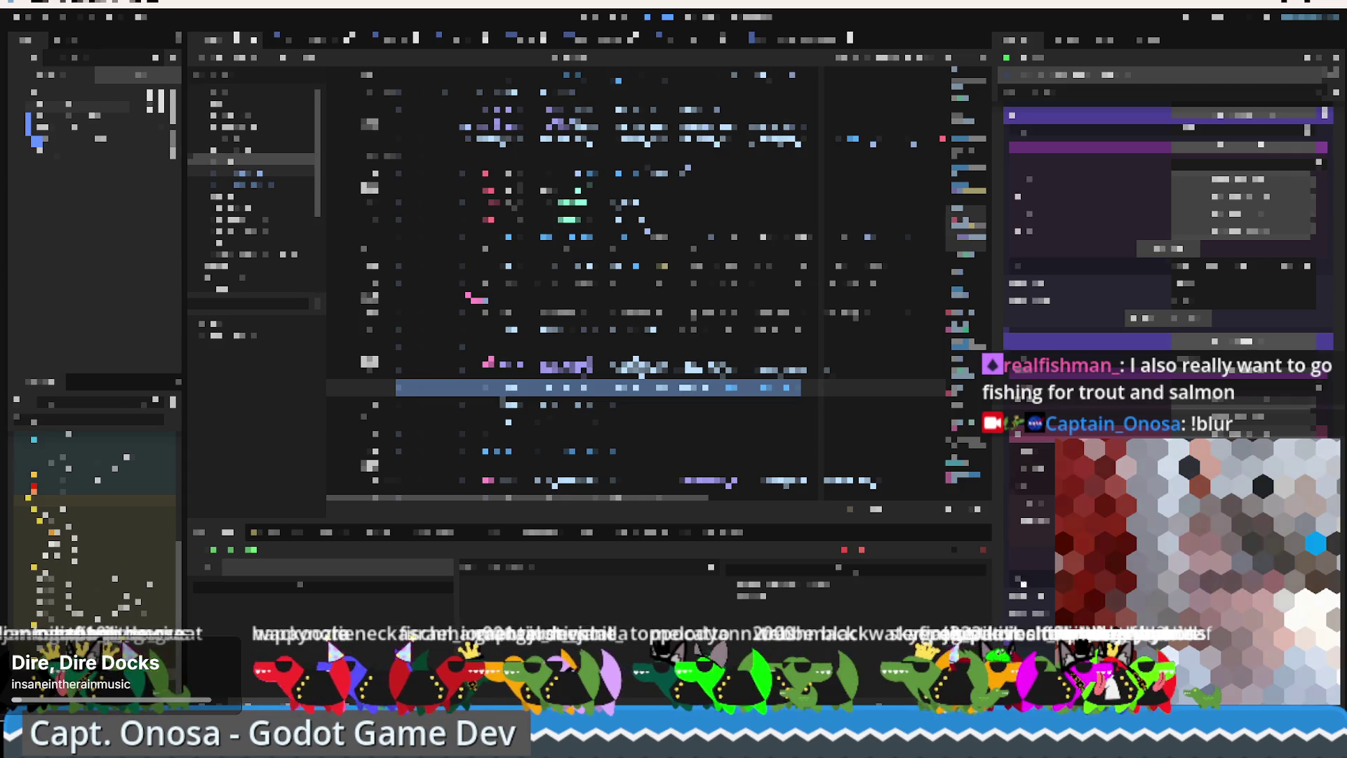
{"action": "left_click_drag", "start_coordinate": [997, 573], "coordinate": [888, 572]}
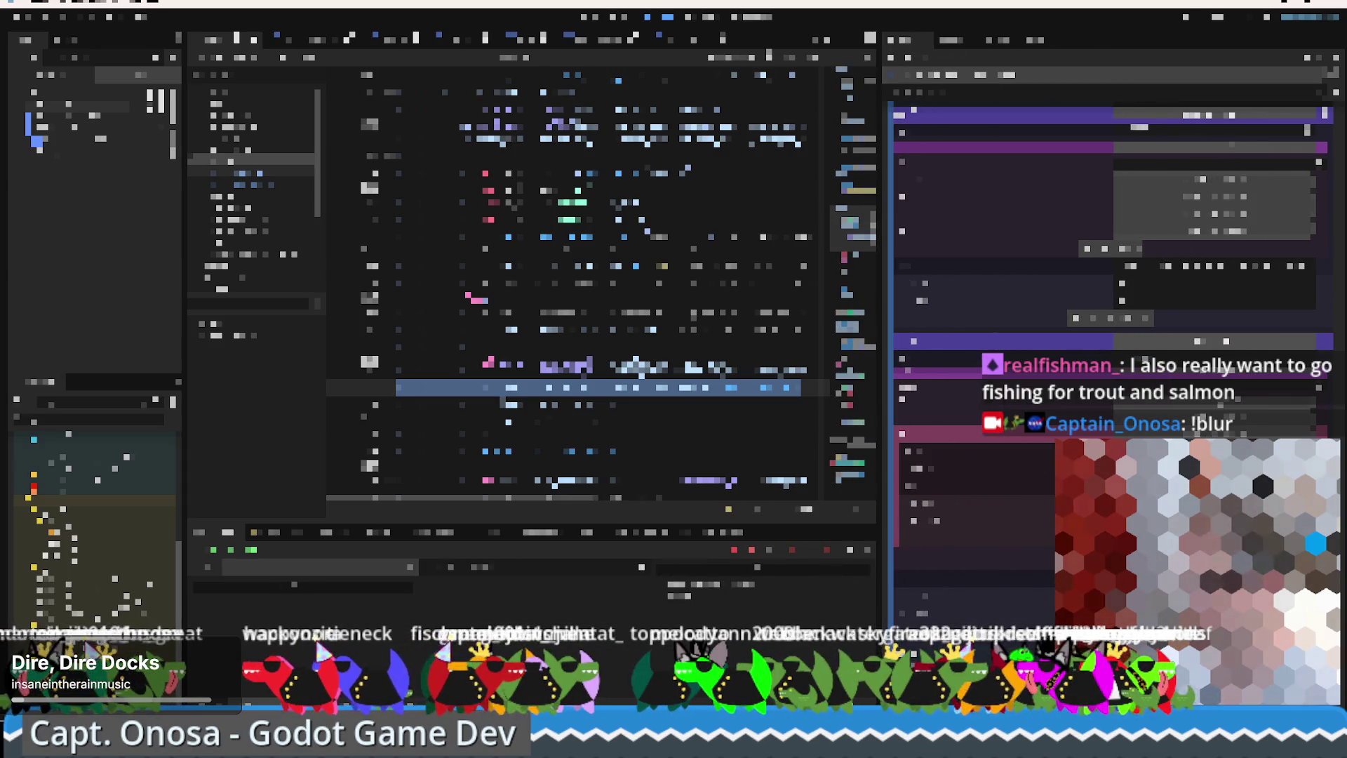
{"action": "left_click", "coordinate": [1011, 596]}
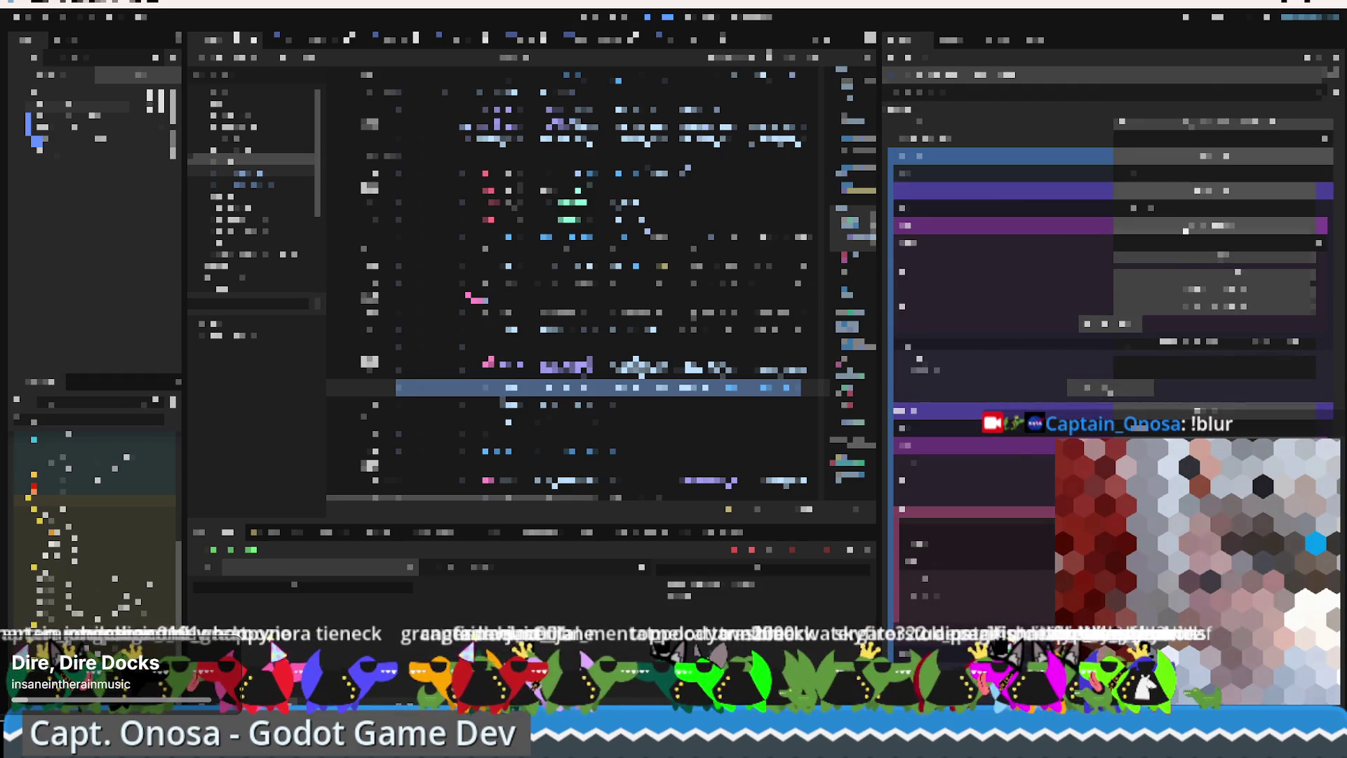
{"action": "scroll", "coordinate": [1113, 295], "scroll_direction": "down", "scroll_amount": 3}
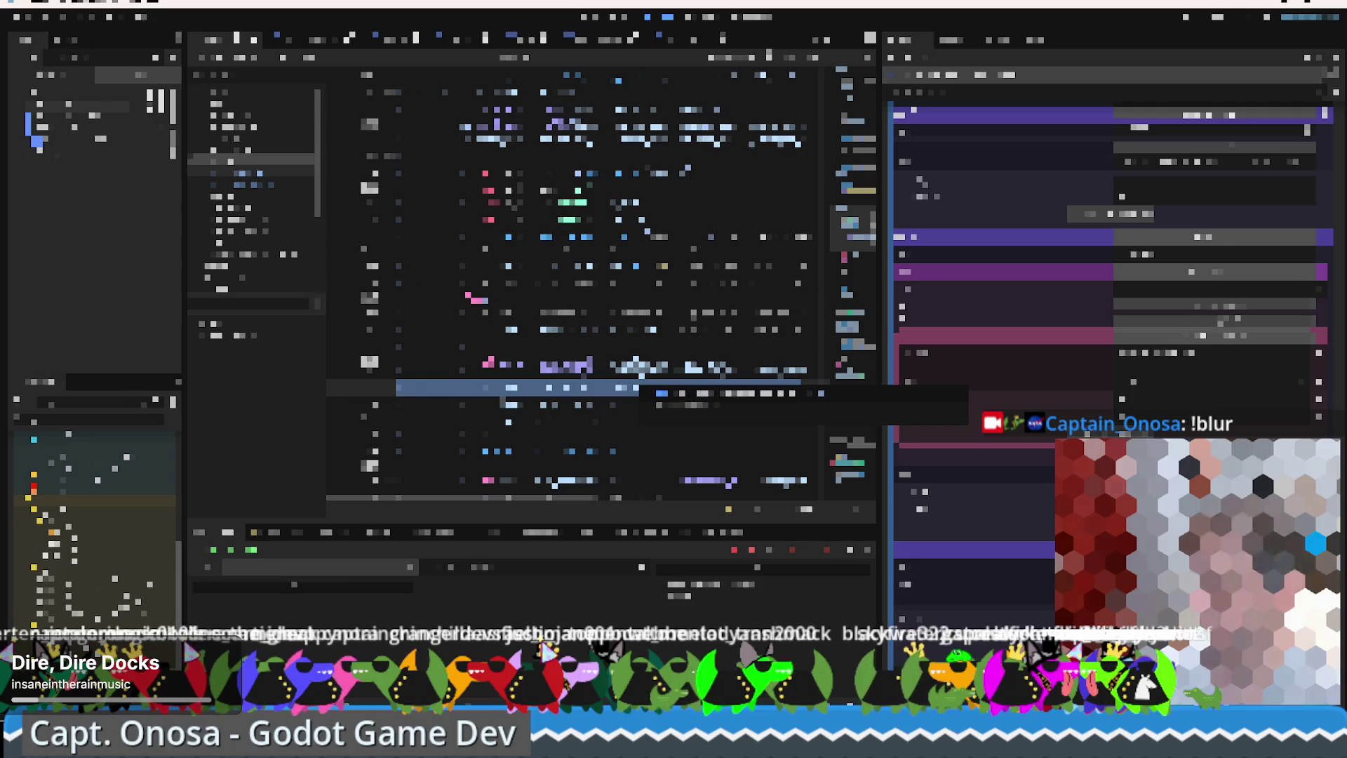
Capture a region screenshot of the Inspector's stack frame listing.
{"action": "key", "text": "Print"}
{"action": "left_click_drag", "start_coordinate": [899, 181], "coordinate": [993, 288]}
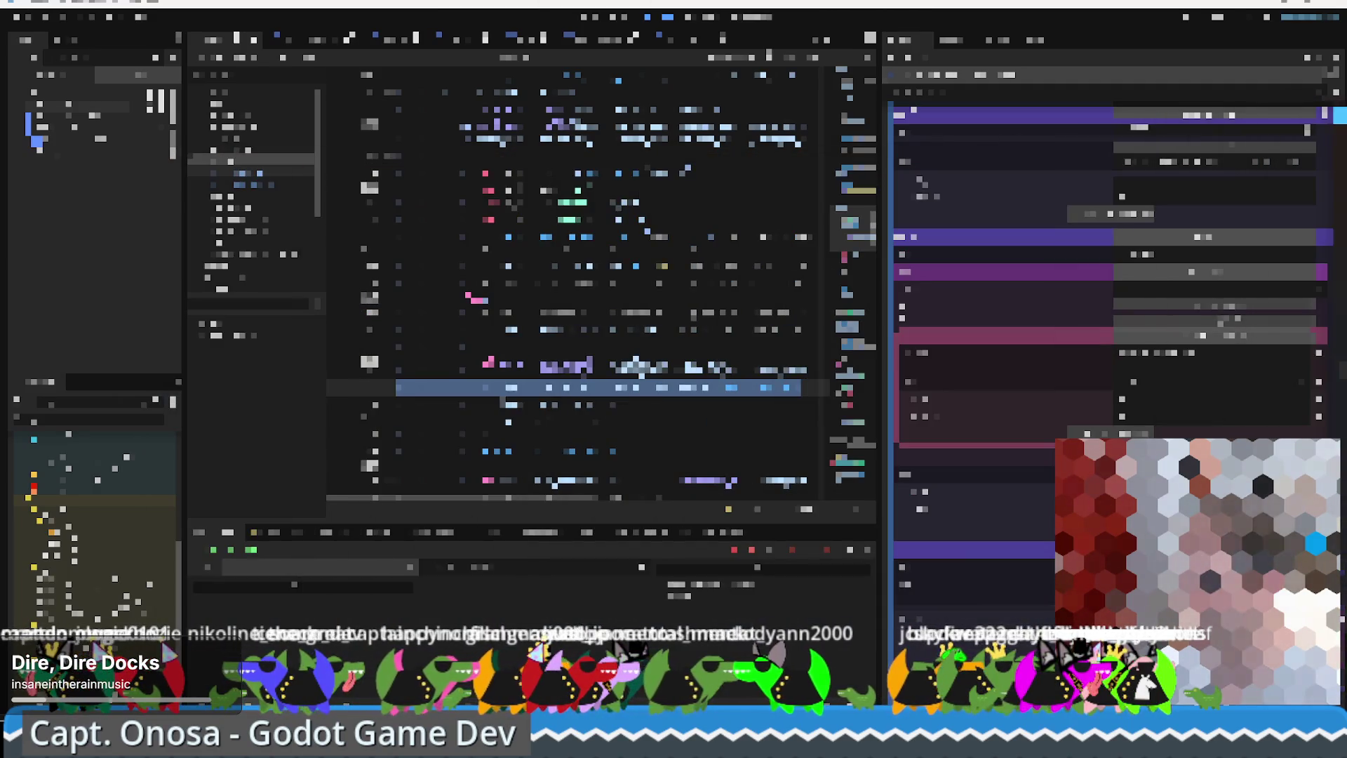
{"action": "left_click", "coordinate": [512, 329]}
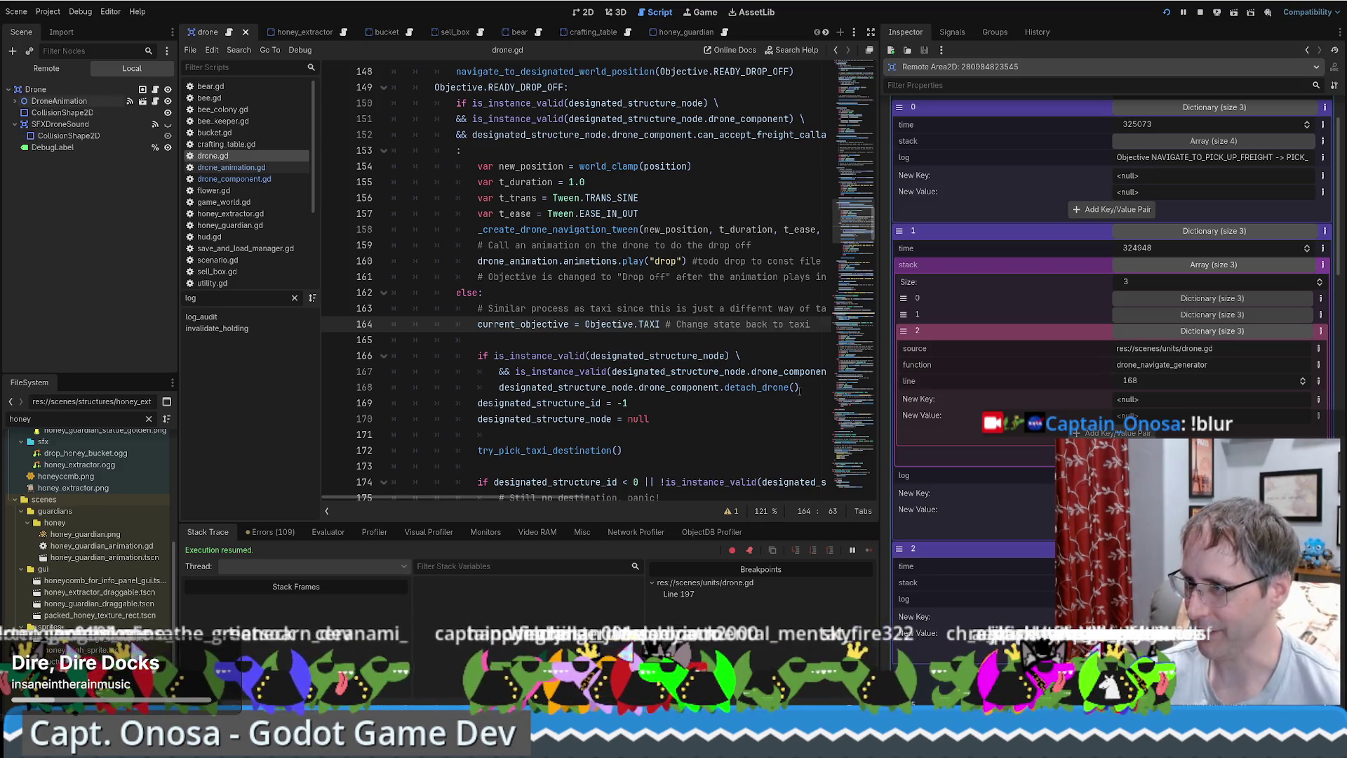
{"action": "left_click_drag", "start_coordinate": [798, 390], "coordinate": [394, 386]}
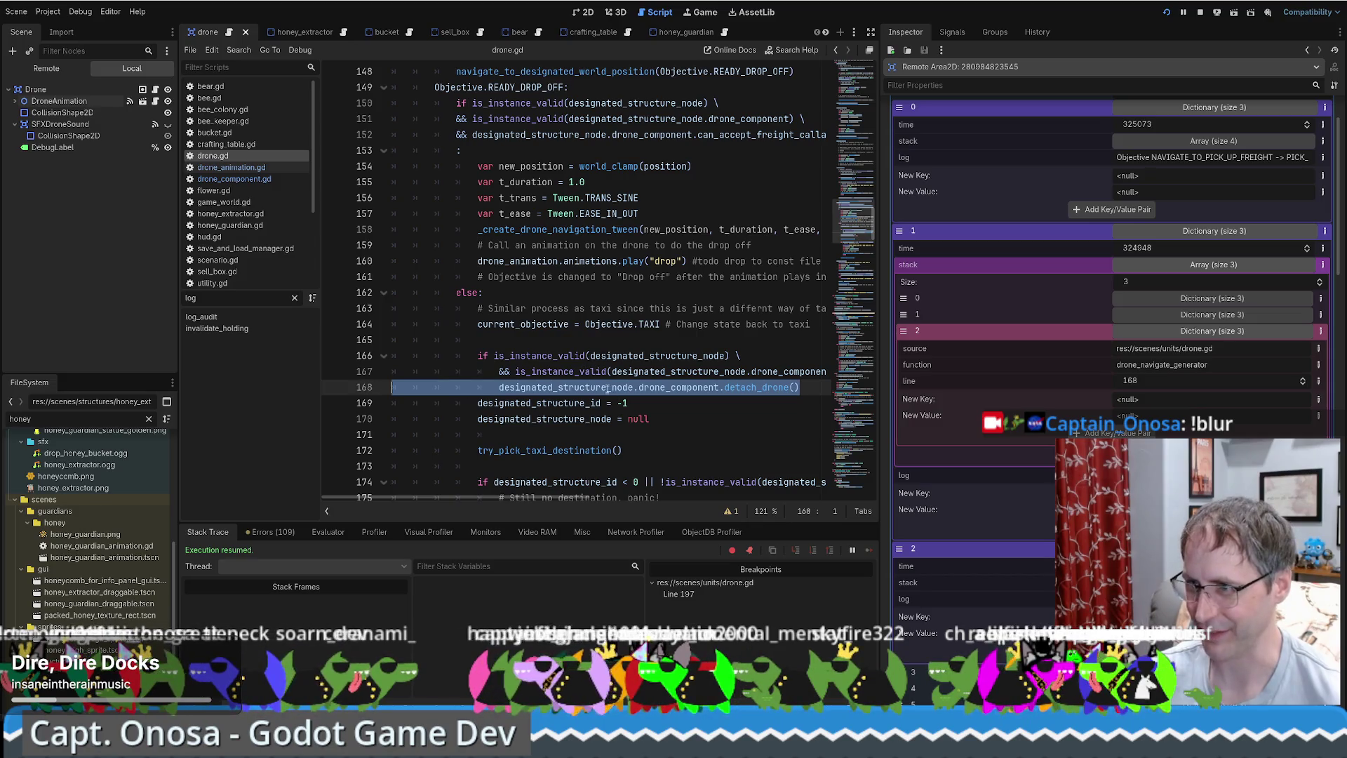
{"action": "scroll", "coordinate": [595, 381], "scroll_direction": "down", "scroll_amount": 2}
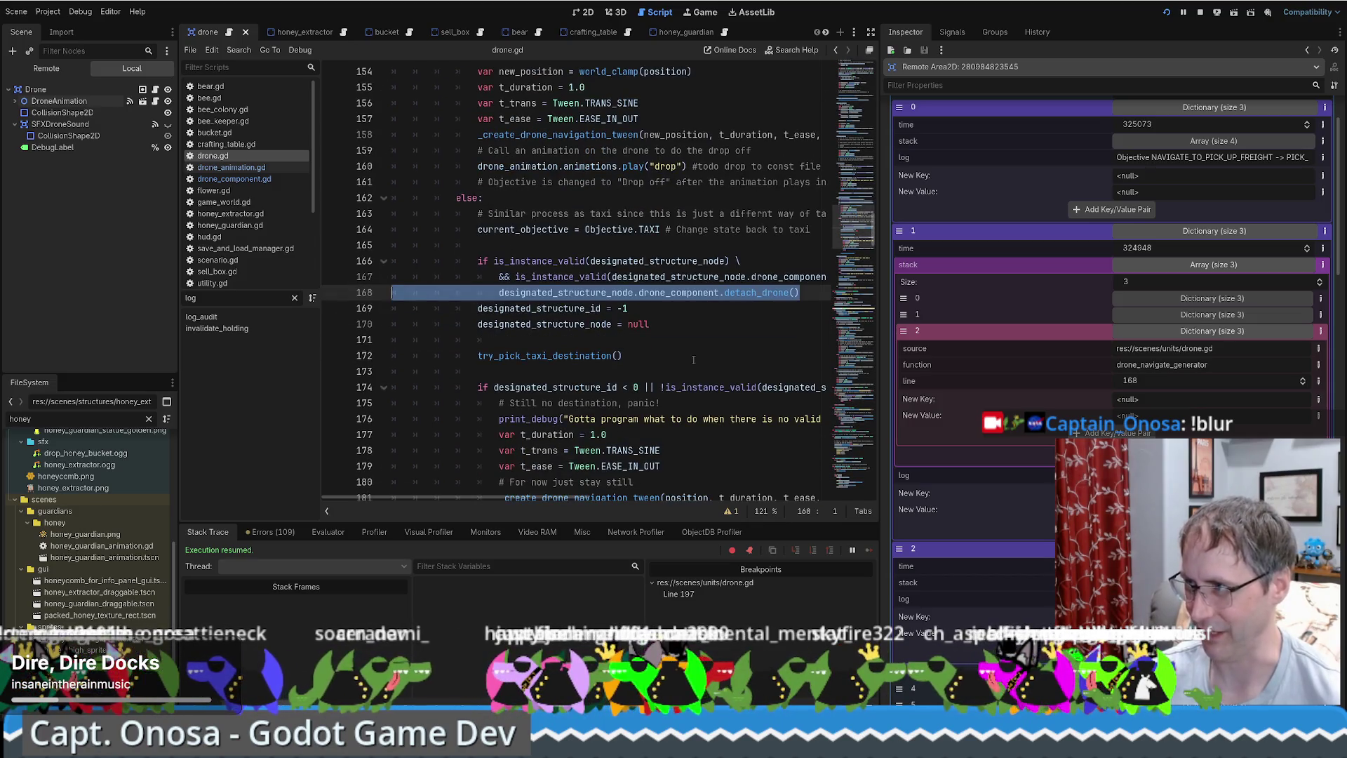